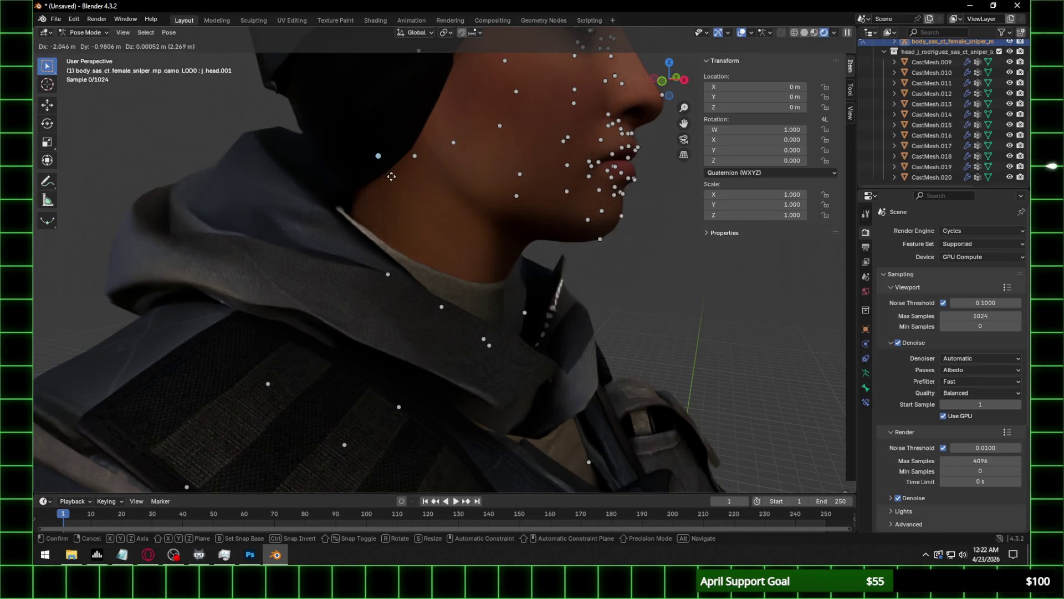
# Cancel the bone move so the face and neck return to their original pose.
pyautogui.rightClick(431, 186)
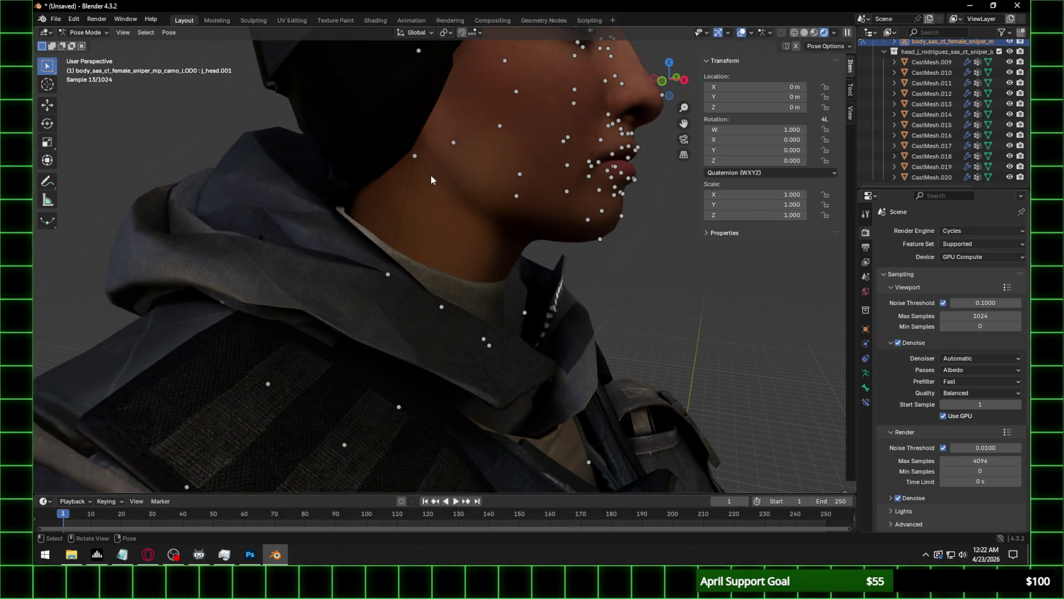
pyautogui.click(83, 33)
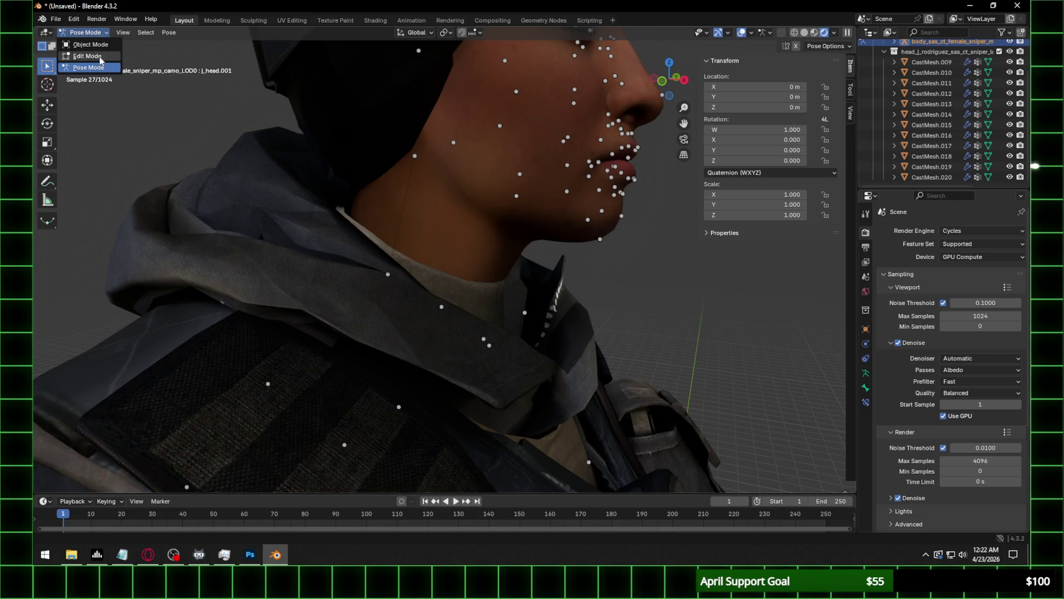
# Switch the armature to Edit Mode and select the j_head bones by name pattern.
pyautogui.click(89, 56)
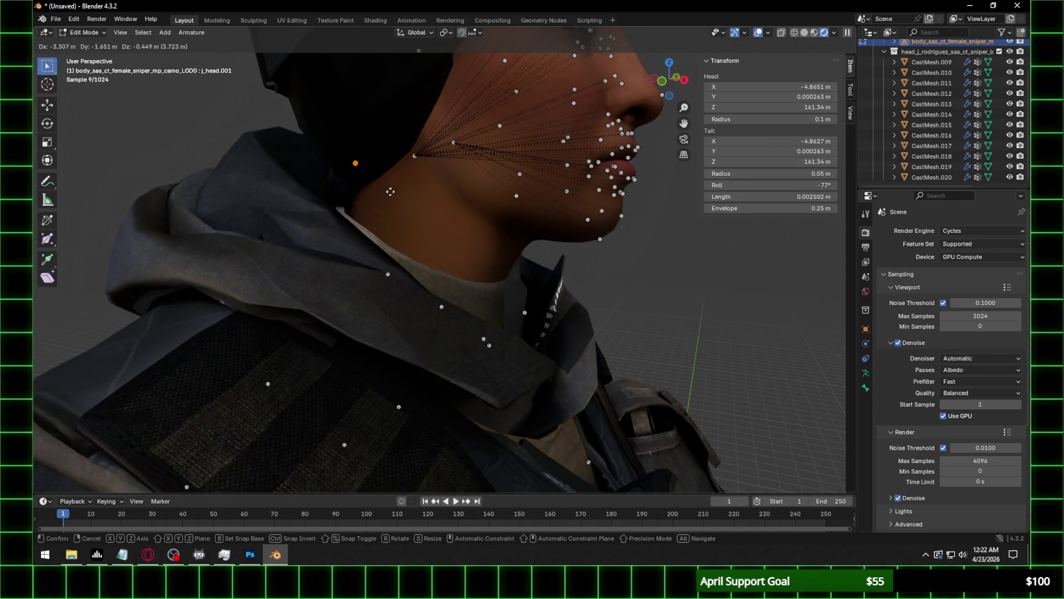
pyautogui.hotkey('ctrl', 'p')
pyautogui.click(453, 203)
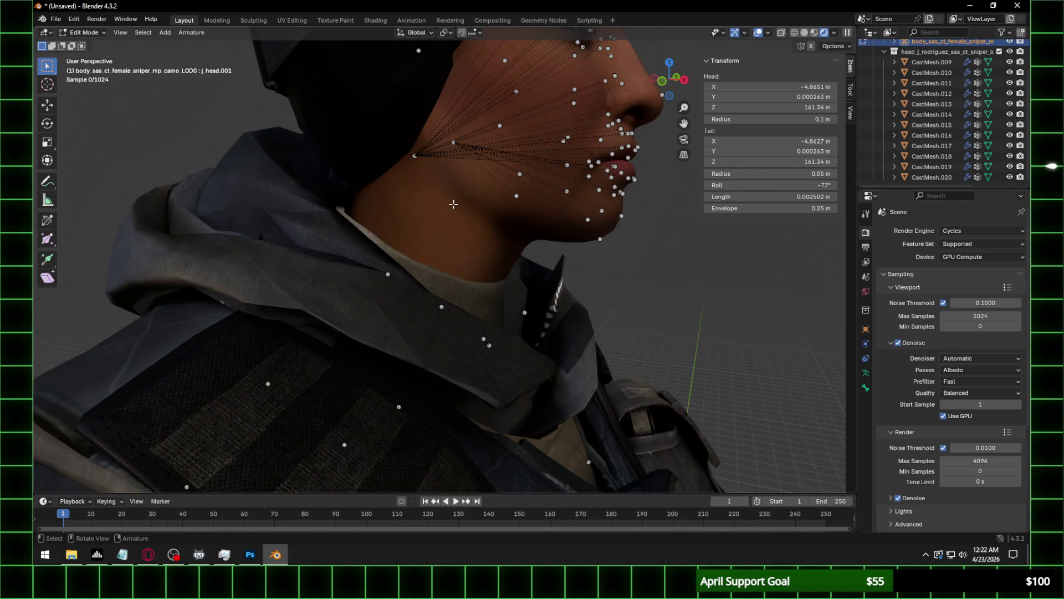
pyautogui.click(143, 32)
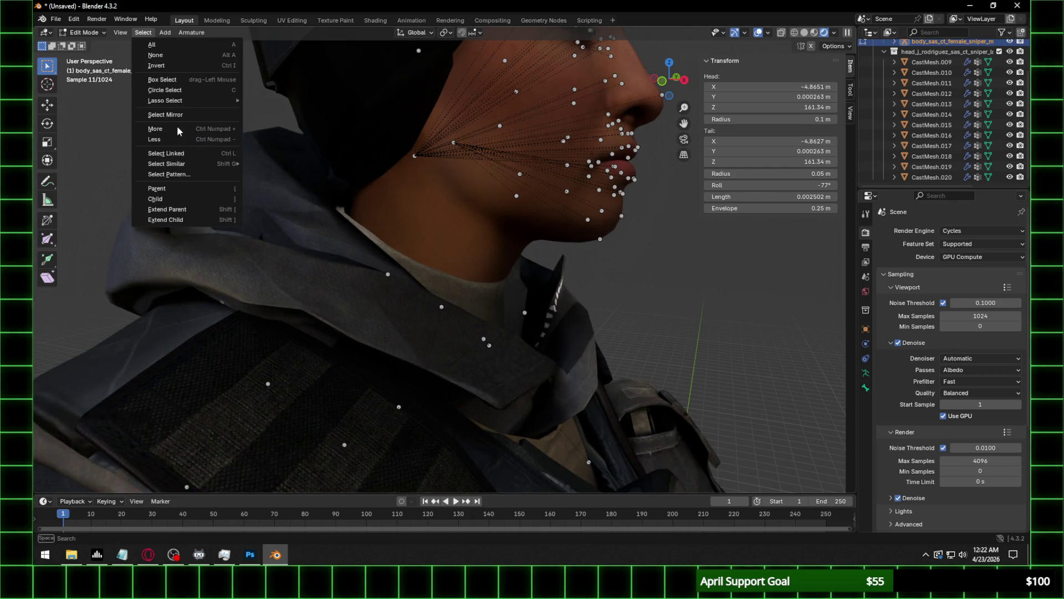
pyautogui.click(177, 174)
pyautogui.press('Return')
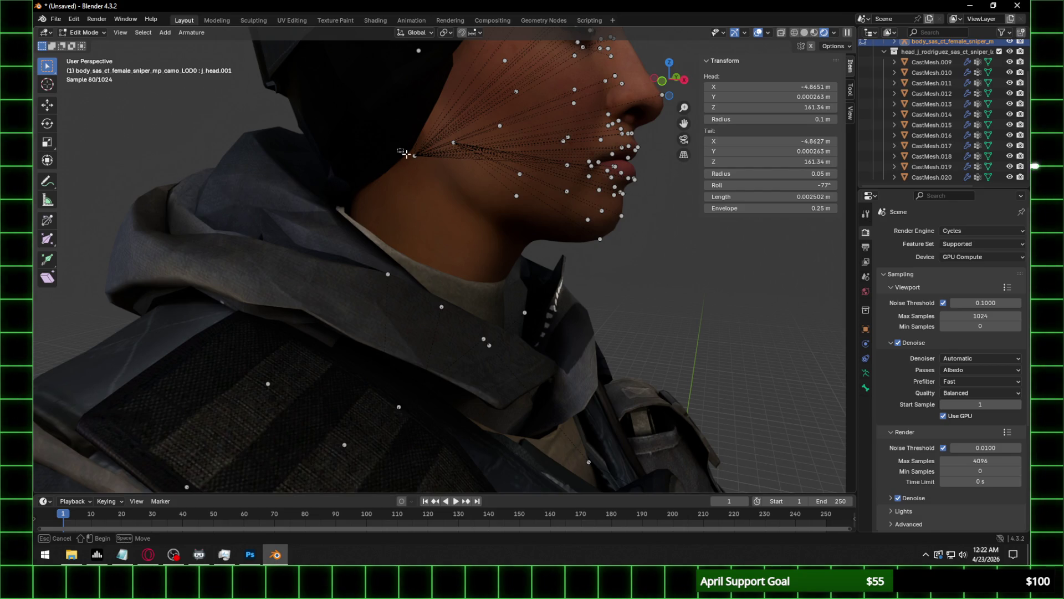
# Rename the selected head bone from j_head.001 to j_head in Bone properties.
pyautogui.click(866, 388)
pyautogui.click(912, 230)
pyautogui.click(913, 230)
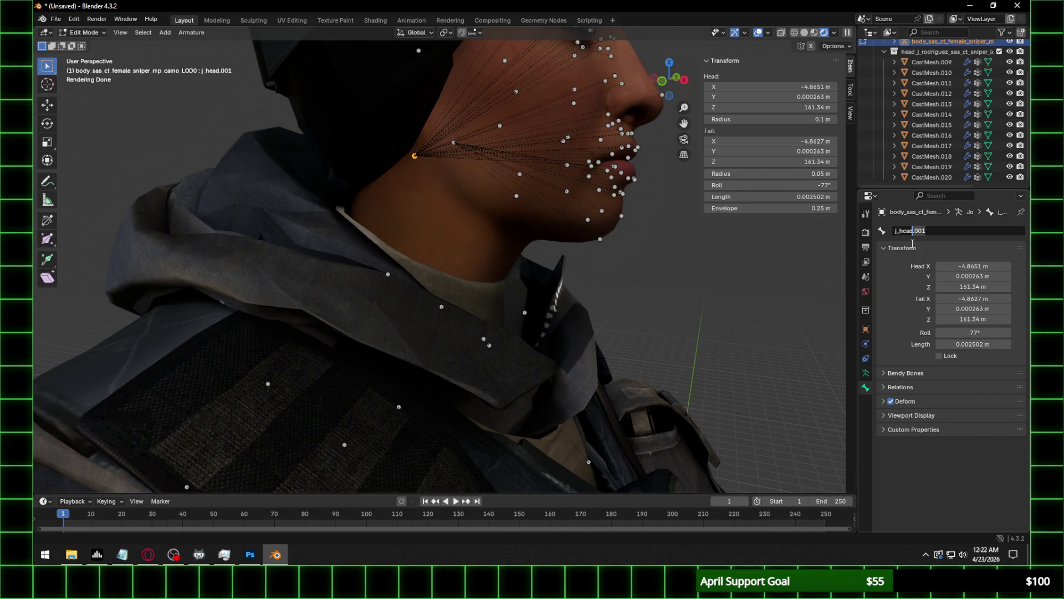
pyautogui.press('Delete')
pyautogui.press('Delete')
pyautogui.press('Delete')
pyautogui.press('Return')
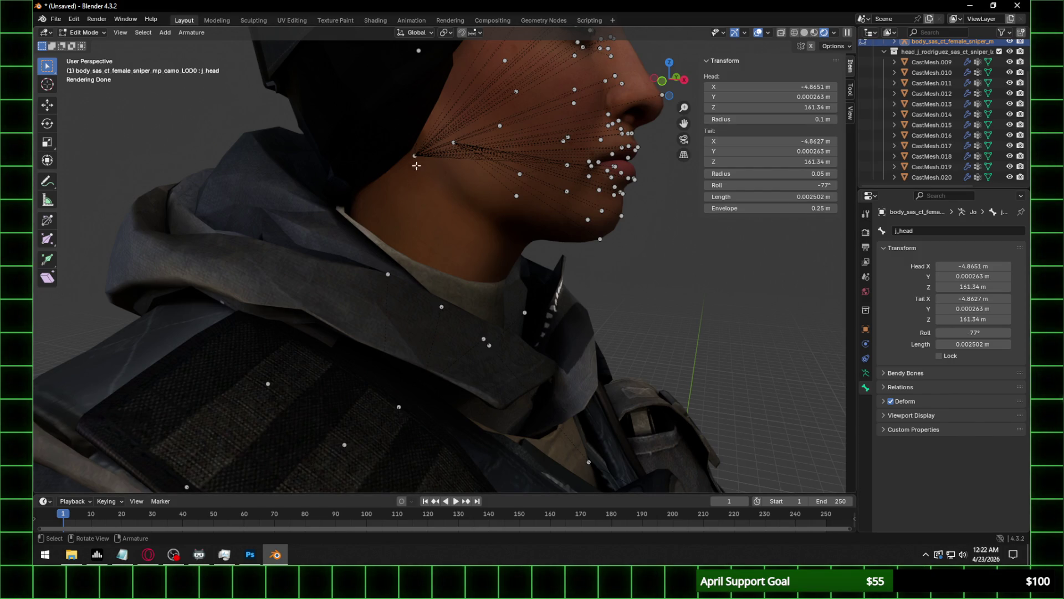
# Select j_head by name pattern and add the neck joint to the selection.
pyautogui.click(143, 33)
pyautogui.click(204, 176)
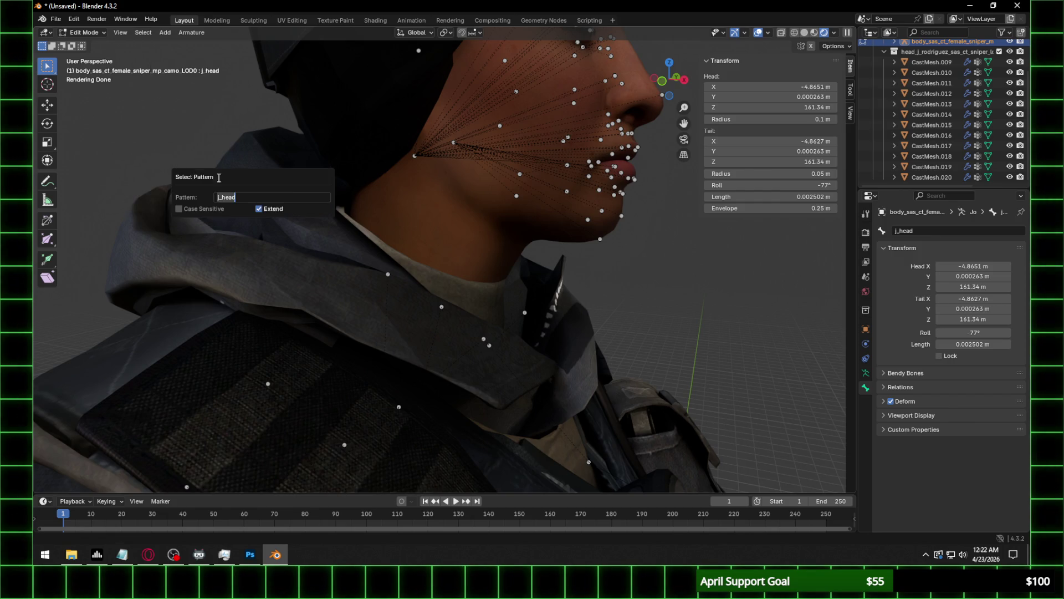
pyautogui.press('Return')
pyautogui.press('Return')
pyautogui.keyDown('shift'); pyautogui.click(388, 275); pyautogui.keyUp('shift')
pyautogui.keyDown('shift'); pyautogui.click(388, 275); pyautogui.keyUp('shift')
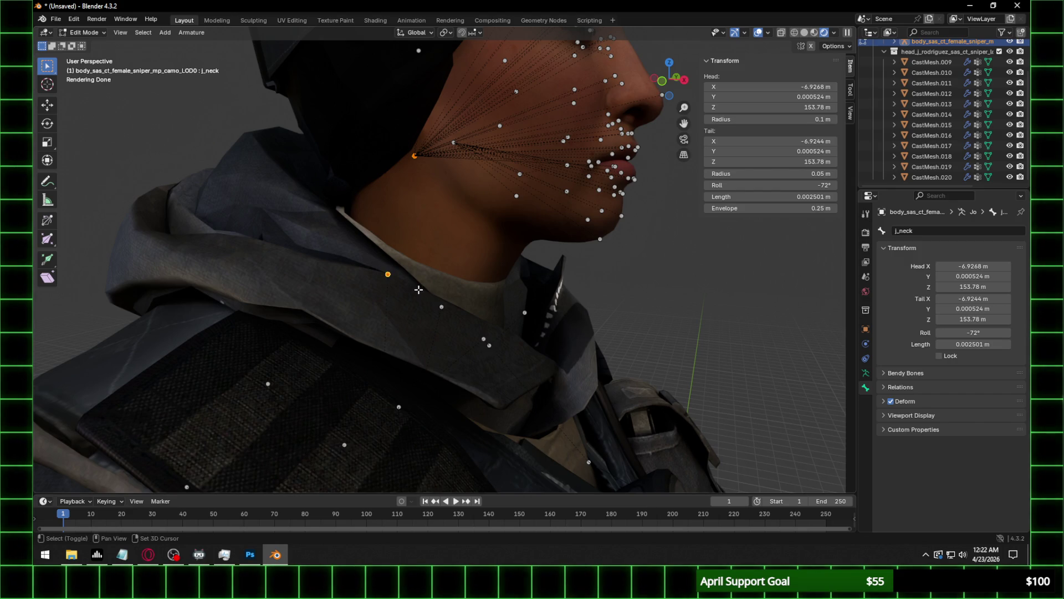
# Parent the head bone to j_neck with Keep Offset and return to Object Mode.
pyautogui.rightClick(387, 265)
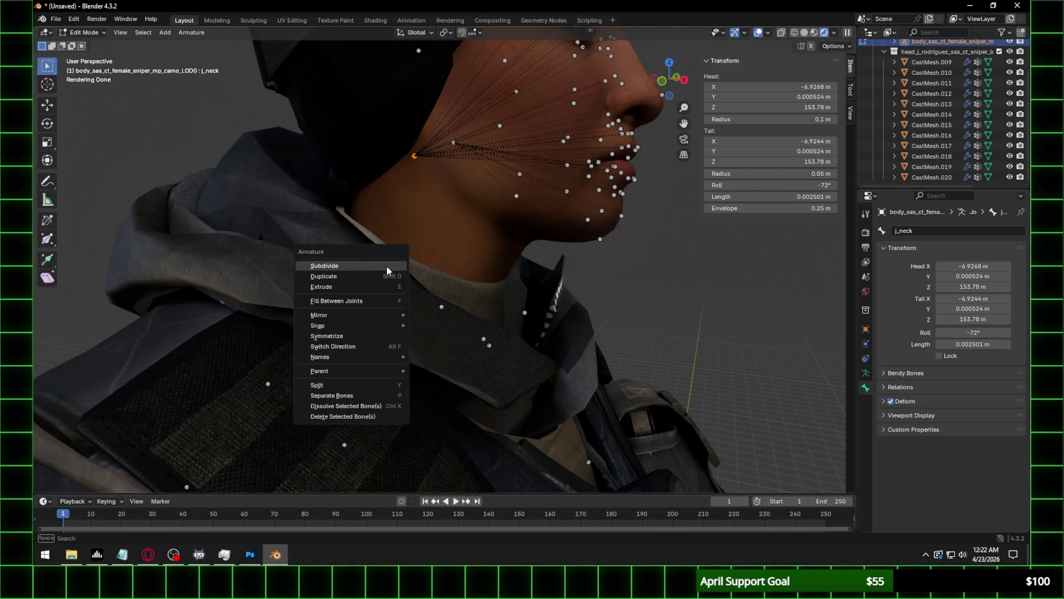
pyautogui.moveTo(383, 370)
pyautogui.click(450, 376)
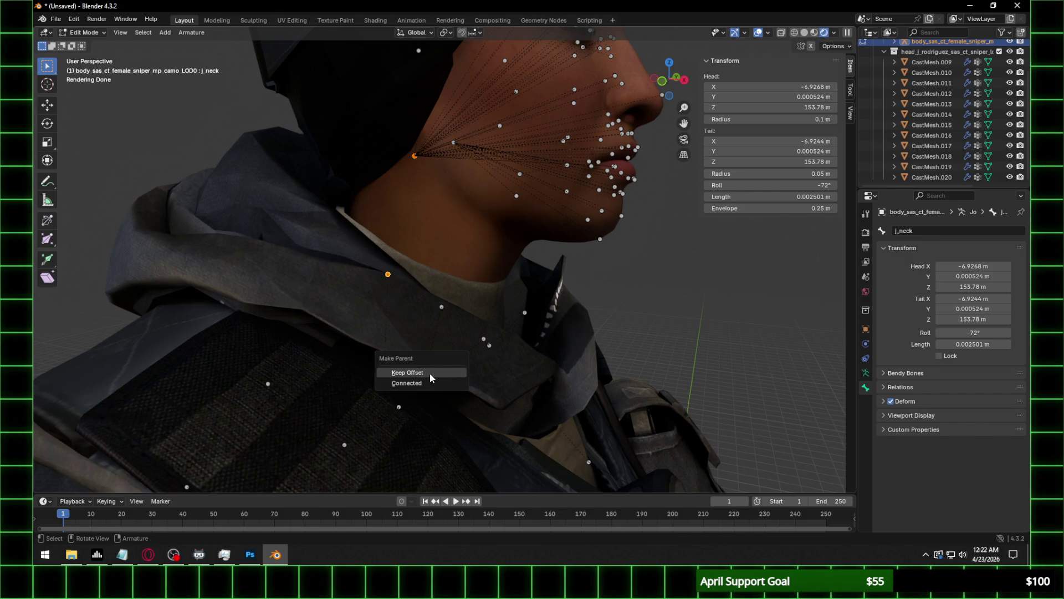
pyautogui.click(427, 372)
pyautogui.scroll(-5, 427, 371)
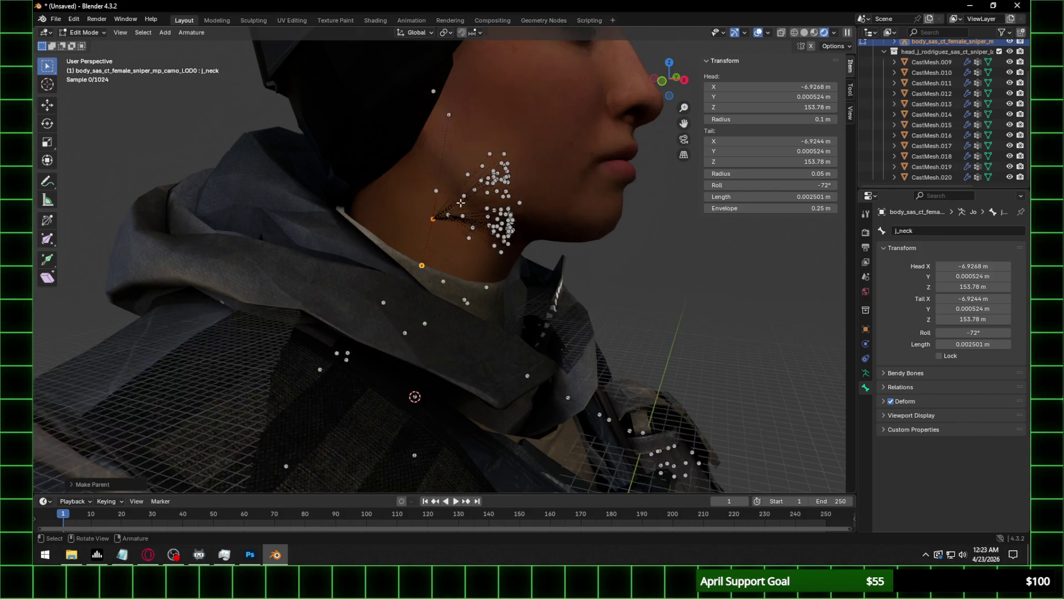
pyautogui.moveTo(455, 222); pyautogui.dragTo(423, 218, button='middle')
pyautogui.click(83, 32)
pyautogui.click(77, 45)
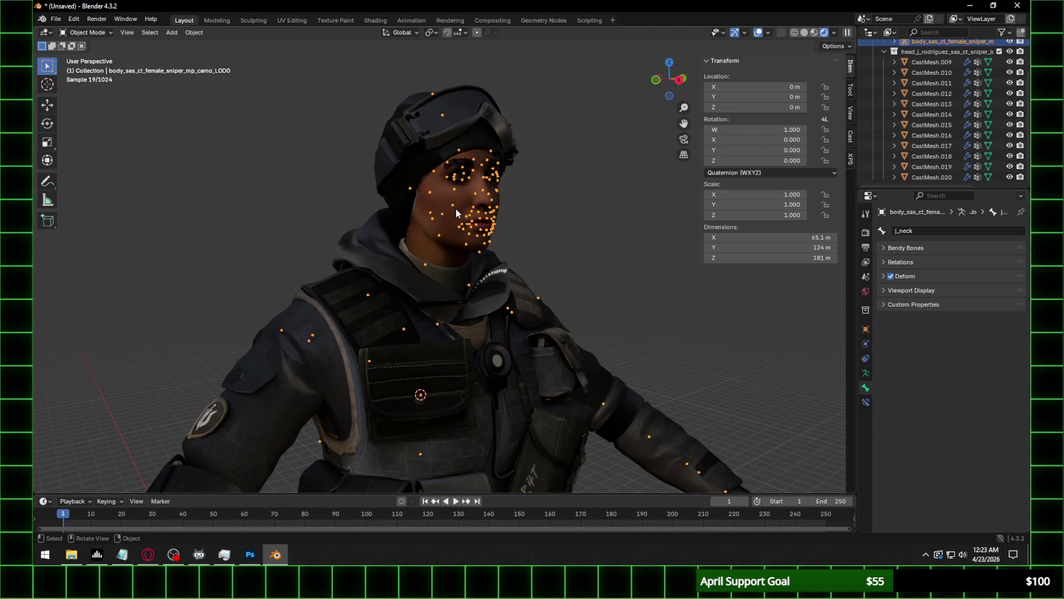
# Enter Pose Mode, select the j_spine4 bone, and try a rotation, cancelling it.
pyautogui.click(86, 32)
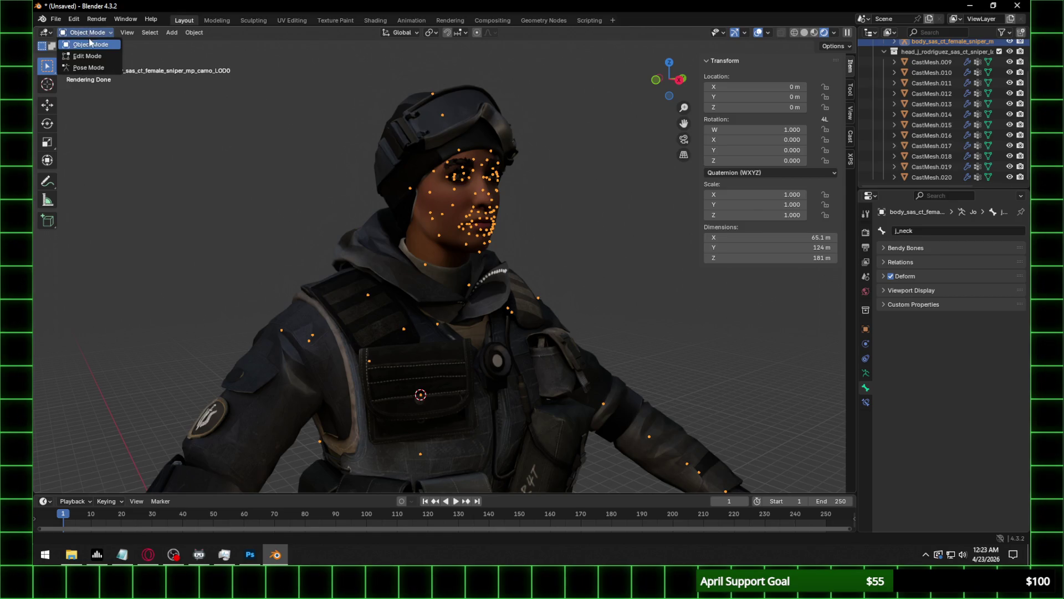
pyautogui.click(92, 68)
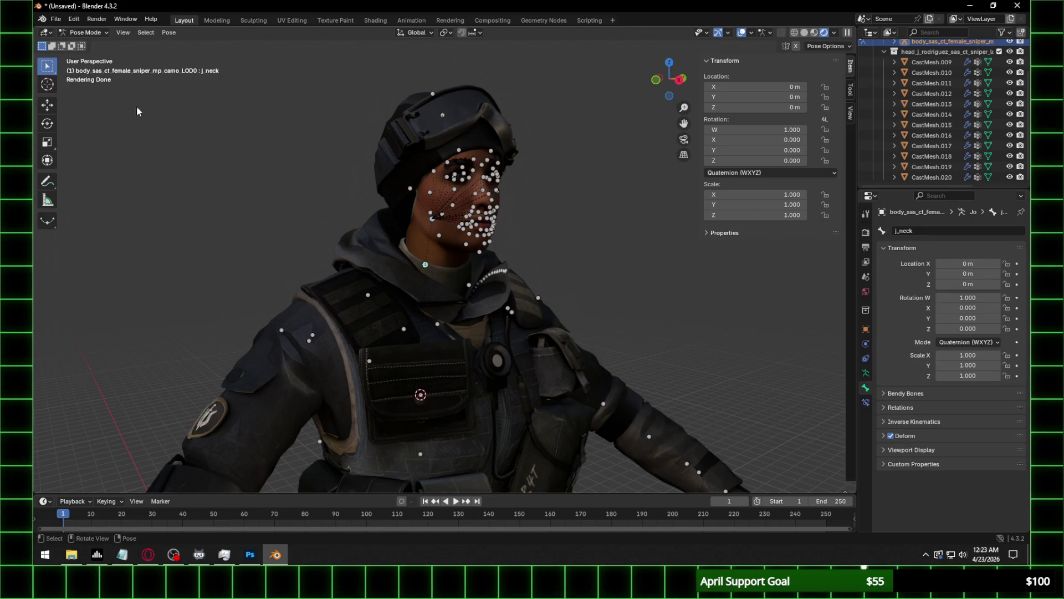
pyautogui.click(422, 396)
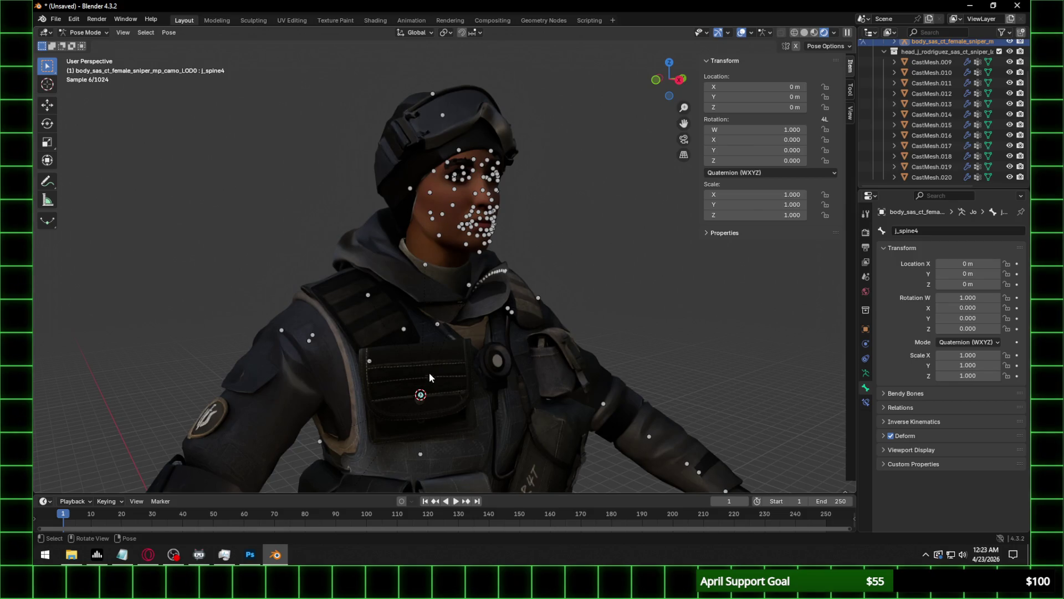
pyautogui.press('r')
pyautogui.press('r')
pyautogui.press('Escape')
pyautogui.moveTo(421, 388)
pyautogui.mouseDown(button='middle')
pyautogui.moveTo(460, 282)
pyautogui.moveTo(425, 309)
pyautogui.moveTo(479, 296)
pyautogui.mouseUp(button='middle')
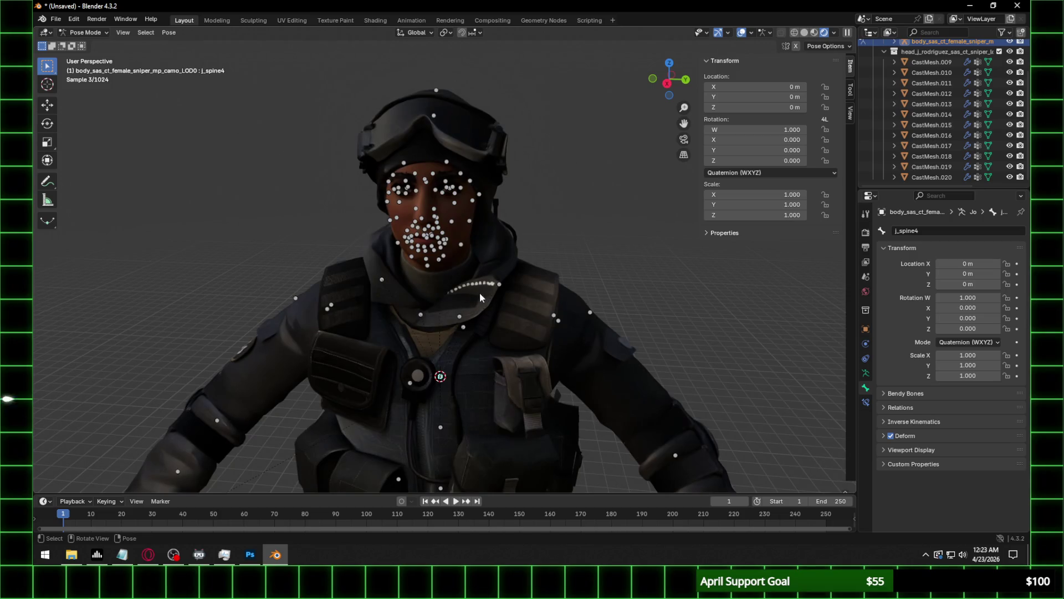
pyautogui.moveTo(511, 261); pyautogui.dragTo(560, 258, button='middle')
# Test more j_spine4 rotations from several views, cancel each, and Tab into Edit Mode.
pyautogui.press('r')
pyautogui.press('r')
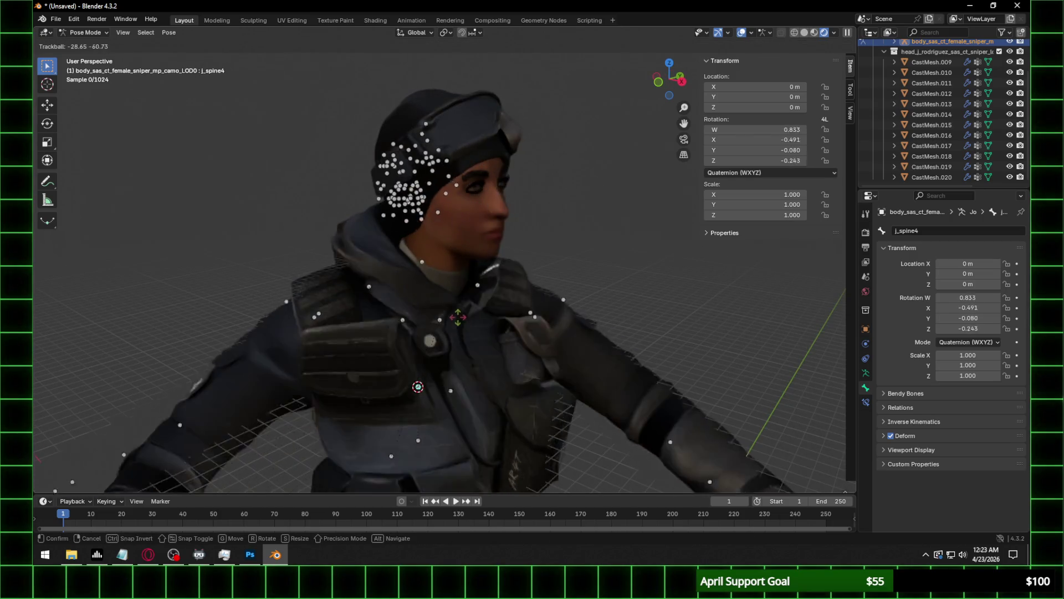
pyautogui.press('Escape')
pyautogui.moveTo(418, 386)
pyautogui.mouseDown(button='middle')
pyautogui.moveTo(492, 341)
pyautogui.moveTo(450, 373)
pyautogui.moveTo(426, 306)
pyautogui.mouseUp(button='middle')
pyautogui.press('r')
pyautogui.press('Escape')
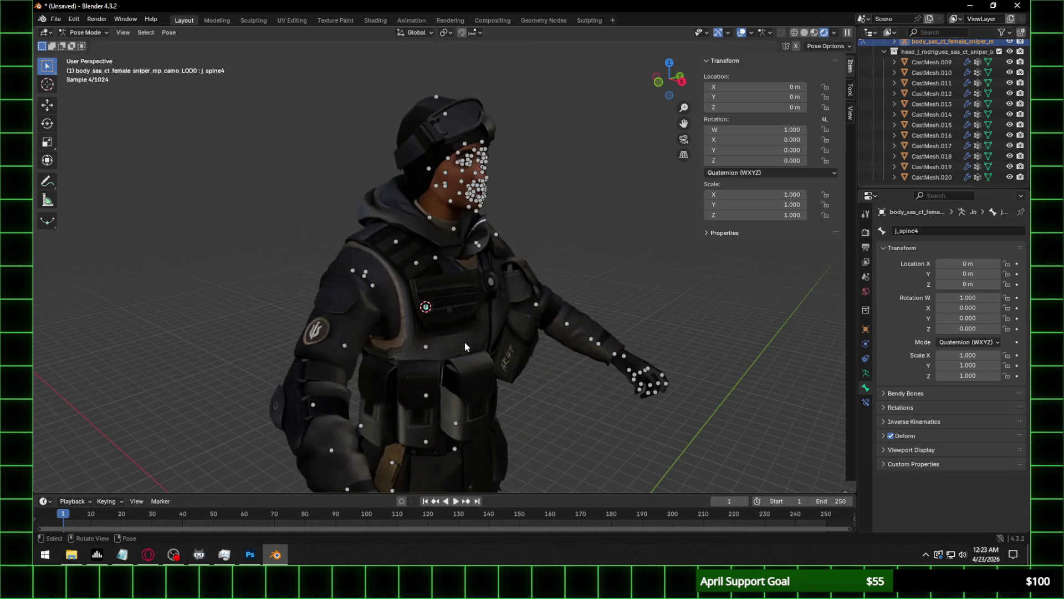
pyautogui.moveTo(465, 344); pyautogui.dragTo(458, 314, button='middle')
pyautogui.press('r')
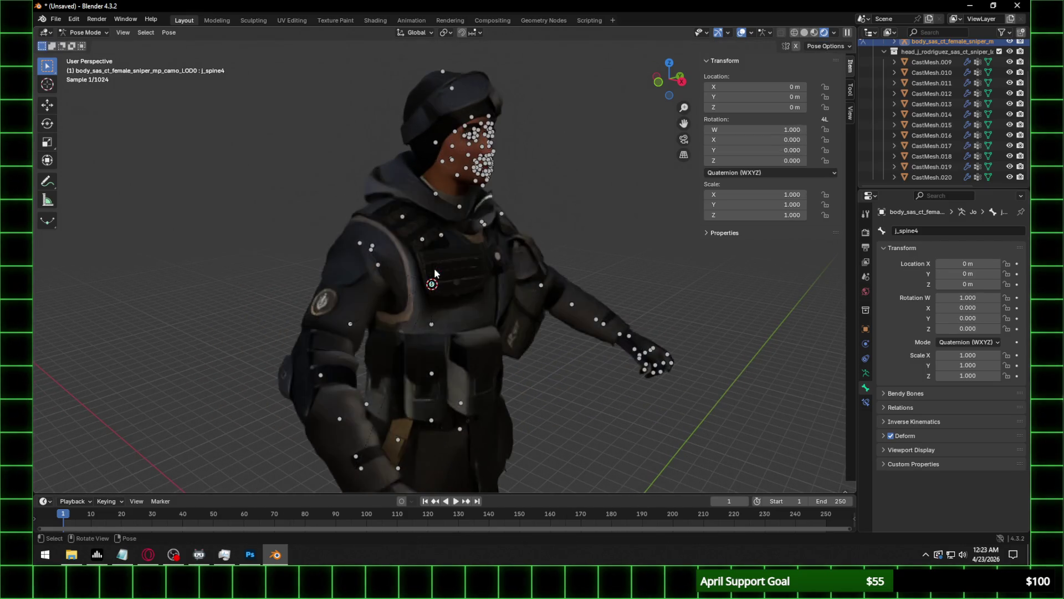
pyautogui.press('Escape')
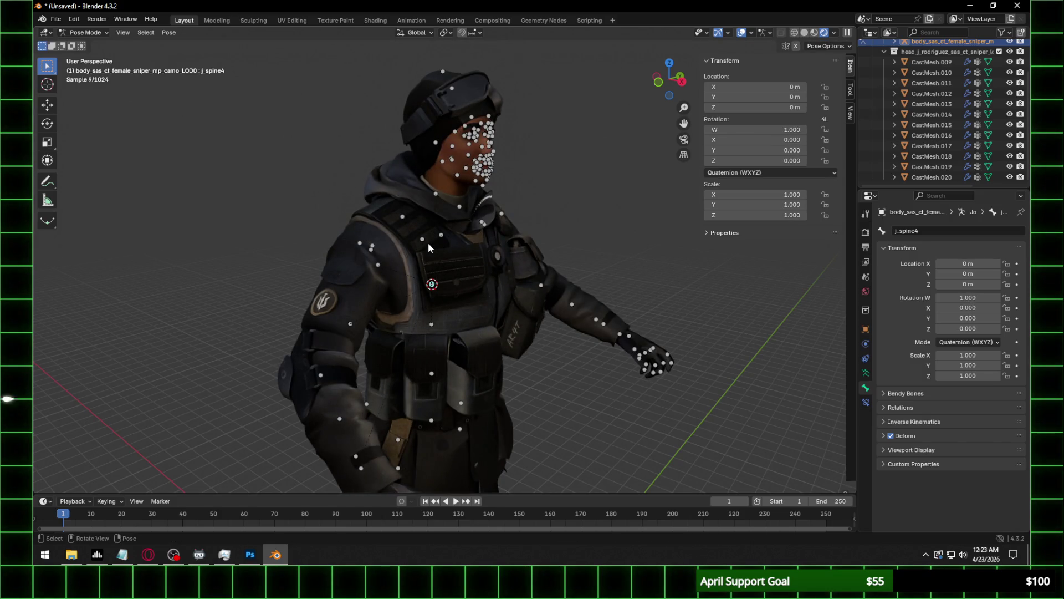
pyautogui.moveTo(428, 242)
pyautogui.keyDown('ctrl'); pyautogui.mouseDown(button='middle')
pyautogui.moveTo(530, 109)
pyautogui.moveTo(541, 194)
pyautogui.mouseUp(button='middle'); pyautogui.keyUp('ctrl')
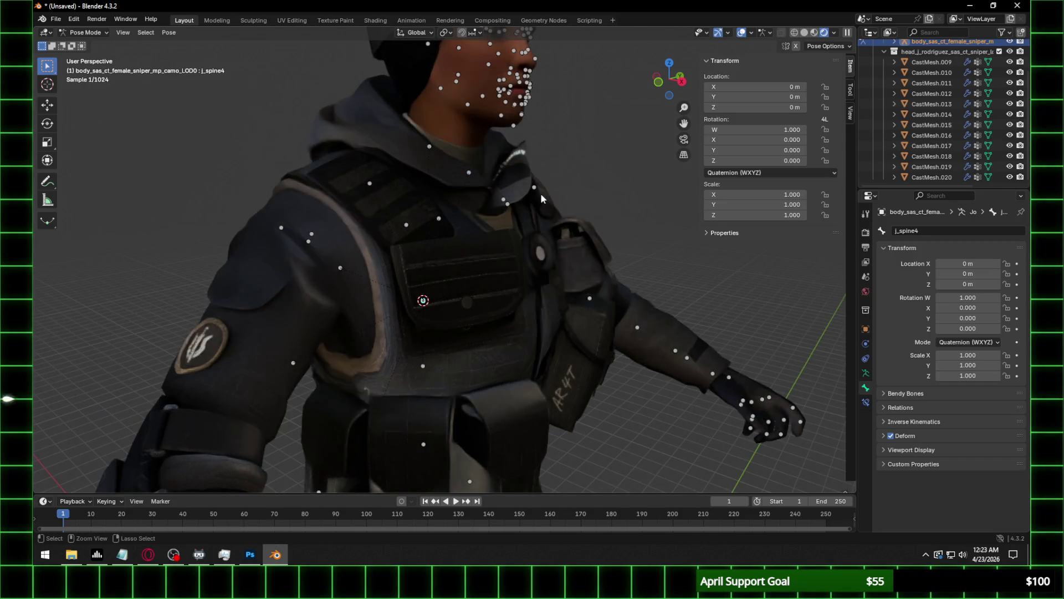
pyautogui.press('Tab')
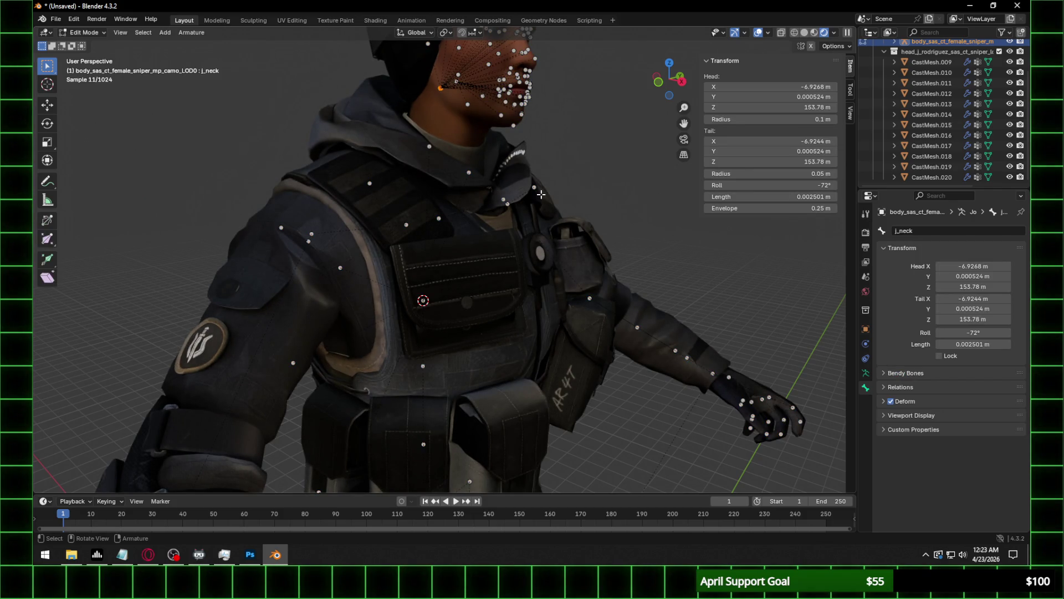
# Frame the face and neck and make j_head the selected bone instead of j_neck.
pyautogui.press('KP_Decimal')
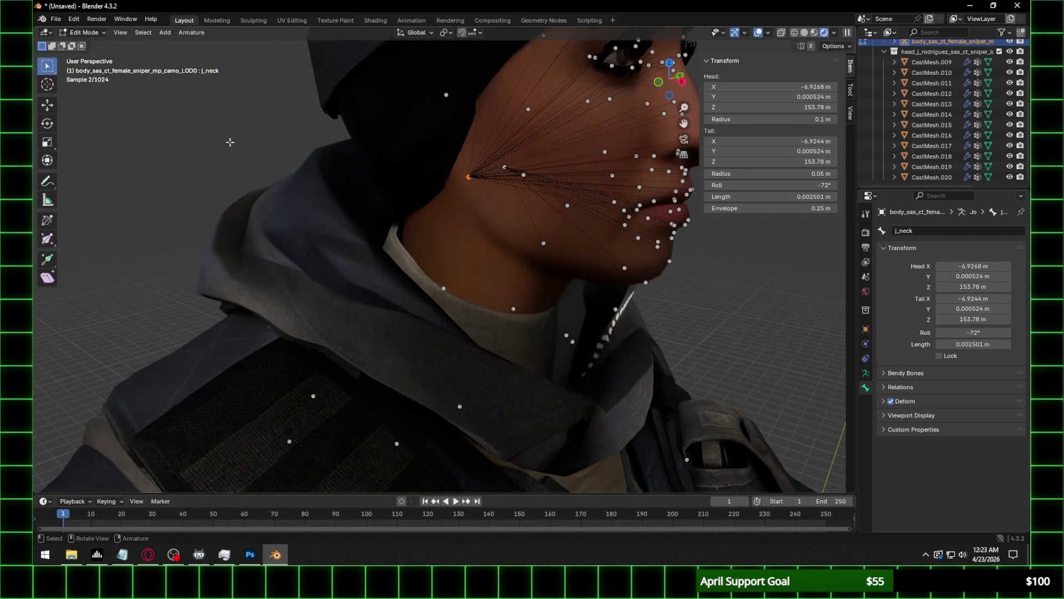
pyautogui.click(145, 34)
pyautogui.click(471, 190)
pyautogui.click(469, 178)
pyautogui.click(143, 32)
pyautogui.click(166, 173)
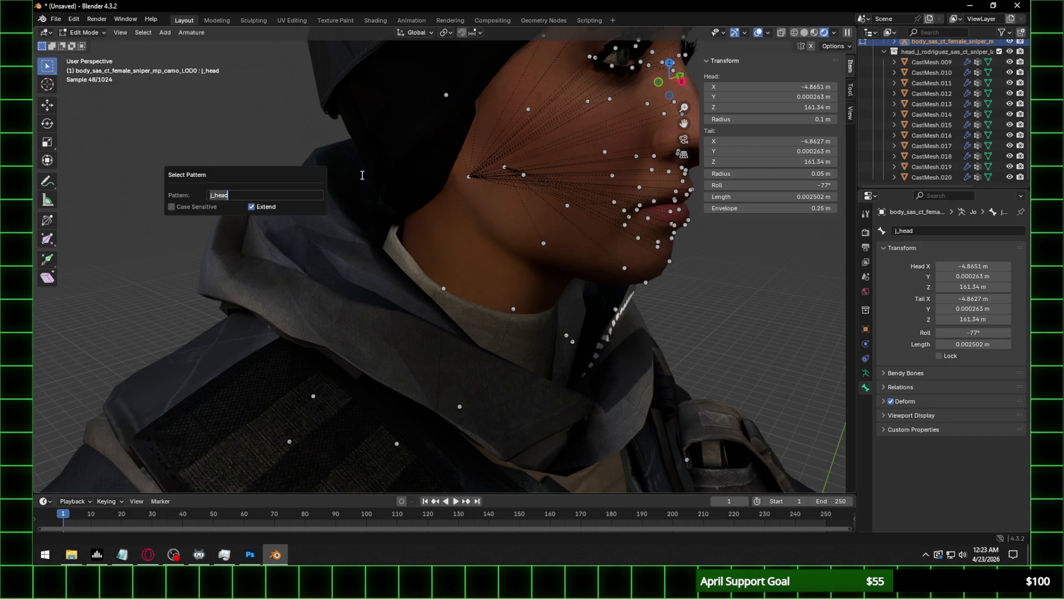
pyautogui.click(470, 179)
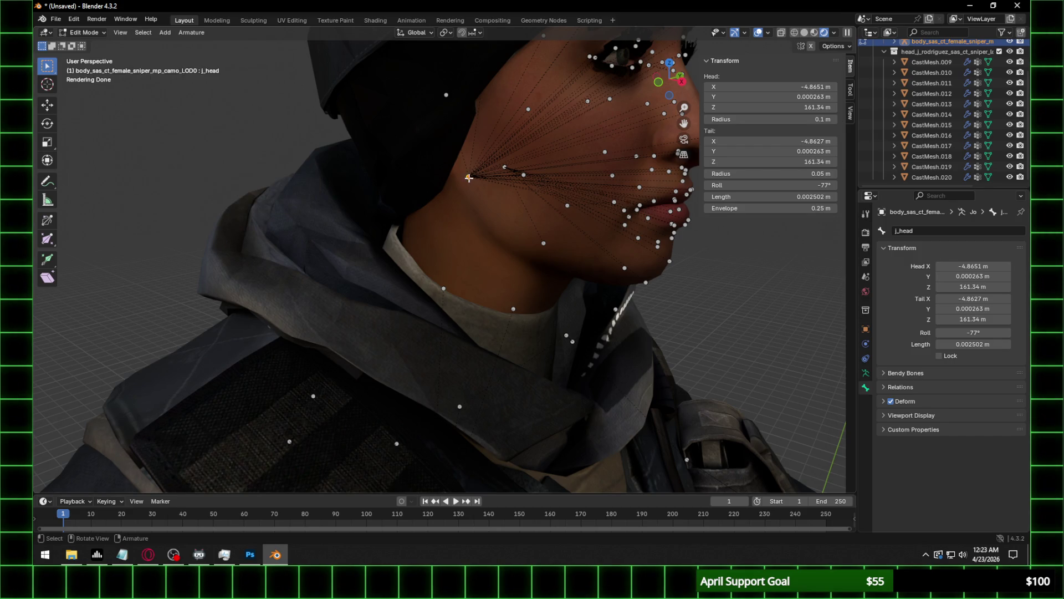
pyautogui.scroll(5, 470, 175)
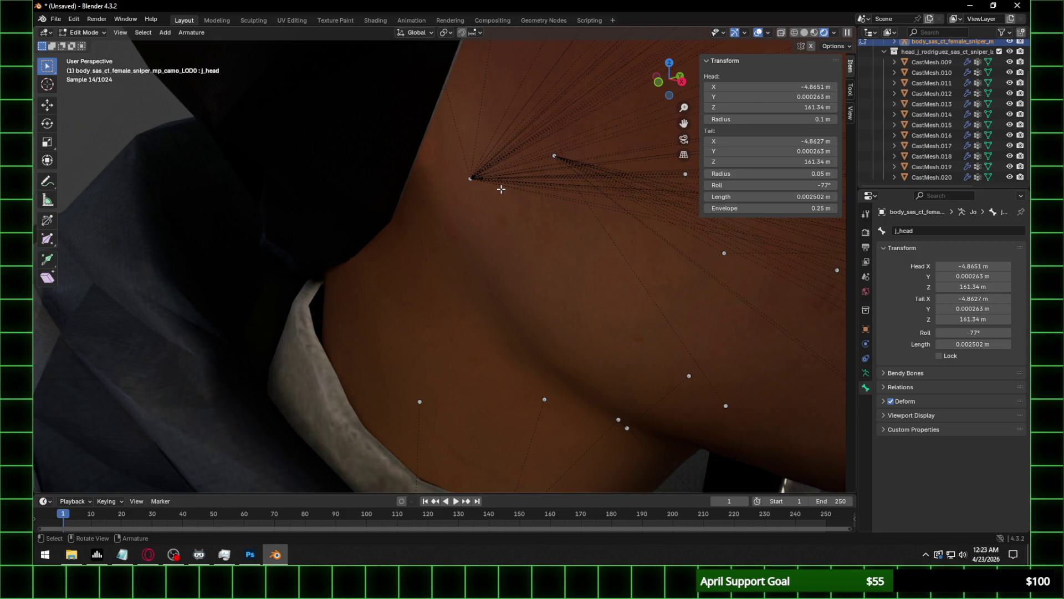
# Try transforming the head joint, cancel it, and reselect j_head by name pattern.
pyautogui.press('r')
pyautogui.press('Escape')
pyautogui.click(143, 32)
pyautogui.click(168, 174)
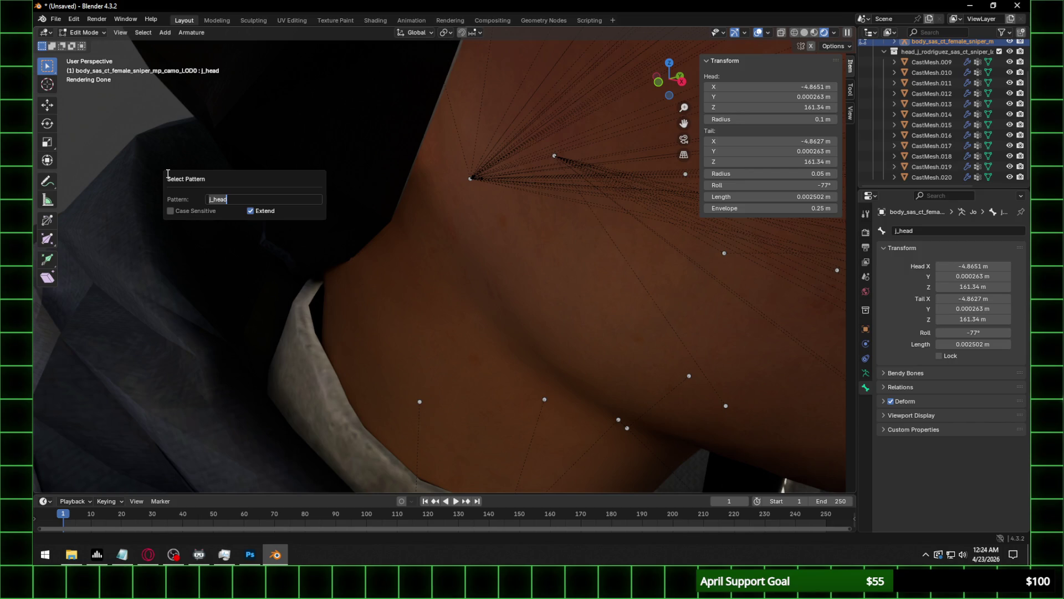
pyautogui.press('Return')
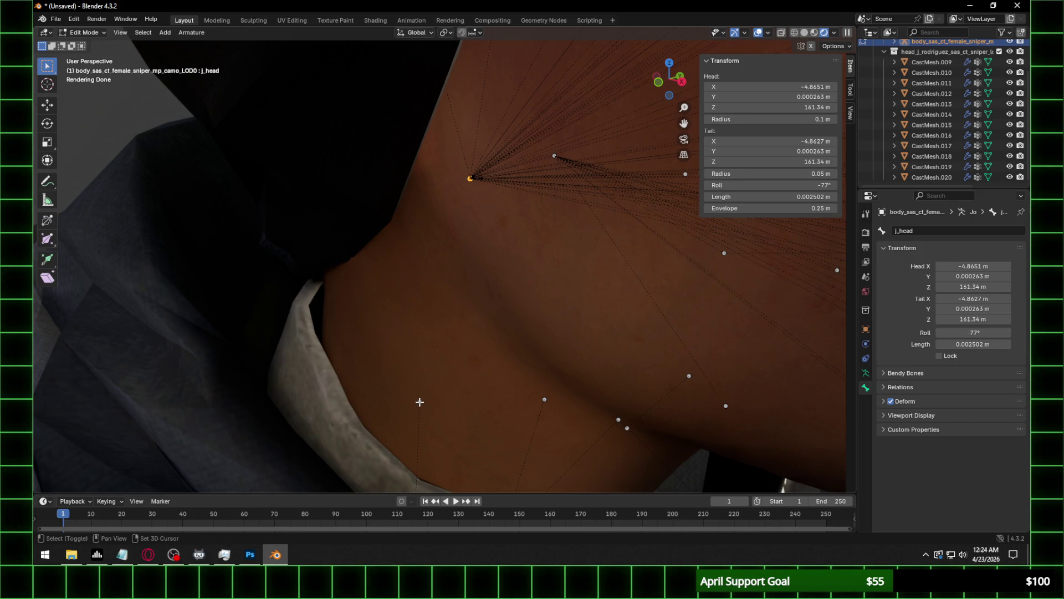
pyautogui.click(143, 32)
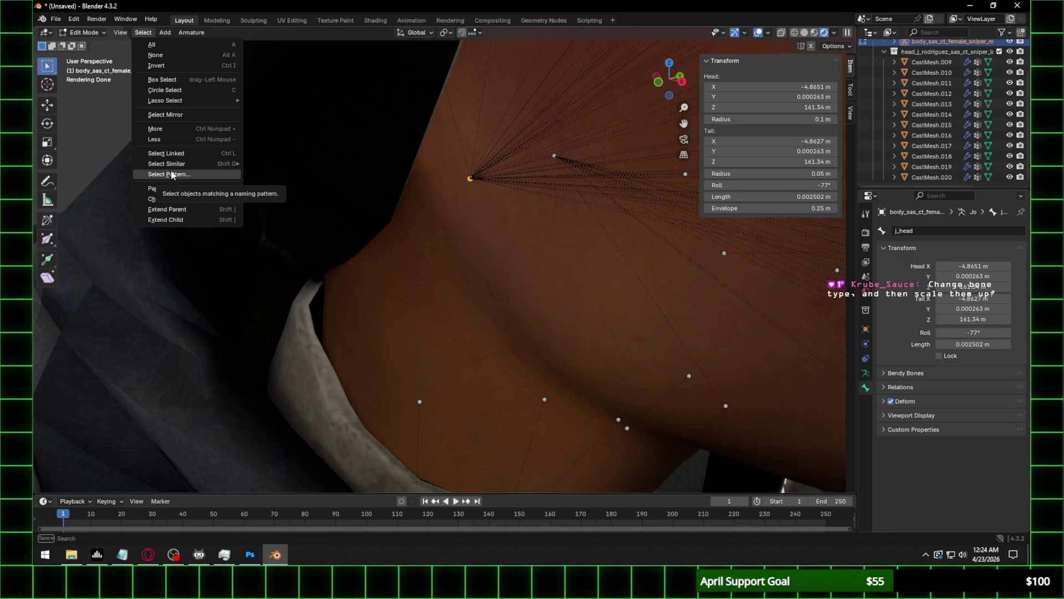
pyautogui.click(865, 372)
pyautogui.click(945, 376)
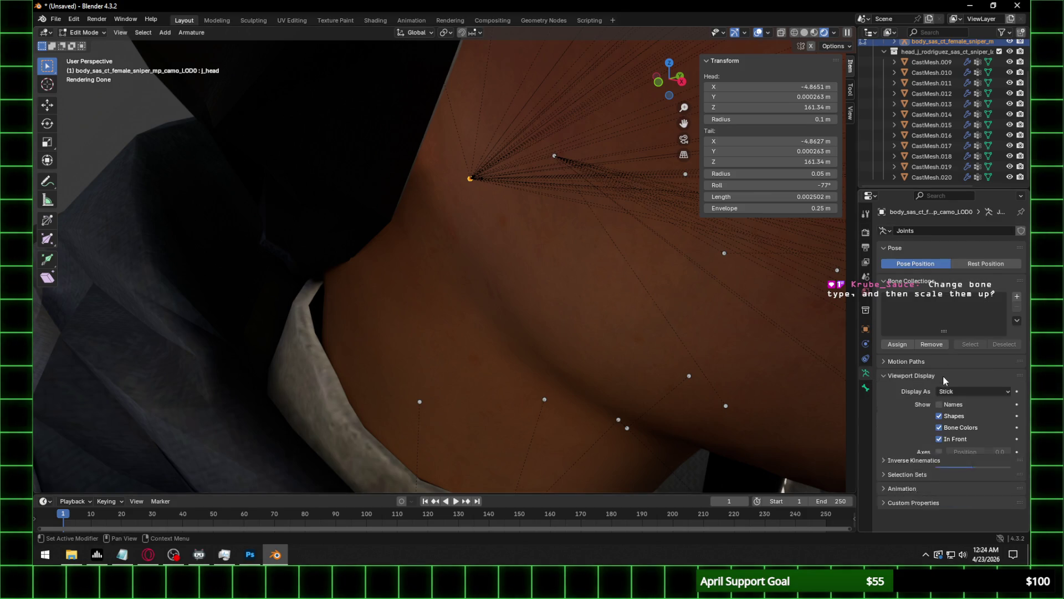
pyautogui.click(962, 391)
pyautogui.click(966, 397)
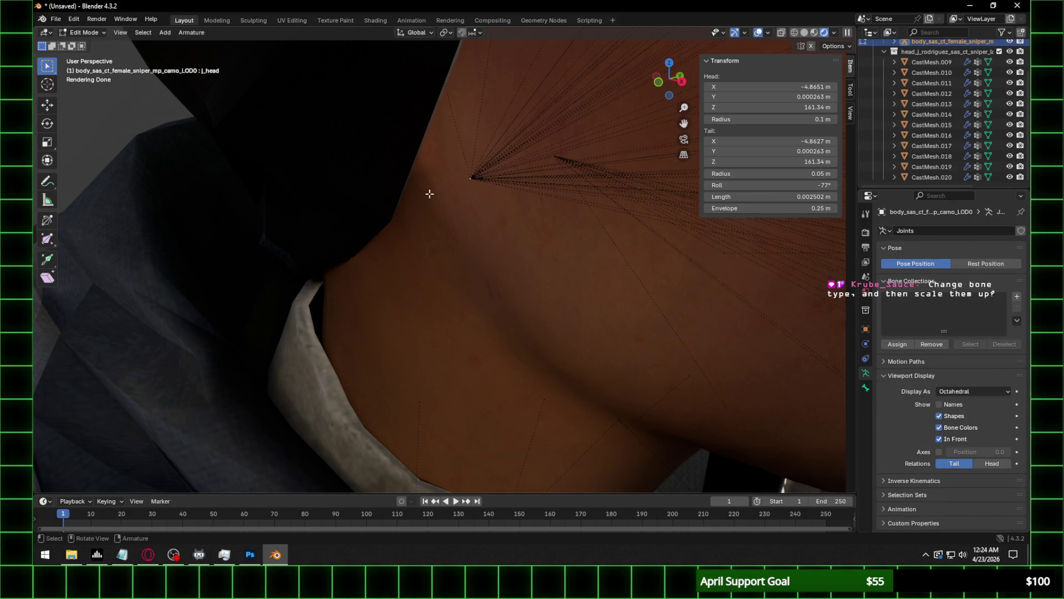
pyautogui.click(973, 392)
pyautogui.click(960, 426)
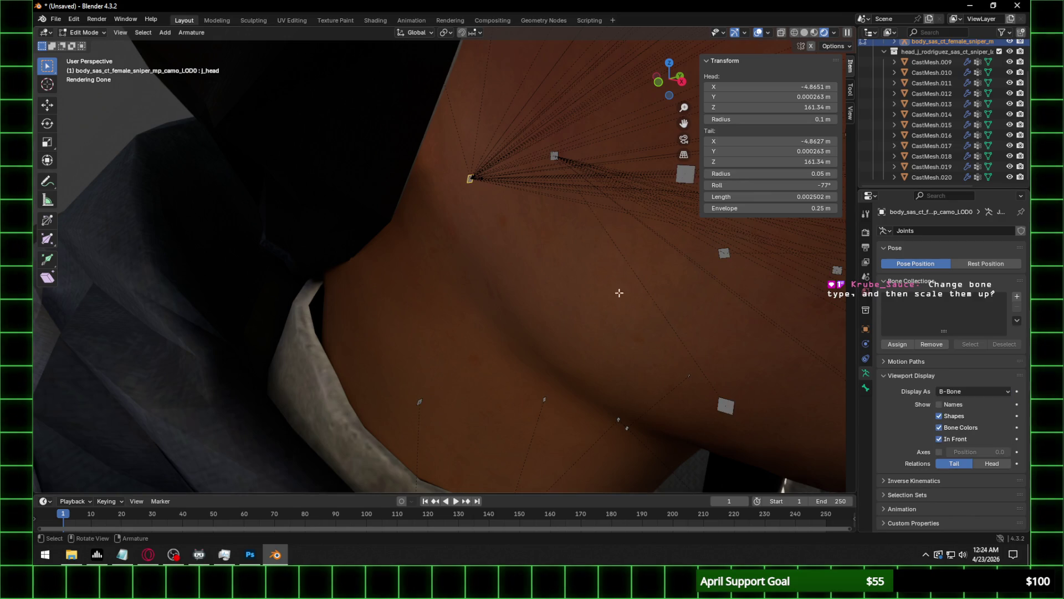
pyautogui.click(976, 390)
pyautogui.click(965, 437)
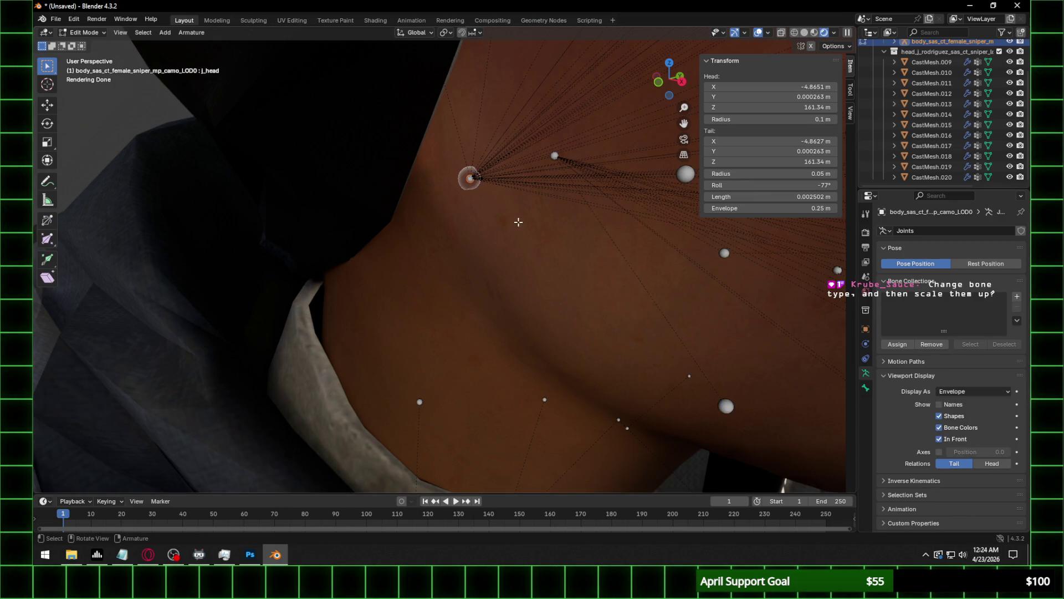
pyautogui.click(974, 391)
pyautogui.click(965, 450)
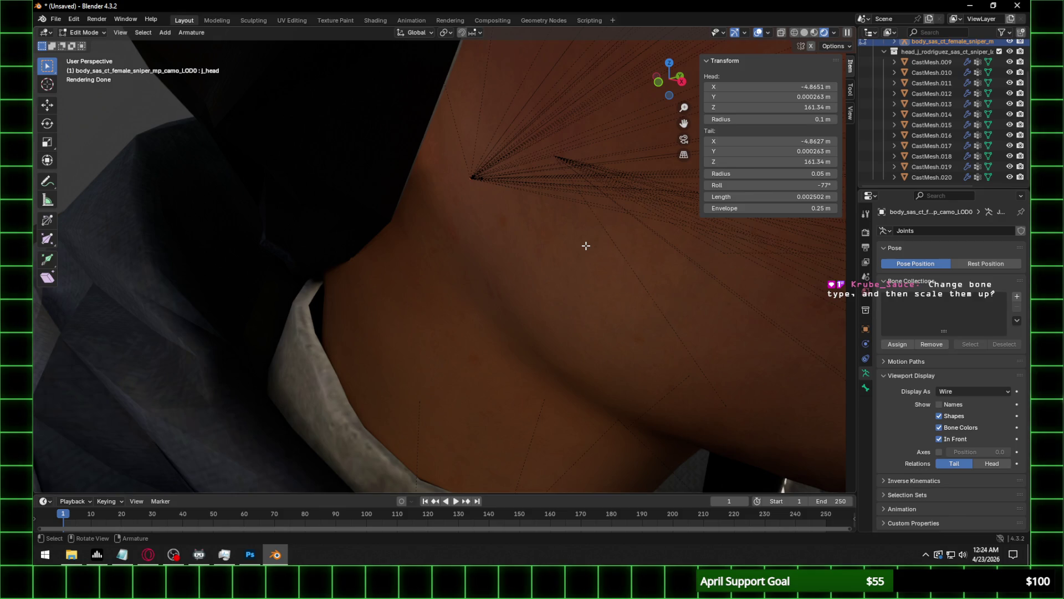
pyautogui.click(967, 391)
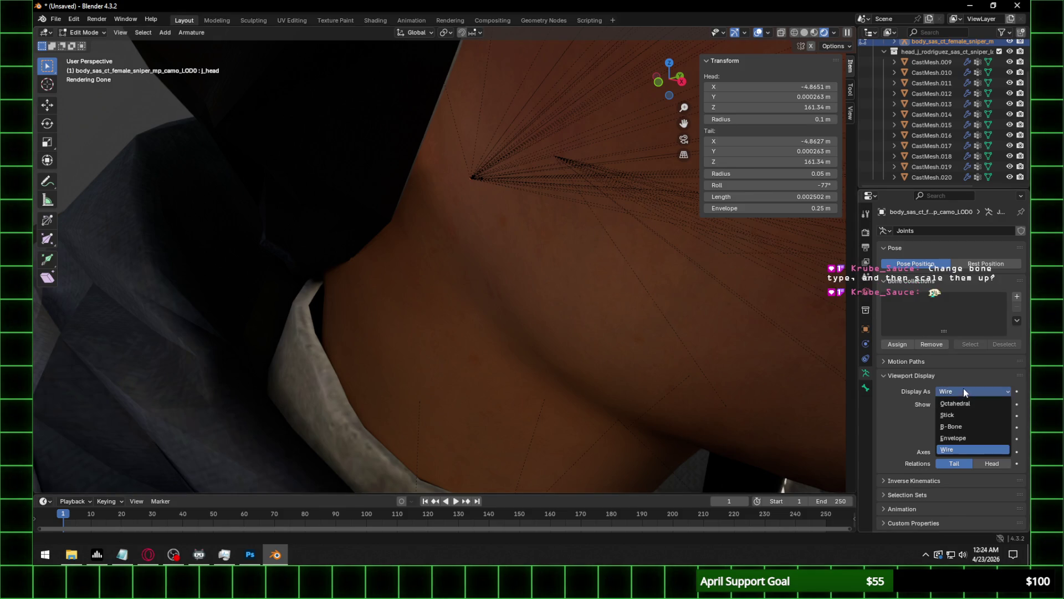
pyautogui.click(960, 414)
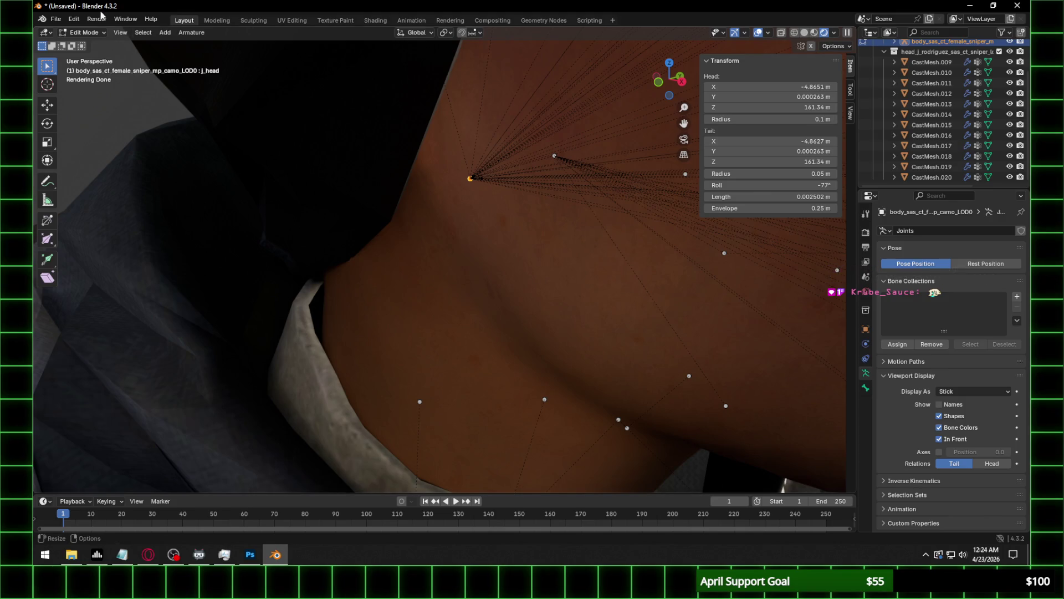
# Add j_neck to the selection by name pattern and make it the active bone.
pyautogui.click(143, 33)
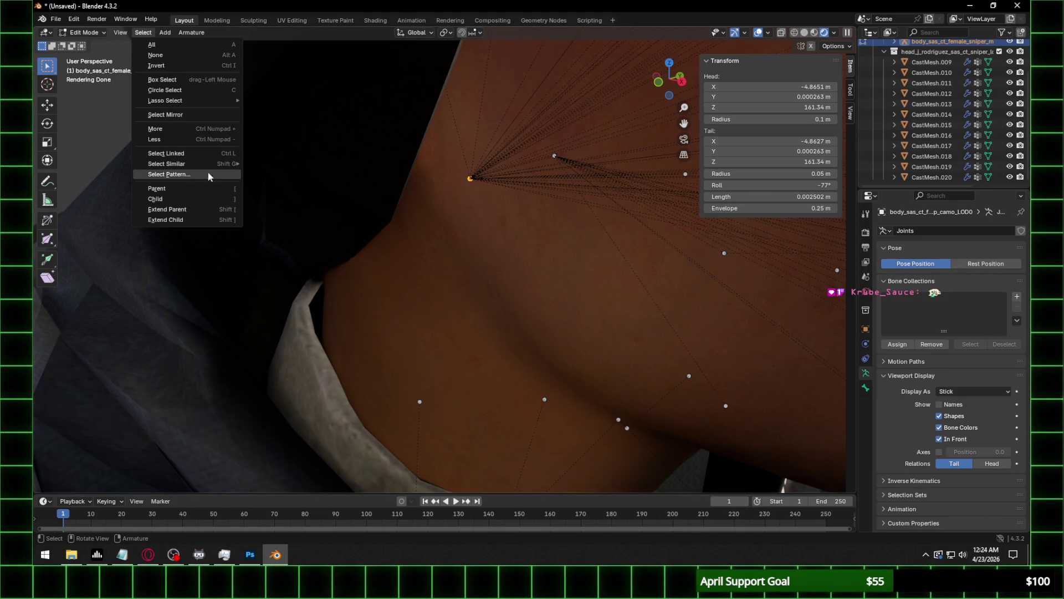
pyautogui.click(184, 174)
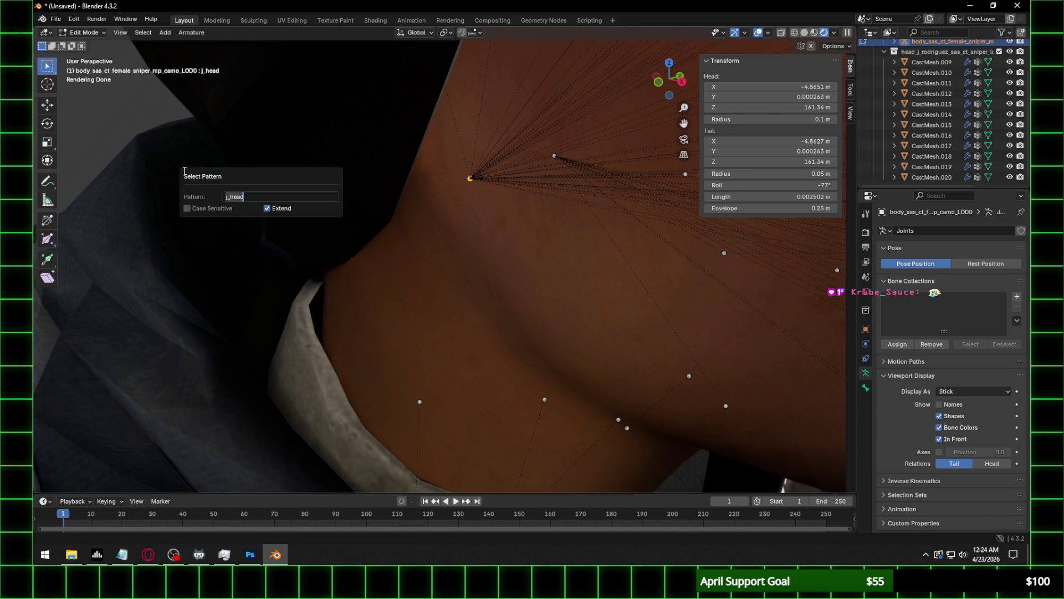
pyautogui.press('BackSpace')
pyautogui.press('Return')
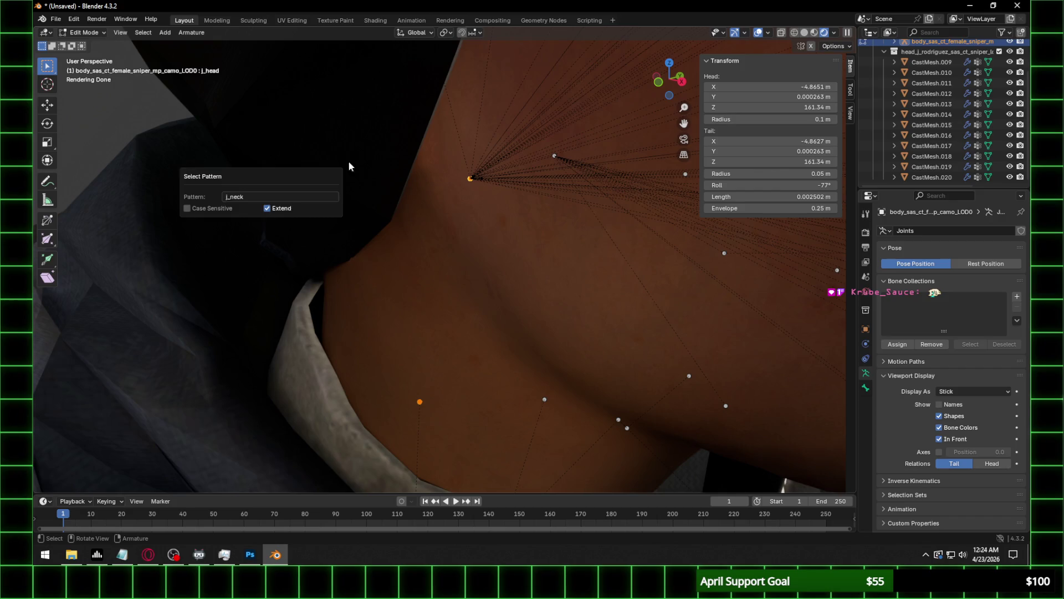
pyautogui.keyDown('shift'); pyautogui.click(420, 402); pyautogui.keyUp('shift')
pyautogui.keyDown('shift'); pyautogui.click(420, 400); pyautogui.keyUp('shift')
# Parent j_head to j_neck using Make Parent with Keep Offset.
pyautogui.rightClick(441, 307)
pyautogui.moveTo(441, 307)
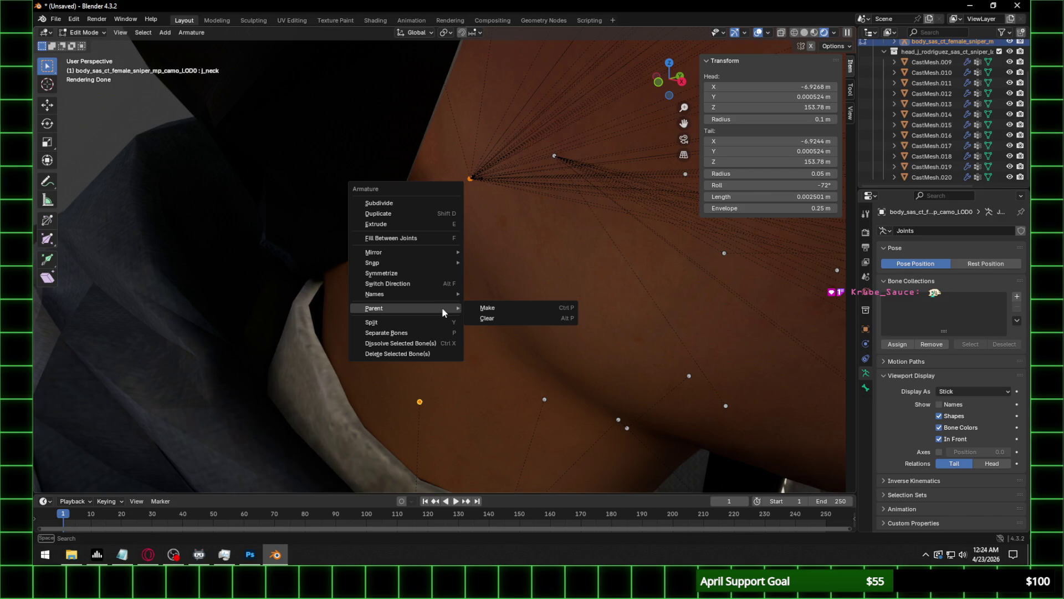
pyautogui.click(520, 304)
pyautogui.click(532, 307)
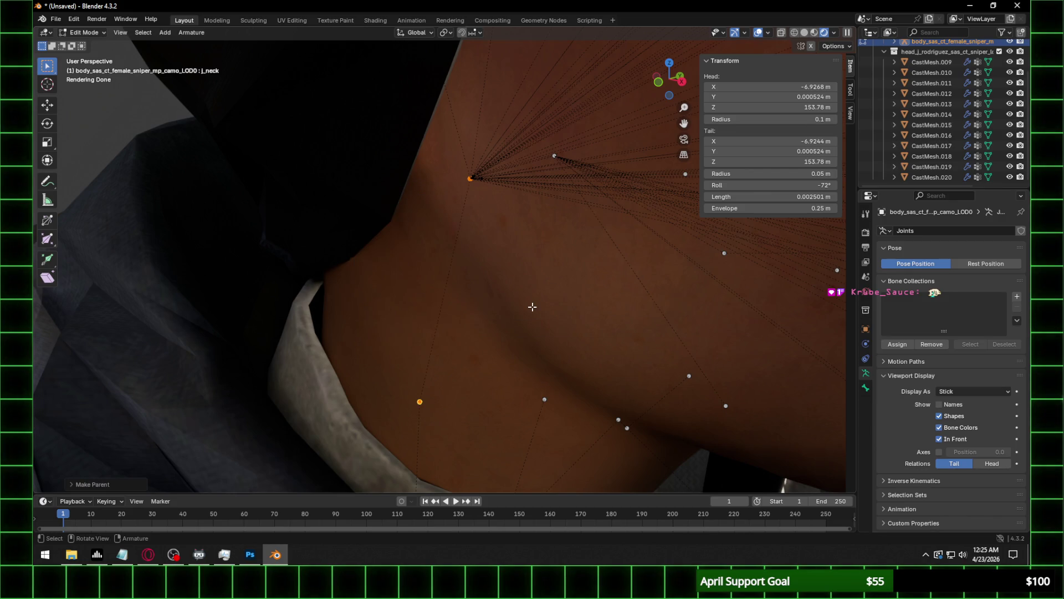
pyautogui.scroll(-8, 499, 288)
pyautogui.scroll(-3, 506, 283)
# Go to Pose Mode and test a j_spine4 rotation, cancelling it.
pyautogui.press('Tab')
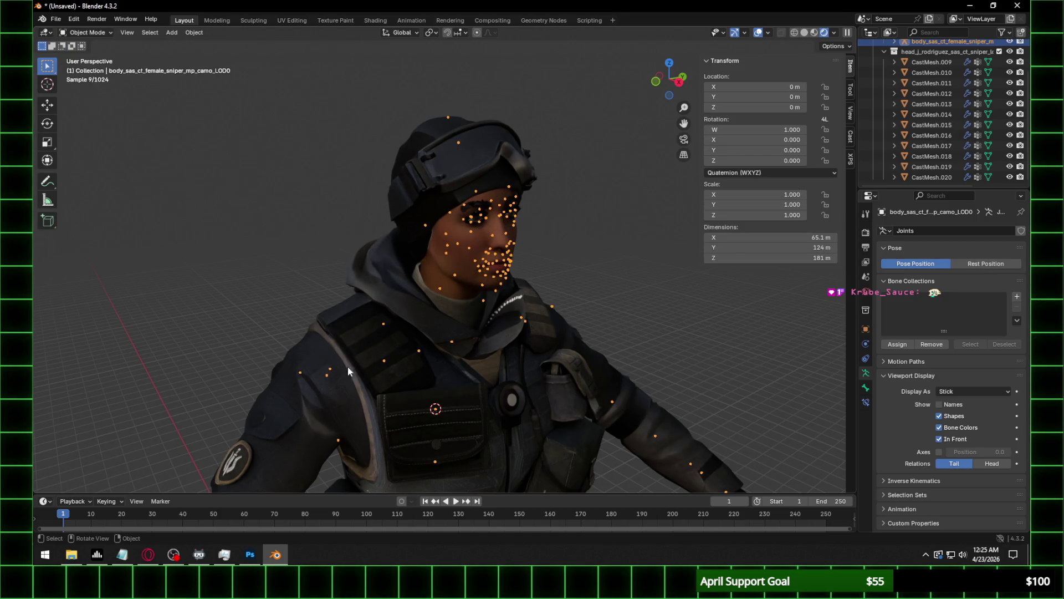
pyautogui.click(86, 32)
pyautogui.click(83, 65)
pyautogui.click(436, 413)
pyautogui.press('r')
pyautogui.press('r')
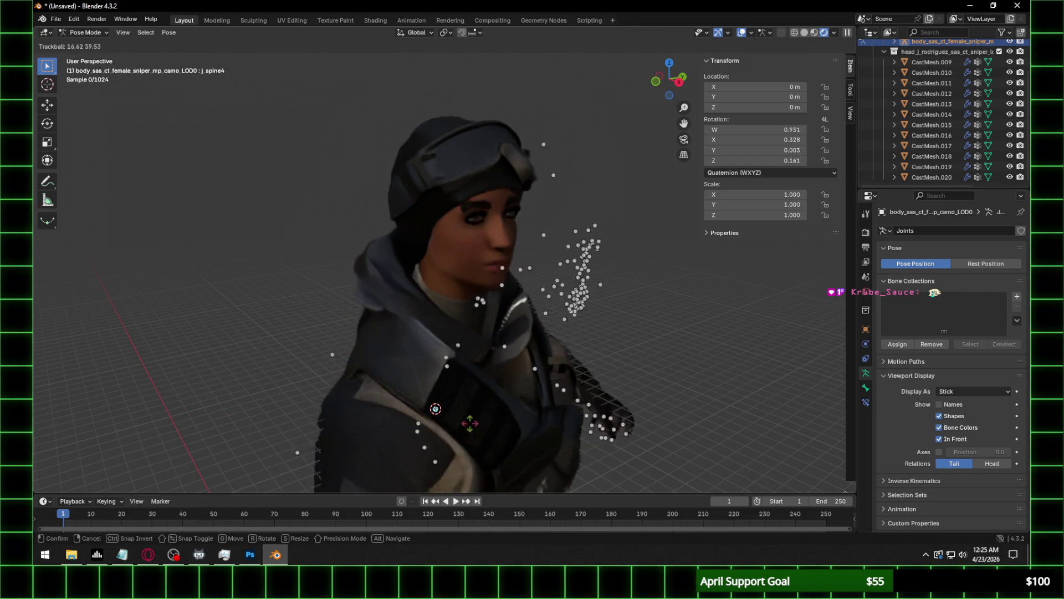
pyautogui.rightClick(470, 424)
pyautogui.scroll(15, 471, 424)
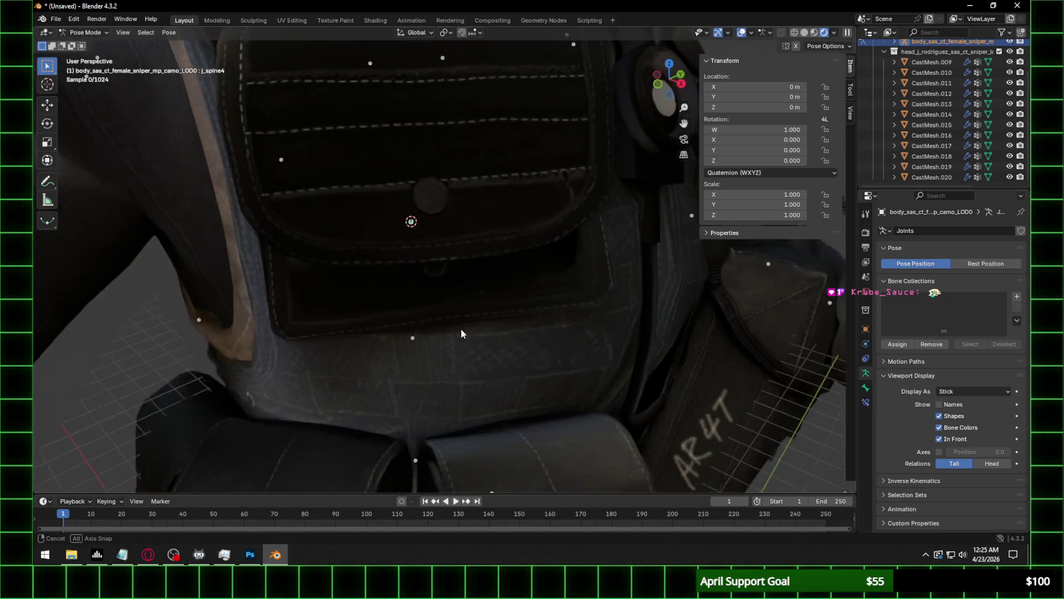
pyautogui.moveTo(460, 332); pyautogui.dragTo(440, 337, button='middle')
# Select the back_mid bone and test two rotations, cancelling both.
pyautogui.click(403, 330)
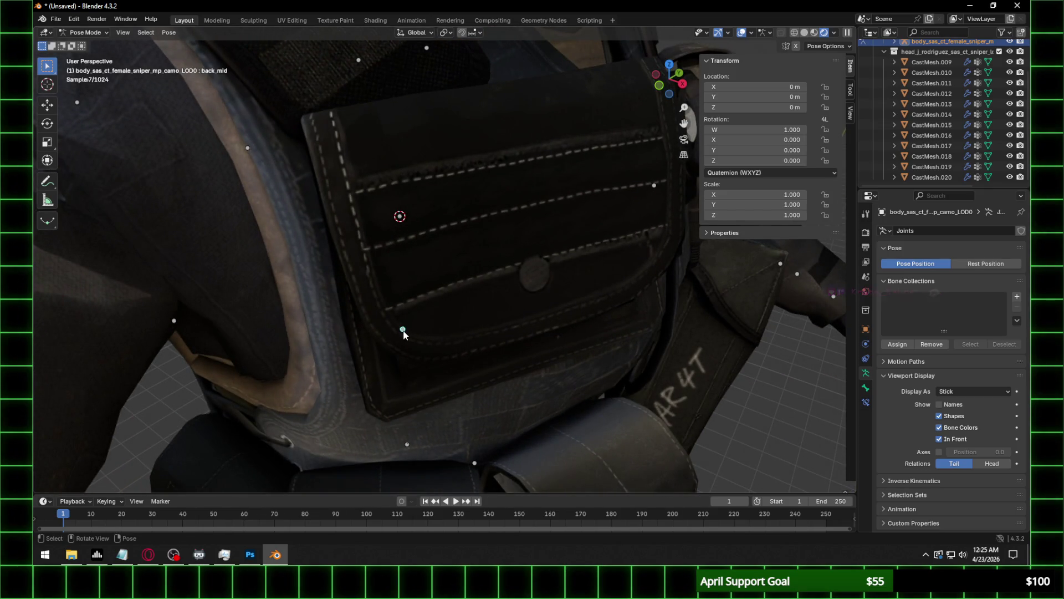
pyautogui.scroll(-12, 403, 331)
pyautogui.moveTo(418, 301)
pyautogui.mouseDown(button='middle')
pyautogui.moveTo(473, 305)
pyautogui.moveTo(471, 266)
pyautogui.mouseUp(button='middle')
pyautogui.press('r')
pyautogui.press('r')
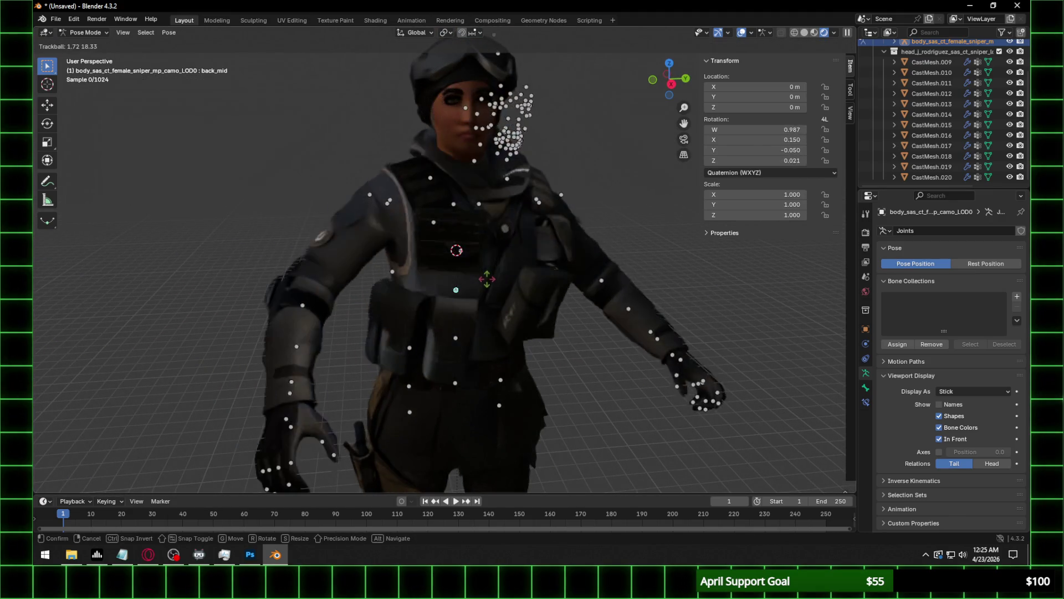
pyautogui.press('Escape')
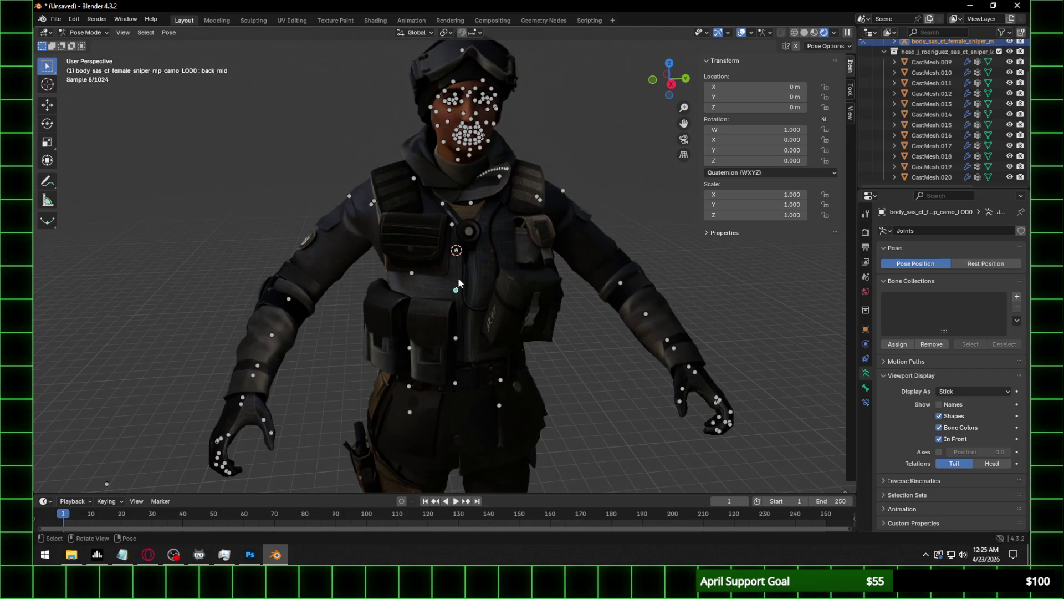
pyautogui.scroll(3, 498, 271)
pyautogui.press('r')
pyautogui.press('r')
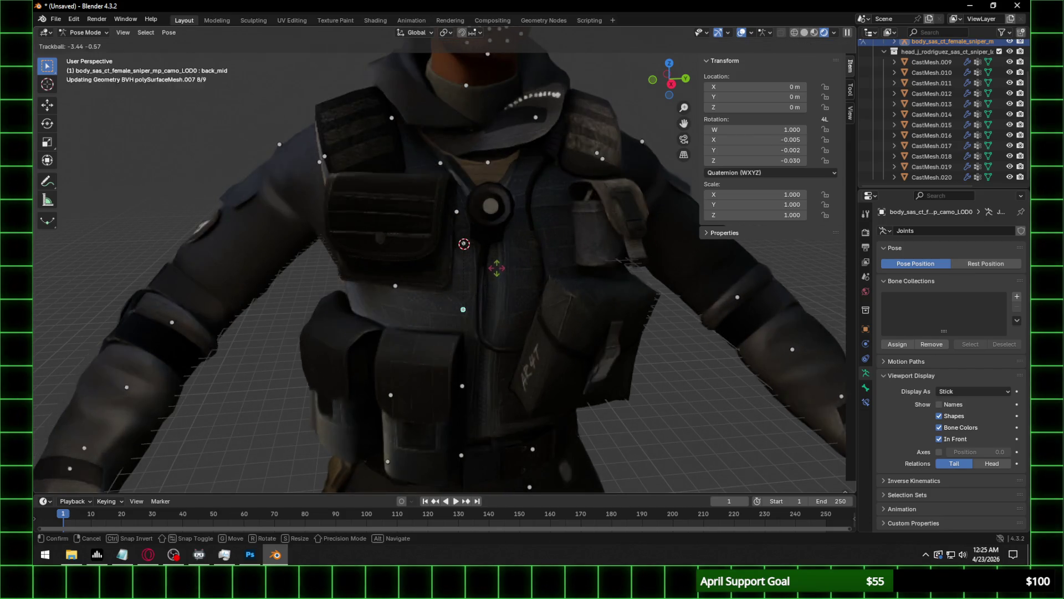
pyautogui.press('Escape')
# View the head's side profile and return the armature to Object Mode.
pyautogui.scroll(-4, 499, 222)
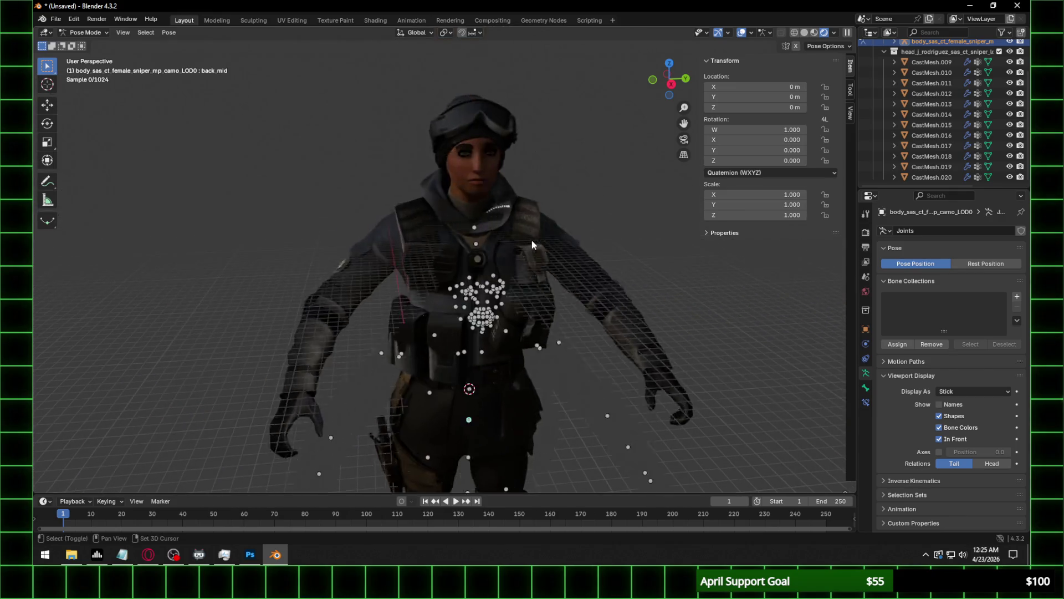
pyautogui.scroll(3, 531, 240)
pyautogui.moveTo(531, 238)
pyautogui.mouseDown(button='middle')
pyautogui.moveTo(617, 205)
pyautogui.moveTo(404, 208)
pyautogui.mouseUp(button='middle')
pyautogui.click(84, 33)
pyautogui.click(93, 41)
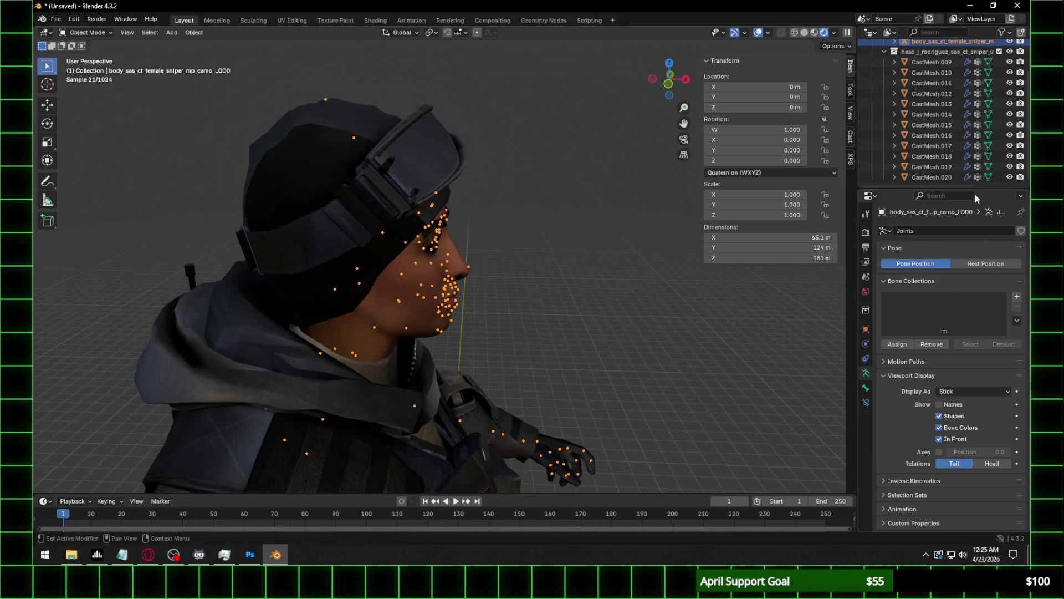
# Select CastMesh.009–CastMesh.020 plus the body armature and parent them With Empty Groups.
pyautogui.moveTo(975, 190)
pyautogui.mouseDown()
pyautogui.moveTo(944, 404)
pyautogui.moveTo(943, 355)
pyautogui.mouseUp()
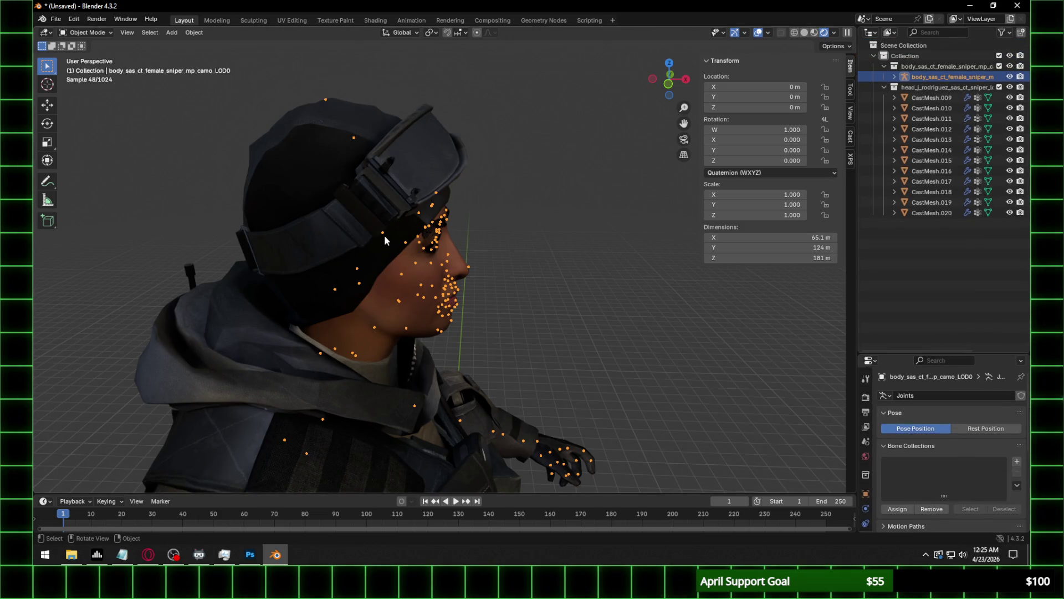
pyautogui.click(944, 97)
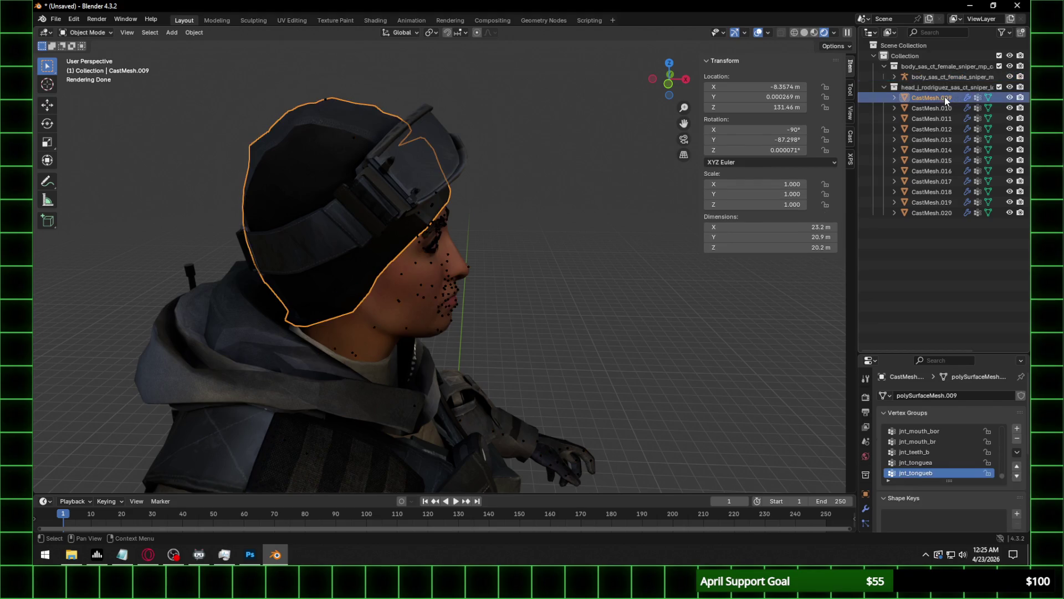
pyautogui.keyDown('shift'); pyautogui.click(942, 213); pyautogui.keyUp('shift')
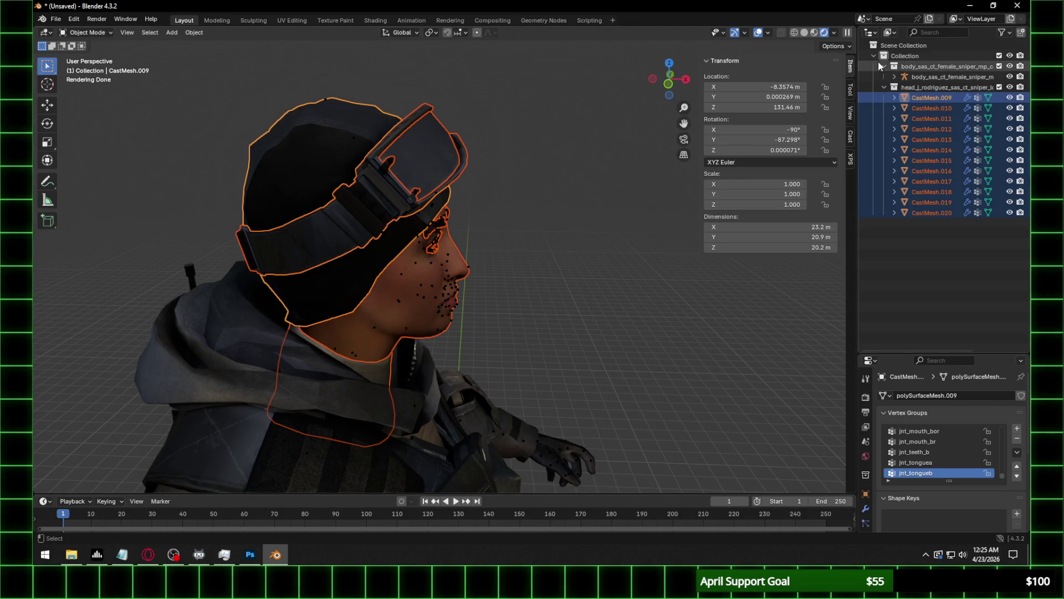
pyautogui.keyDown('shift'); pyautogui.click(468, 265); pyautogui.keyUp('shift')
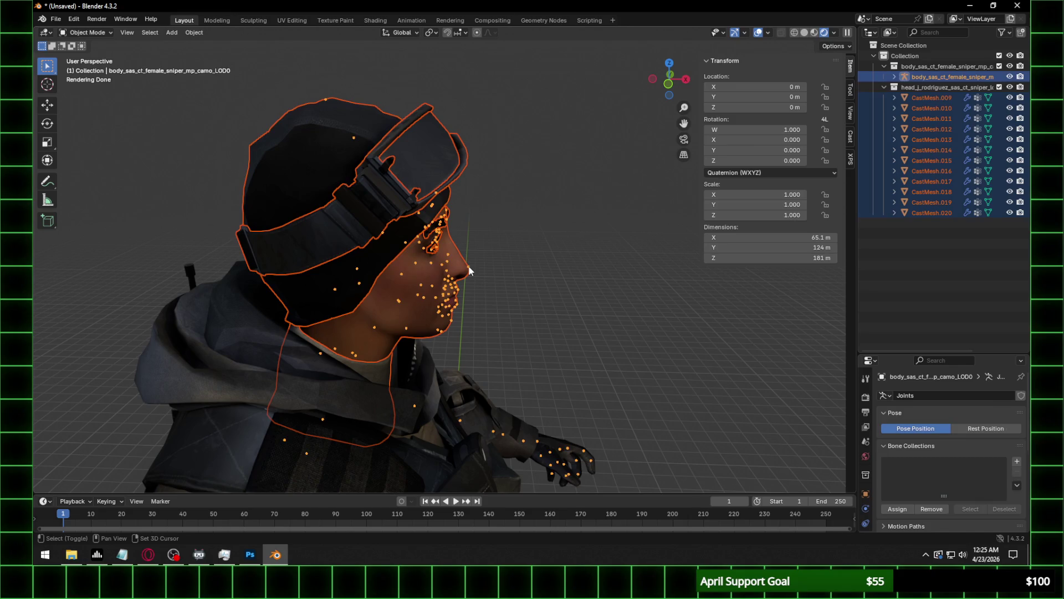
pyautogui.rightClick(467, 267)
pyautogui.moveTo(448, 374)
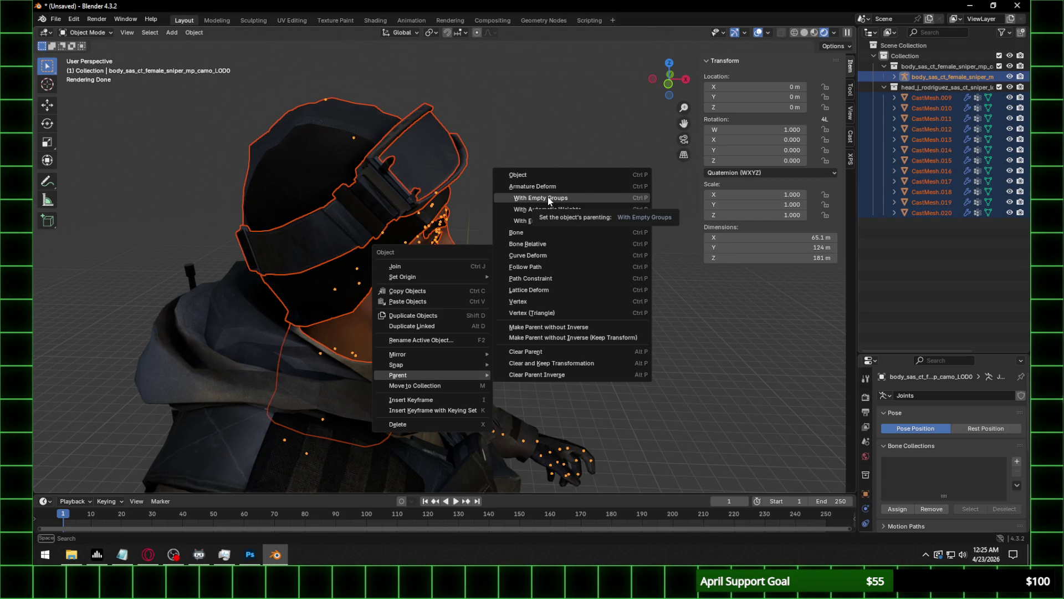
pyautogui.click(550, 200)
pyautogui.moveTo(543, 198)
pyautogui.mouseDown(button='middle')
pyautogui.moveTo(351, 172)
pyautogui.moveTo(415, 164)
pyautogui.moveTo(388, 161)
pyautogui.mouseUp(button='middle')
pyautogui.click(86, 32)
pyautogui.click(89, 67)
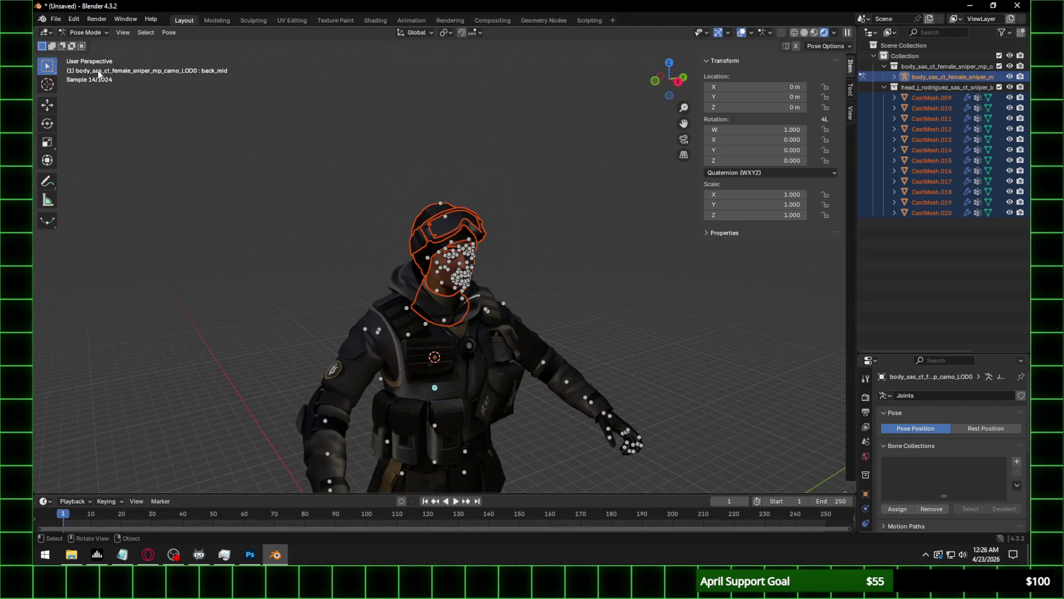
pyautogui.click(435, 385)
pyautogui.press('r')
pyautogui.press('r')
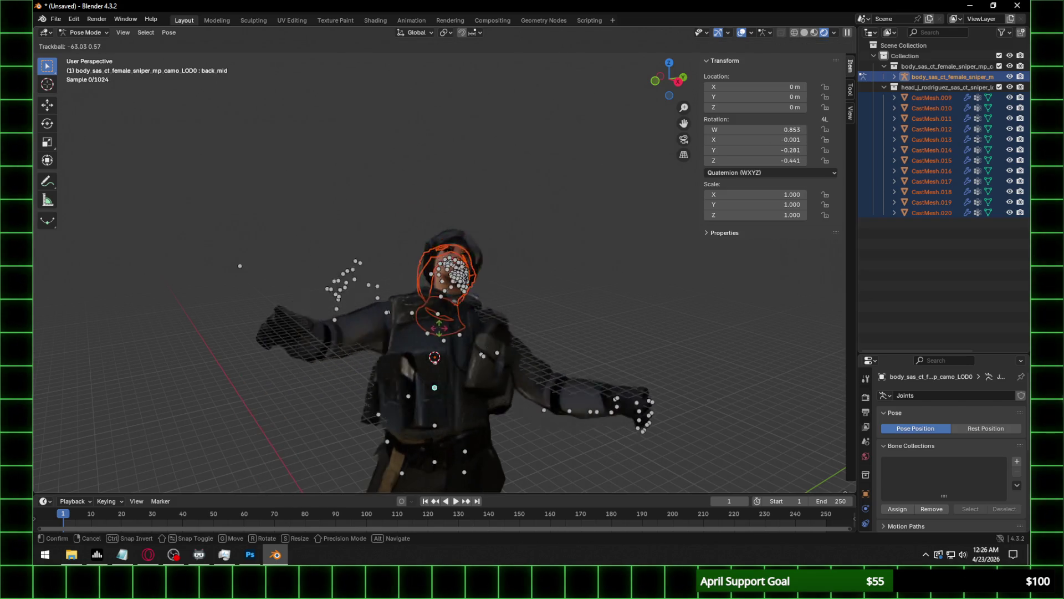
pyautogui.rightClick(436, 329)
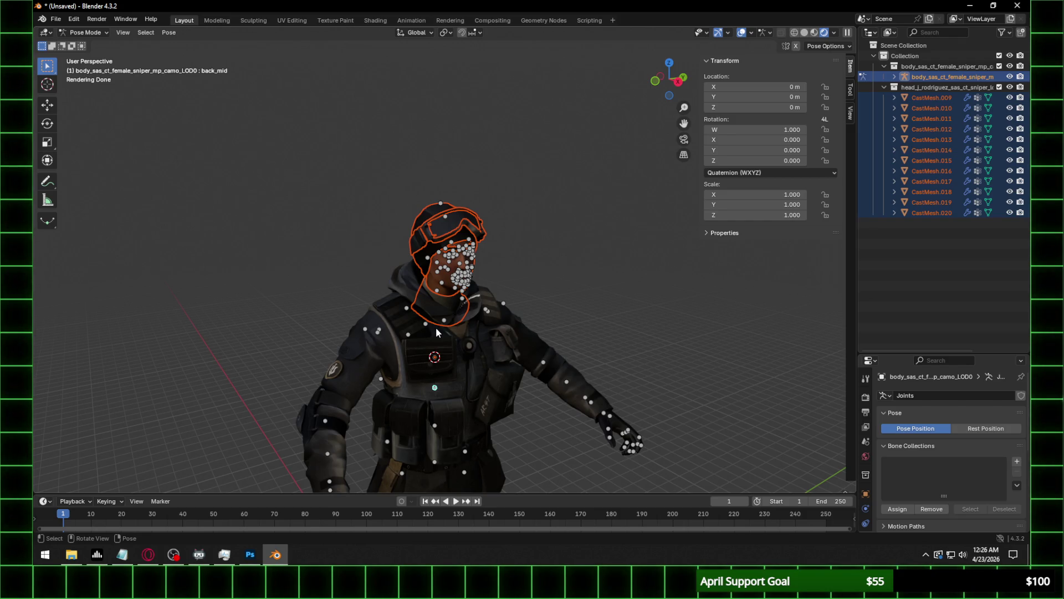
pyautogui.click(553, 233)
pyautogui.click(99, 33)
pyautogui.click(97, 44)
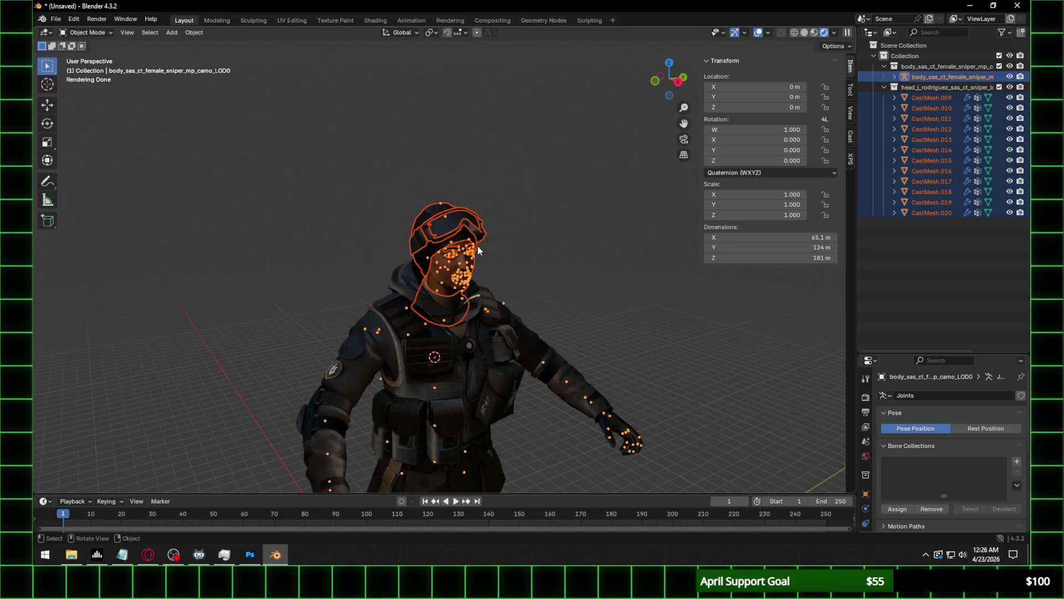
pyautogui.click(250, 554)
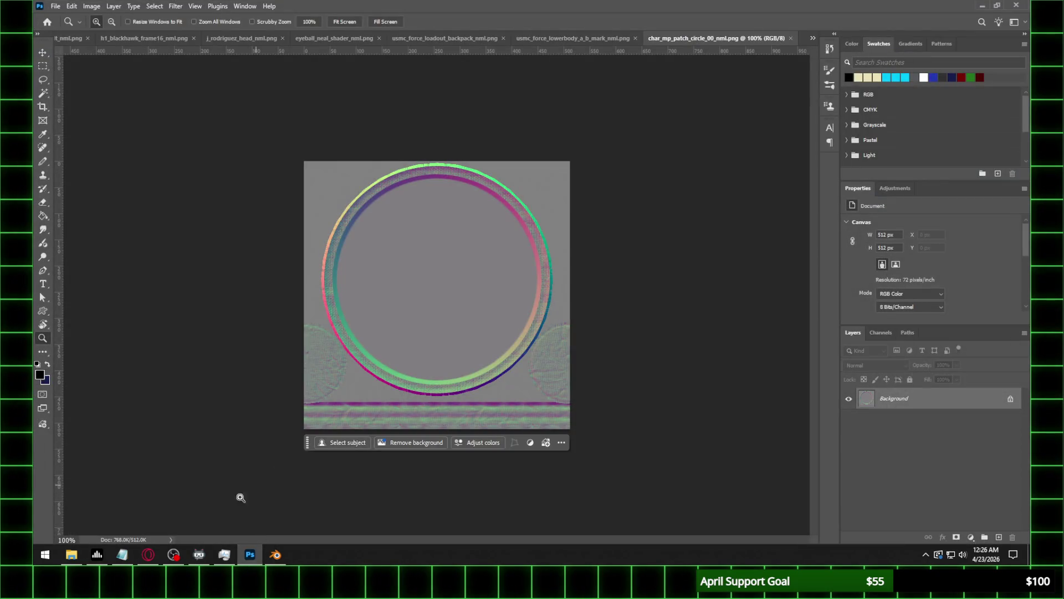
pyautogui.click(275, 554)
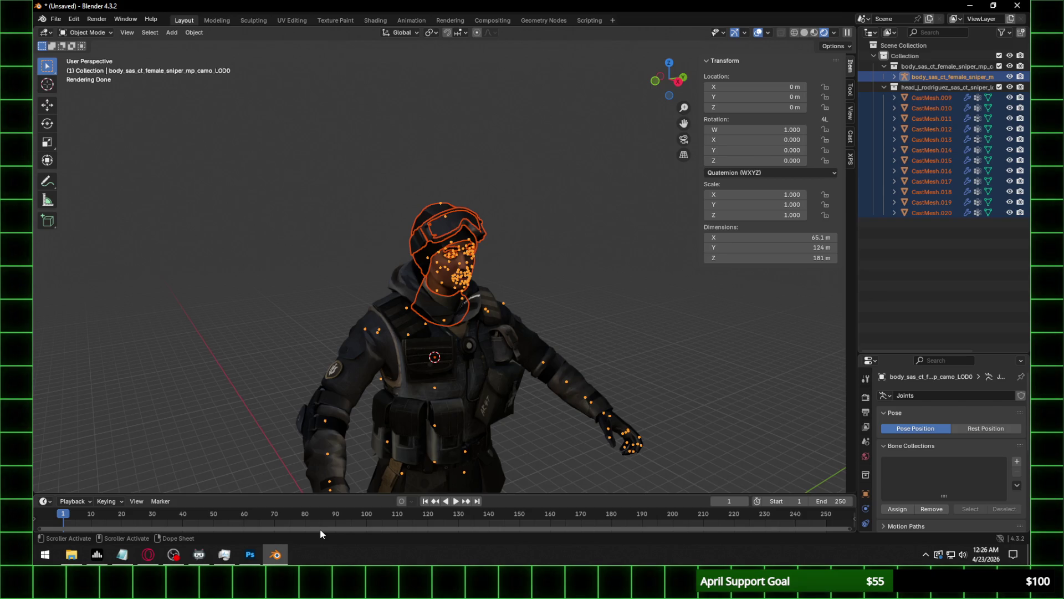
# Select the face mesh CastMesh.013 and view its head in the Shading workspace.
pyautogui.scroll(4, 278, 93)
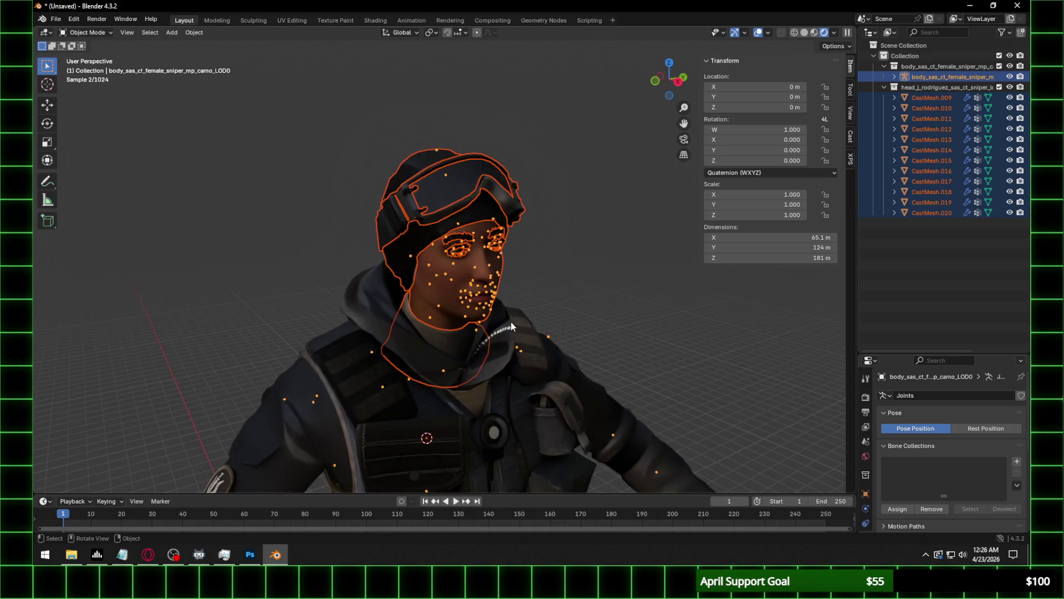
pyautogui.click(638, 207)
pyautogui.click(436, 285)
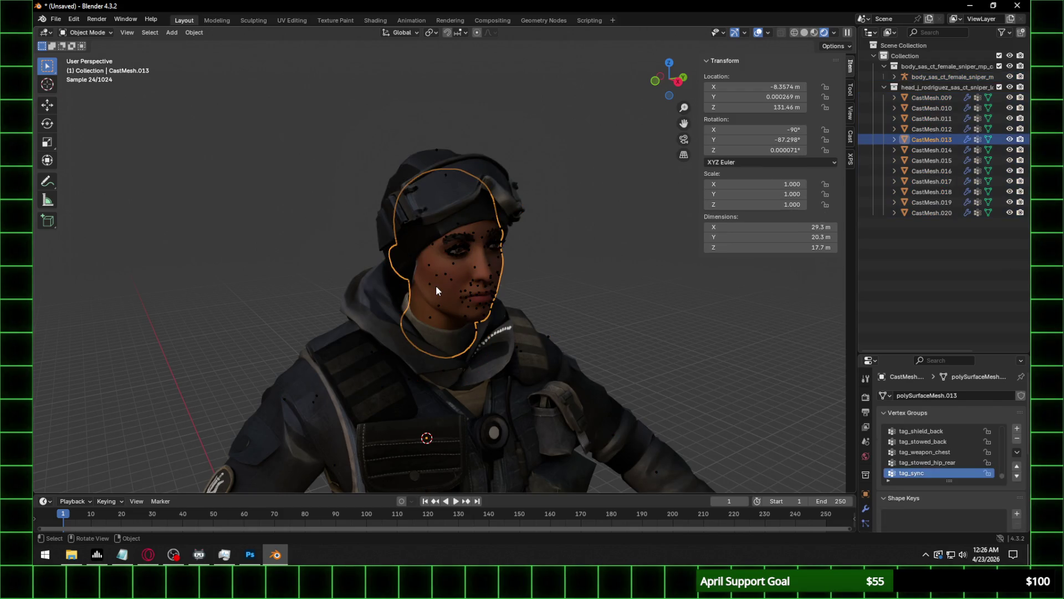
pyautogui.click(376, 21)
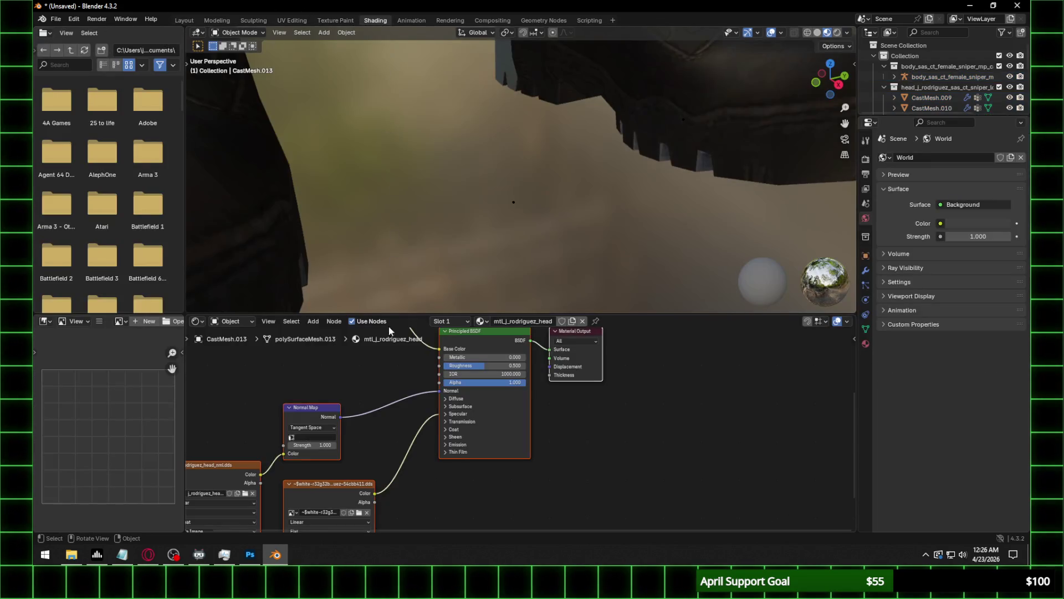
pyautogui.scroll(2, 377, 423)
pyautogui.scroll(-5, 598, 164)
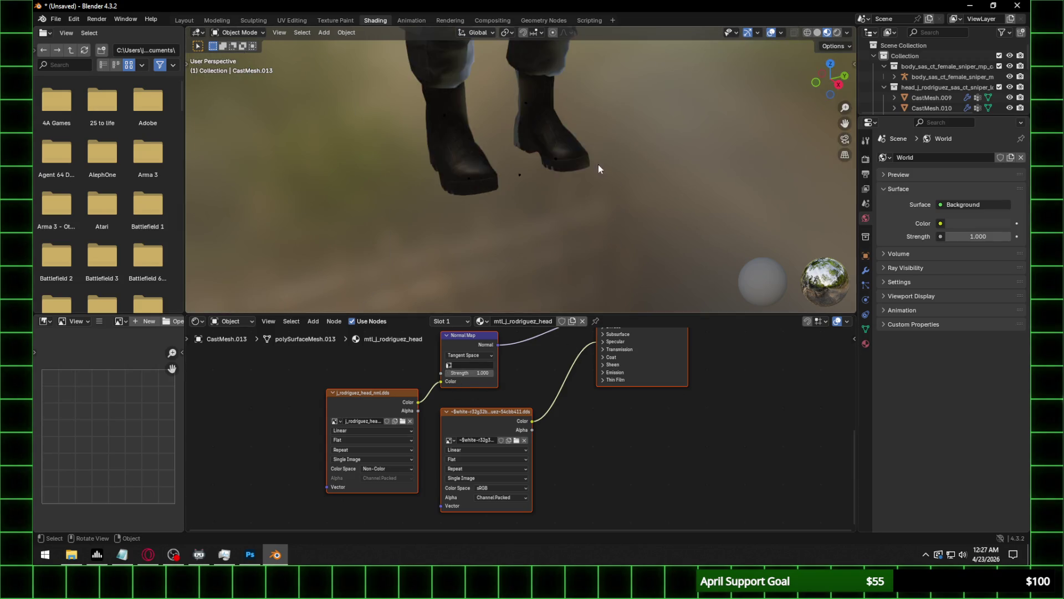
pyautogui.moveTo(596, 63)
pyautogui.mouseDown(button='middle')
pyautogui.moveTo(568, 221)
pyautogui.moveTo(497, 288)
pyautogui.moveTo(493, 232)
pyautogui.moveTo(431, 224)
pyautogui.moveTo(523, 233)
pyautogui.moveTo(518, 299)
pyautogui.mouseUp(button='middle')
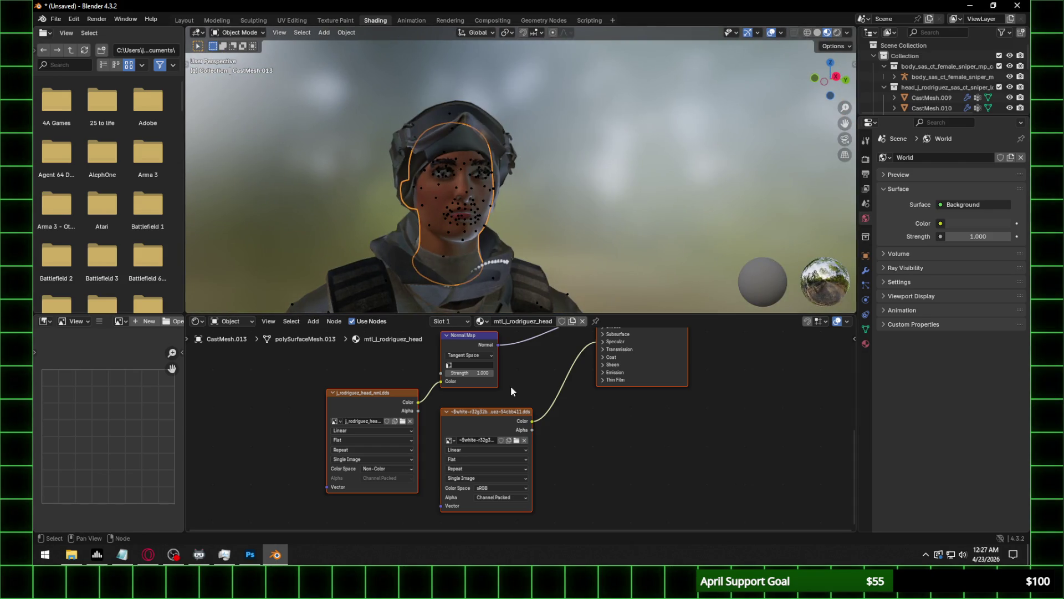
# Set the Normal Map node to UVMap with strength 0.35 and Specular IOR Level 0.1.
pyautogui.click(479, 366)
pyautogui.click(471, 377)
pyautogui.doubleClick(471, 373)
pyautogui.write('0.35')
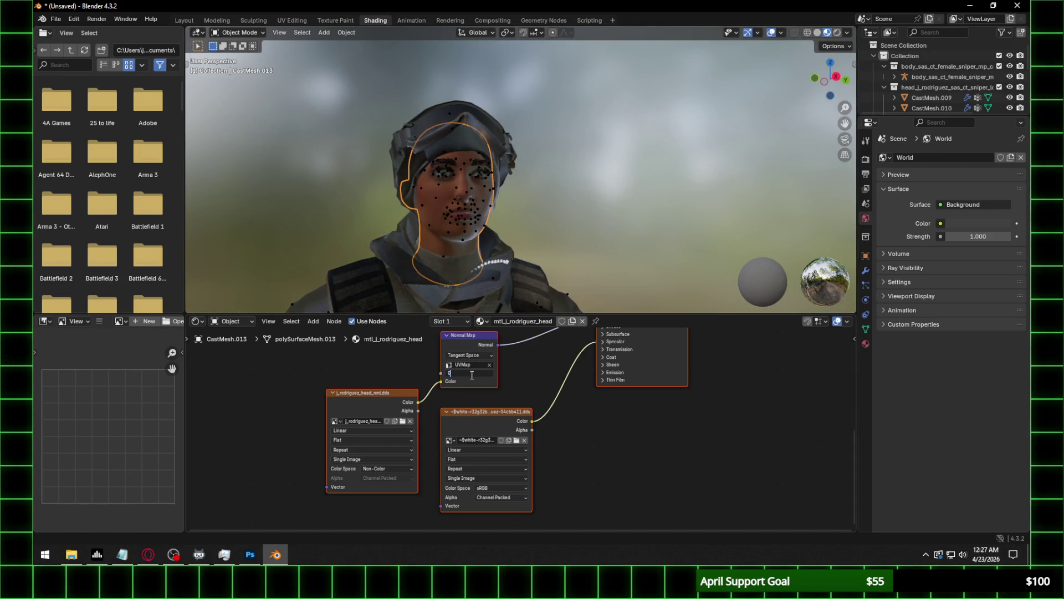
pyautogui.press('Return')
pyautogui.scroll(1, 617, 423)
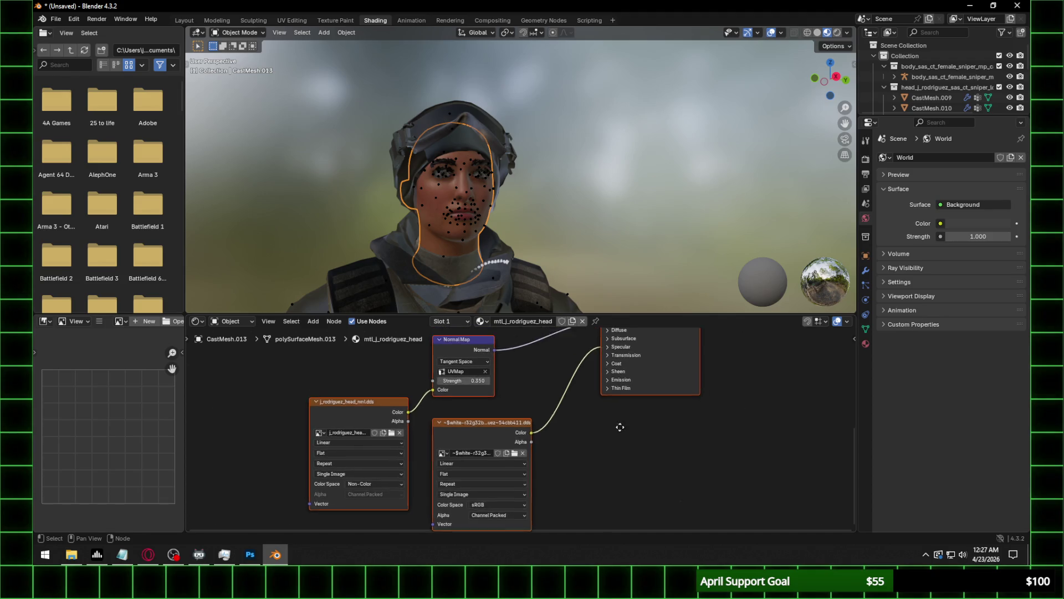
pyautogui.click(619, 367)
pyautogui.doubleClick(644, 386)
pyautogui.write('0.1')
pyautogui.press('Return')
# Select only the Normal Map node and browse for its normal texture image.
pyautogui.scroll(5, 472, 261)
pyautogui.keyDown('shift'); pyautogui.moveTo(471, 261); pyautogui.dragTo(507, 221, button='middle'); pyautogui.keyUp('shift')
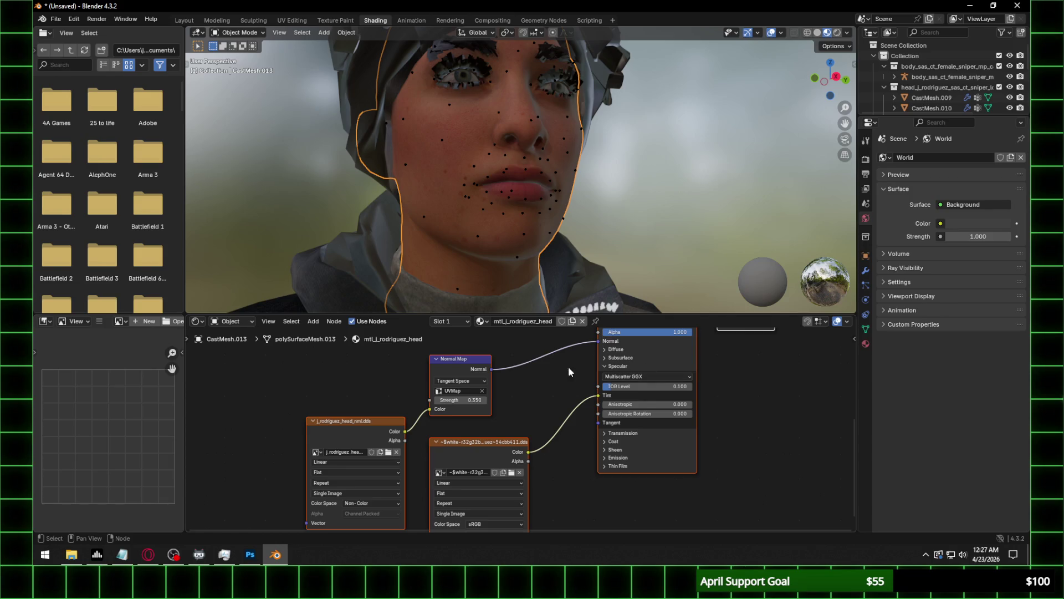
pyautogui.click(466, 408)
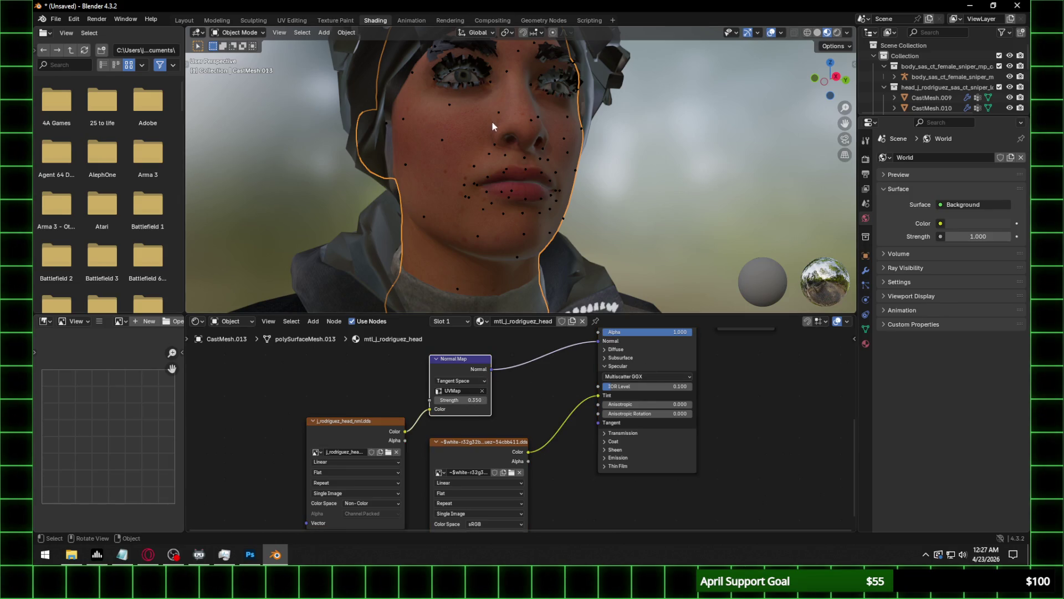
pyautogui.click(389, 452)
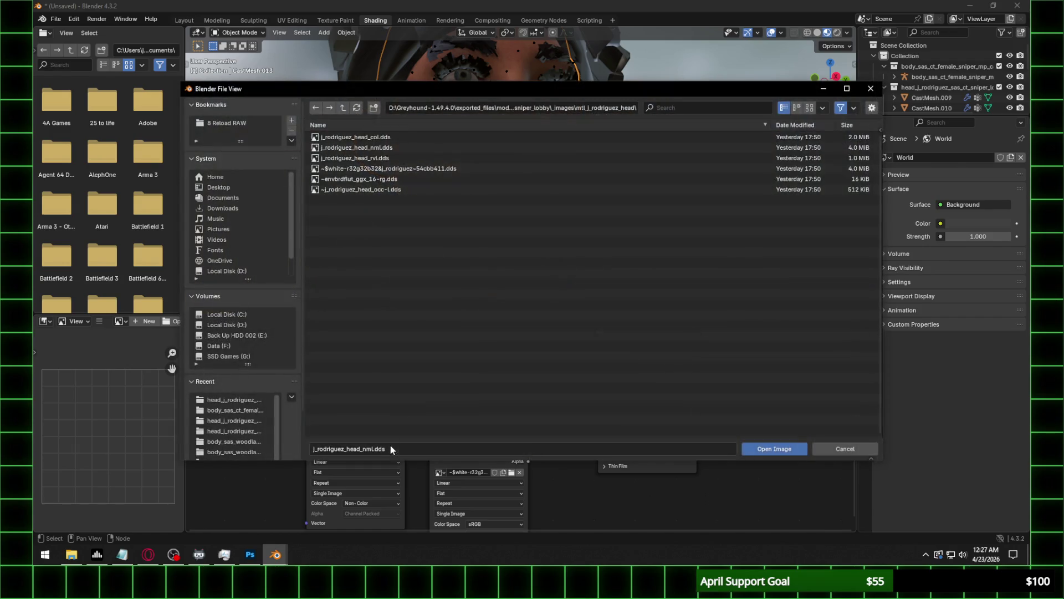
# Close the file browser, widen the Image Editor, and display the j_rodriguez_head_col.dds texture.
pyautogui.click(585, 107)
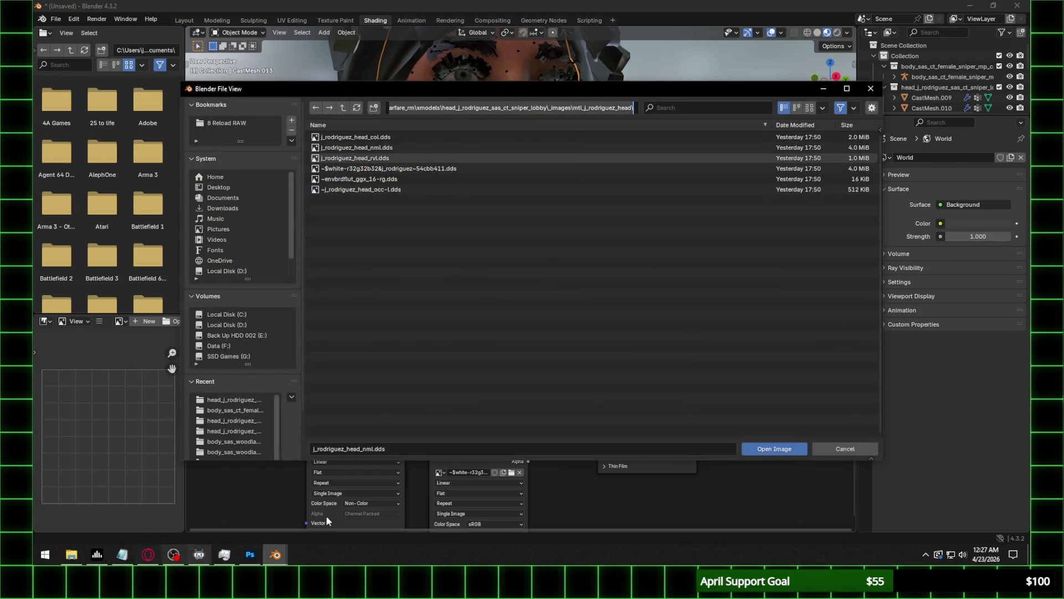
pyautogui.press('Return')
pyautogui.press('Return')
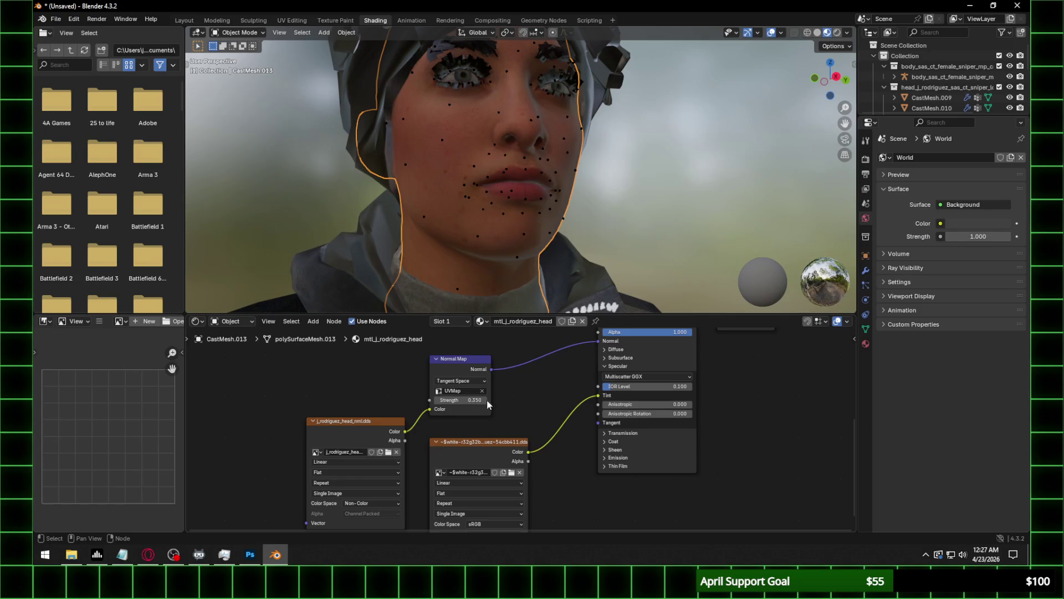
pyautogui.moveTo(185, 370); pyautogui.dragTo(384, 366)
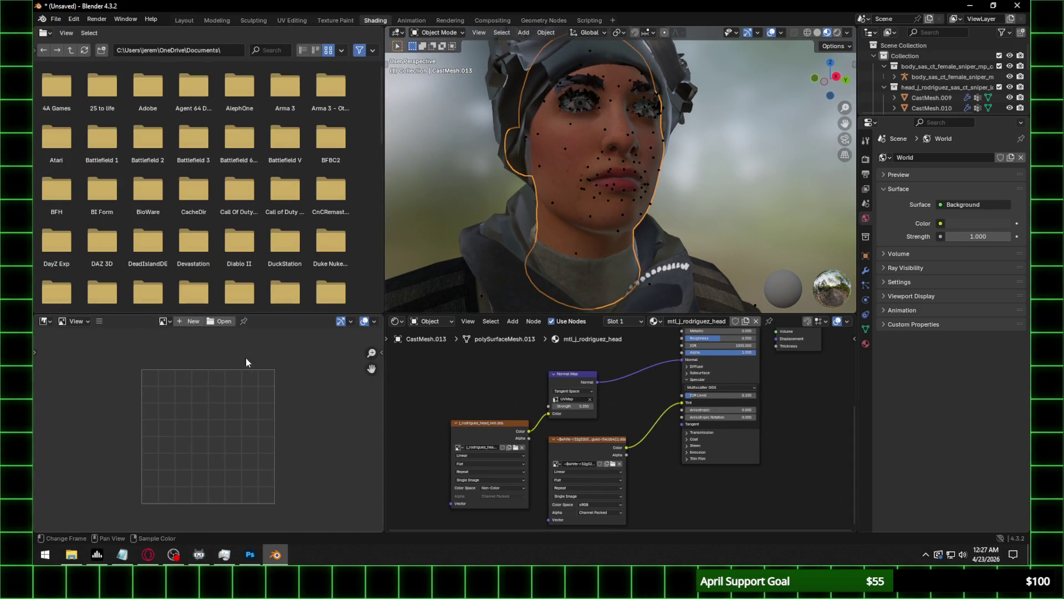
pyautogui.click(593, 447)
pyautogui.scroll(2, 227, 427)
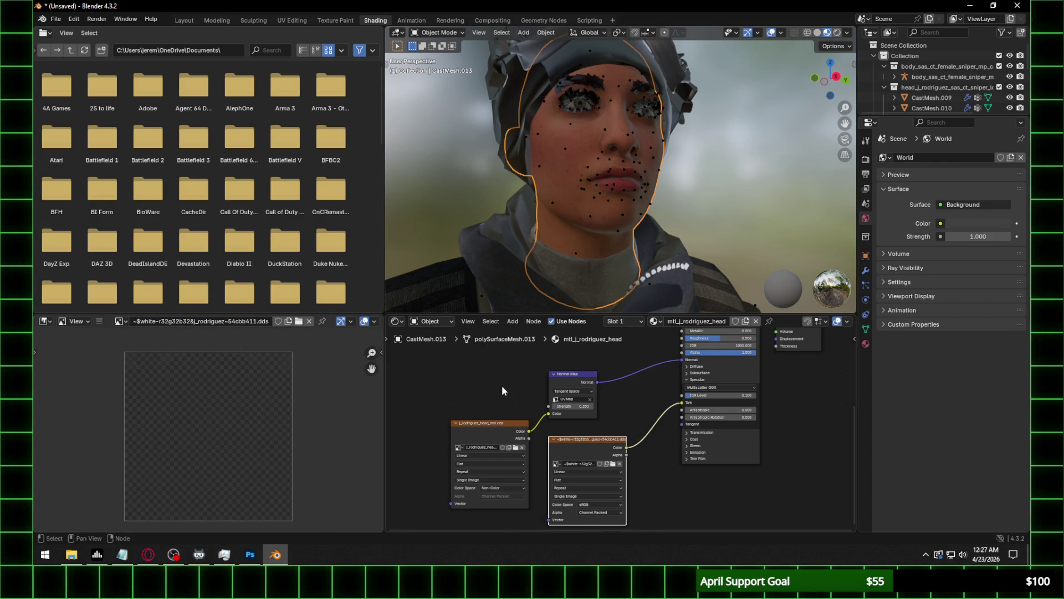
pyautogui.moveTo(496, 378); pyautogui.dragTo(469, 523, button='middle')
pyautogui.click(523, 359)
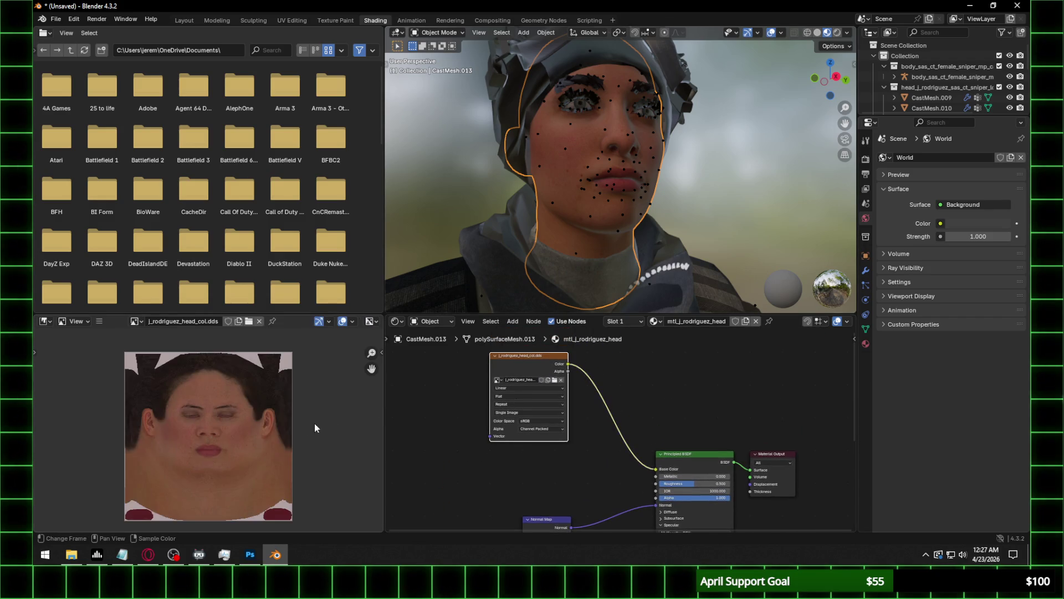
# Fit j_rodriguez_head_col.dds in the image editor and widen its texture node.
pyautogui.scroll(4, 252, 426)
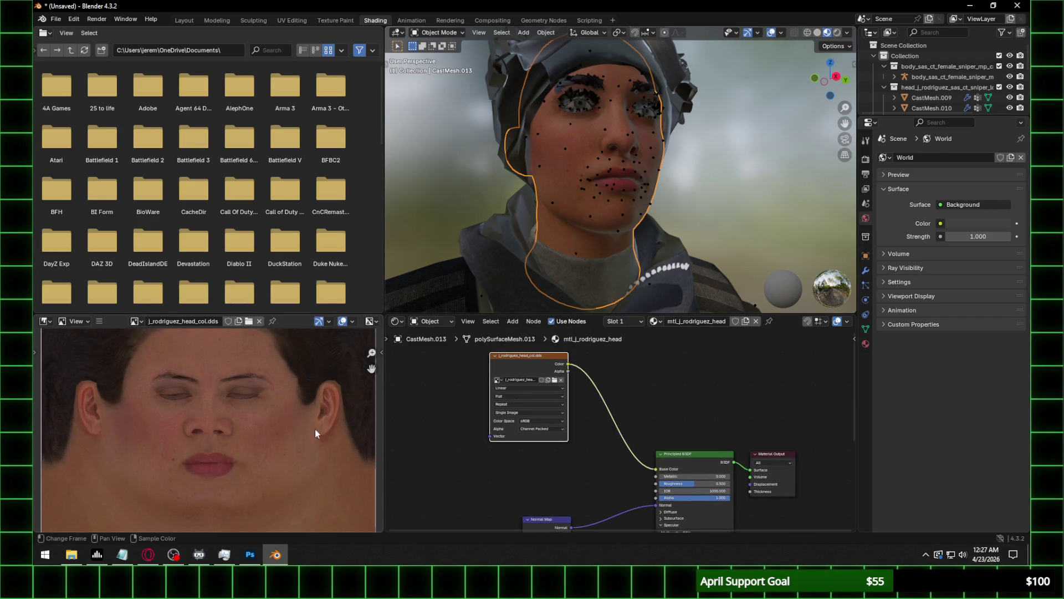
pyautogui.press('Home')
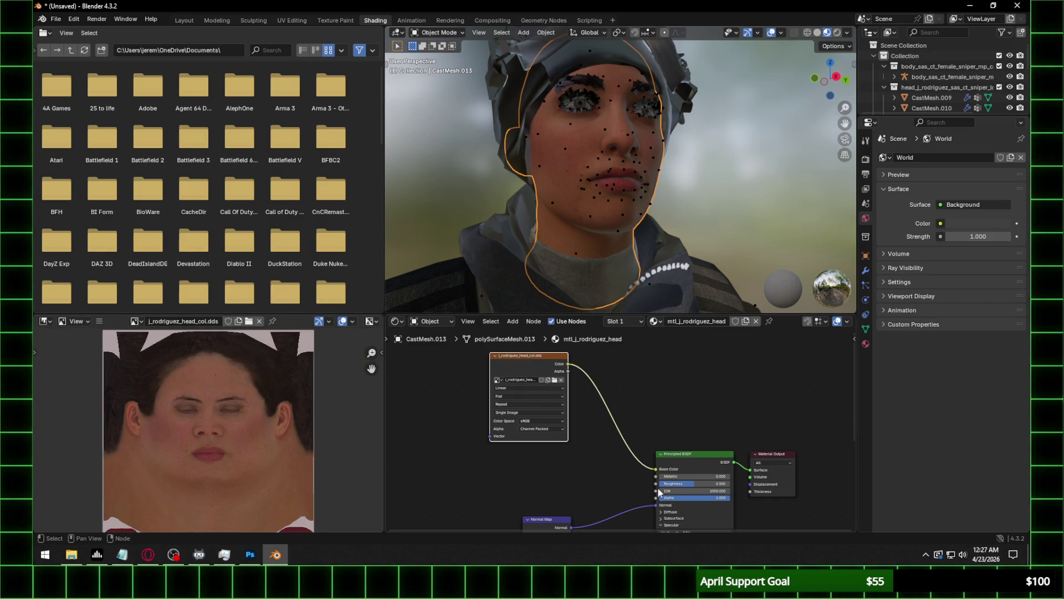
pyautogui.scroll(2, 517, 383)
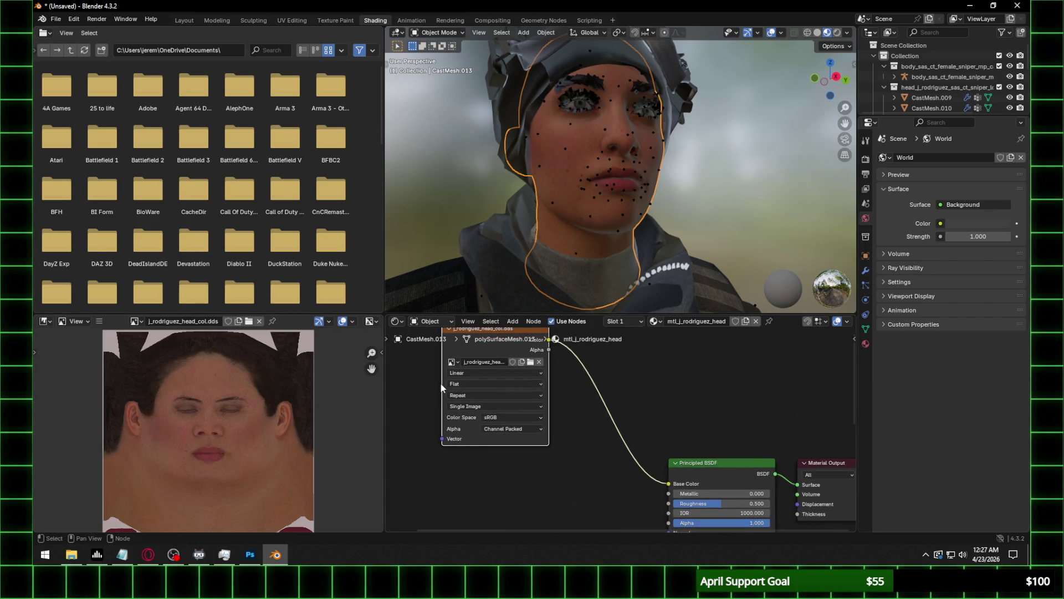
pyautogui.moveTo(442, 383)
pyautogui.mouseDown()
pyautogui.moveTo(386, 384)
pyautogui.moveTo(430, 384)
pyautogui.mouseUp()
pyautogui.scroll(-4, 321, 390)
pyautogui.scroll(-2, 543, 491)
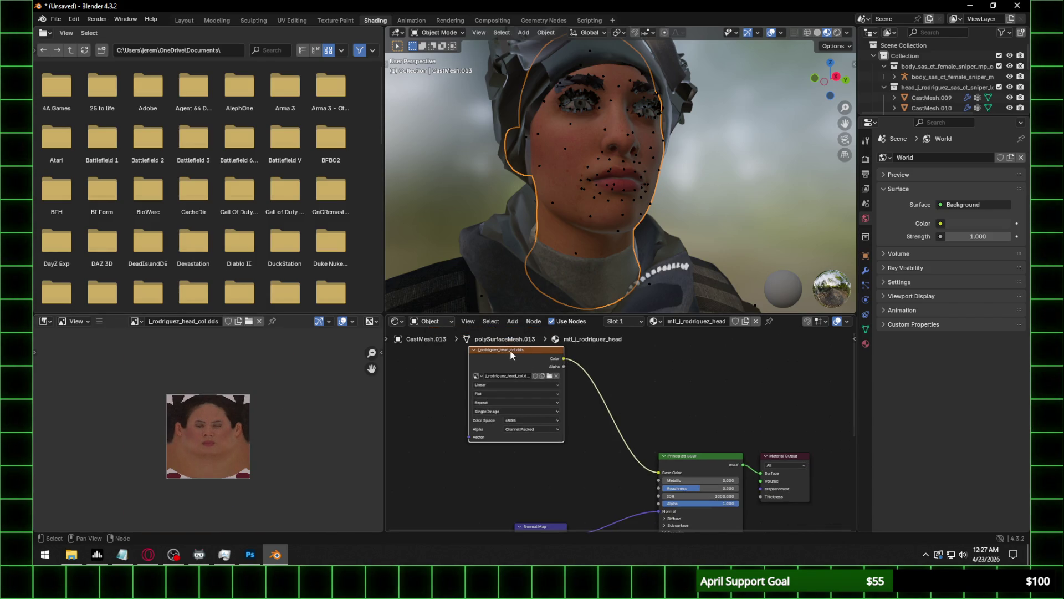
pyautogui.scroll(-1, 499, 488)
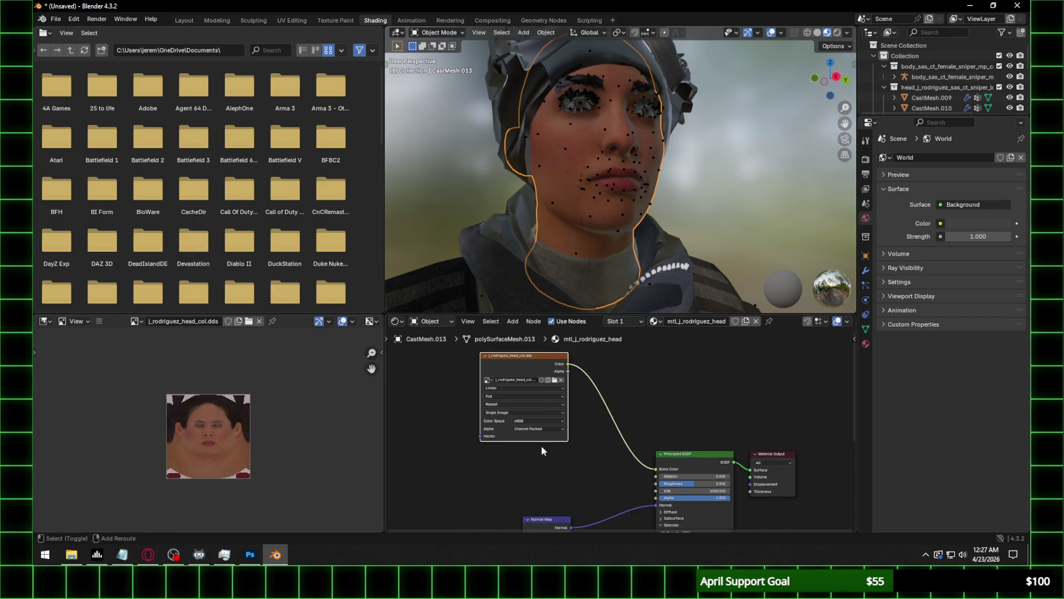
pyautogui.moveTo(581, 475); pyautogui.dragTo(587, 450, button='middle')
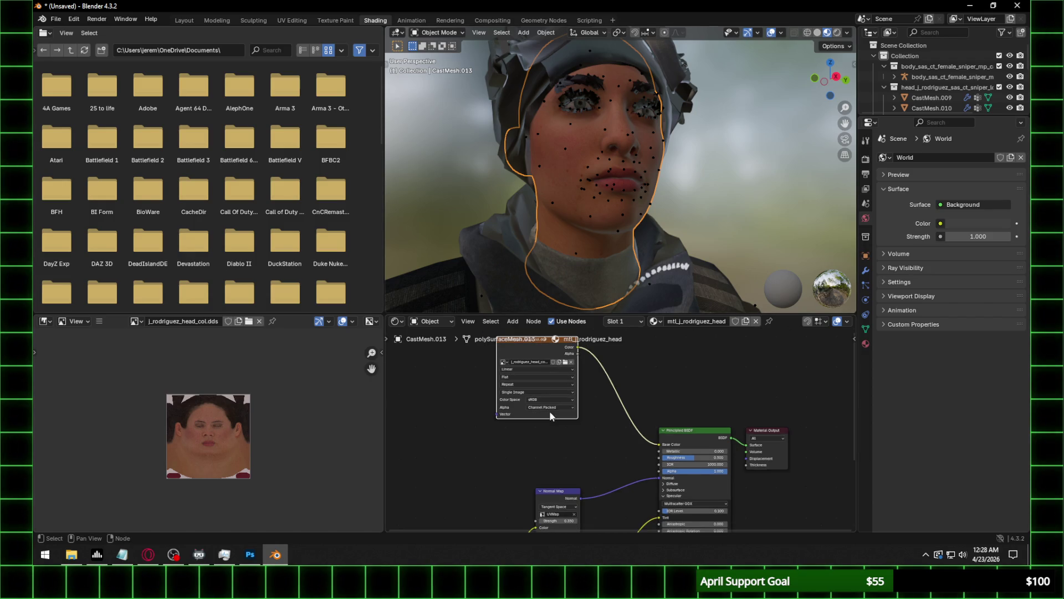
pyautogui.scroll(1, 496, 465)
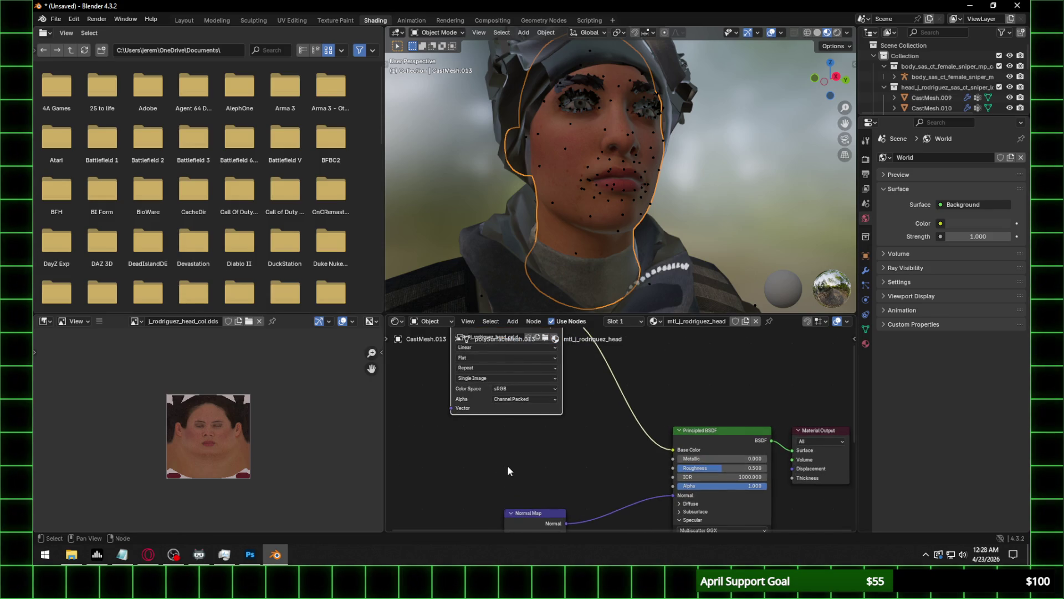
pyautogui.scroll(-1, 529, 455)
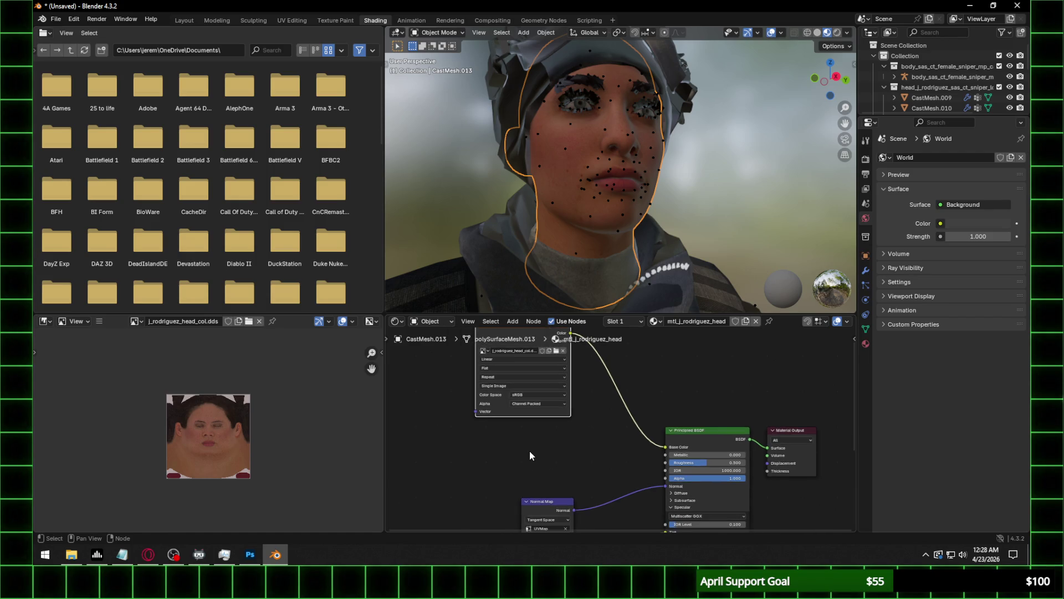
# Preview the head normal texture and the white placeholder texture in the image editor.
pyautogui.moveTo(579, 442)
pyautogui.mouseDown(button='middle')
pyautogui.moveTo(604, 370)
pyautogui.moveTo(592, 382)
pyautogui.mouseUp(button='middle')
pyautogui.click(488, 478)
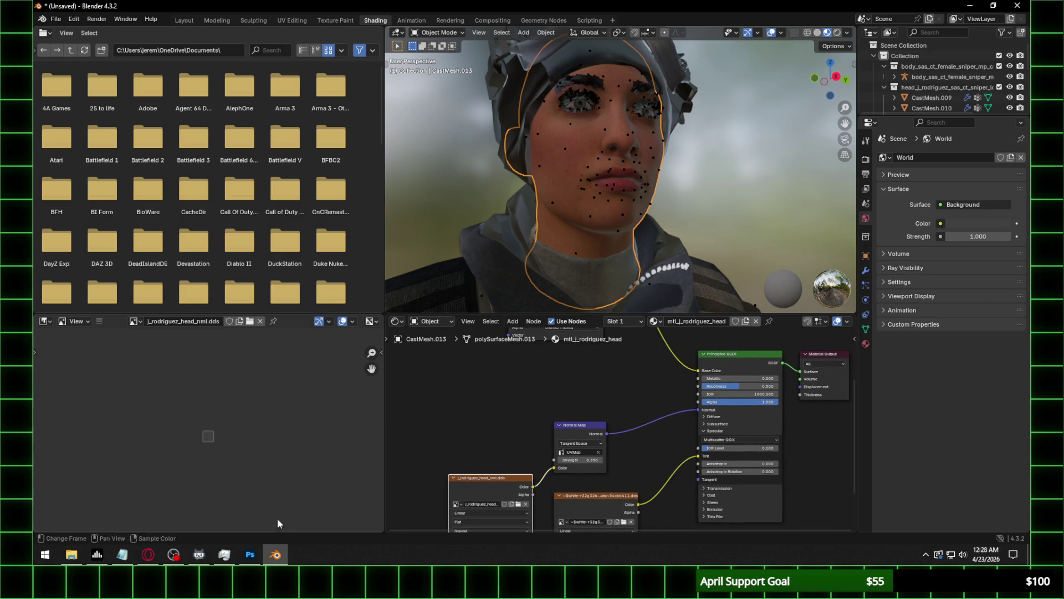
pyautogui.scroll(7, 208, 447)
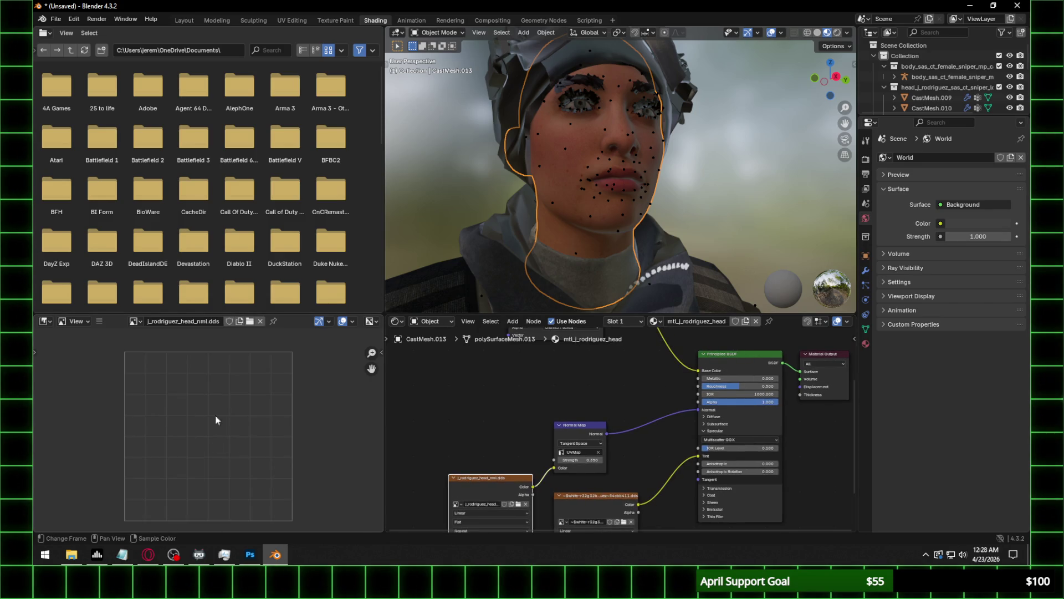
pyautogui.scroll(-6, 270, 408)
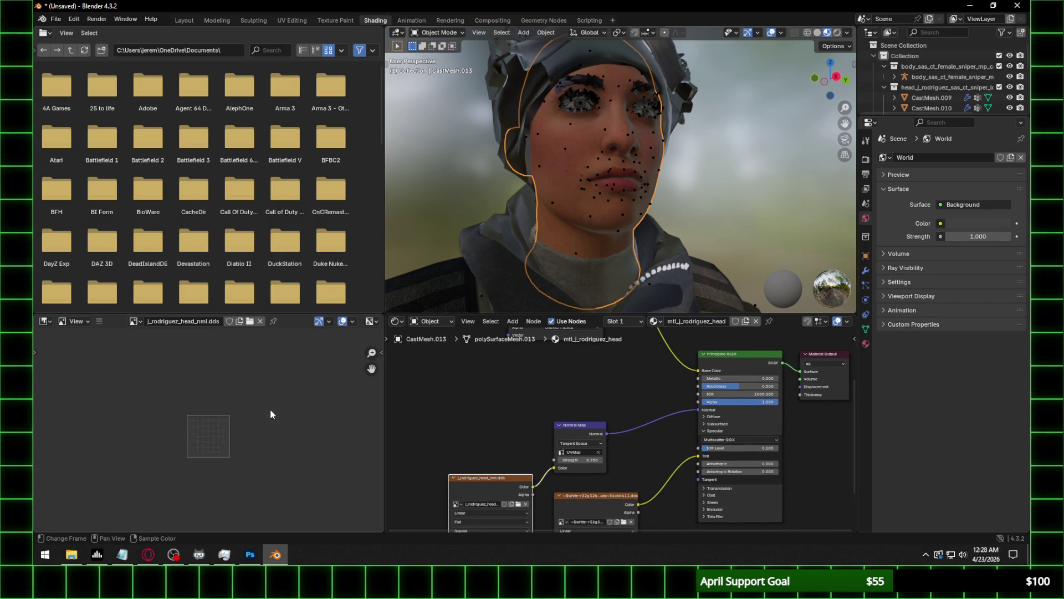
pyautogui.click(587, 507)
# Open a file browser to replace the head normal texture, then bring Photoshop forward.
pyautogui.click(494, 498)
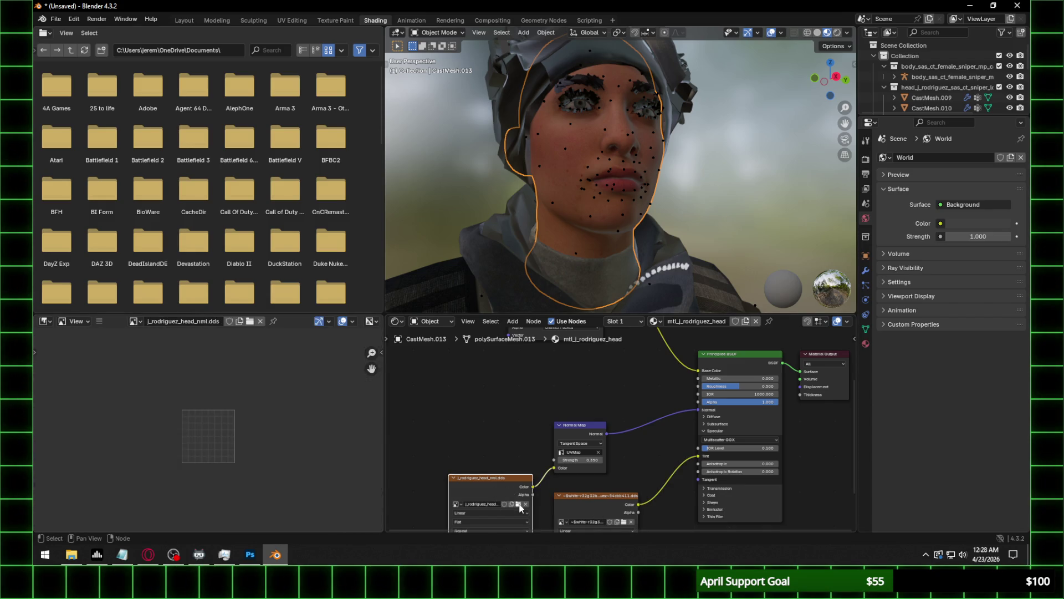
pyautogui.click(520, 504)
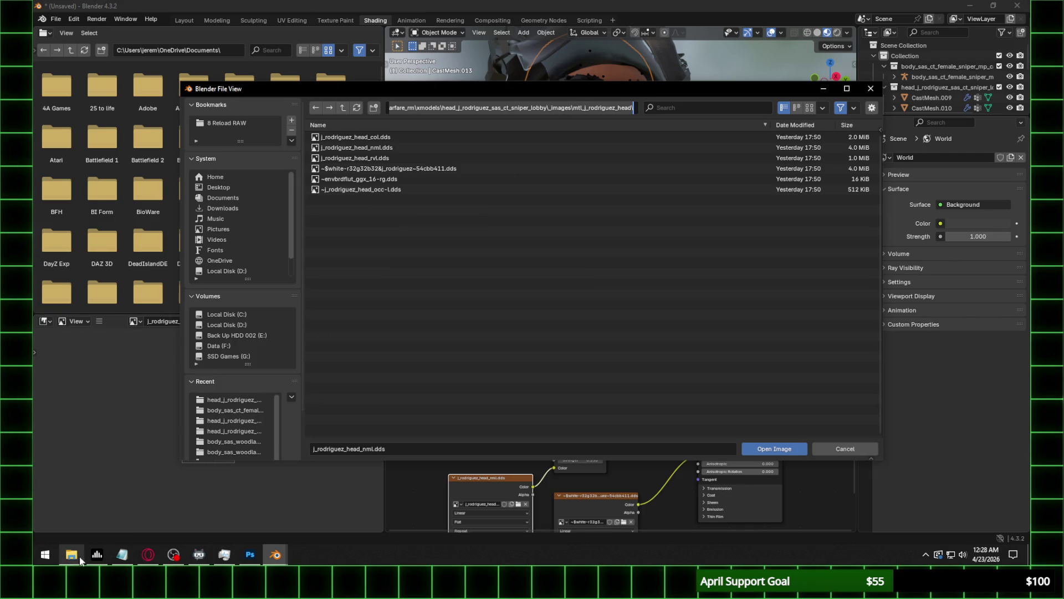
pyautogui.click(248, 555)
pyautogui.click(92, 6)
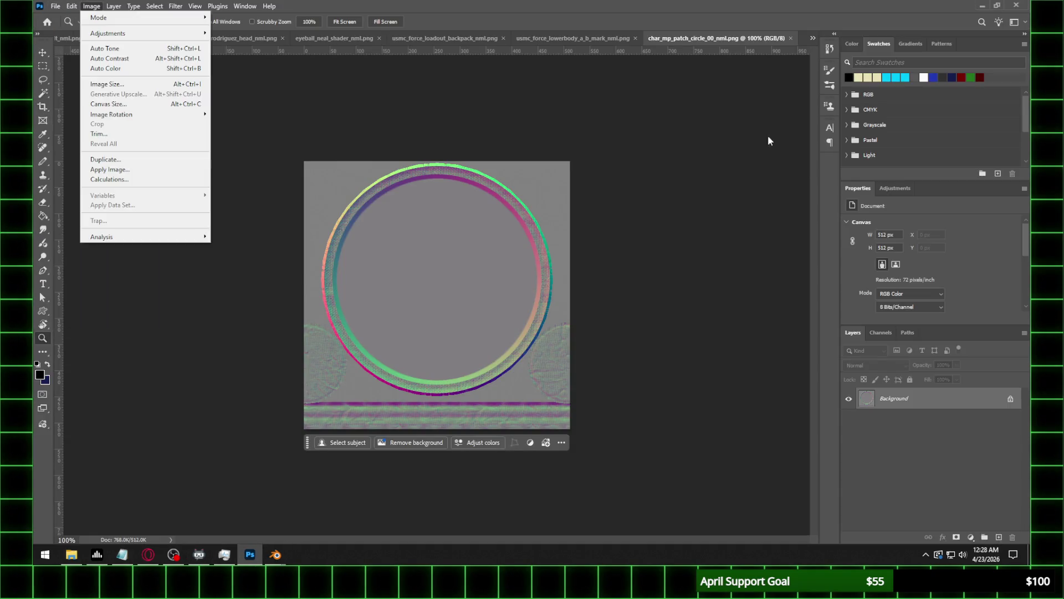
# Save the head normal map as j_rodriguez_head_nml.png with smallest file size, back in Blender.
pyautogui.click(88, 560)
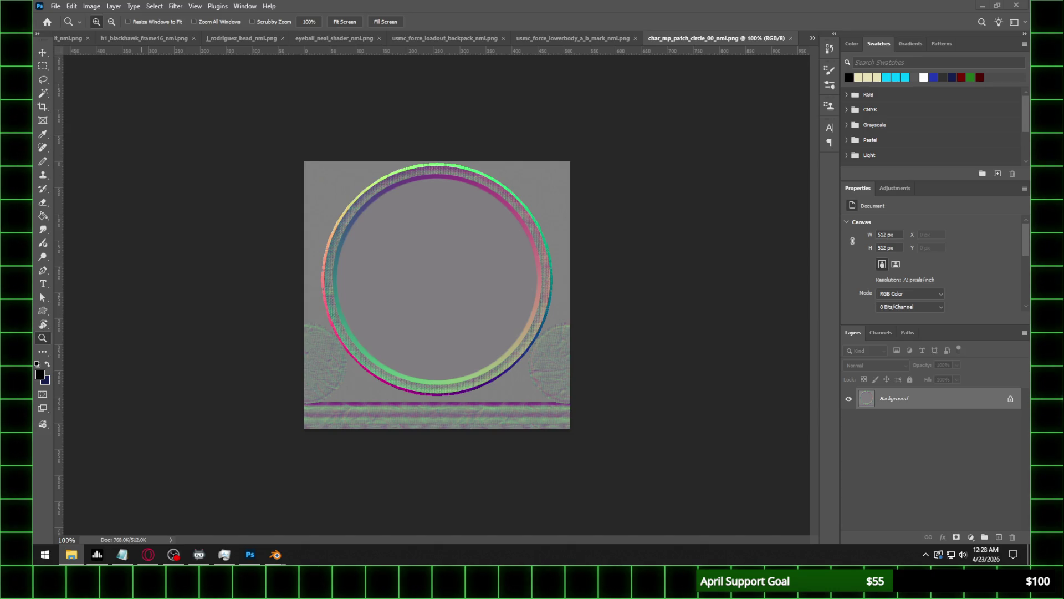
pyautogui.click(521, 304)
pyautogui.click(54, 5)
pyautogui.click(83, 131)
pyautogui.click(232, 427)
pyautogui.click(133, 369)
pyautogui.click(942, 526)
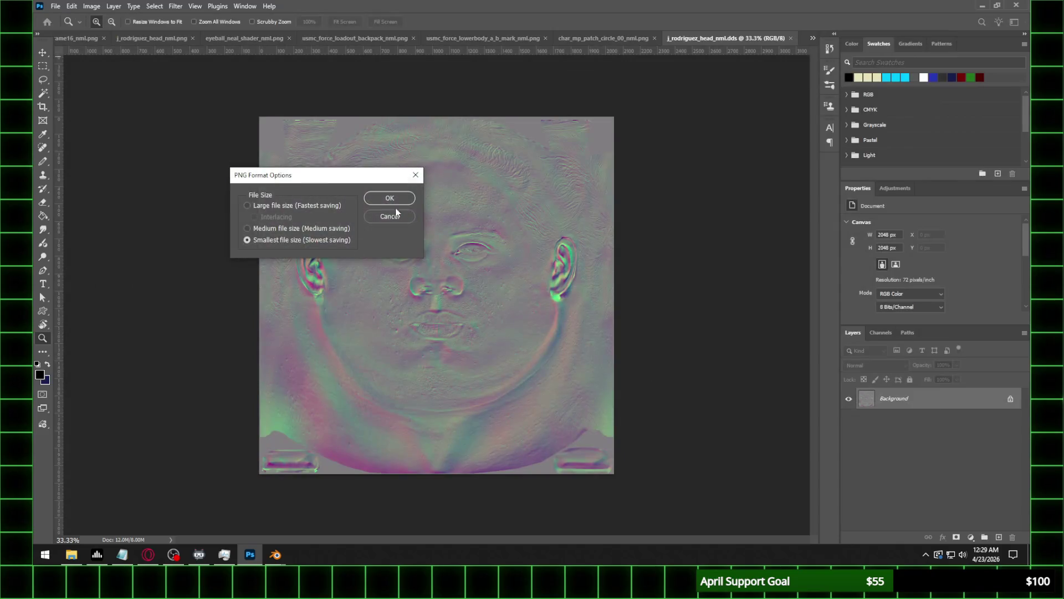
pyautogui.click(389, 198)
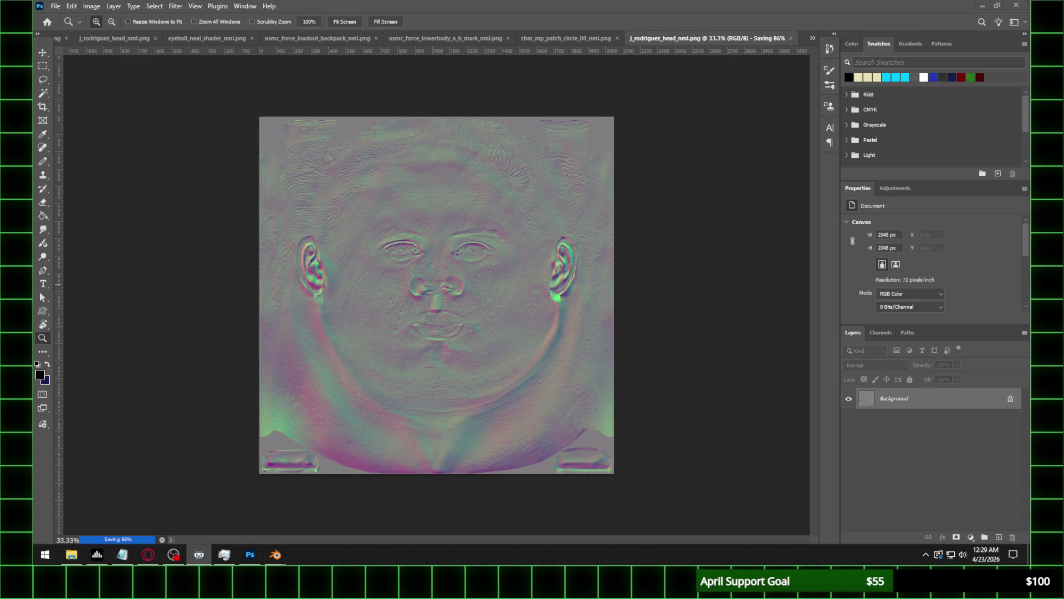
pyautogui.hotkey('alt', 'Tab')
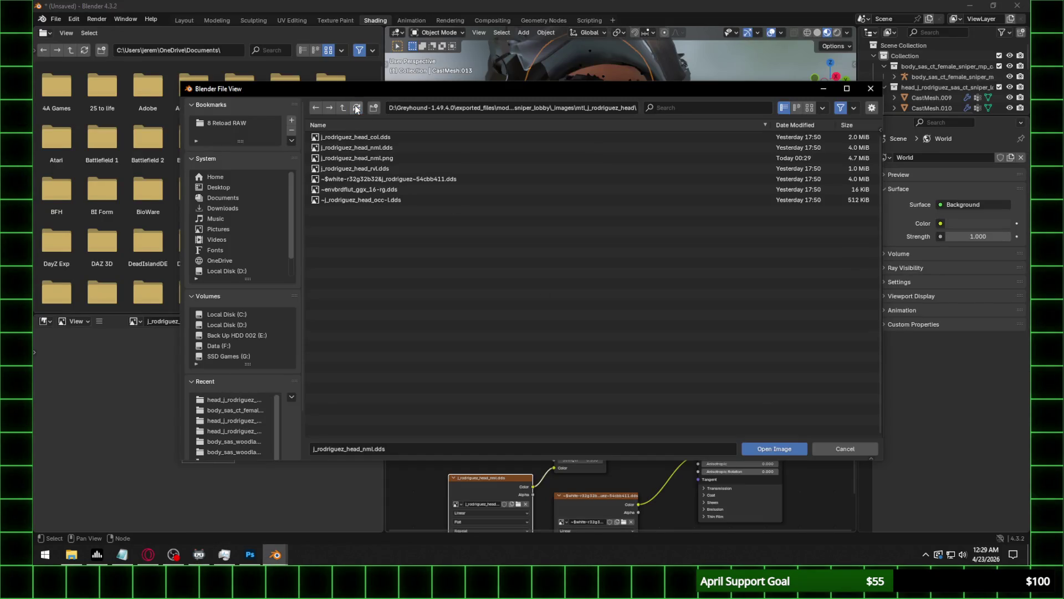
# Load j_rodriguez_head_nml.png into the head's normal texture node.
pyautogui.doubleClick(488, 158)
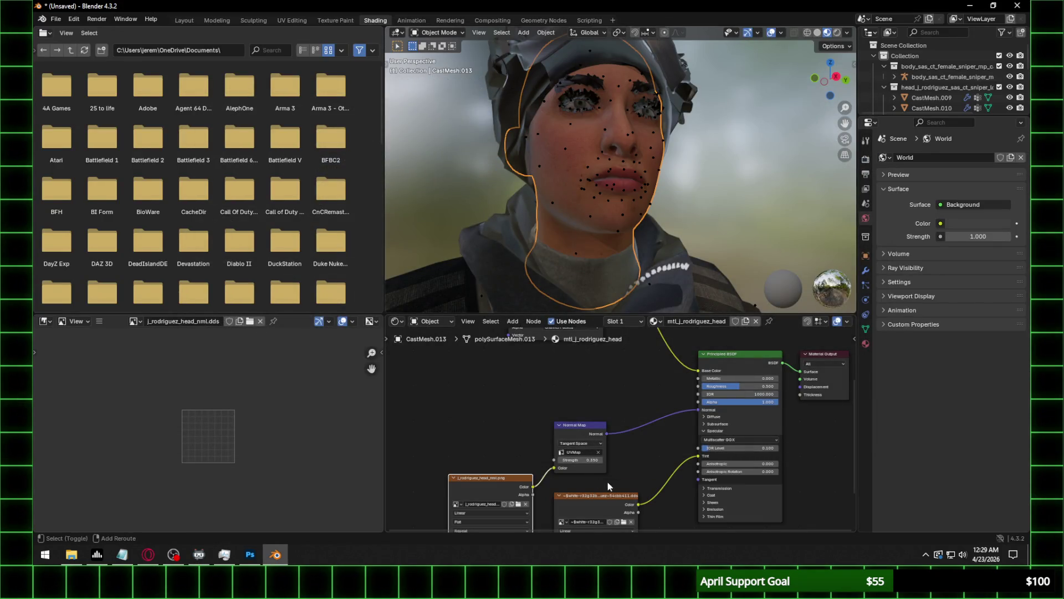
pyautogui.moveTo(589, 353); pyautogui.dragTo(587, 290, button='middle')
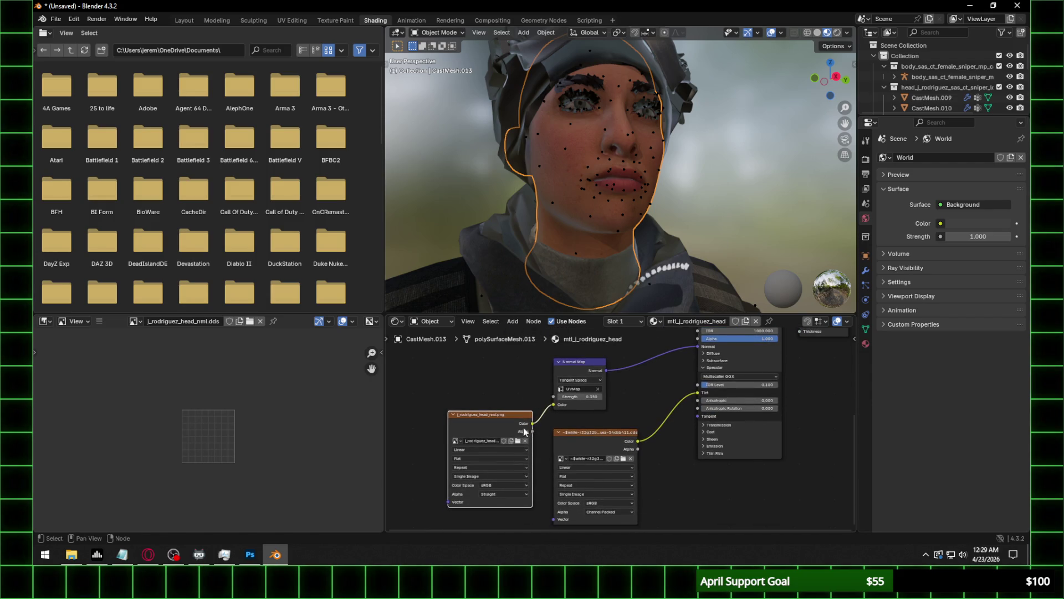
pyautogui.scroll(5, 613, 209)
pyautogui.moveTo(606, 221); pyautogui.dragTo(677, 233, button='middle')
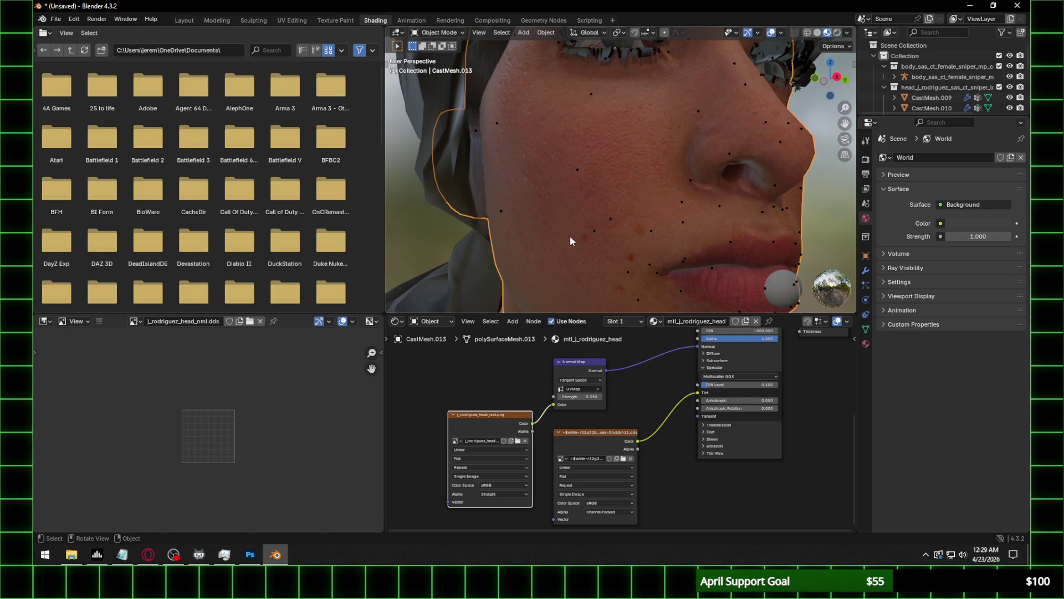
# Set the head normal-map image's colour space to Non-Color.
pyautogui.click(520, 484)
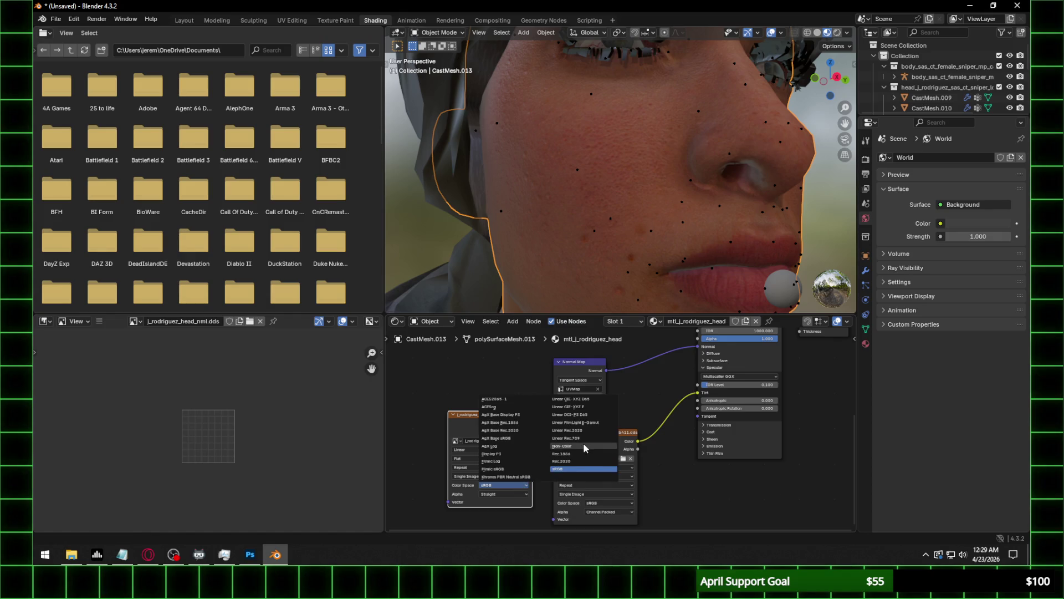
pyautogui.click(560, 468)
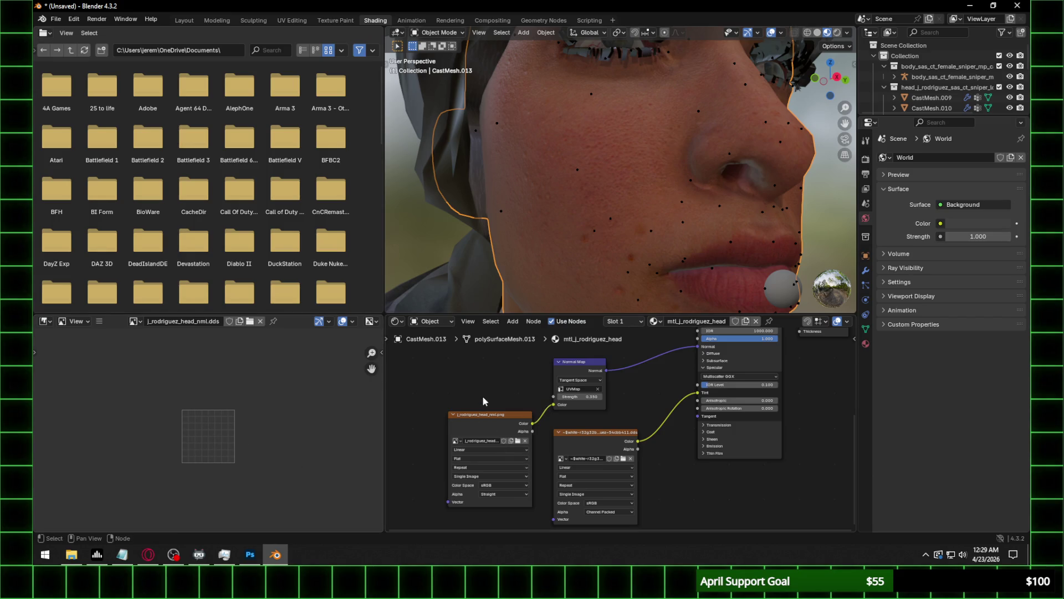
pyautogui.click(593, 438)
pyautogui.click(484, 418)
pyautogui.scroll(-3, 236, 417)
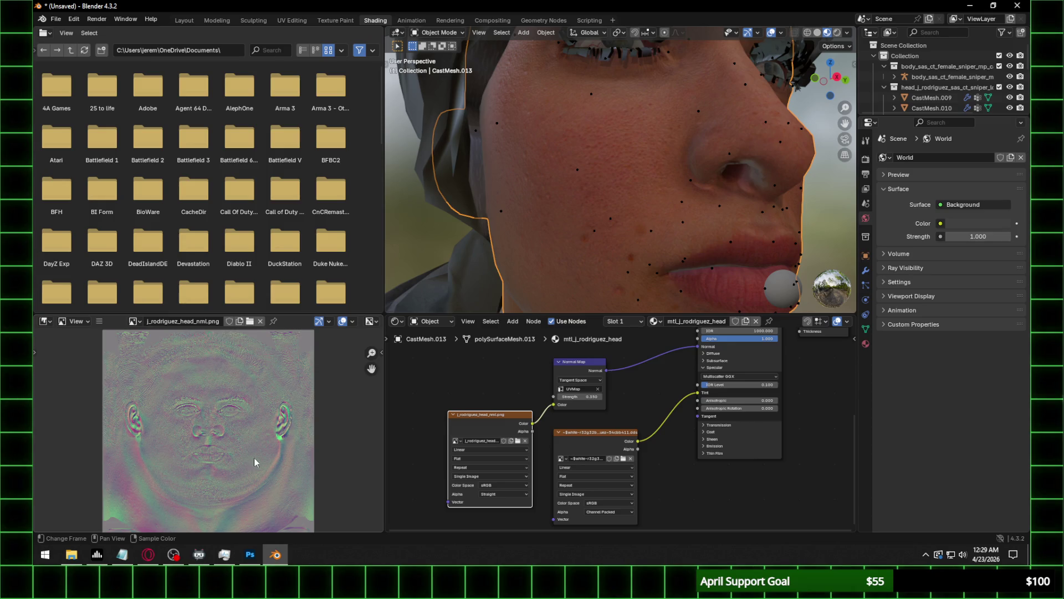
pyautogui.click(504, 483)
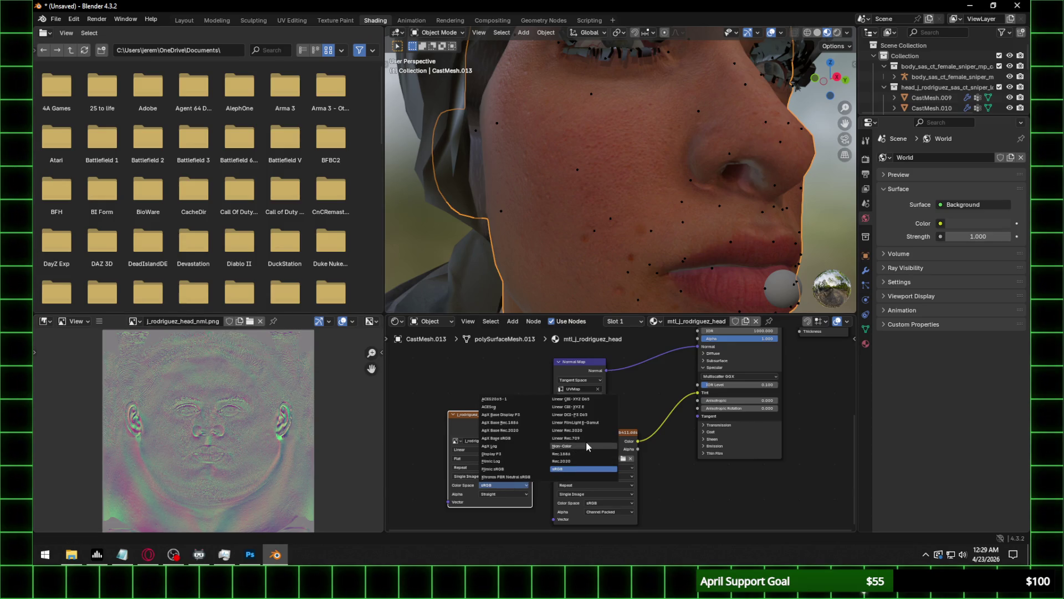
pyautogui.click(586, 445)
# Keep IOR Level at 0.1 and switch the viewport to Rendered shading.
pyautogui.click(743, 385)
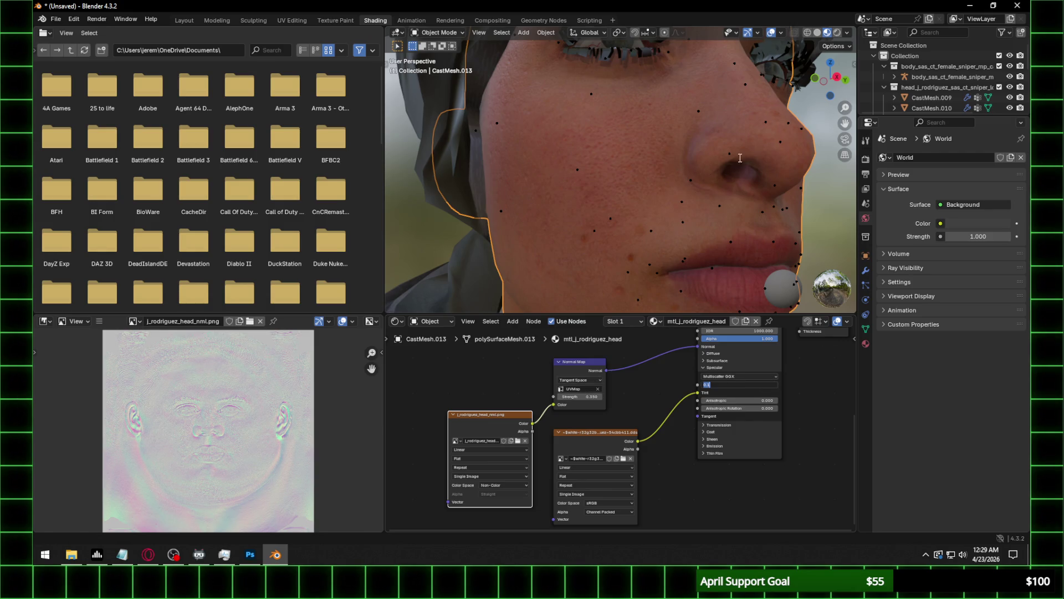
pyautogui.press('Return')
pyautogui.scroll(-5, 767, 124)
pyautogui.click(837, 32)
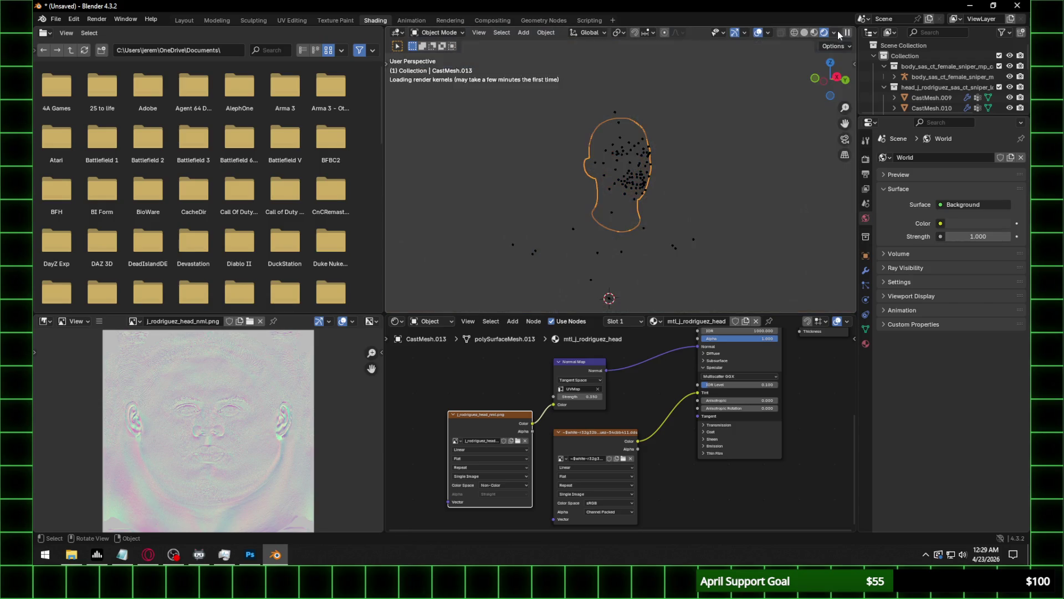
# Light the rendered preview with an HDRI by turning off Scene World.
pyautogui.scroll(5, 678, 180)
pyautogui.click(834, 33)
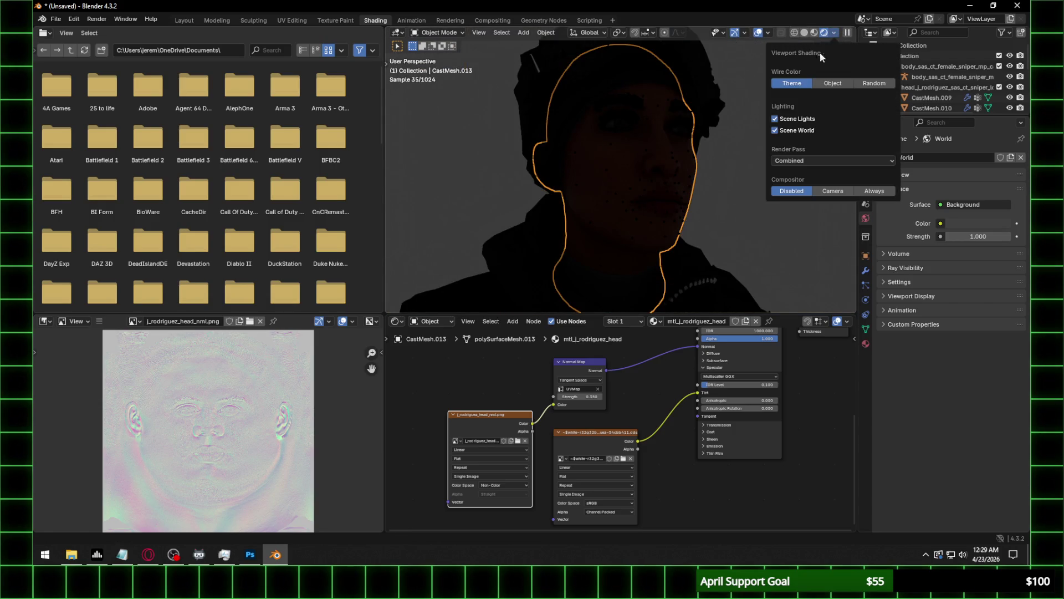
pyautogui.click(779, 132)
pyautogui.moveTo(685, 162)
pyautogui.mouseDown(button='middle')
pyautogui.moveTo(694, 170)
pyautogui.moveTo(625, 203)
pyautogui.mouseUp(button='middle')
pyautogui.scroll(2, 541, 160)
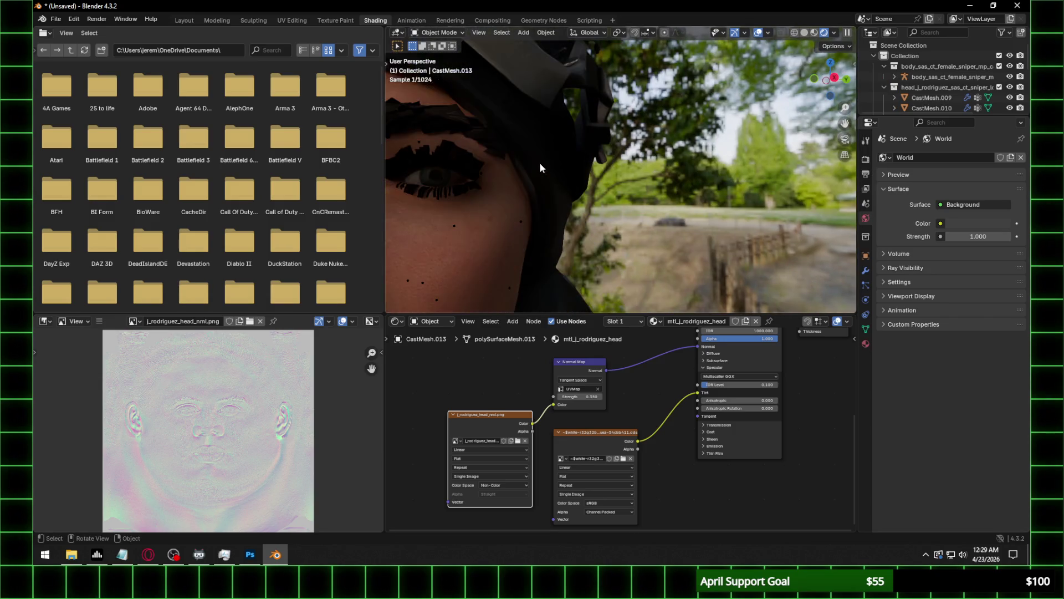
pyautogui.moveTo(577, 163)
pyautogui.mouseDown(button='middle')
pyautogui.moveTo(656, 163)
pyautogui.moveTo(600, 163)
pyautogui.mouseUp(button='middle')
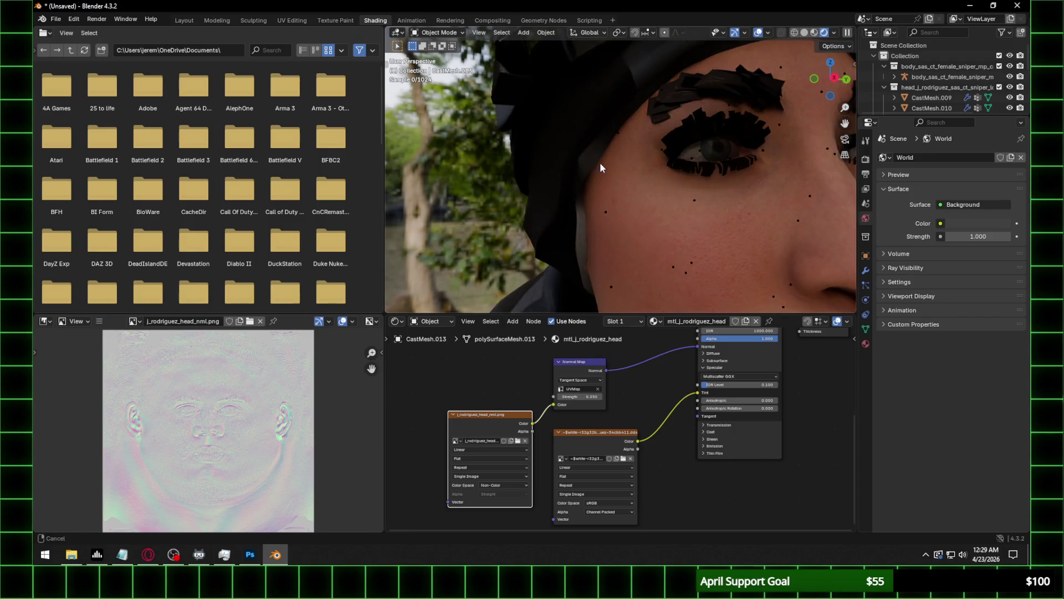
# Connect the eyelash texture's Alpha to the Principled BSDF Alpha input.
pyautogui.click(731, 115)
pyautogui.moveTo(639, 356); pyautogui.dragTo(613, 506, button='middle')
pyautogui.click(527, 352)
pyautogui.scroll(5, 208, 439)
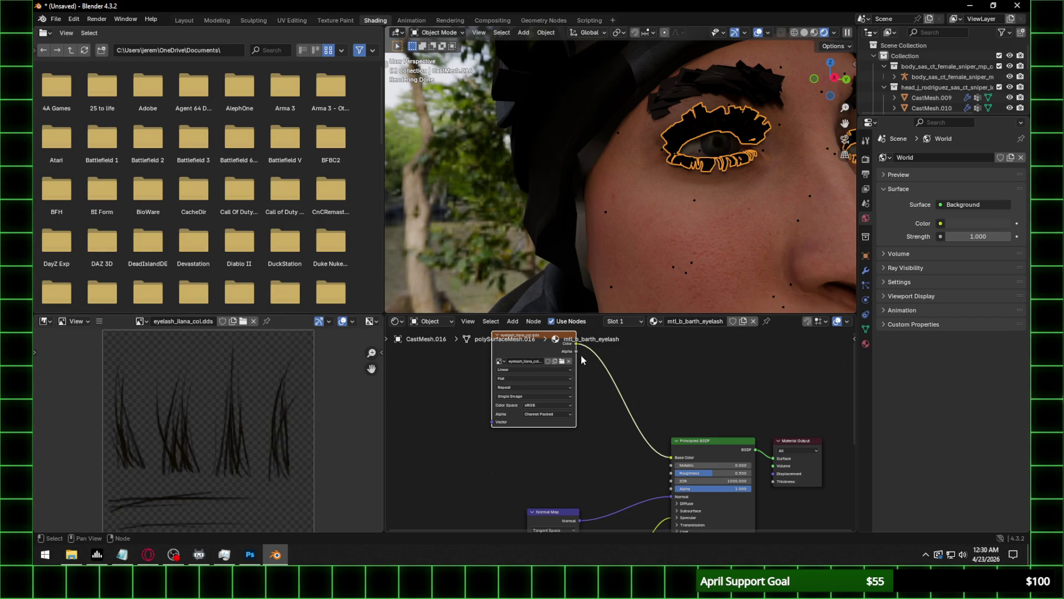
pyautogui.moveTo(576, 352)
pyautogui.mouseDown()
pyautogui.moveTo(657, 480)
pyautogui.moveTo(637, 464)
pyautogui.moveTo(637, 454)
pyautogui.moveTo(669, 489)
pyautogui.mouseUp()
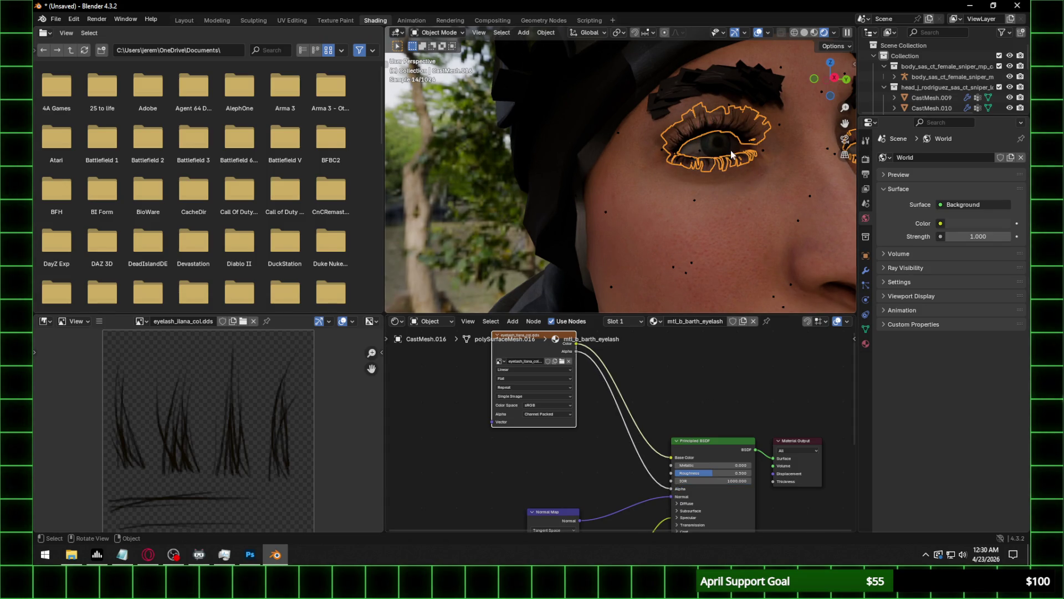
# Connect the eyebrow texture's Alpha to the shader Alpha, then reselect the head.
pyautogui.click(744, 85)
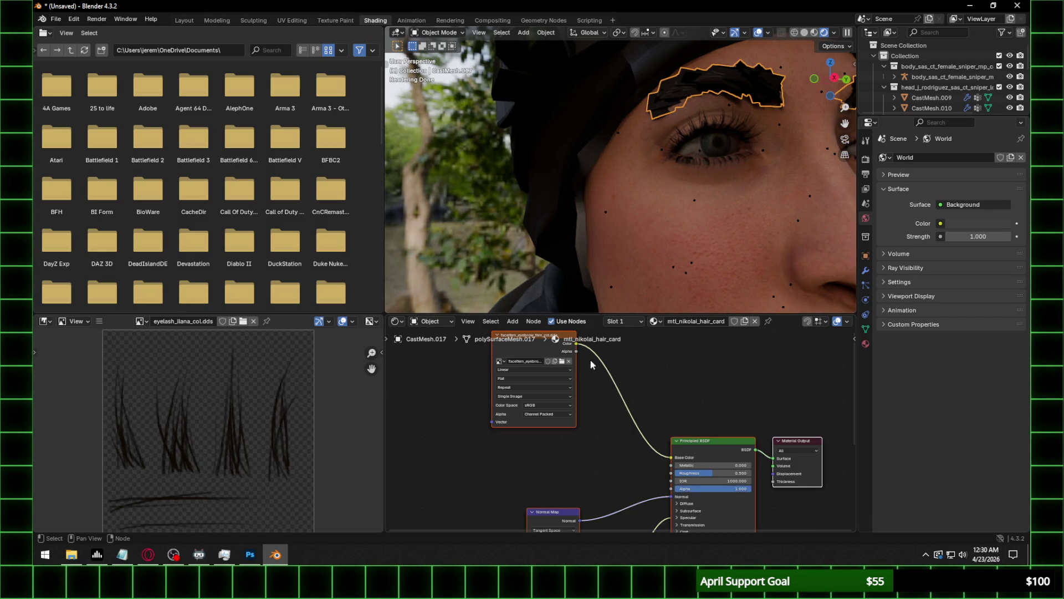
pyautogui.moveTo(576, 351)
pyautogui.mouseDown()
pyautogui.moveTo(643, 479)
pyautogui.moveTo(670, 489)
pyautogui.mouseUp()
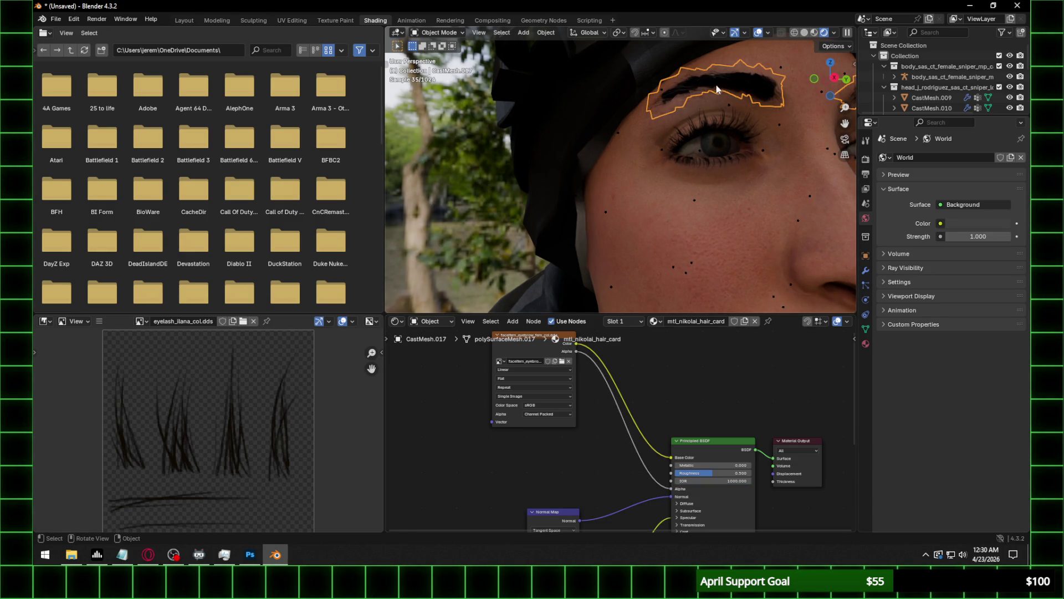
pyautogui.click(771, 103)
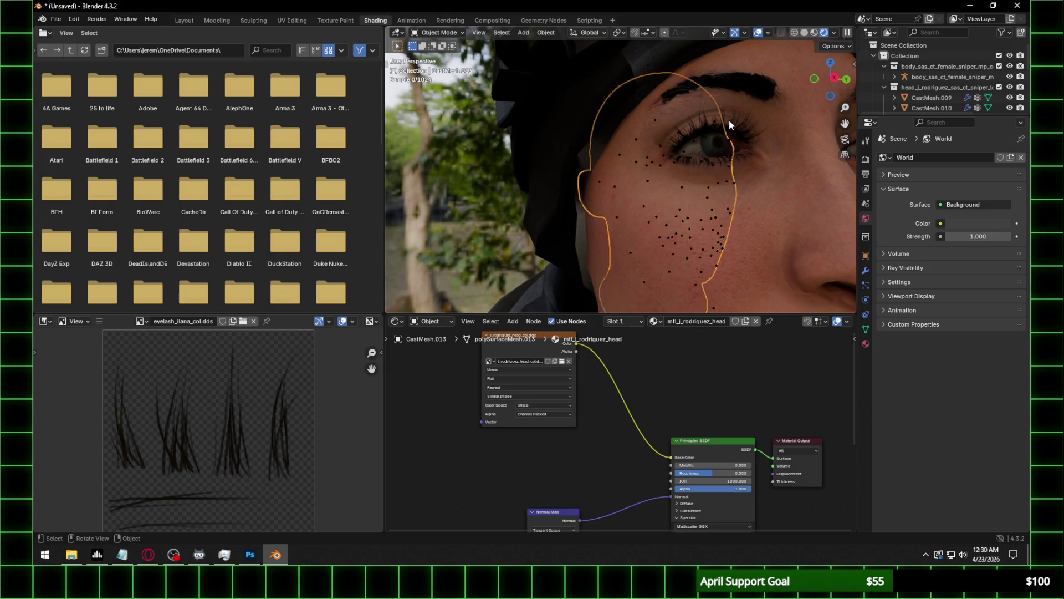
pyautogui.click(865, 174)
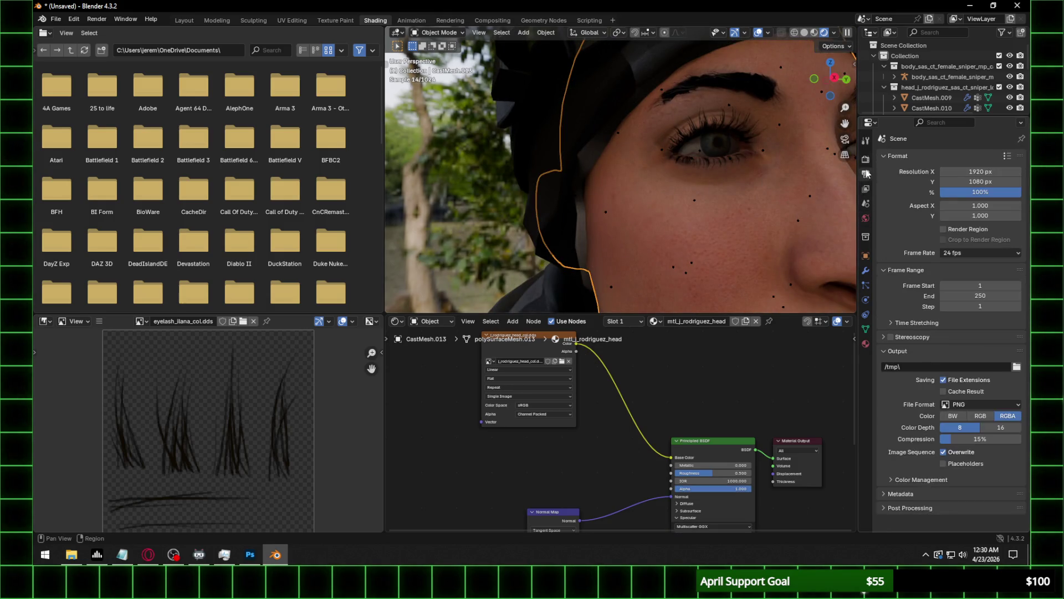
# Set Light Paths max bounces Total, Transmission and Transparent to 64.
pyautogui.click(865, 159)
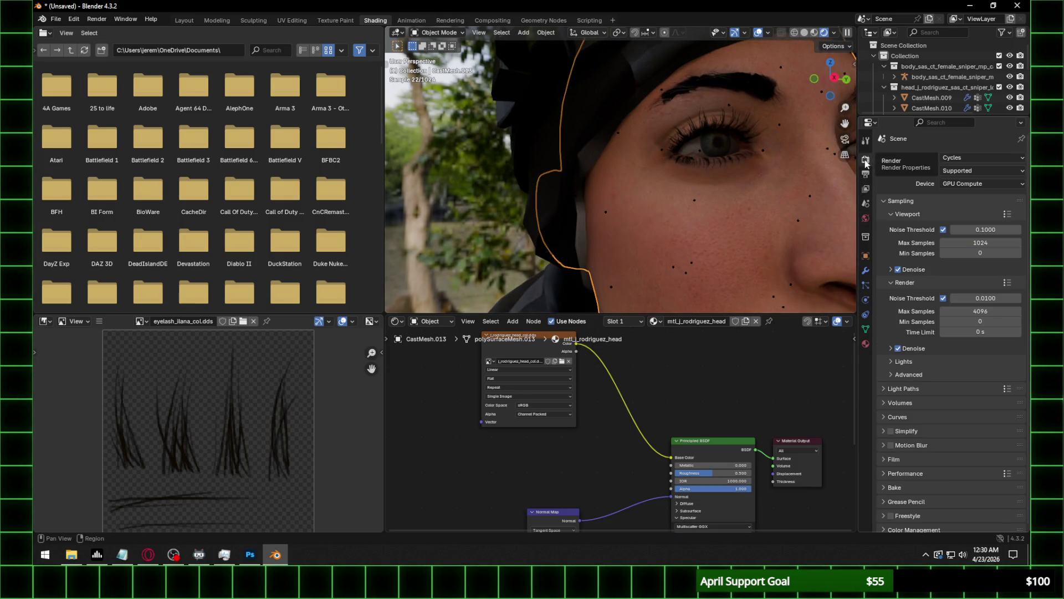
pyautogui.click(922, 389)
pyautogui.click(974, 417)
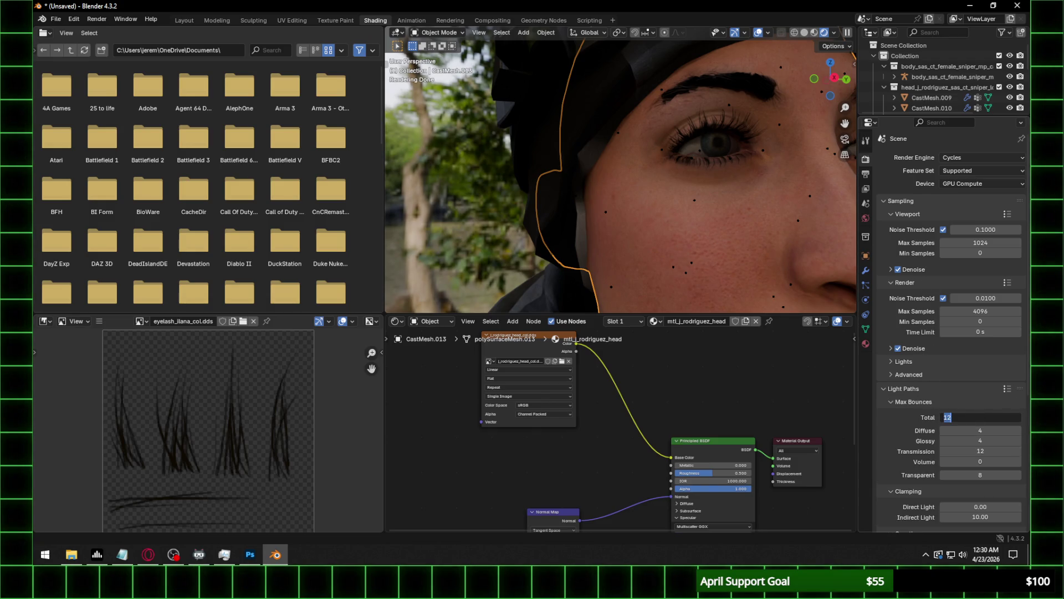
pyautogui.write('64')
pyautogui.press('Return')
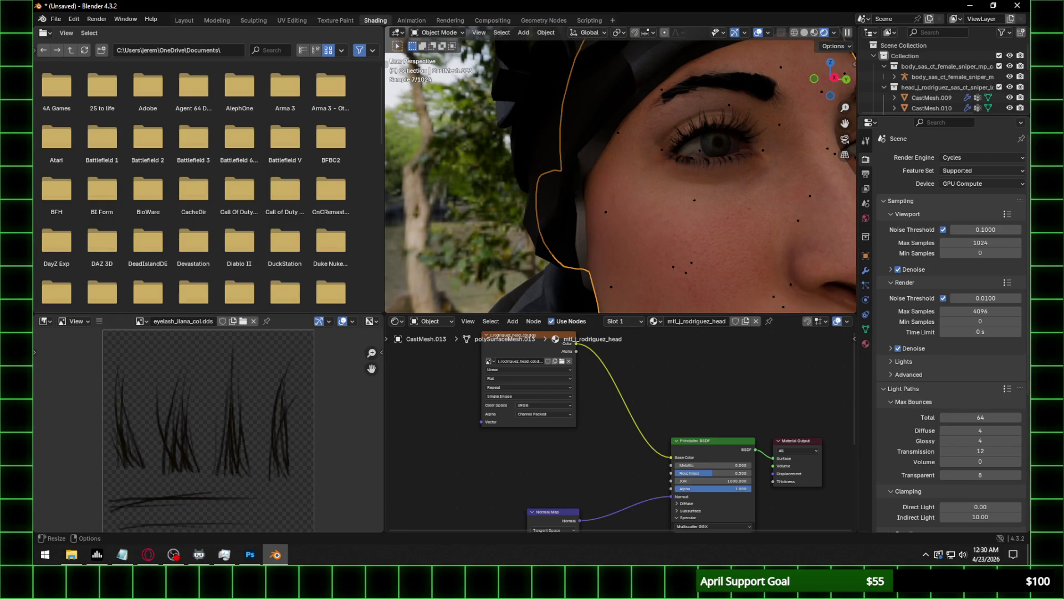
pyautogui.click(984, 450)
pyautogui.write('64')
pyautogui.press('Return')
pyautogui.click(976, 475)
pyautogui.write('6')
pyautogui.press('Return')
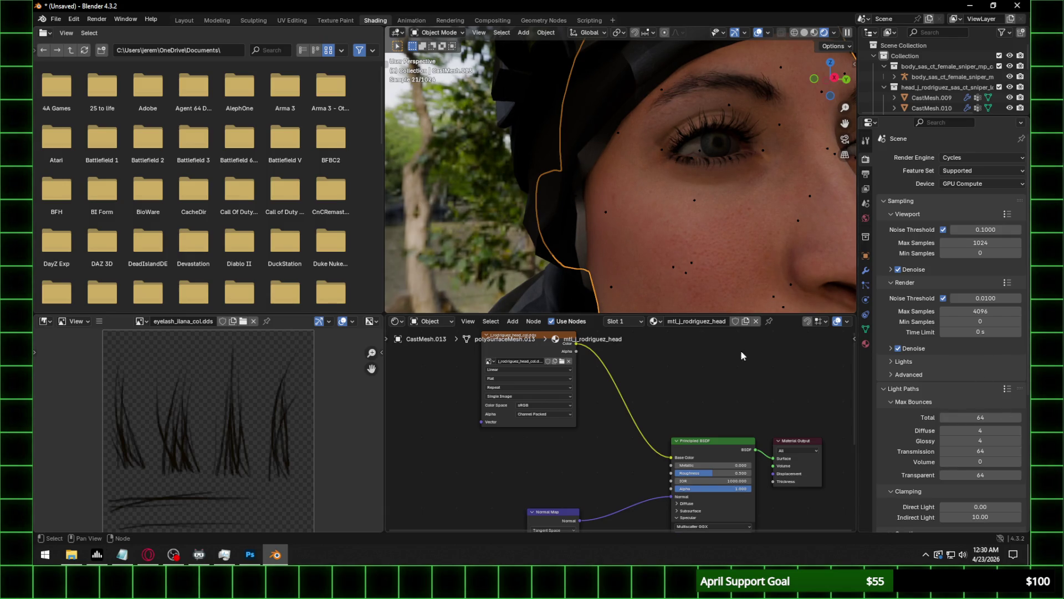
# Orbit to a straight orthographic front view of the face.
pyautogui.scroll(-5, 720, 183)
pyautogui.moveTo(737, 189)
pyautogui.mouseDown(button='middle')
pyautogui.moveTo(683, 192)
pyautogui.moveTo(694, 206)
pyautogui.mouseUp(button='middle')
pyautogui.scroll(4, 683, 189)
pyautogui.scroll(-4, 683, 189)
pyautogui.scroll(-4, 694, 207)
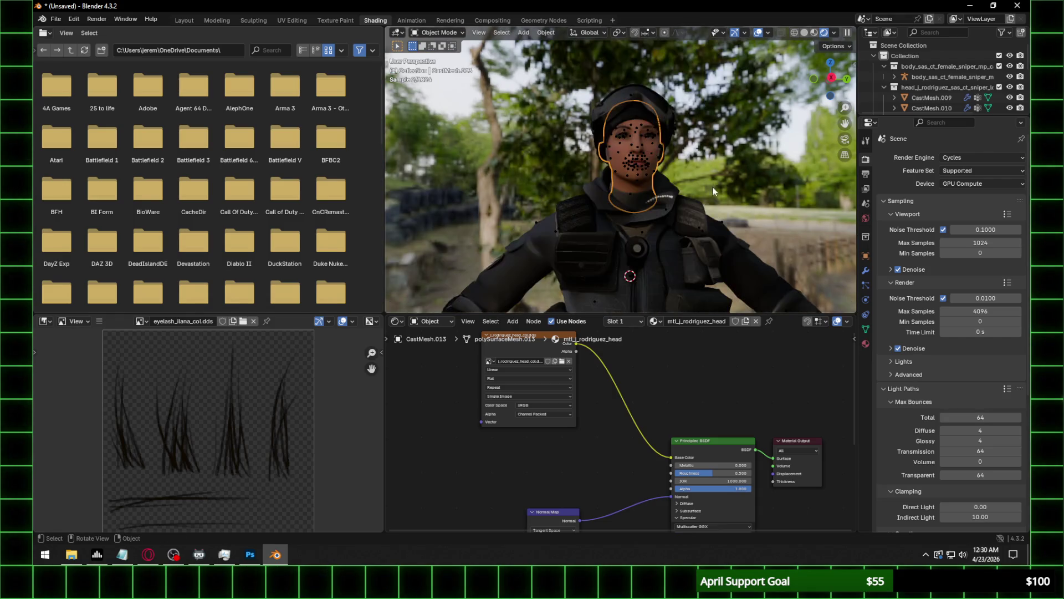
pyautogui.click(830, 79)
pyautogui.scroll(5, 653, 173)
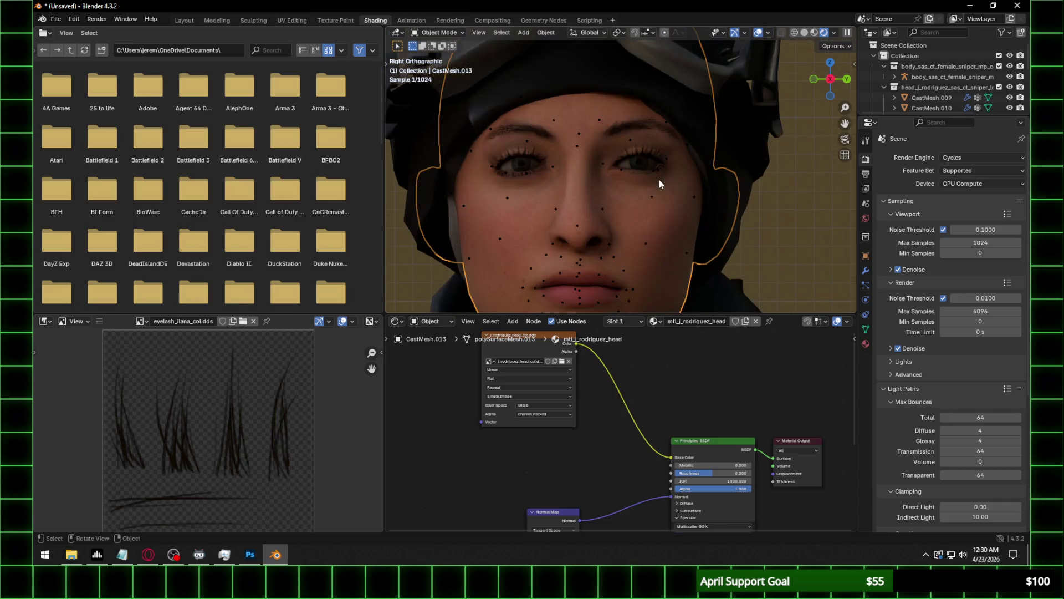
# Select the balaclava and browse its texture folder, then bring Photoshop forward.
pyautogui.click(649, 163)
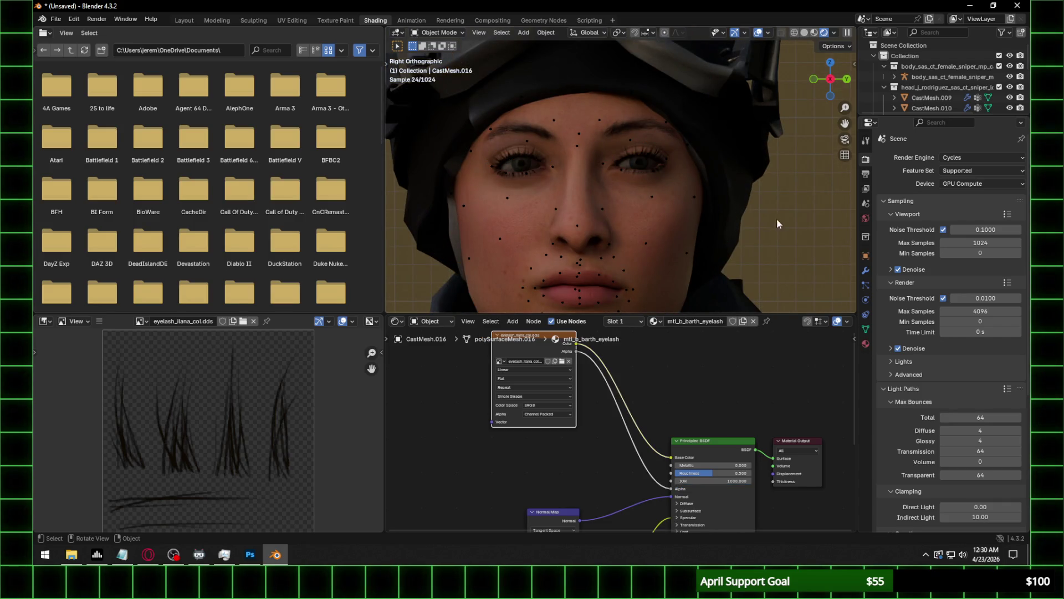
pyautogui.scroll(-3, 696, 269)
pyautogui.keyDown('shift'); pyautogui.scroll(-3, 696, 188); pyautogui.keyUp('shift')
pyautogui.click(690, 158)
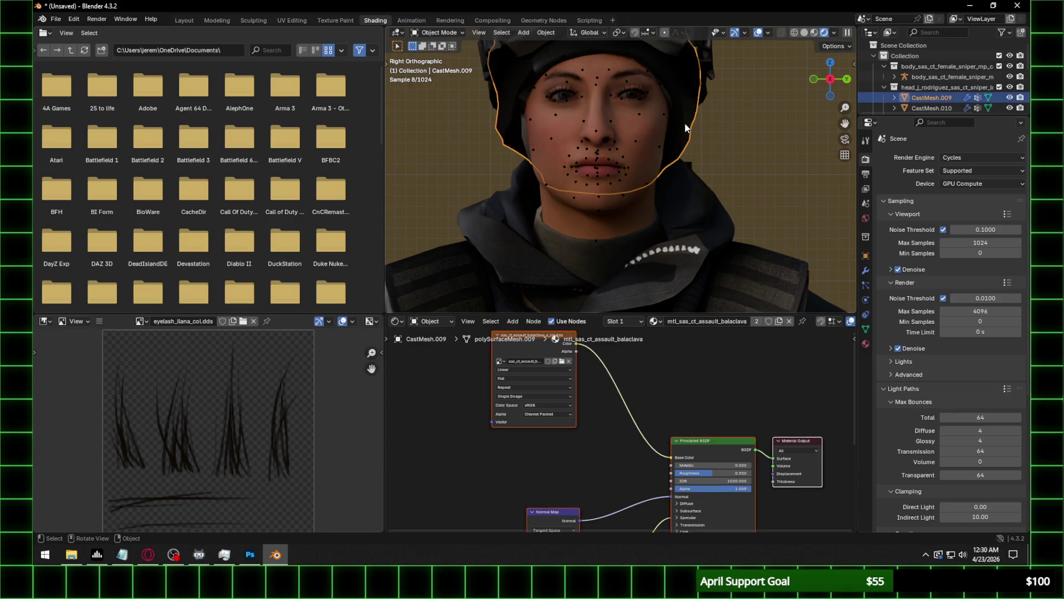
pyautogui.click(562, 362)
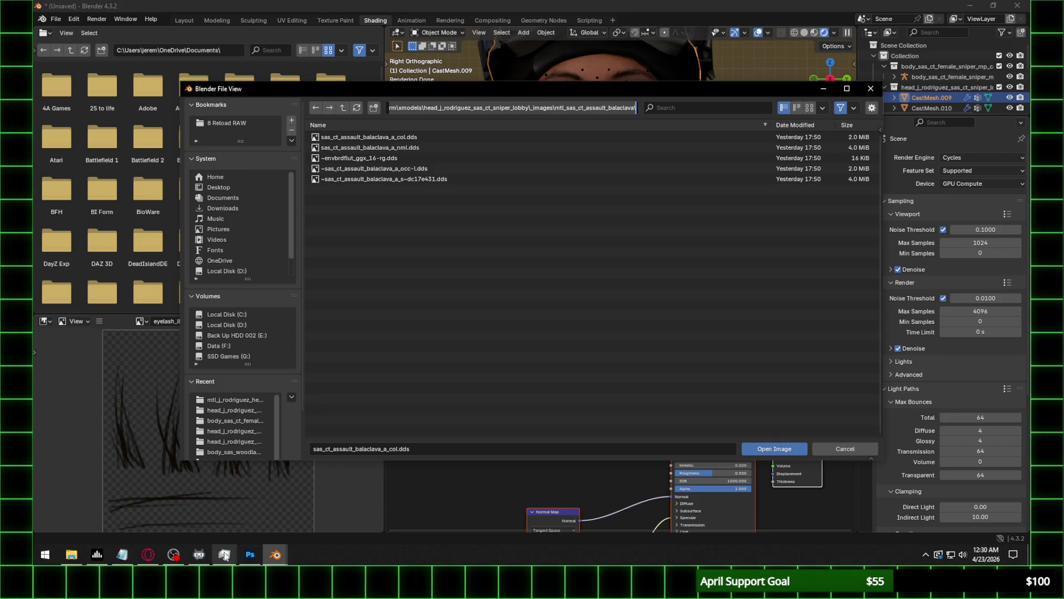
pyautogui.click(250, 555)
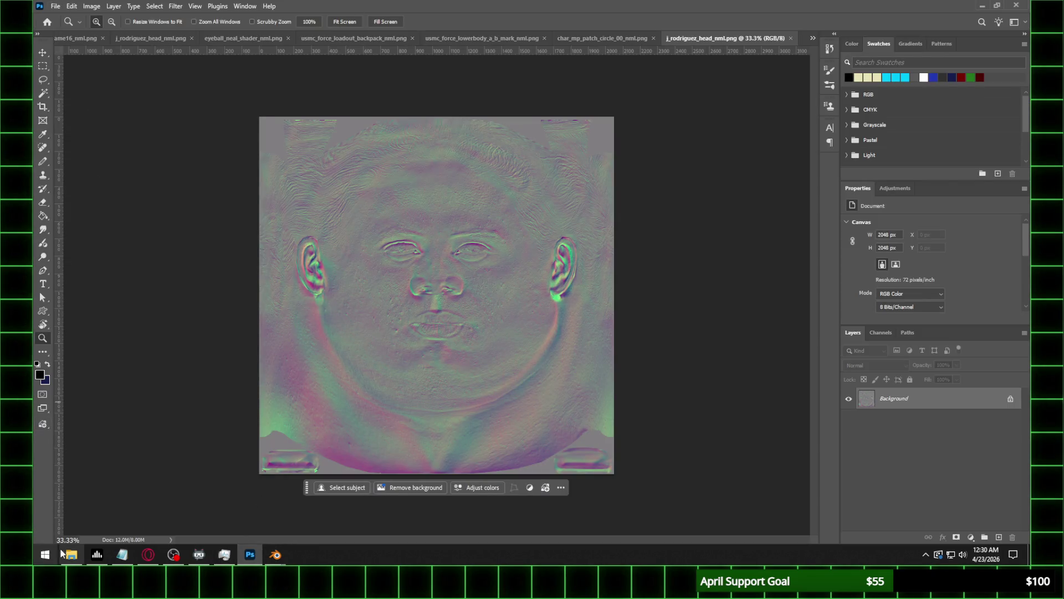
# Save the balaclava normal map as sas_ct_assault_balaclava_a_nml.png, then return to Blender's file browser.
pyautogui.click(71, 554)
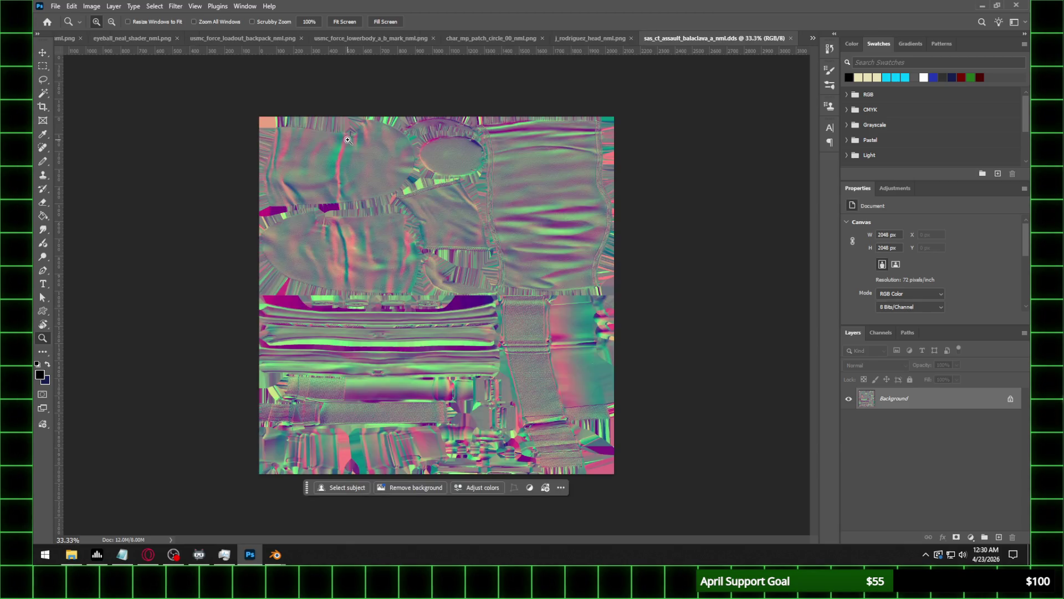
pyautogui.click(56, 6)
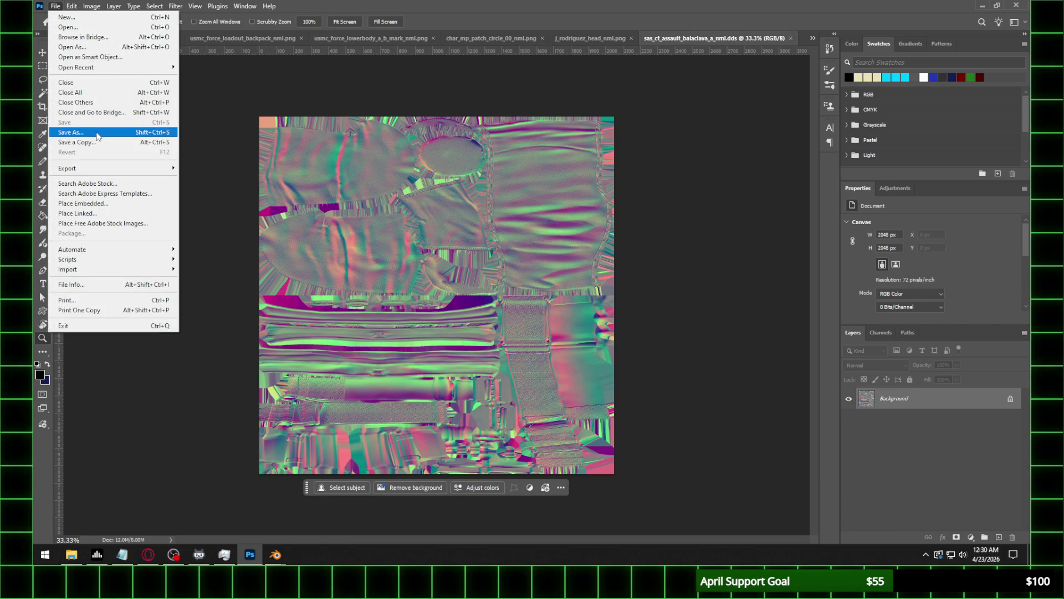
pyautogui.click(71, 131)
pyautogui.click(218, 427)
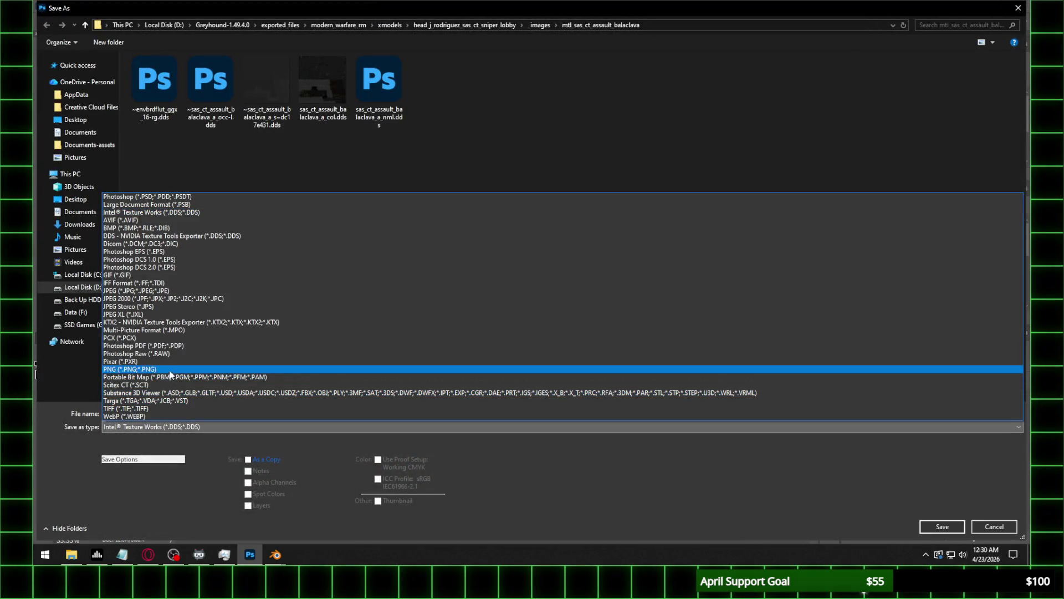
pyautogui.click(210, 366)
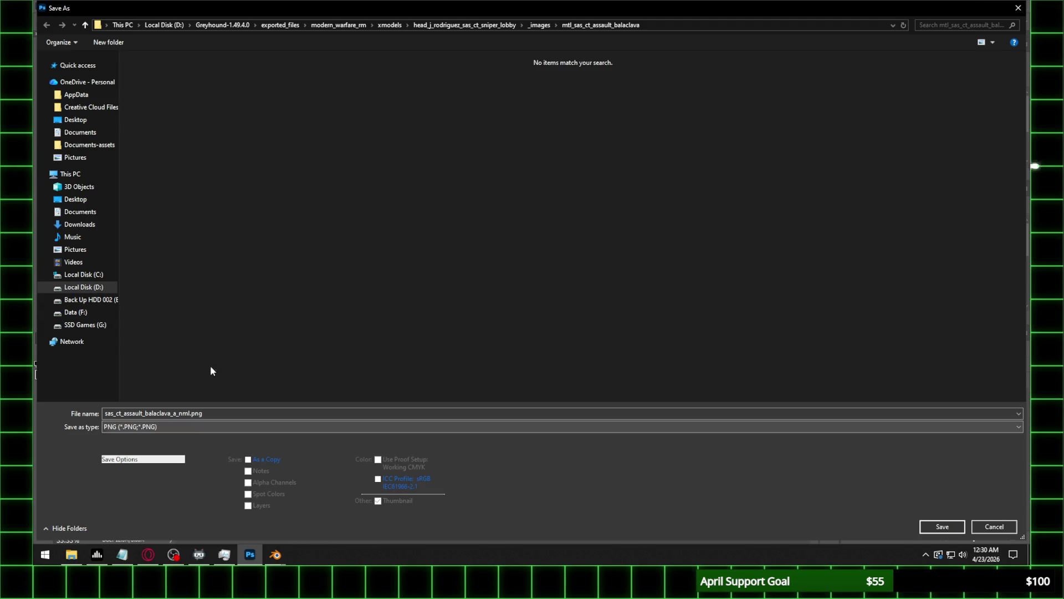
pyautogui.click(944, 525)
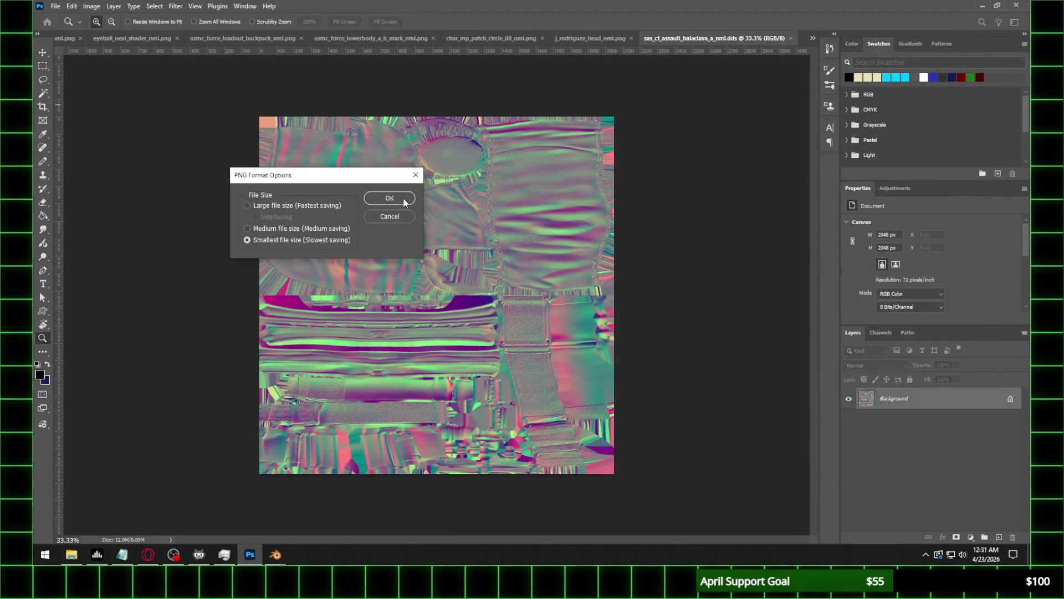
pyautogui.click(395, 201)
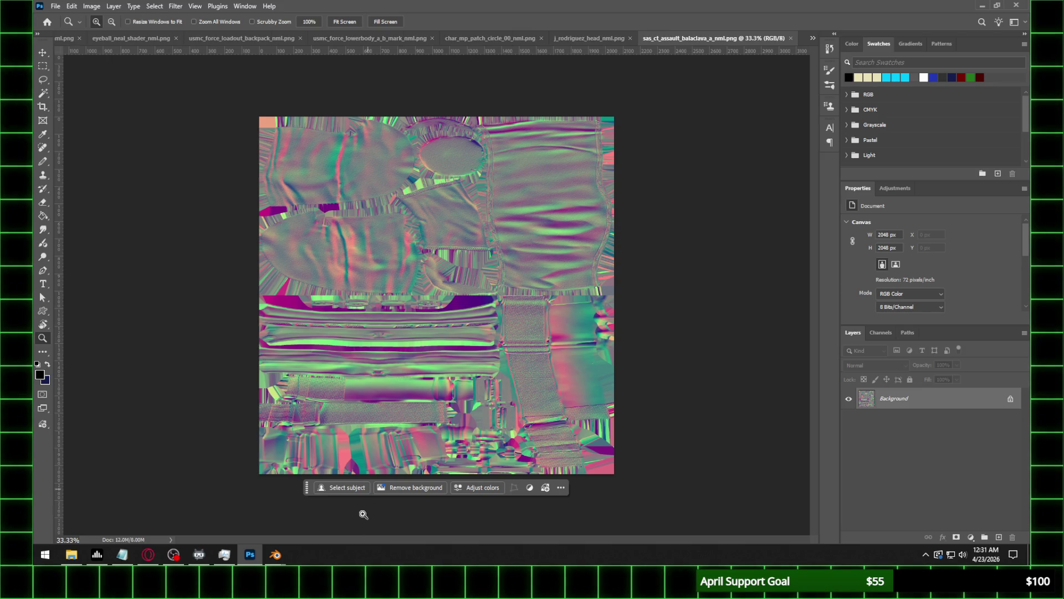
pyautogui.moveTo(267, 557)
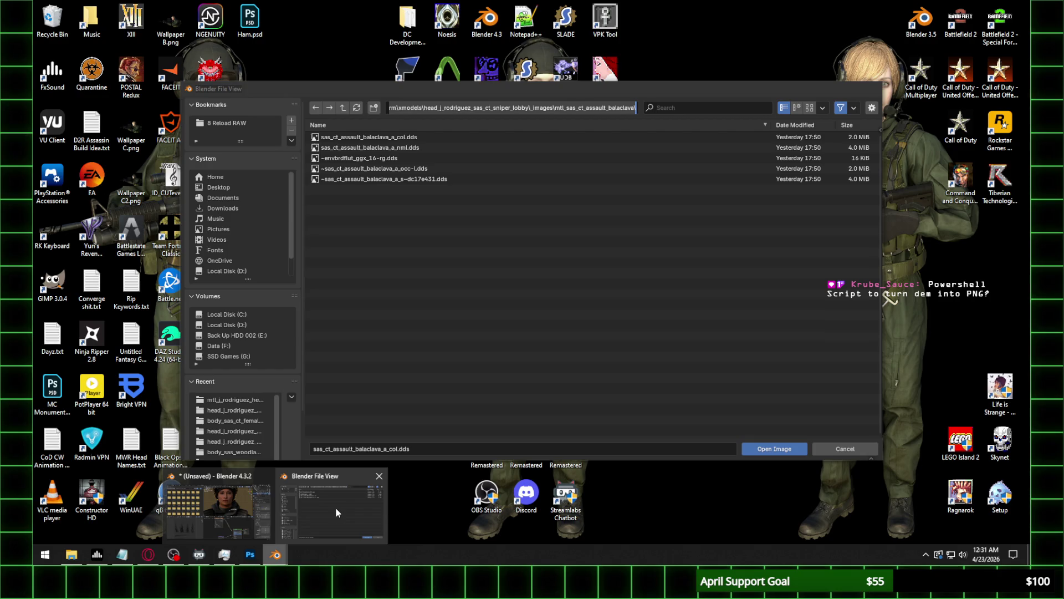
pyautogui.click(335, 507)
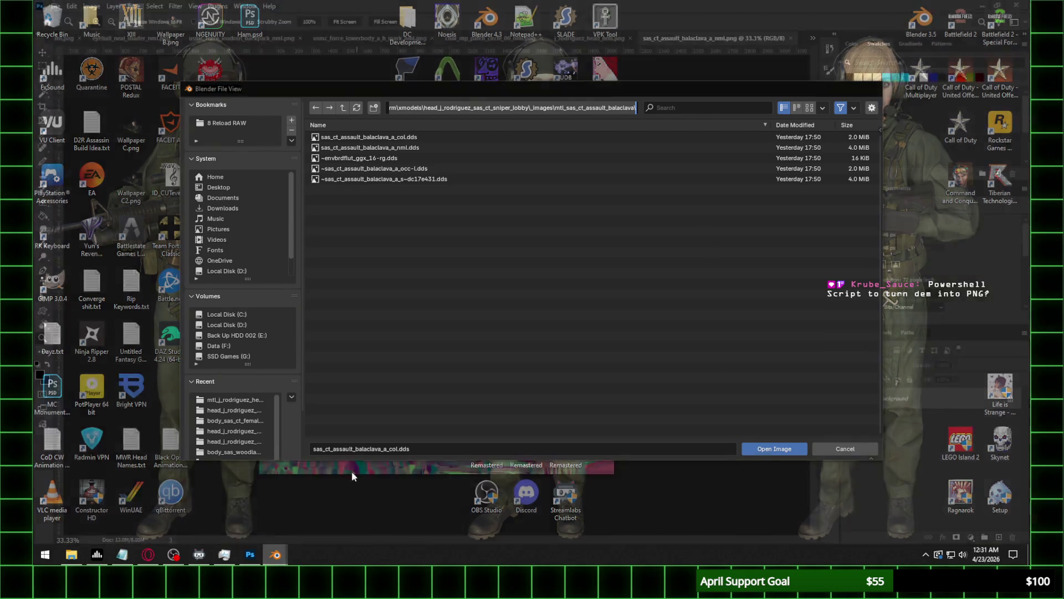
# Refresh the folder and load sas_ct_assault_balaclava_a_nml.png into the balaclava's normal texture node.
pyautogui.click(356, 109)
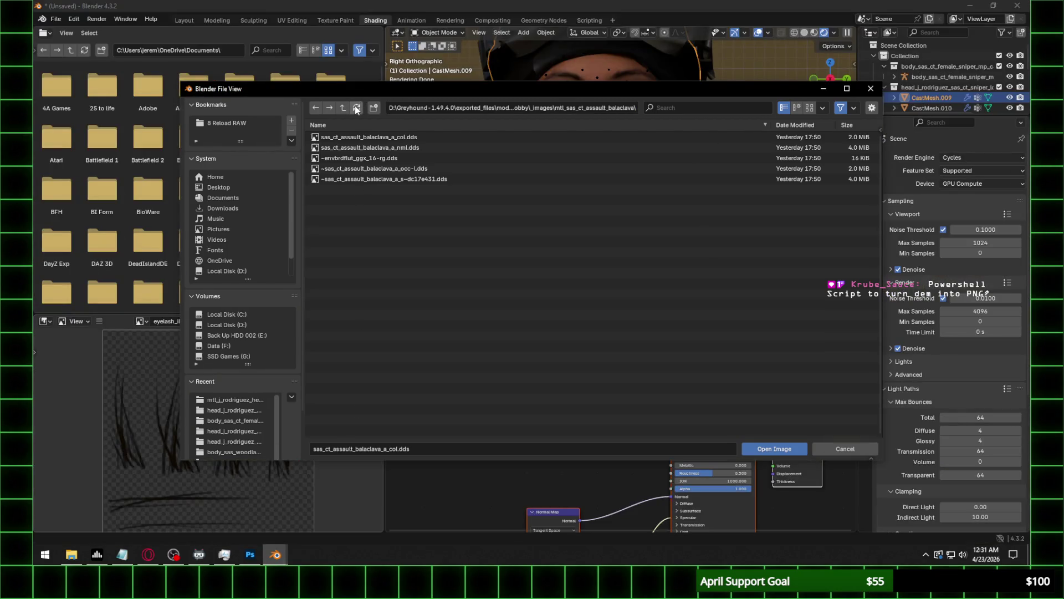
pyautogui.doubleClick(403, 151)
pyautogui.scroll(-1, 616, 235)
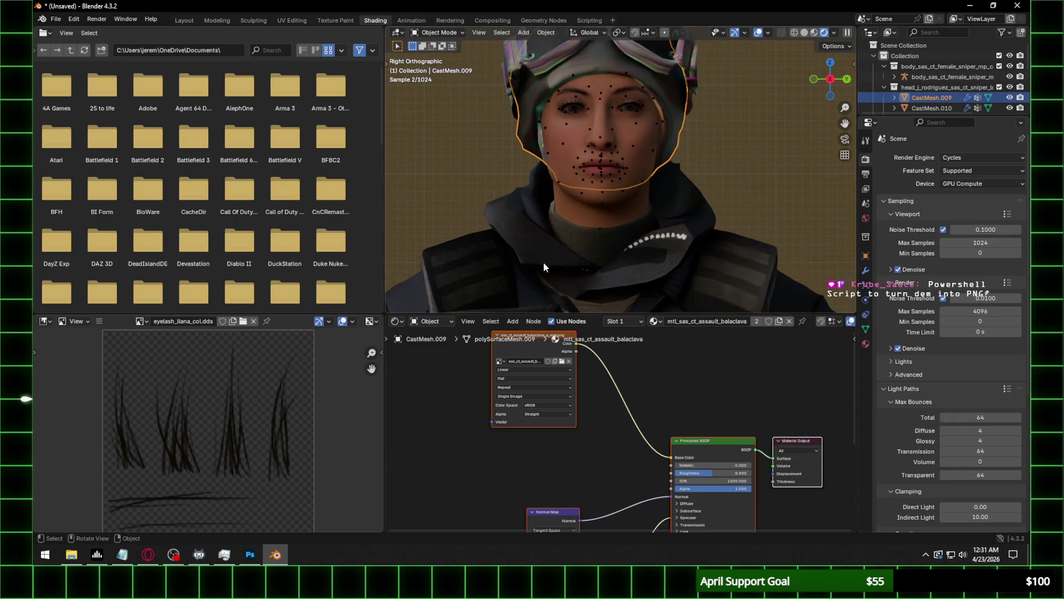
pyautogui.moveTo(569, 447)
pyautogui.mouseDown(button='middle')
pyautogui.moveTo(586, 430)
pyautogui.moveTo(580, 465)
pyautogui.mouseUp(button='middle')
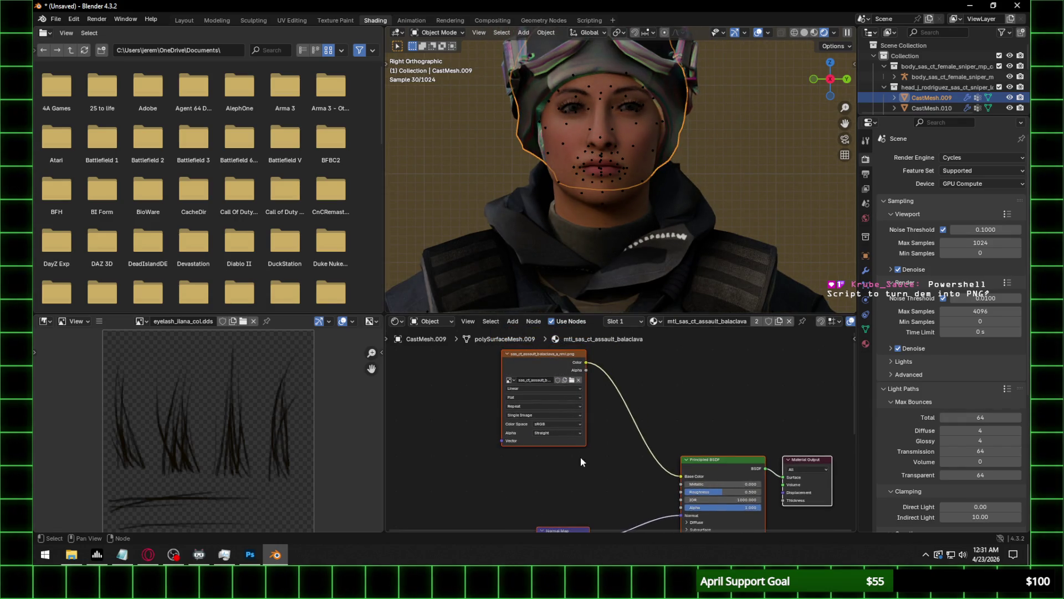
pyautogui.click(572, 380)
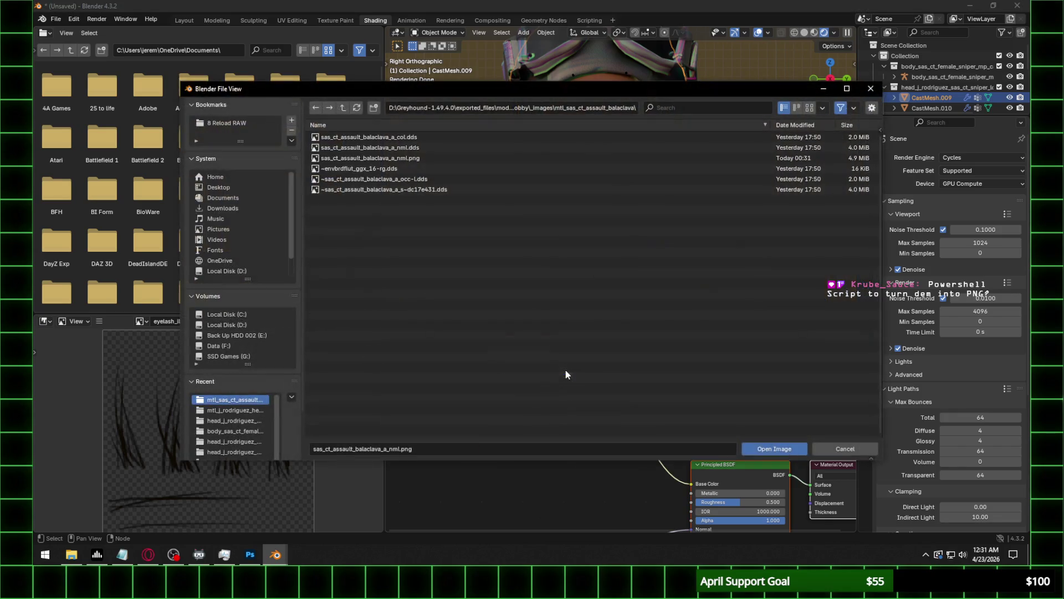
pyautogui.click(810, 107)
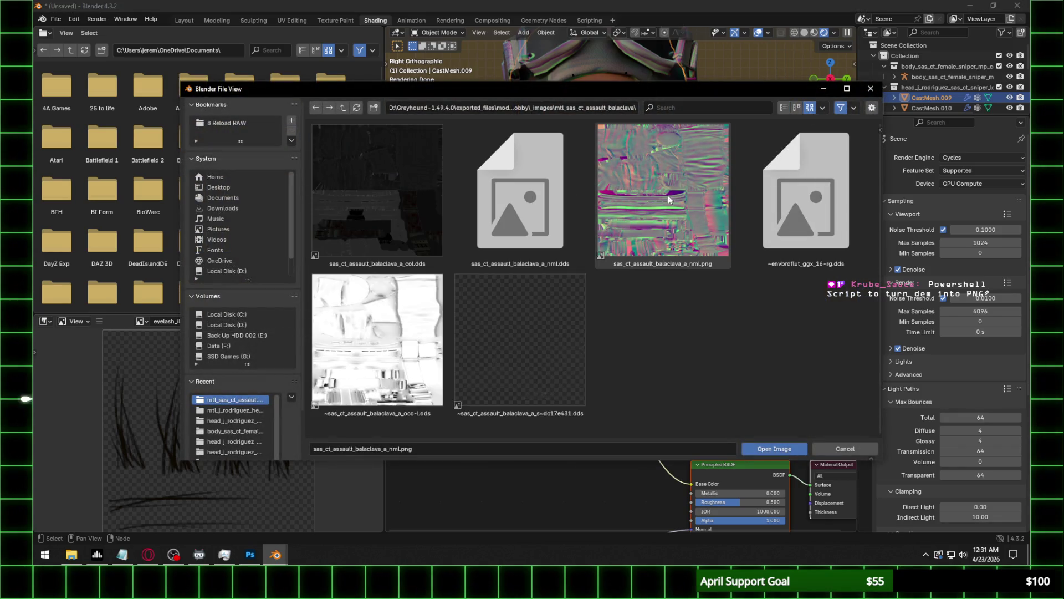
pyautogui.doubleClick(400, 196)
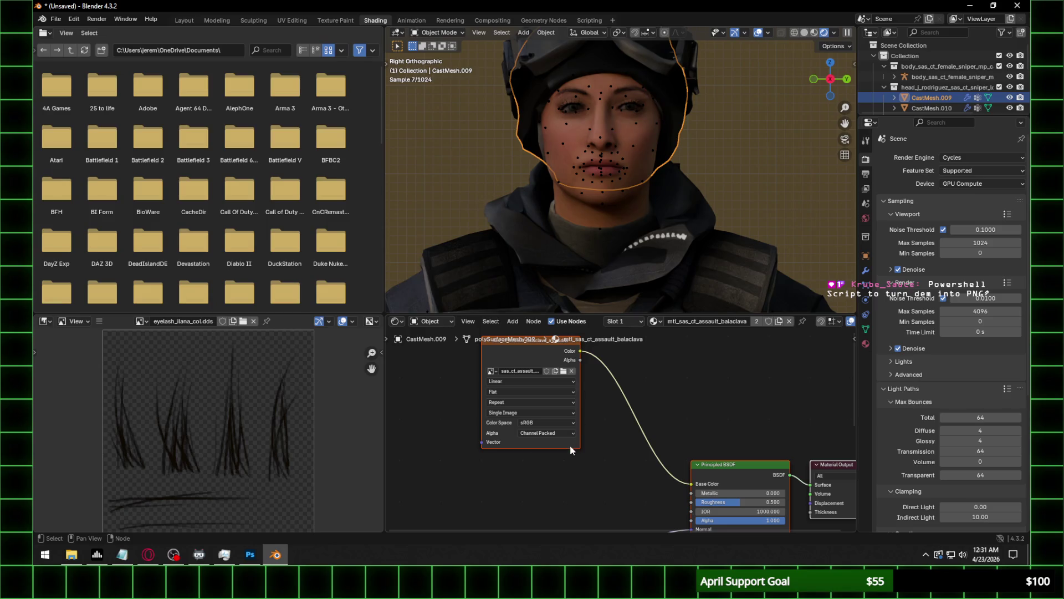
pyautogui.click(513, 440)
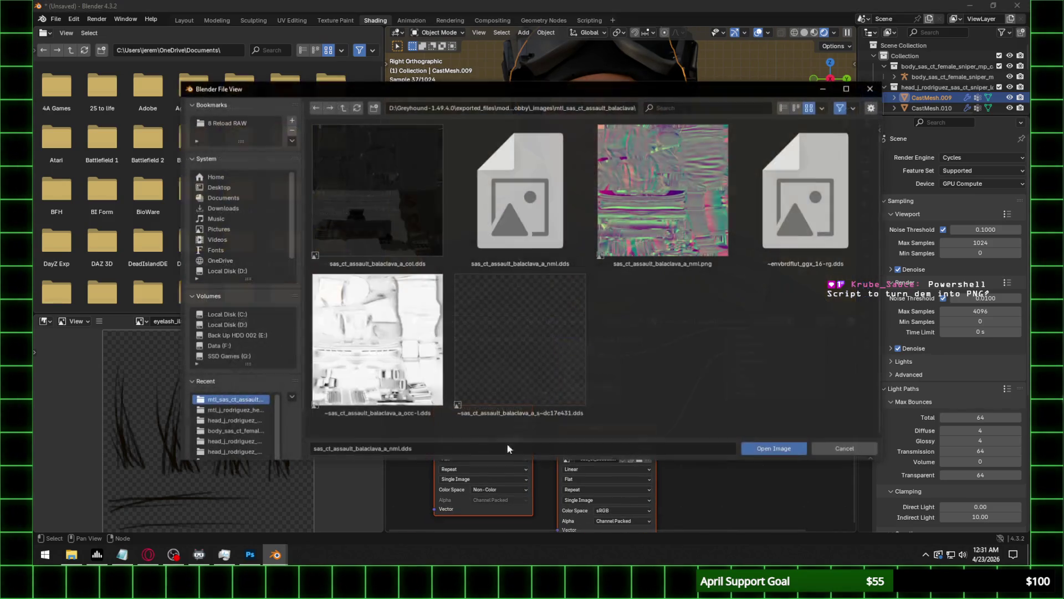
pyautogui.doubleClick(602, 244)
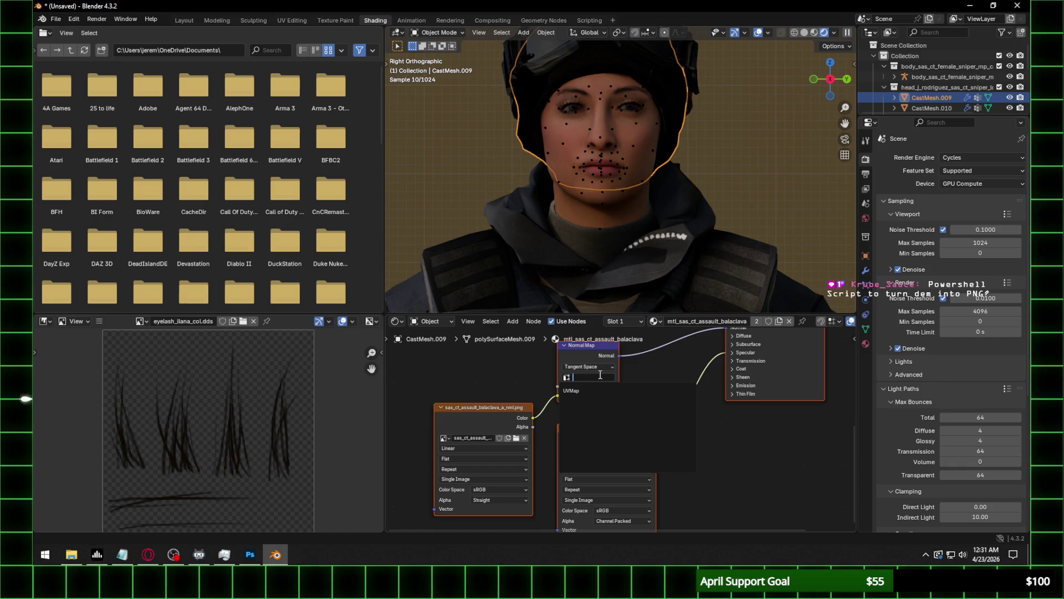
# Set Normal Map strength to 0.35 and specular IOR Level to 0.1.
pyautogui.click(580, 387)
pyautogui.write('0.356')
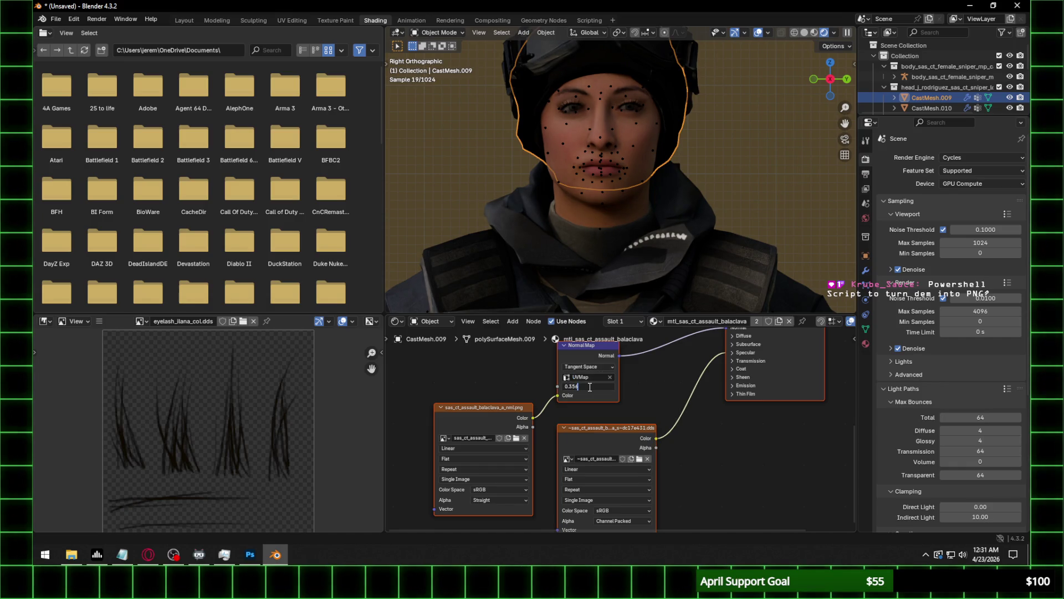
pyautogui.press('Return')
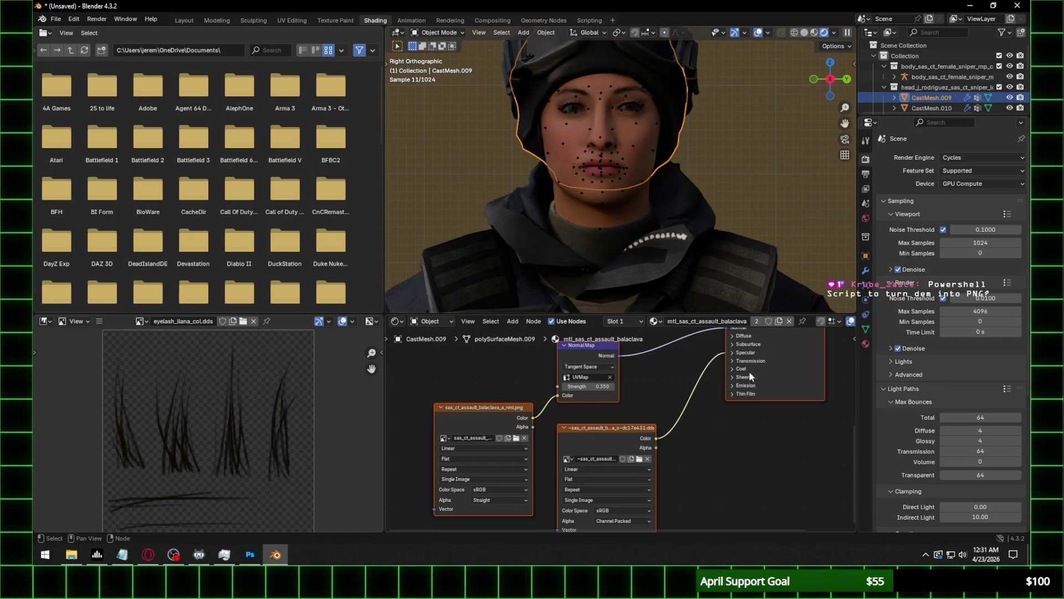
pyautogui.click(753, 353)
pyautogui.click(754, 372)
pyautogui.write('0.1')
pyautogui.press('Return')
pyautogui.moveTo(697, 231)
pyautogui.mouseDown(button='middle')
pyautogui.moveTo(644, 141)
pyautogui.moveTo(620, 151)
pyautogui.moveTo(686, 155)
pyautogui.mouseUp(button='middle')
# Enable a transparent film background in Render Properties.
pyautogui.scroll(8, 700, 158)
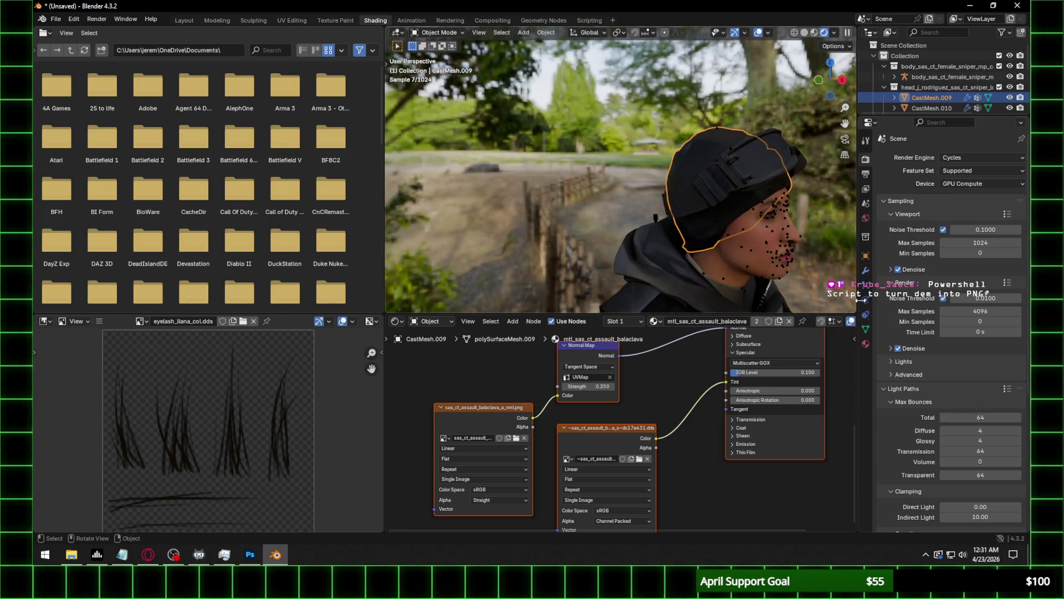
pyautogui.click(865, 175)
pyautogui.click(865, 159)
pyautogui.scroll(-8, 921, 427)
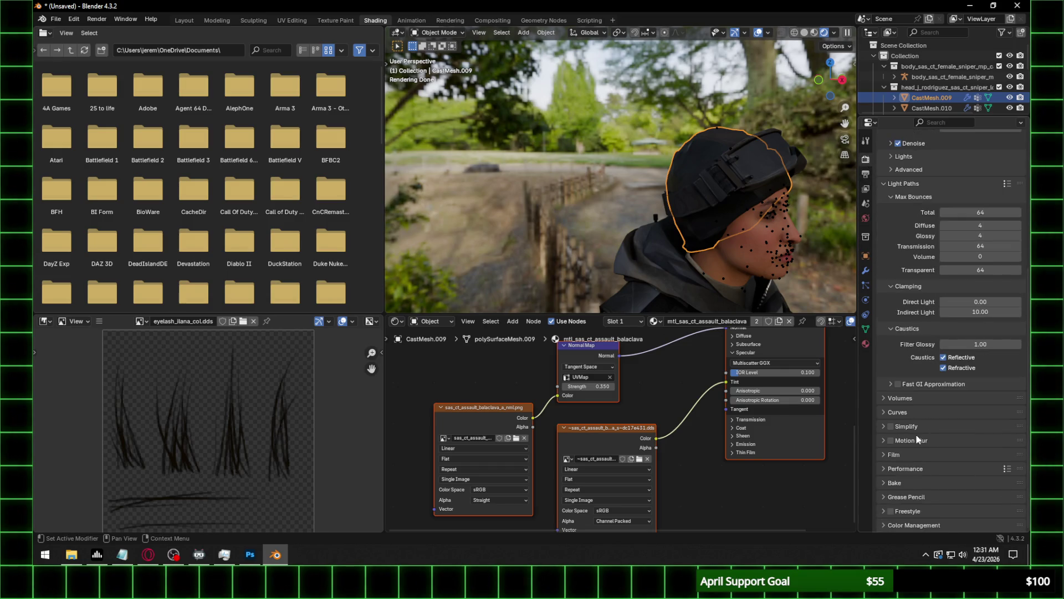
pyautogui.scroll(-5, 902, 451)
pyautogui.click(898, 425)
pyautogui.scroll(8, 596, 181)
pyautogui.scroll(-8, 613, 193)
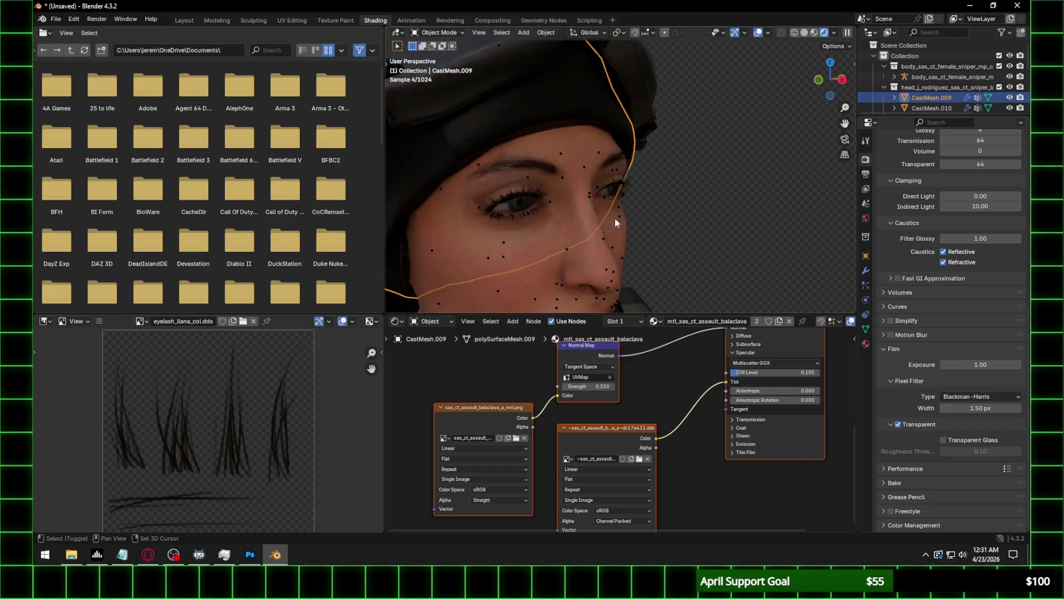
# Set the goggle lens material's Alpha to 0.3 so it turns see-through.
pyautogui.click(620, 130)
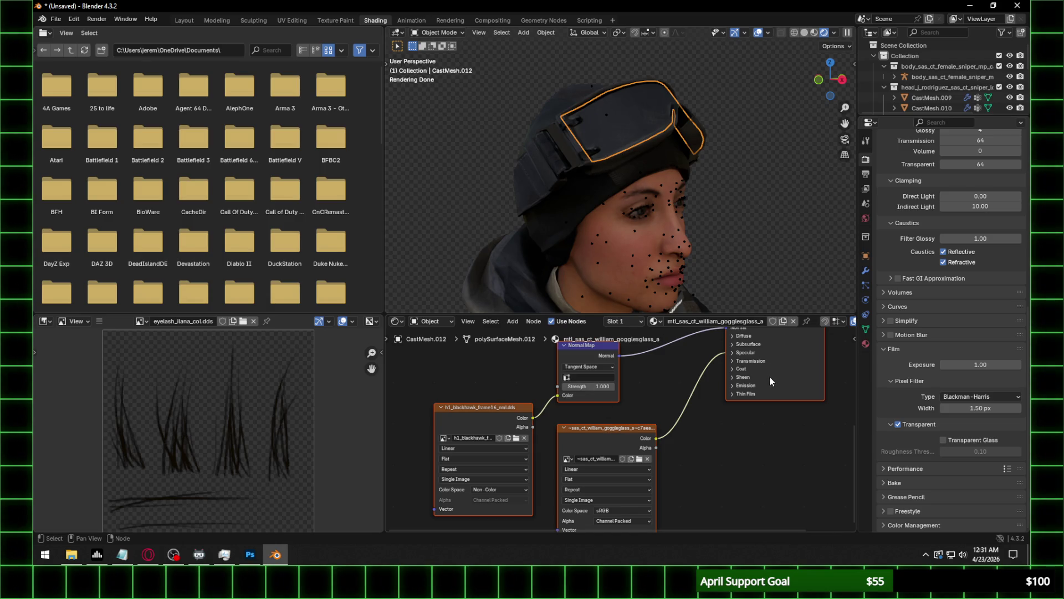
pyautogui.moveTo(740, 386); pyautogui.dragTo(724, 462, button='middle')
pyautogui.click(761, 395)
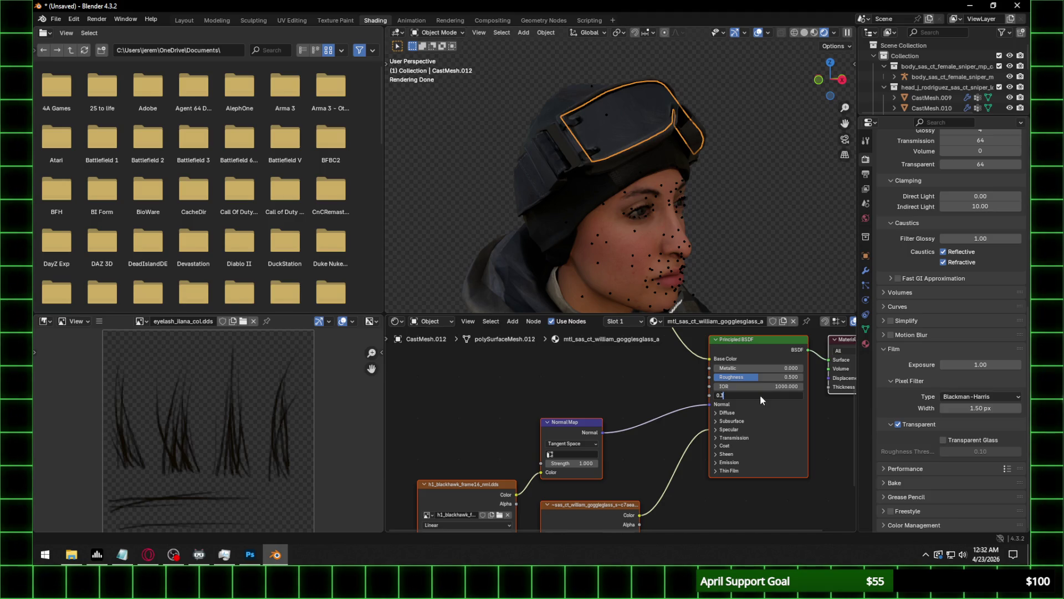
pyautogui.press('Return')
pyautogui.click(729, 430)
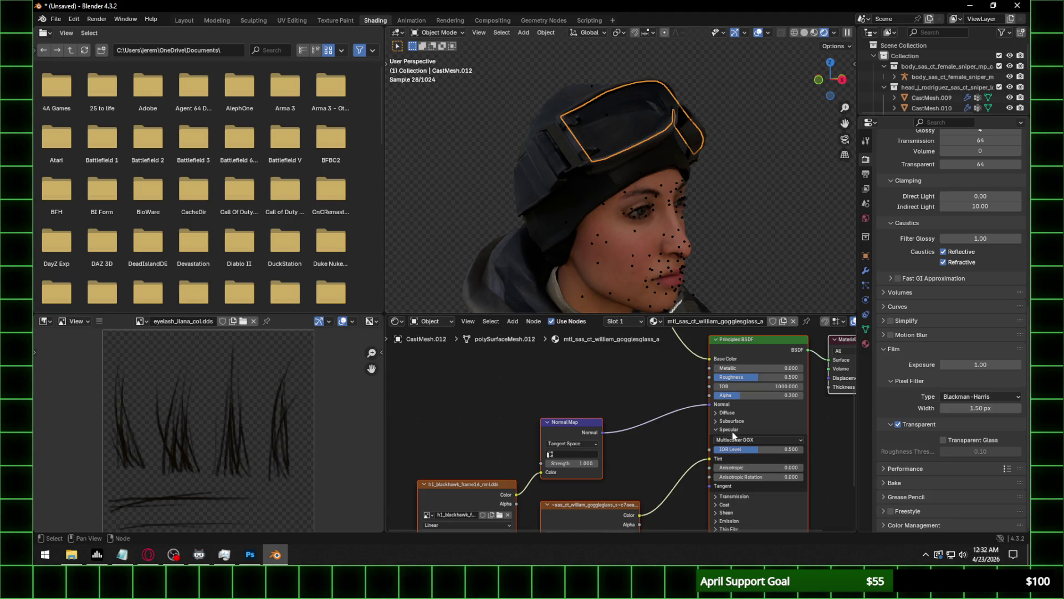
# Select the jacket and browse for its normal map texture folder.
pyautogui.moveTo(683, 123)
pyautogui.mouseDown(button='middle')
pyautogui.moveTo(670, 171)
pyautogui.moveTo(651, 180)
pyautogui.mouseUp(button='middle')
pyautogui.moveTo(572, 205)
pyautogui.mouseDown(button='middle')
pyautogui.moveTo(587, 219)
pyautogui.moveTo(513, 105)
pyautogui.mouseUp(button='middle')
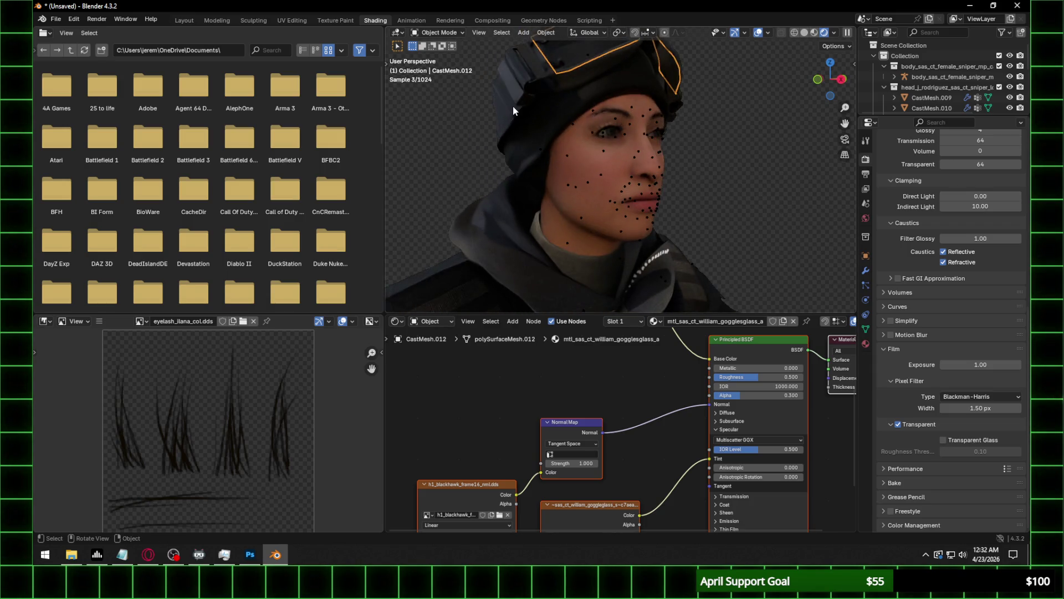
pyautogui.click(513, 105)
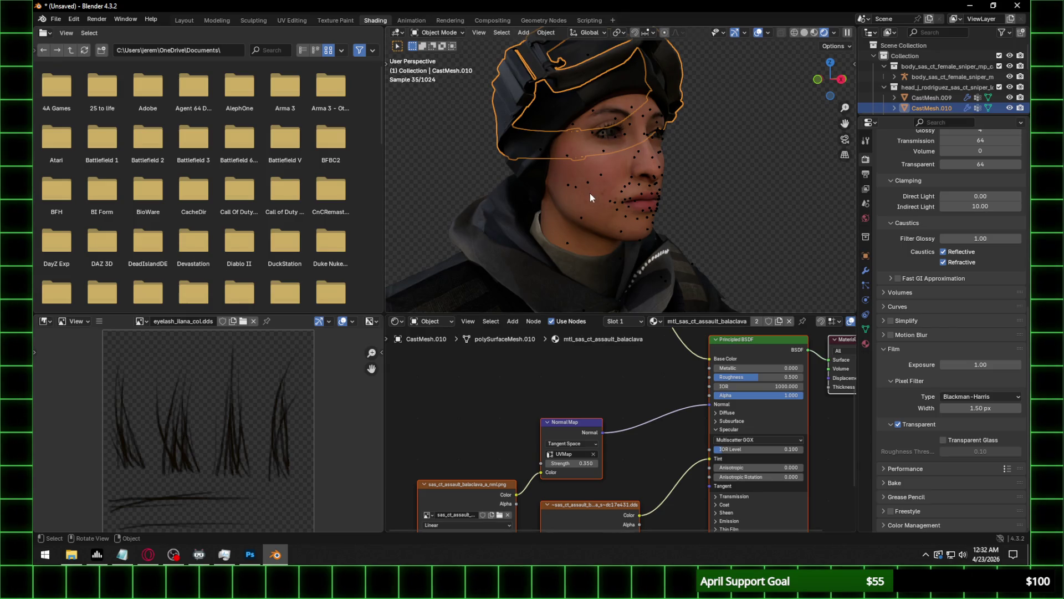
pyautogui.click(526, 282)
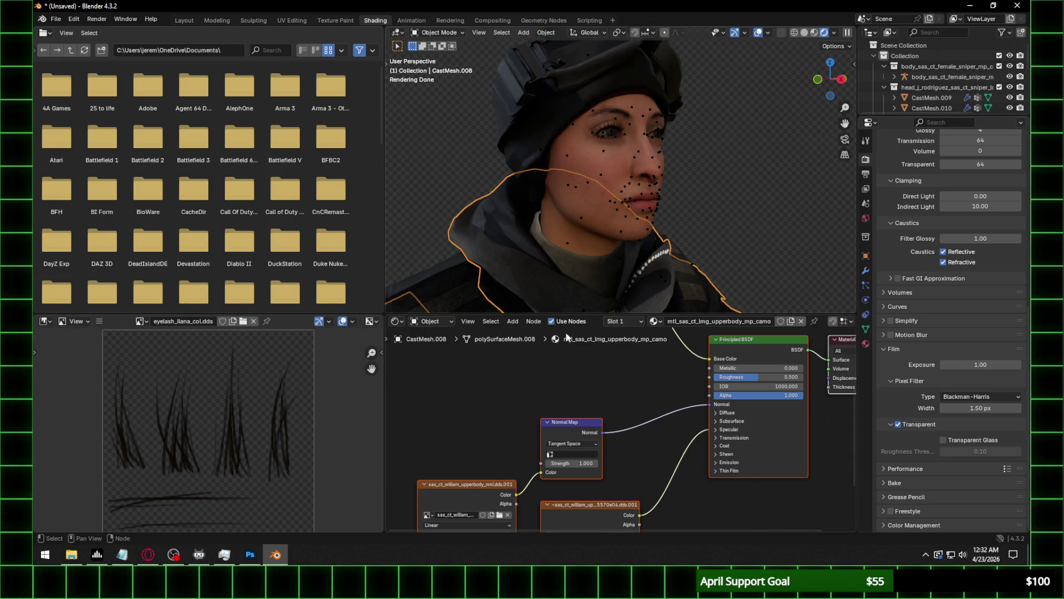
pyautogui.click(499, 514)
pyautogui.click(536, 107)
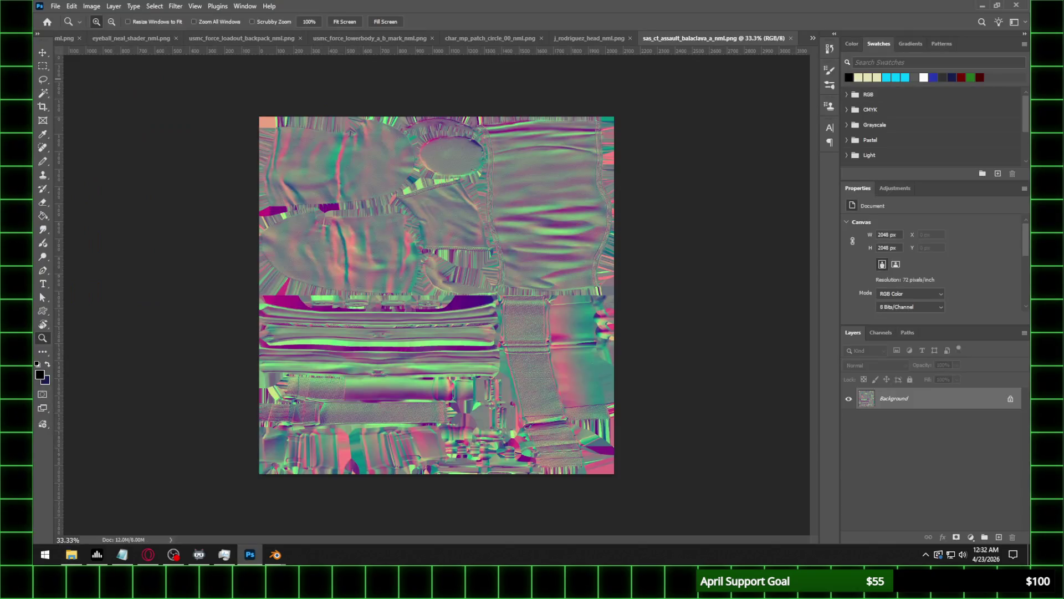
# Save the upper-body normal map as sas_ct_william_upperbody_nml.png, accepting the PNG options.
pyautogui.click(56, 5)
pyautogui.click(83, 131)
pyautogui.click(154, 427)
pyautogui.click(154, 370)
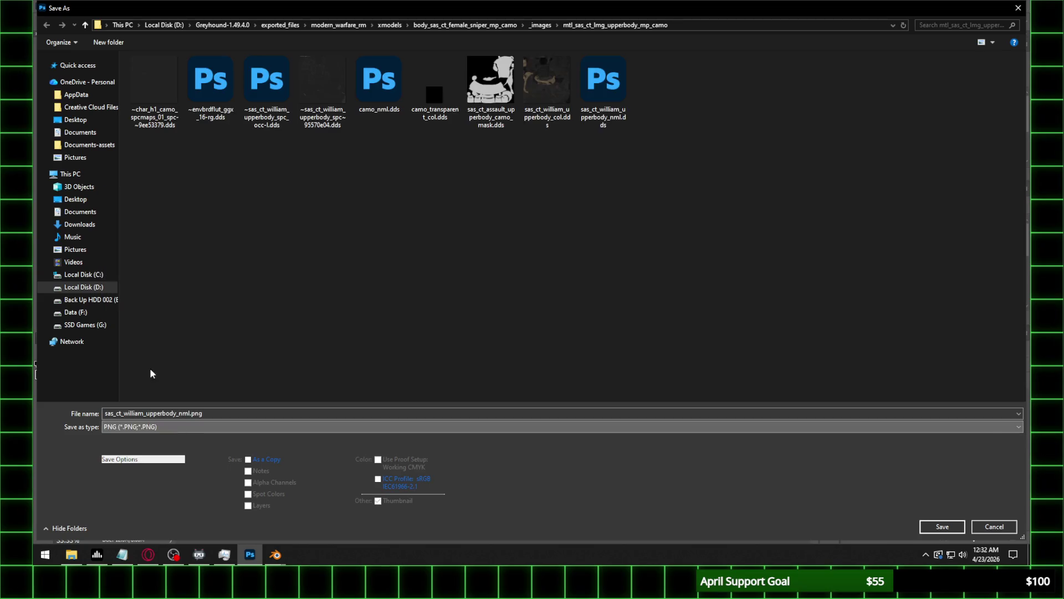
pyautogui.click(934, 526)
pyautogui.click(388, 199)
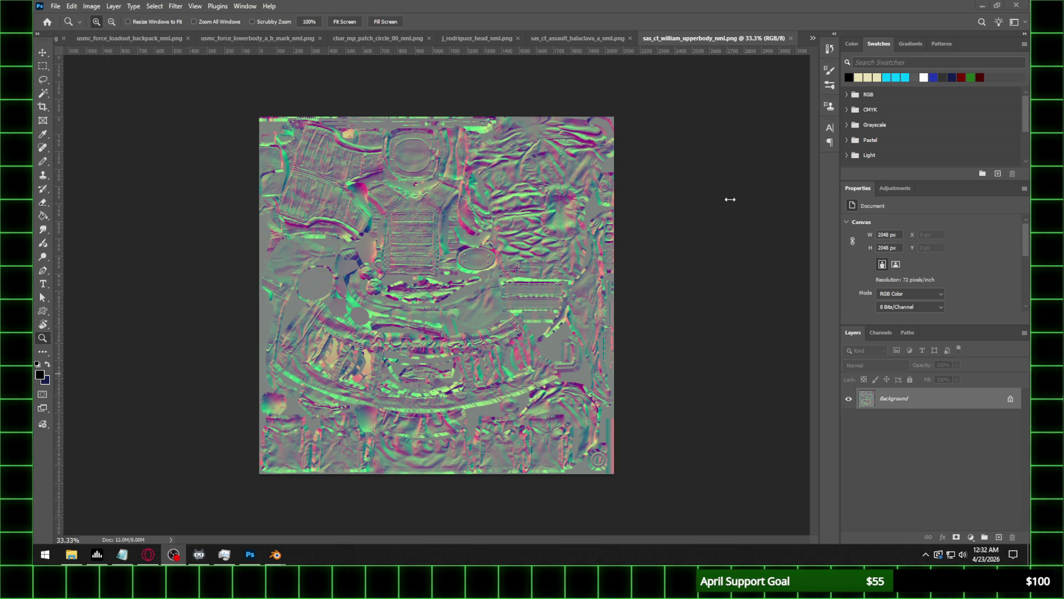
pyautogui.click(251, 555)
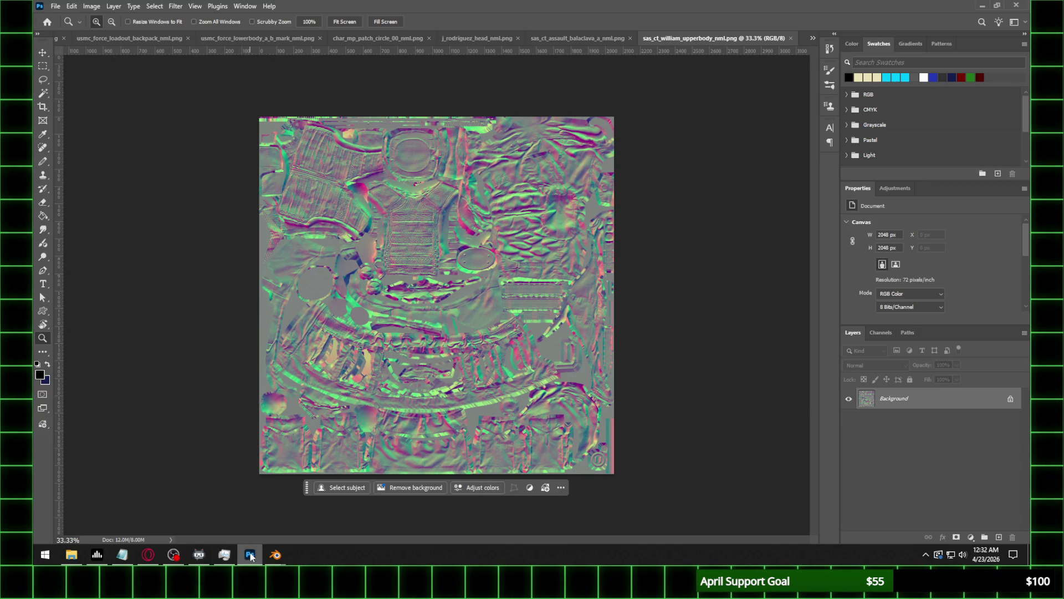
# Load sas_ct_william_upperbody_nml.png into the image node, with the normal map on UVMap at strength 0.350.
pyautogui.moveTo(276, 555)
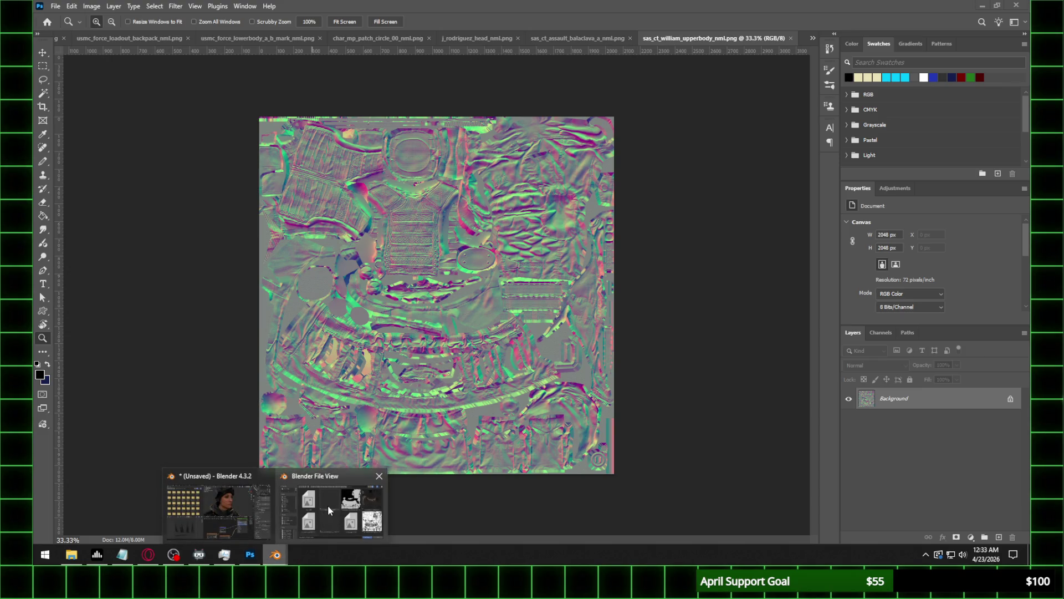
pyautogui.click(328, 504)
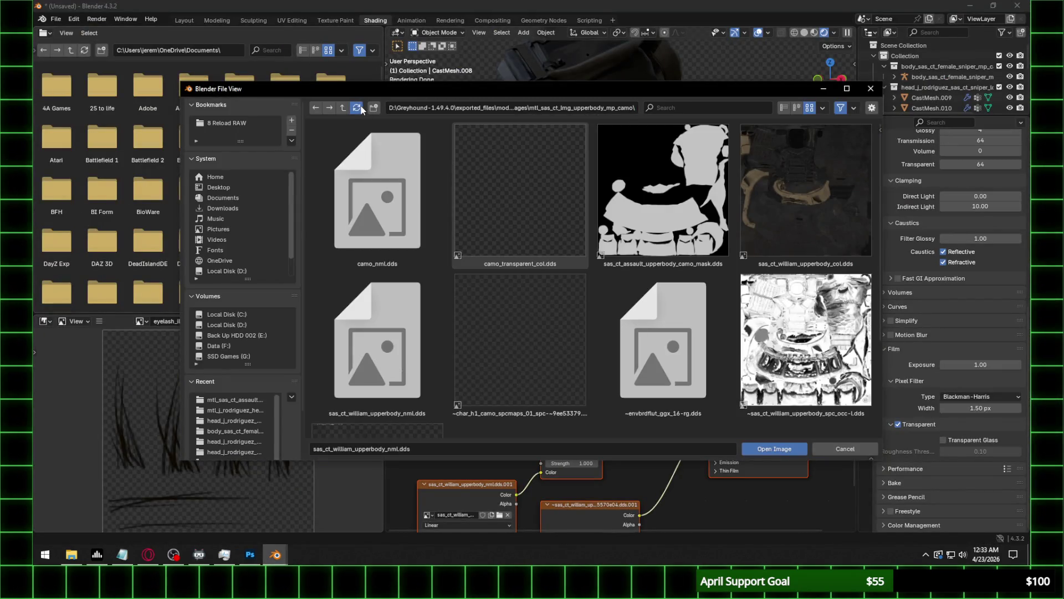
pyautogui.click(361, 109)
pyautogui.doubleClick(568, 327)
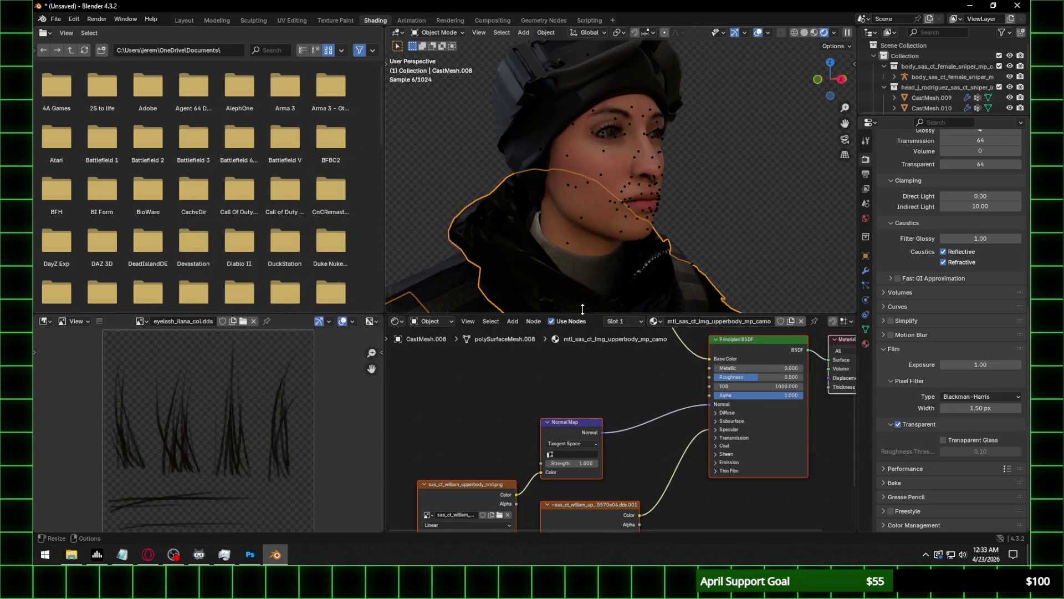
pyautogui.click(576, 454)
pyautogui.click(574, 385)
pyautogui.click(573, 464)
pyautogui.write('0.350')
pyautogui.press('Return')
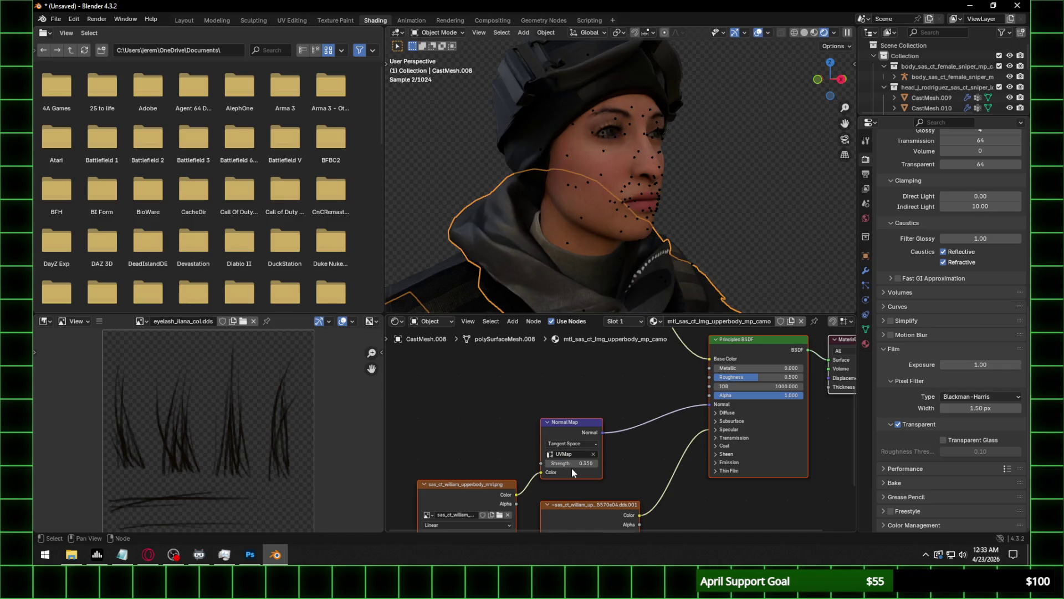
# Set the jacket shader's specular IOR Level to 0.35 and frame the full upper body.
pyautogui.keyDown('shift'); pyautogui.moveTo(599, 223); pyautogui.dragTo(590, 181, button='middle'); pyautogui.keyUp('shift')
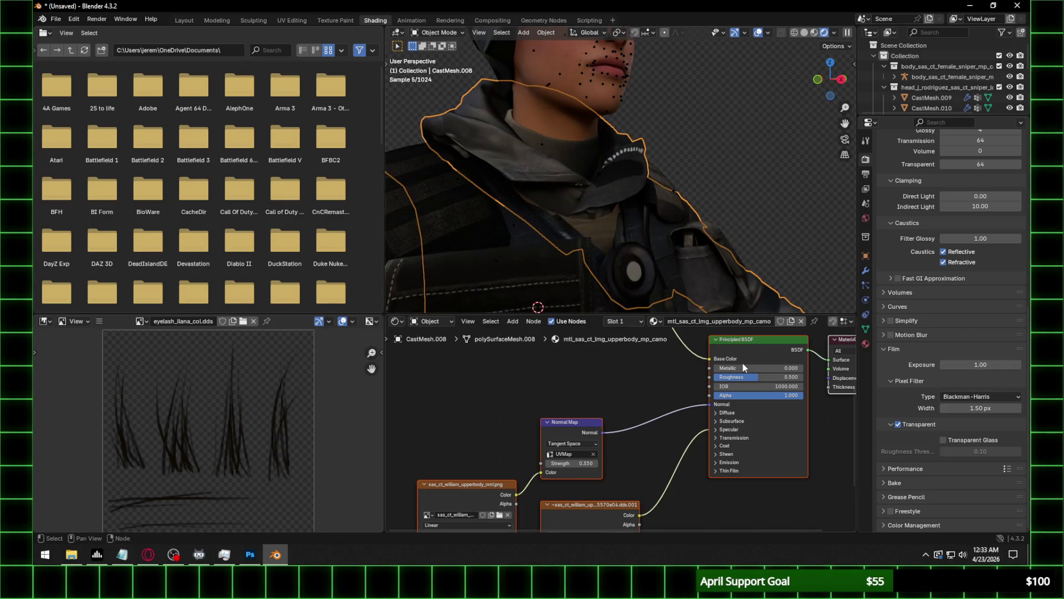
pyautogui.click(751, 429)
pyautogui.click(764, 448)
pyautogui.write('0')
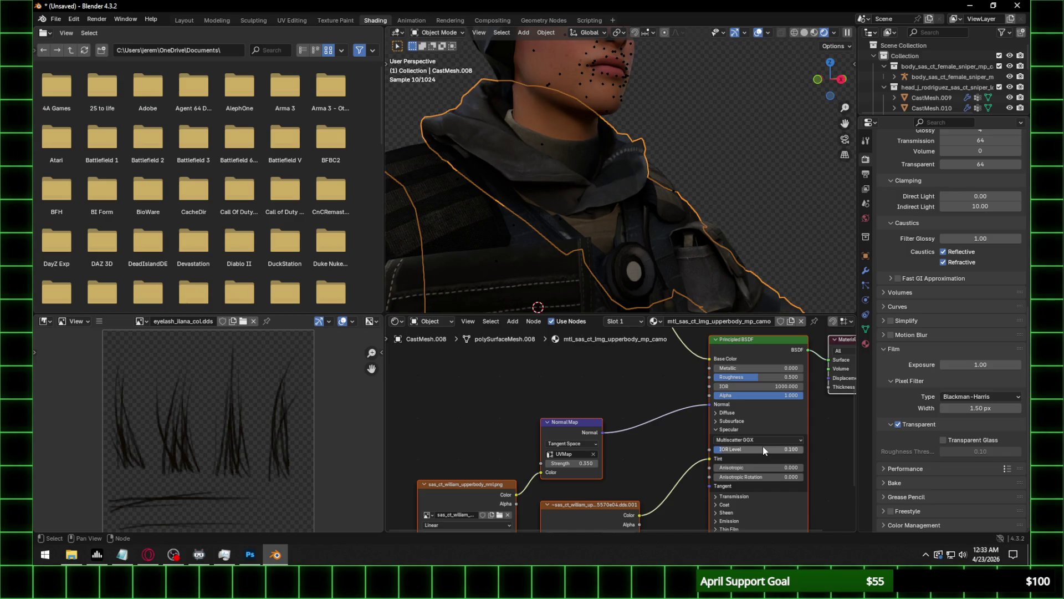
pyautogui.write('.1.35')
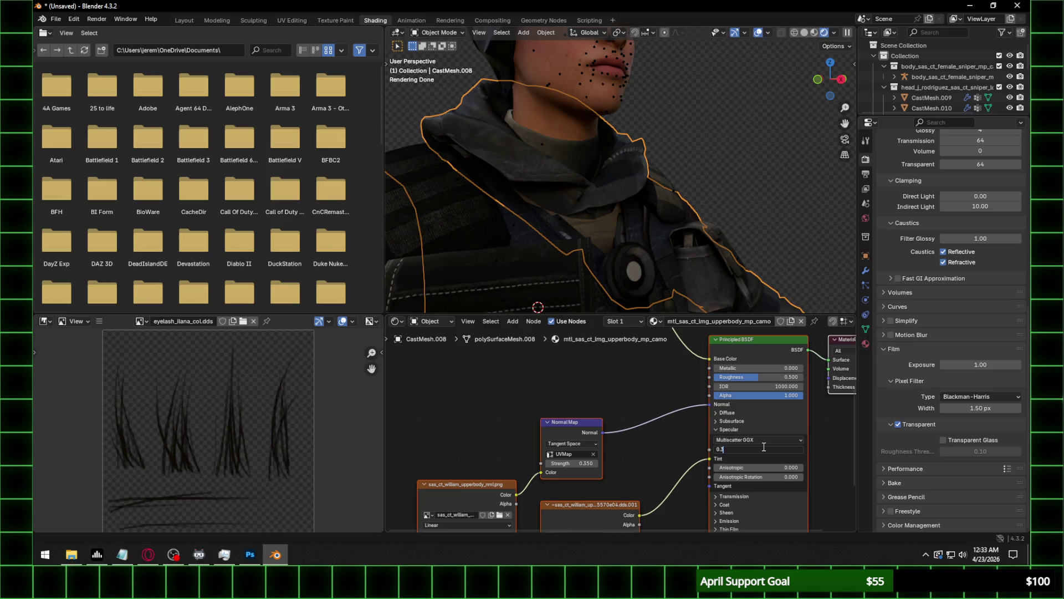
pyautogui.press('Return')
pyautogui.moveTo(645, 198)
pyautogui.keyDown('ctrl'); pyautogui.mouseDown(button='middle')
pyautogui.moveTo(555, 191)
pyautogui.moveTo(603, 178)
pyautogui.moveTo(619, 184)
pyautogui.moveTo(562, 185)
pyautogui.mouseUp(button='middle'); pyautogui.keyUp('ctrl')
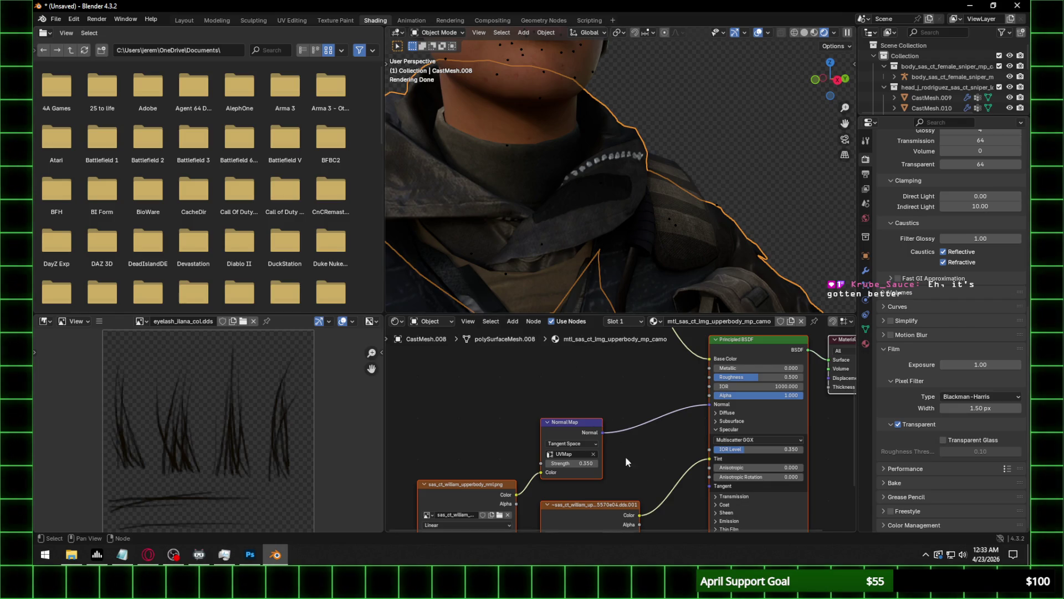
pyautogui.scroll(2, 620, 248)
pyautogui.scroll(-5, 627, 204)
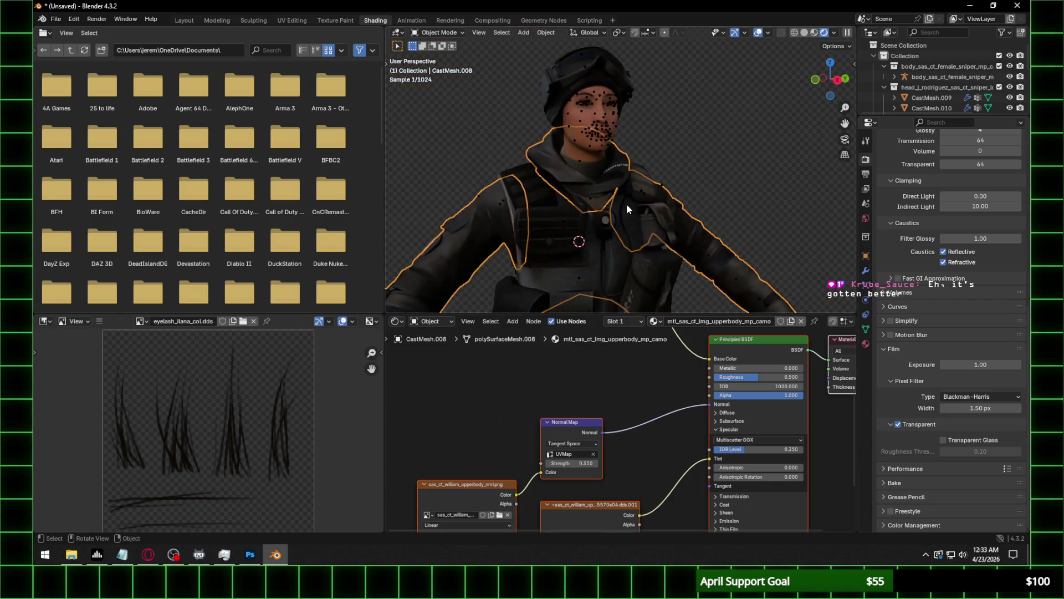
# Select the upper-body vest mesh, start browsing for a normal map image, then cancel the file browser.
pyautogui.click(606, 250)
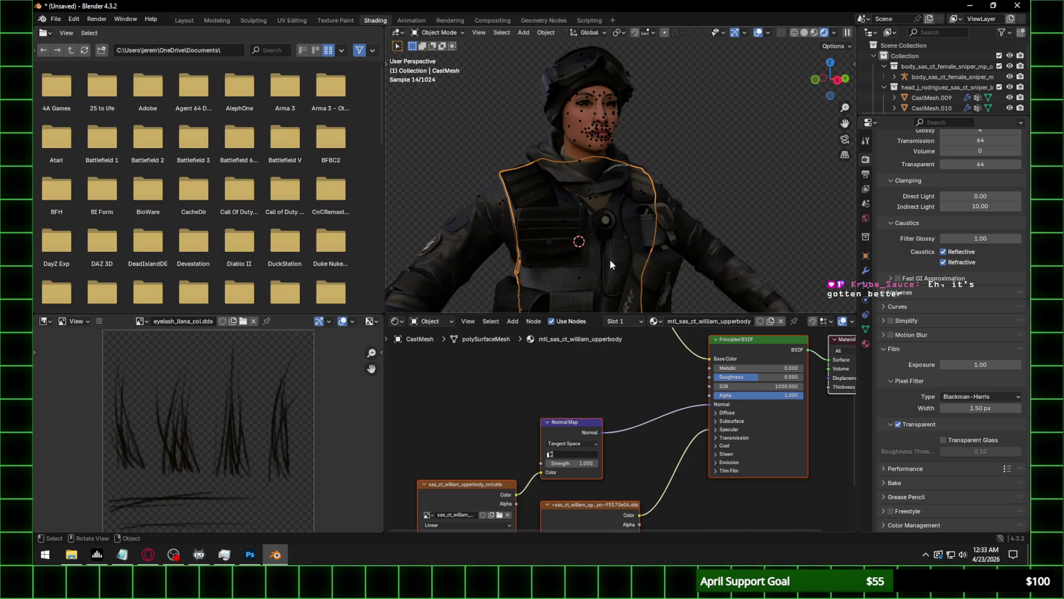
pyautogui.click(500, 515)
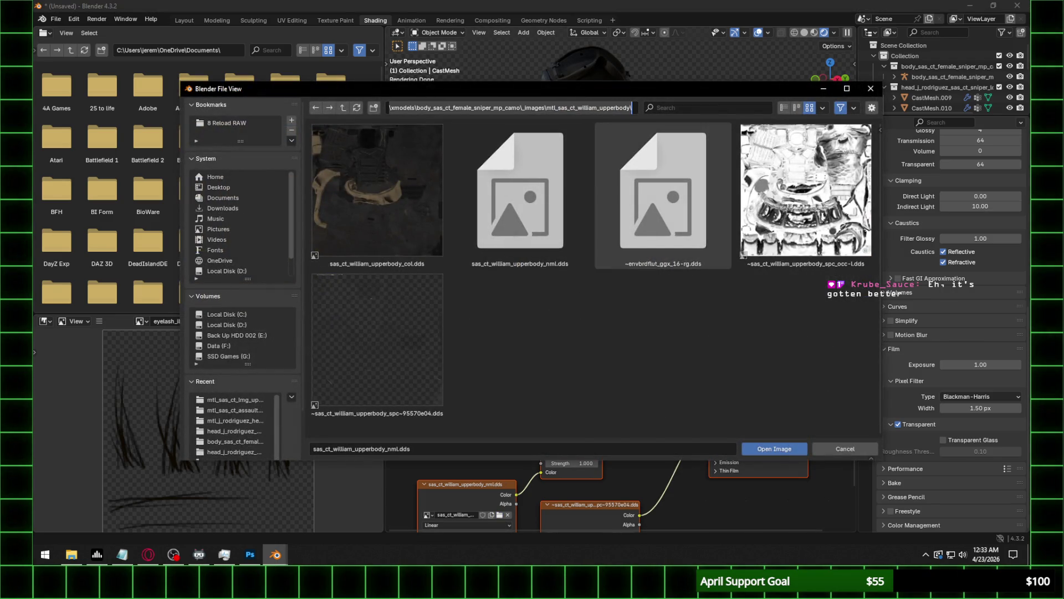
pyautogui.hotkey('alt', 'Tab')
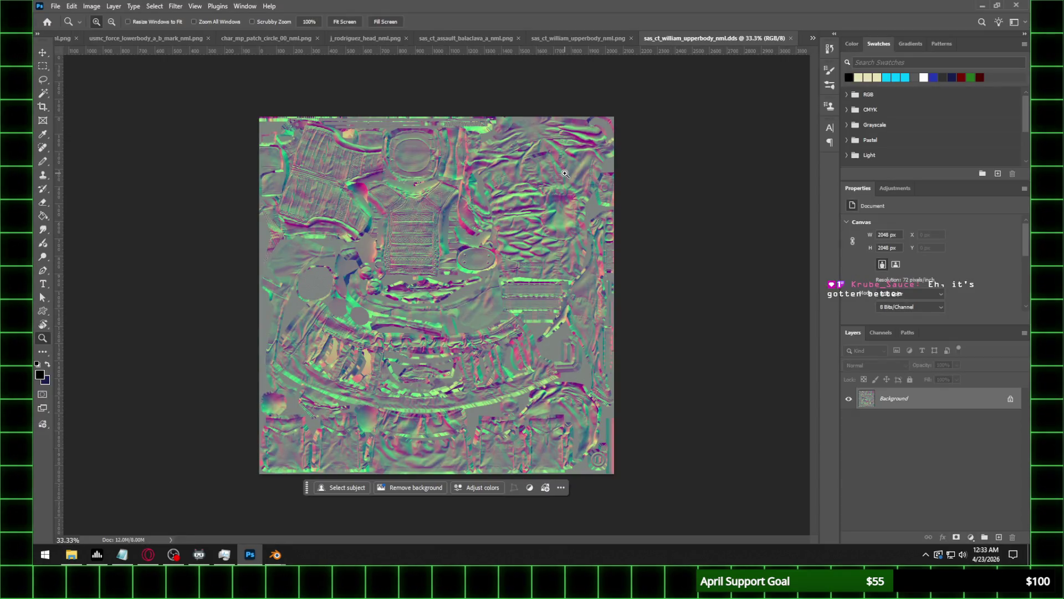
pyautogui.moveTo(275, 554)
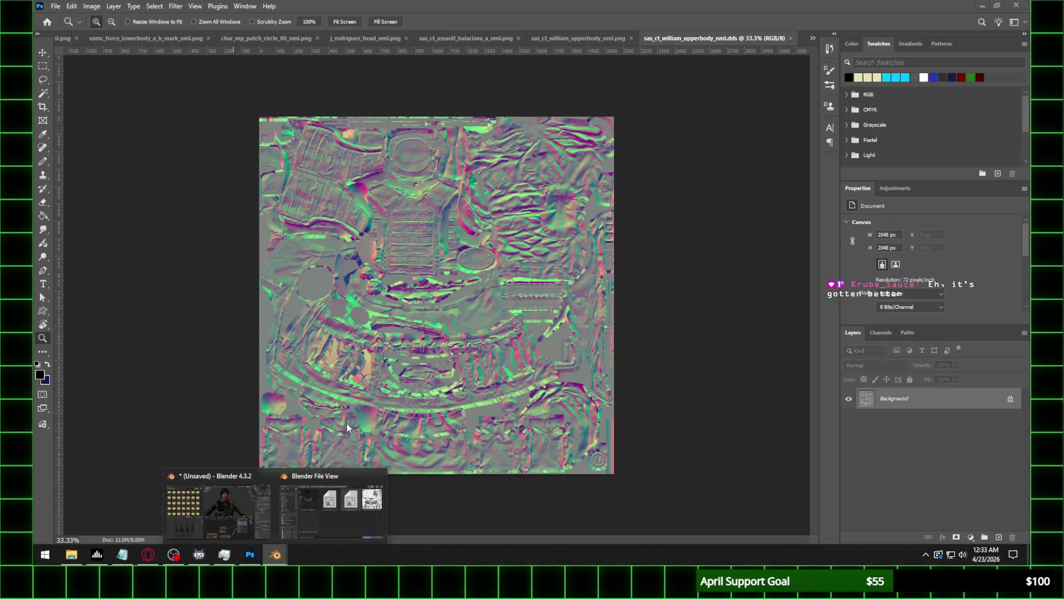
pyautogui.click(245, 487)
pyautogui.press('Escape')
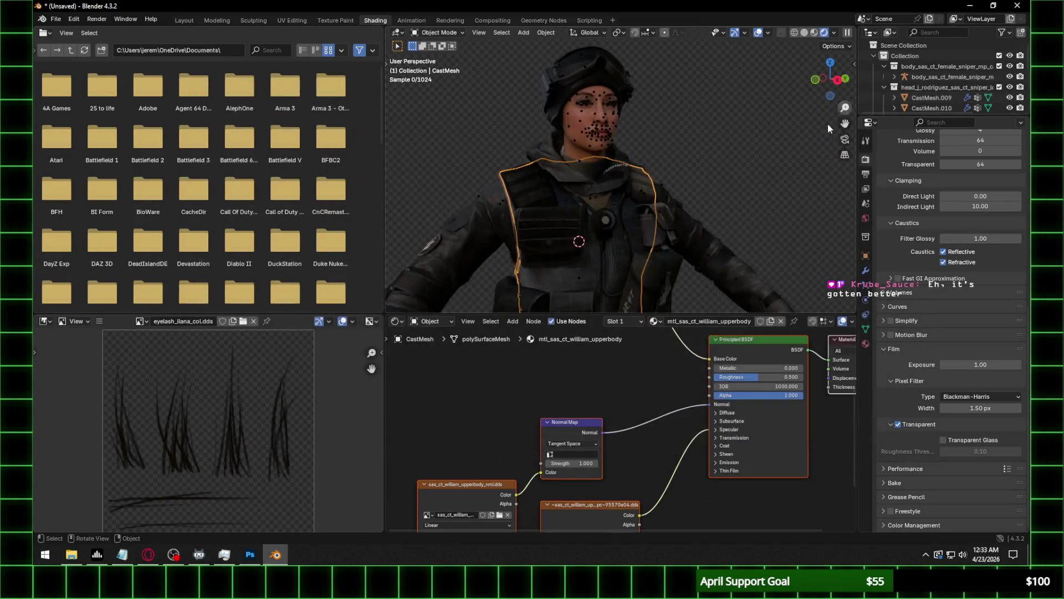
pyautogui.scroll(2, 605, 238)
pyautogui.moveTo(606, 238)
pyautogui.keyDown('shift'); pyautogui.mouseDown(button='middle')
pyautogui.moveTo(605, 168)
pyautogui.moveTo(557, 251)
pyautogui.mouseUp(button='middle'); pyautogui.keyUp('shift')
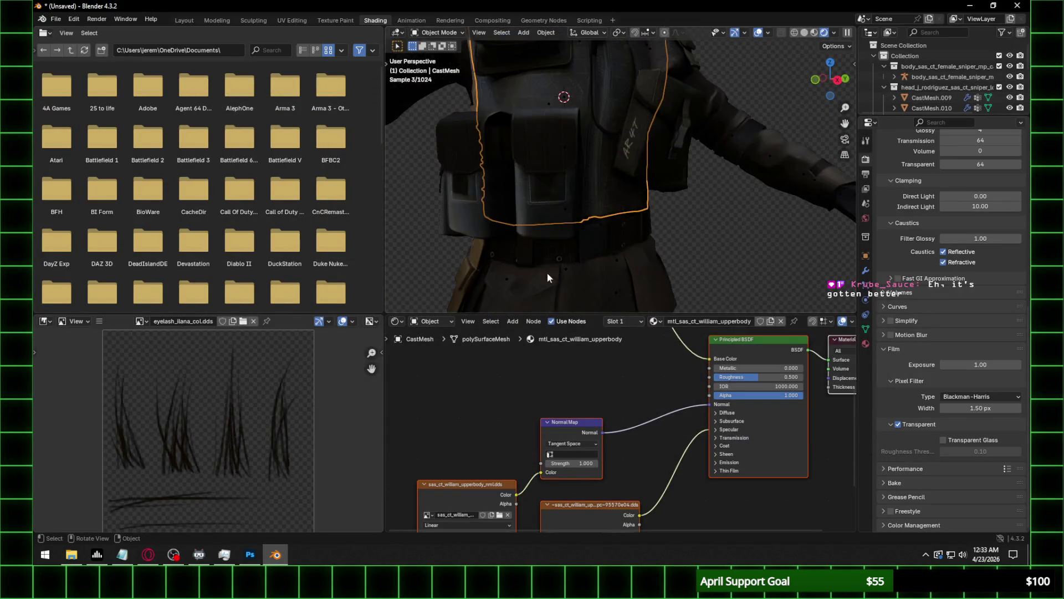
pyautogui.moveTo(478, 434); pyautogui.dragTo(483, 416, button='middle')
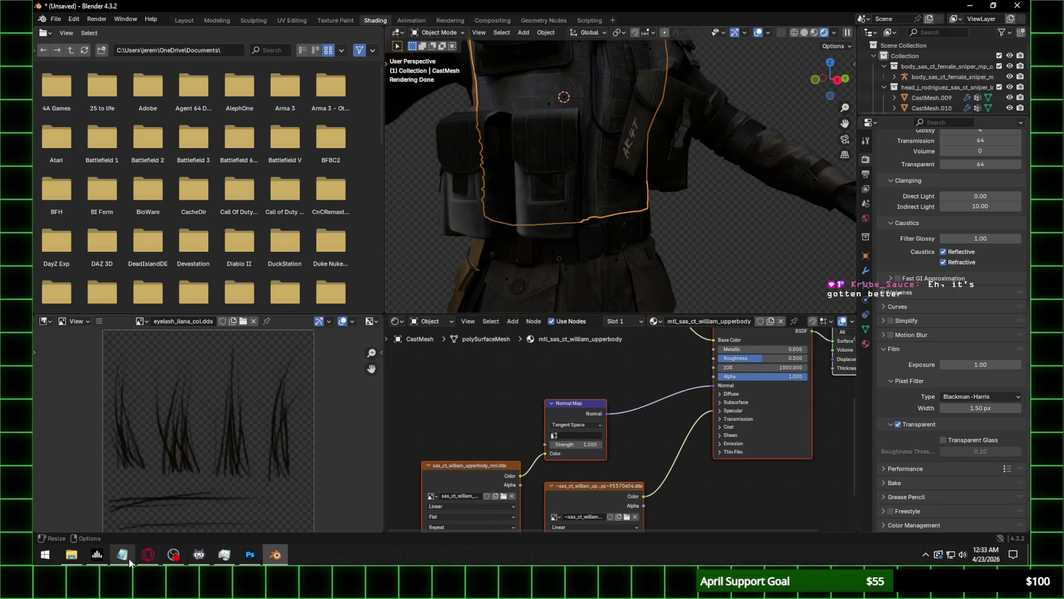
# Check sas_ct_william_upperbody_nml.png in Photoshop, then close Blender's file browser without loading anything.
pyautogui.click(503, 496)
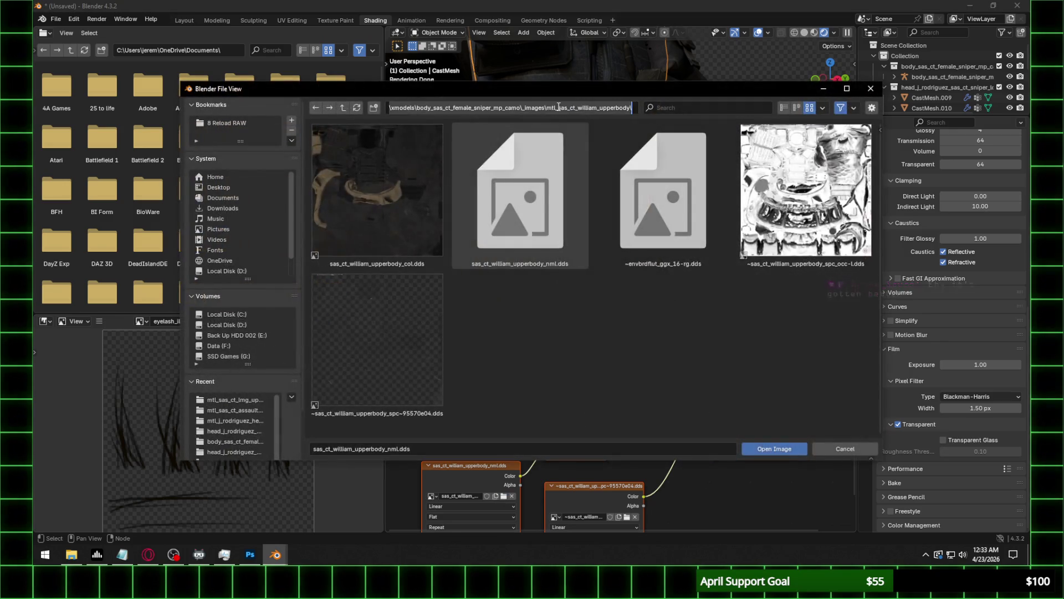
pyautogui.press('super+e')
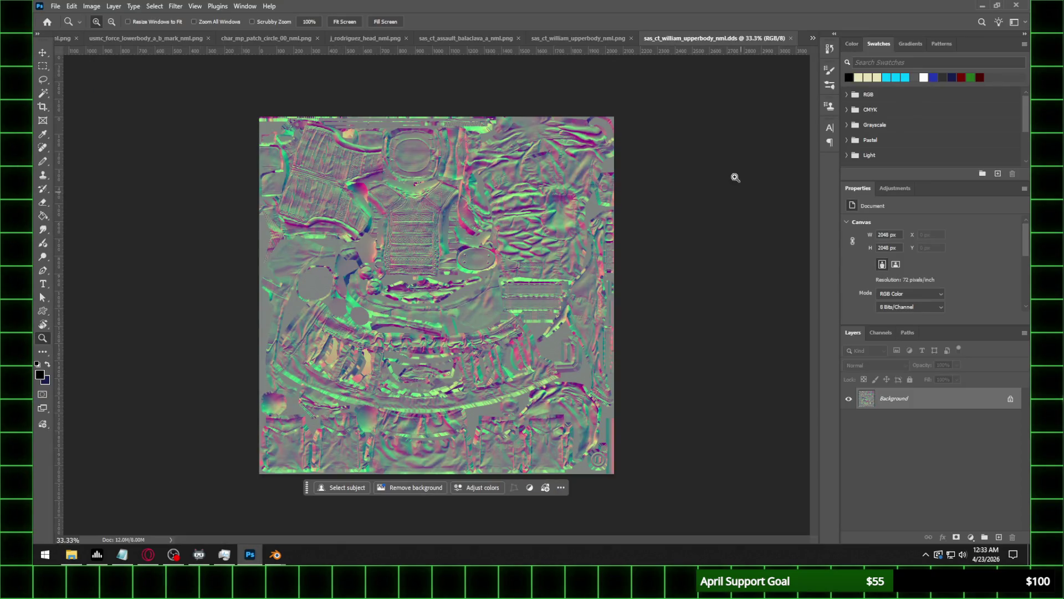
pyautogui.click(581, 37)
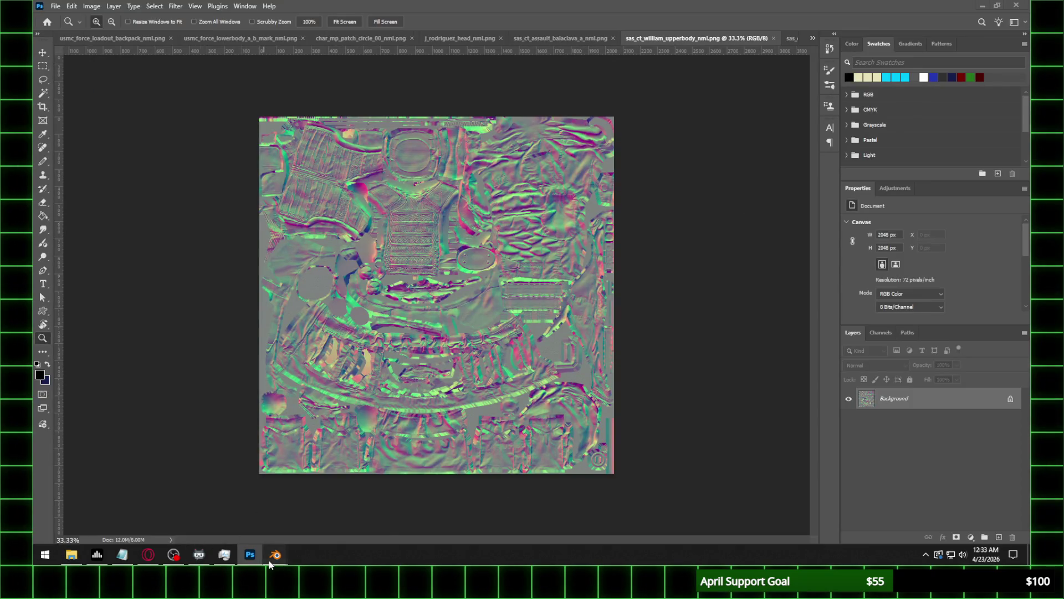
pyautogui.moveTo(275, 556)
pyautogui.click(219, 505)
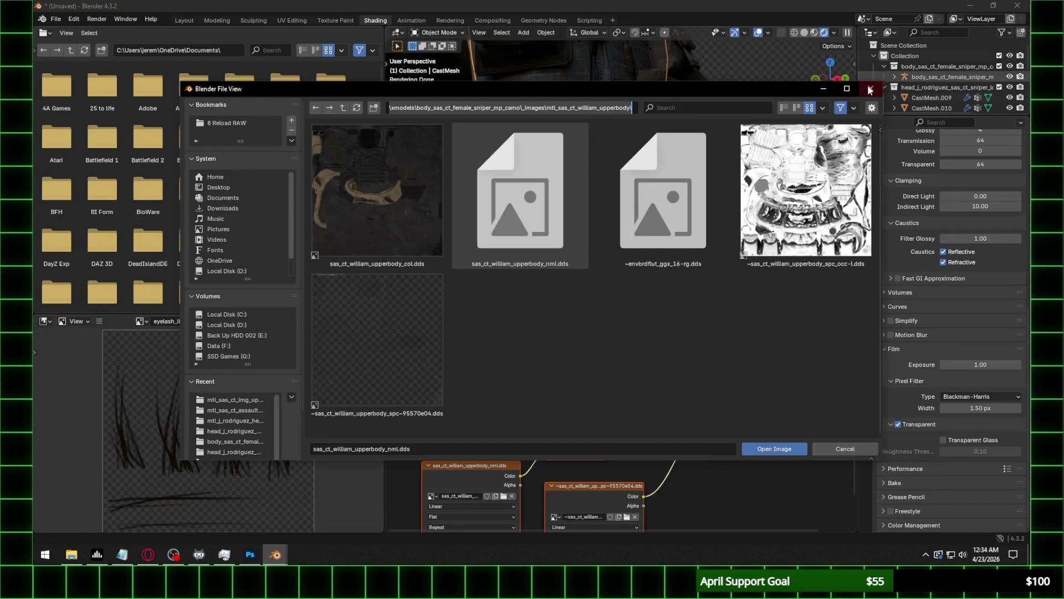
pyautogui.click(869, 88)
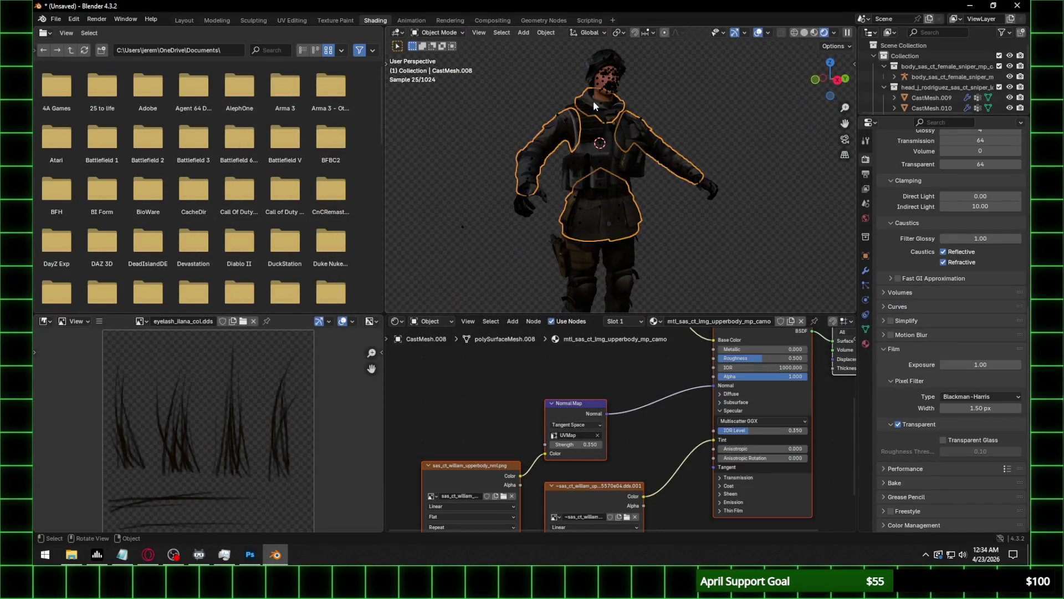
# Show the upper-body normal map in the Image Editor and select the torso upper-body mesh.
pyautogui.click(485, 474)
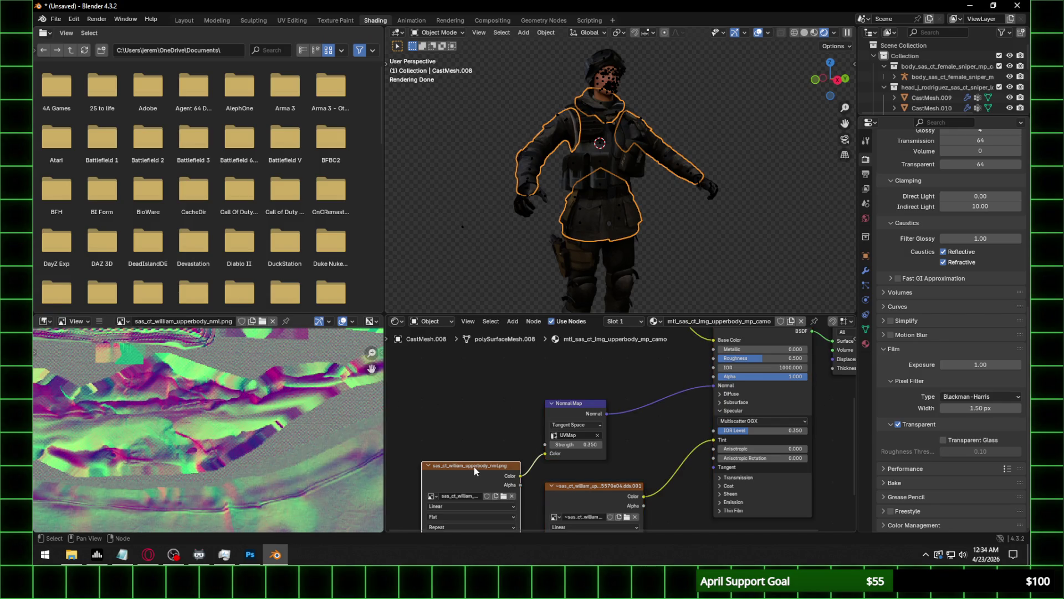
pyautogui.click(596, 163)
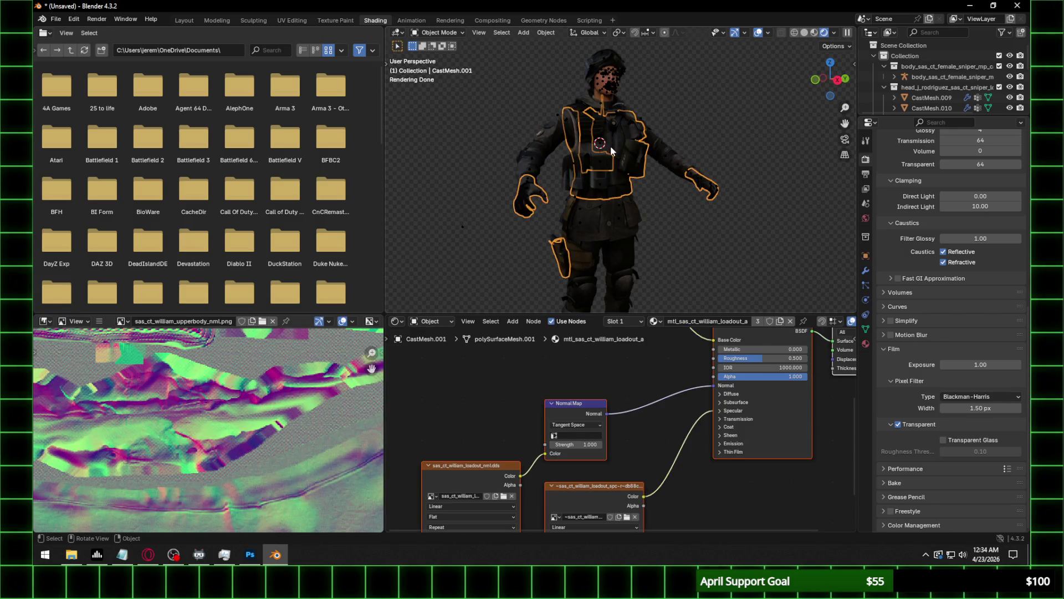
pyautogui.scroll(4, 613, 143)
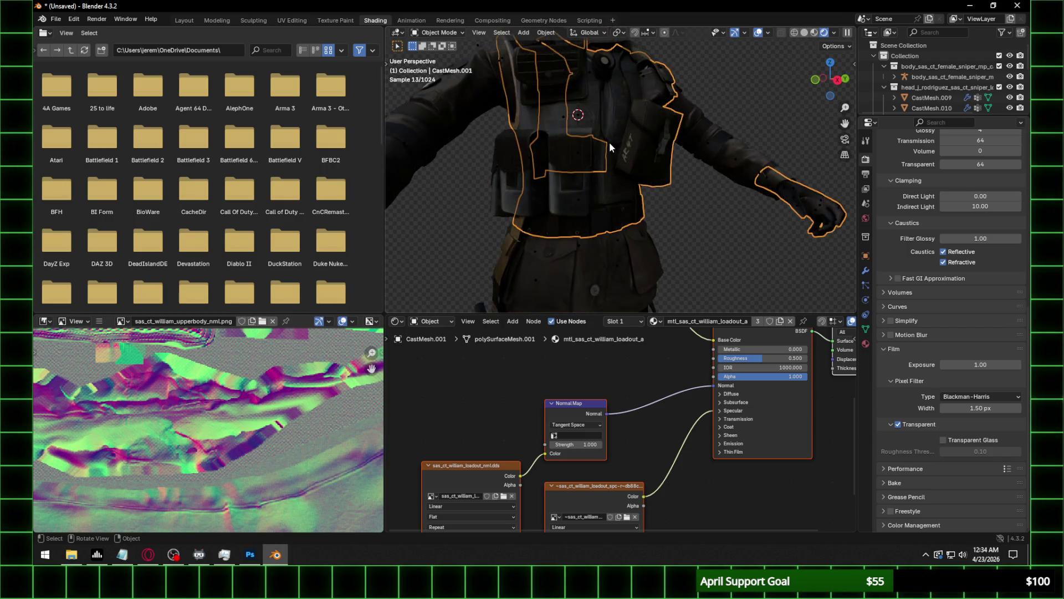
pyautogui.click(716, 128)
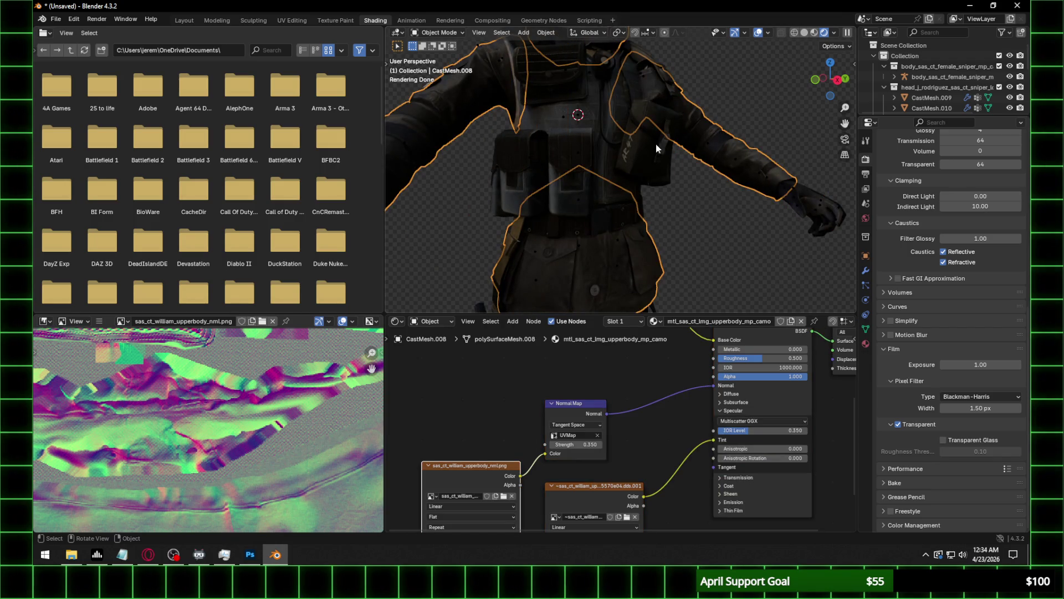
pyautogui.moveTo(665, 145); pyautogui.dragTo(623, 222, button='middle')
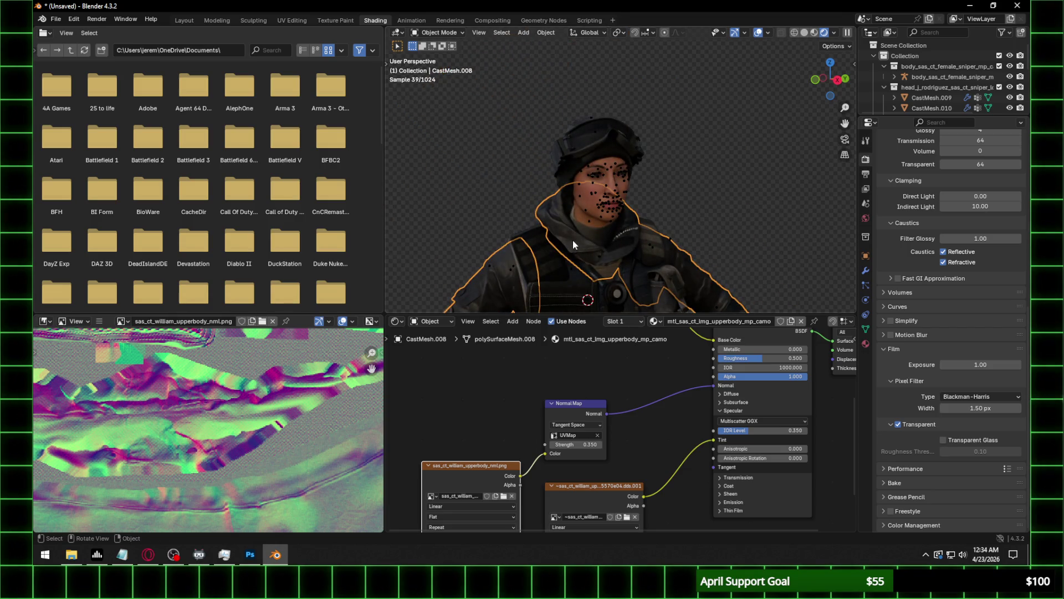
pyautogui.click(578, 272)
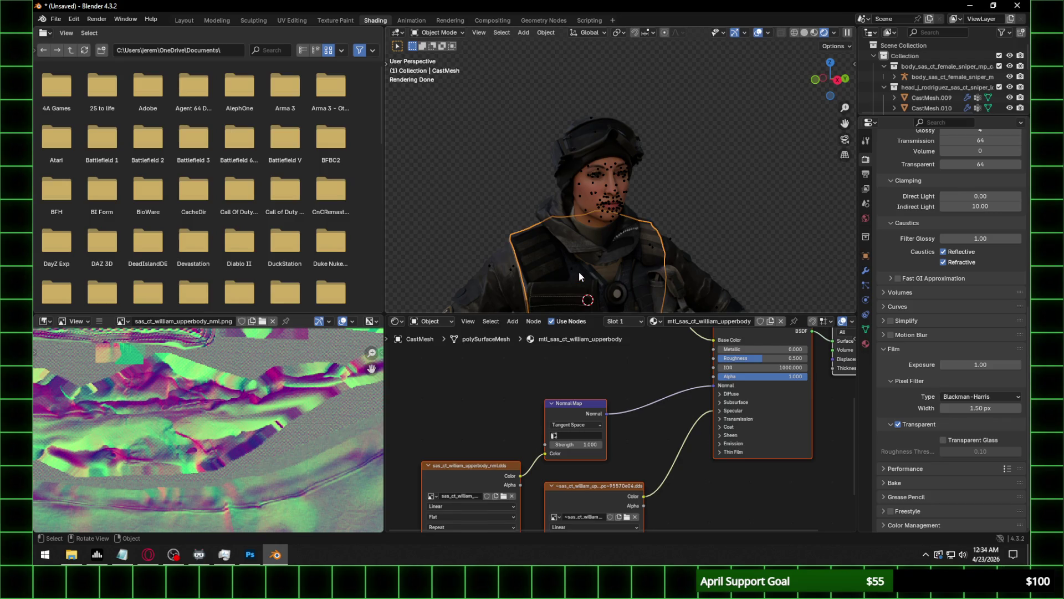
# Undo back to the PNG normal map node, set it to Non-Color, and set normal strength to 0.35.
pyautogui.hotkey('ctrl', 'z')
pyautogui.hotkey('ctrl', 'z')
pyautogui.hotkey('ctrl', 'z')
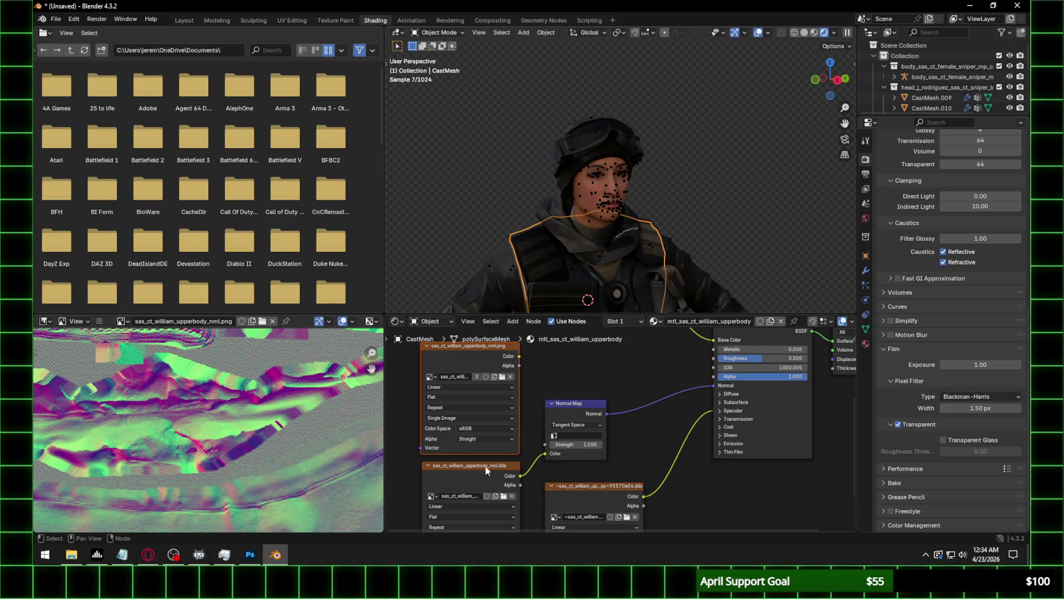
pyautogui.hotkey('ctrl', 'z')
pyautogui.hotkey('ctrl', 'z')
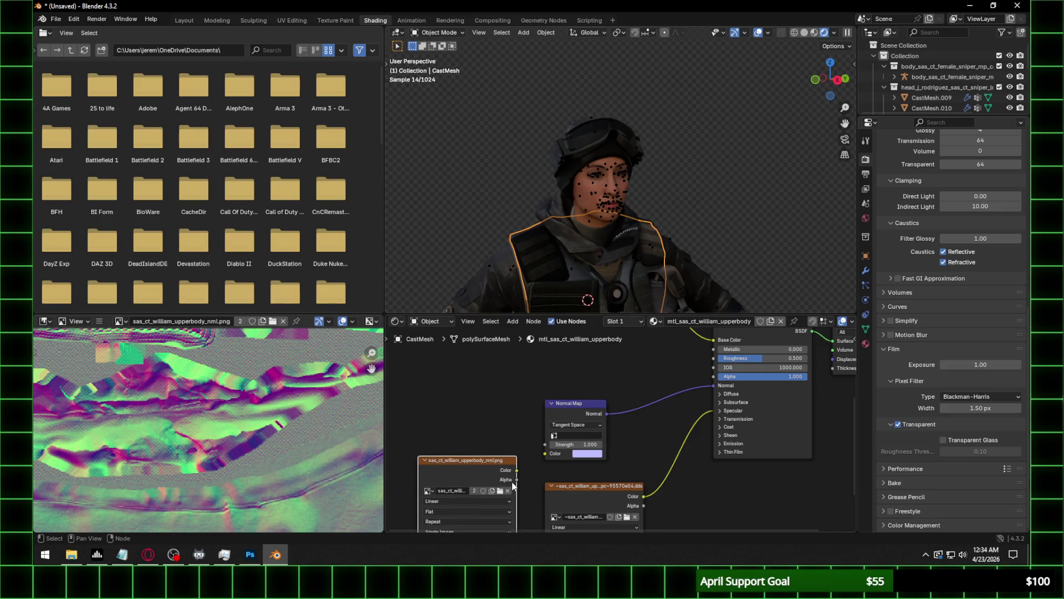
pyautogui.keyDown('shift'); pyautogui.scroll(-2, 516, 499); pyautogui.keyUp('shift')
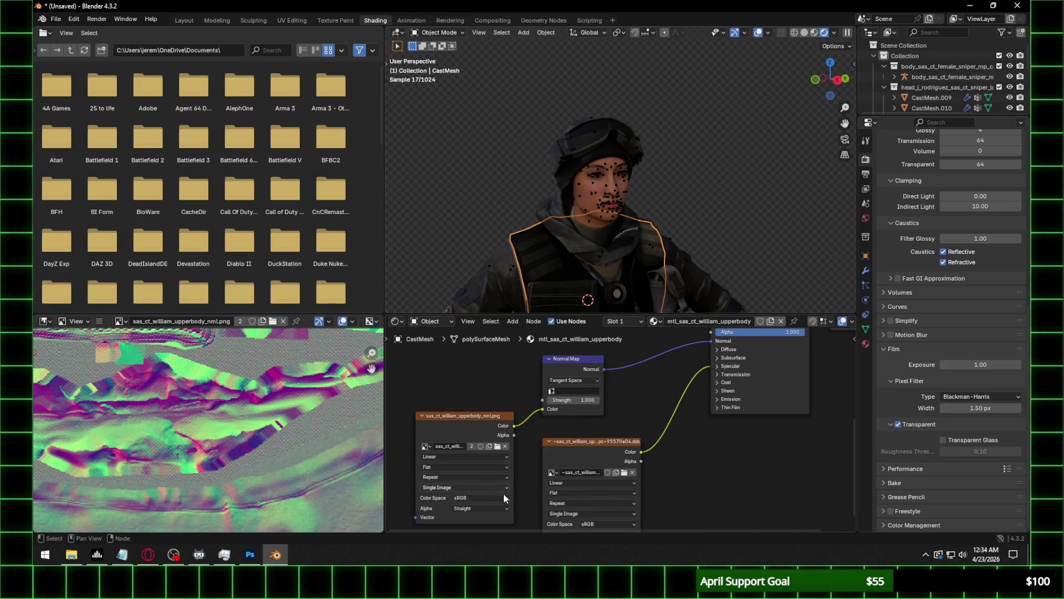
pyautogui.click(503, 496)
pyautogui.click(560, 452)
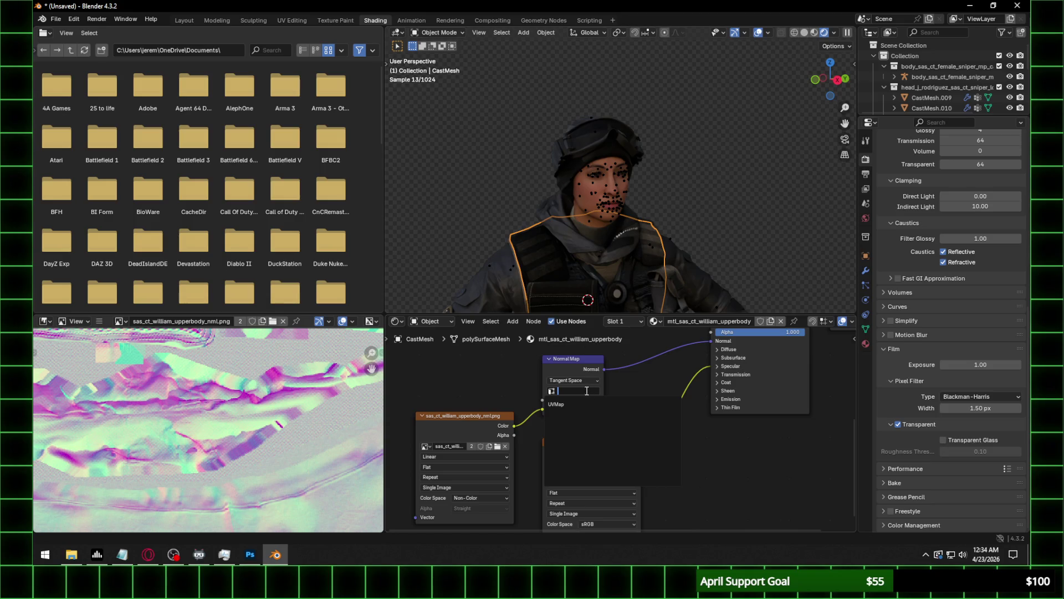
pyautogui.click(578, 400)
pyautogui.write('.35')
pyautogui.press('Return')
# Set the specular IOR Level to 0.3 after trying 0.1, then select the chest pouch mesh.
pyautogui.scroll(4, 610, 257)
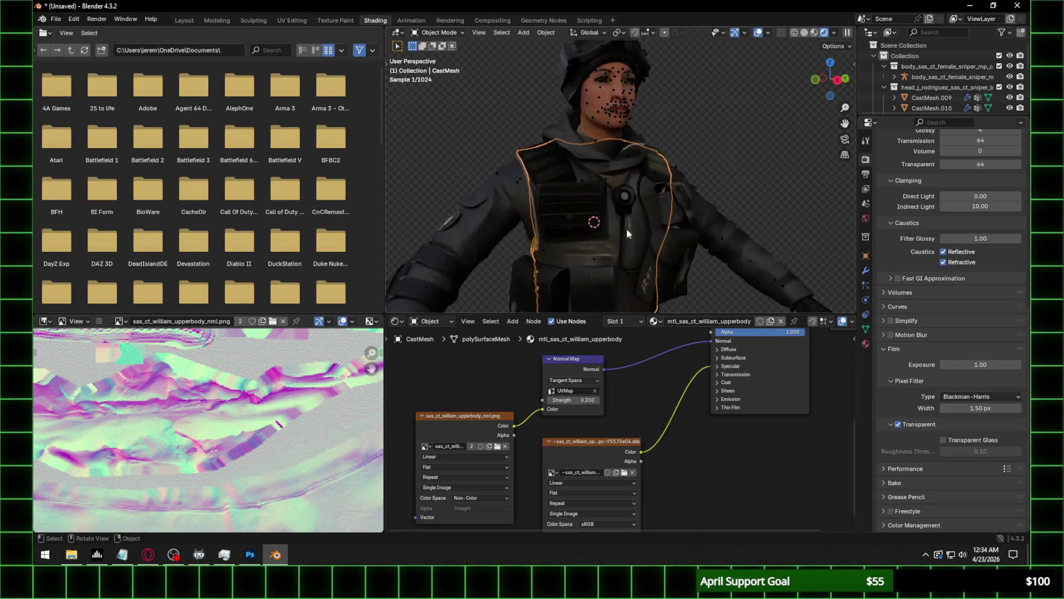
pyautogui.click(730, 367)
pyautogui.doubleClick(760, 386)
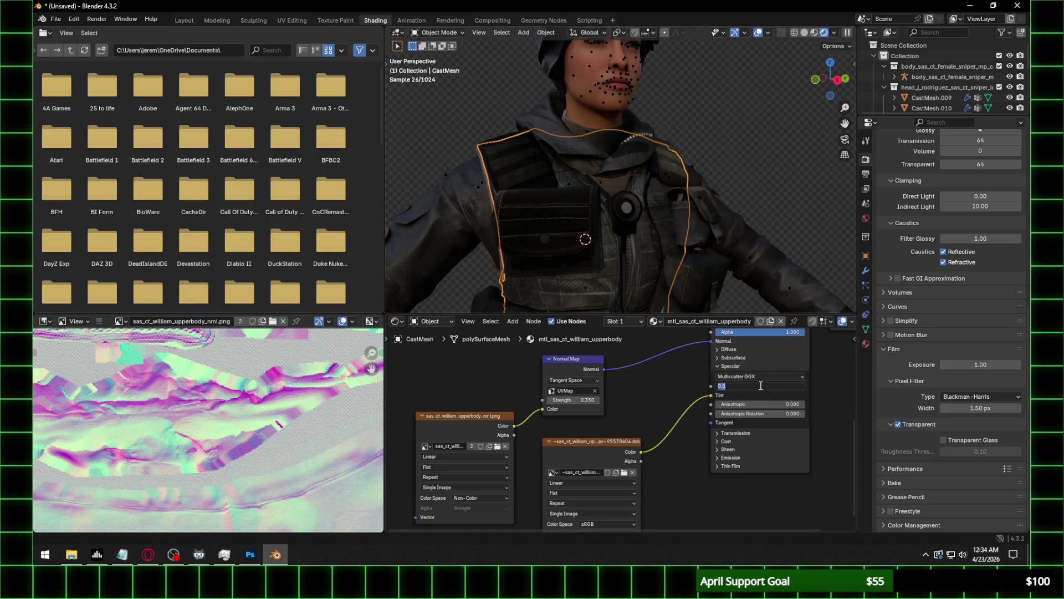
pyautogui.write('0.1')
pyautogui.press('Return')
pyautogui.doubleClick(760, 387)
pyautogui.write('.3')
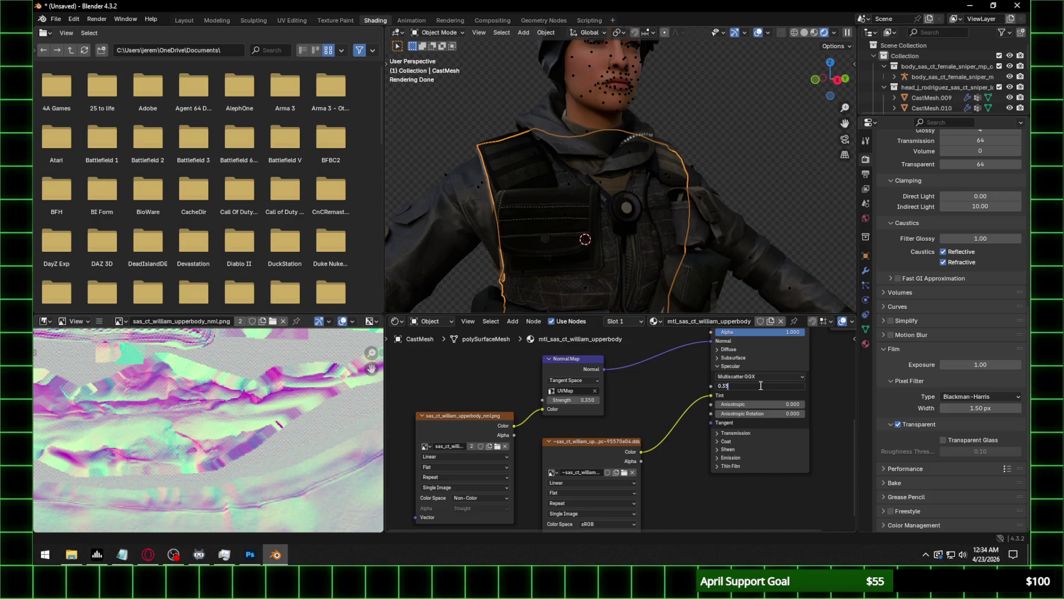
pyautogui.press('Return')
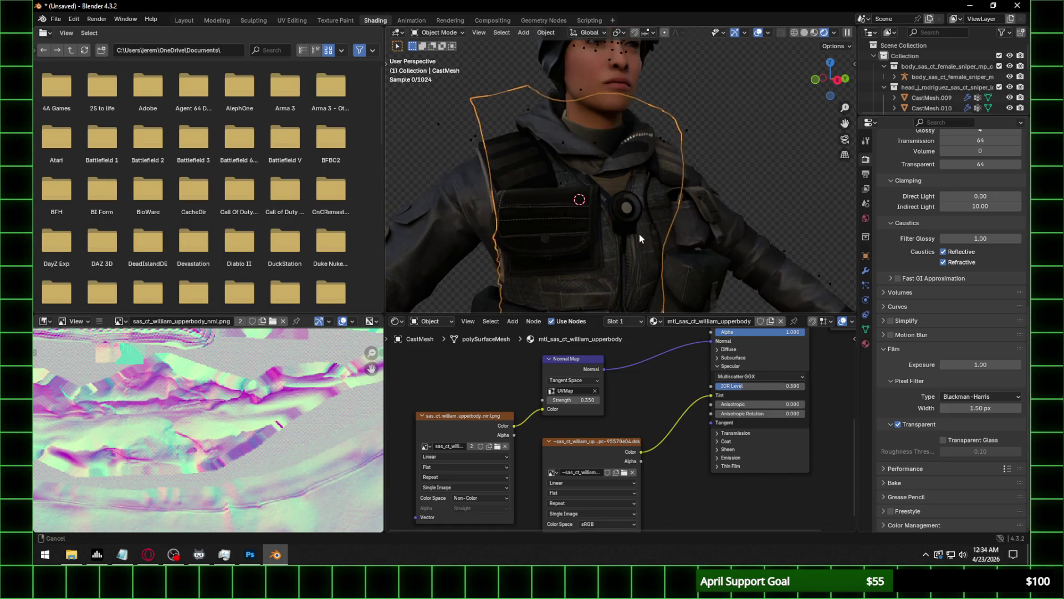
pyautogui.keyDown('shift'); pyautogui.scroll(-3, 639, 235); pyautogui.keyUp('shift')
pyautogui.click(547, 148)
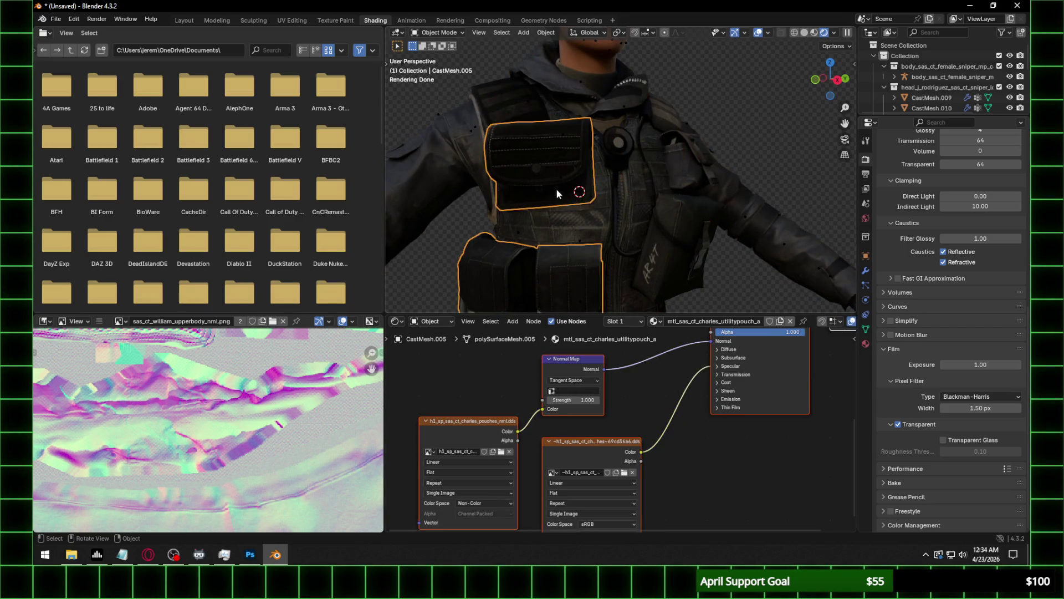
# Browse for the pouch normal map and bring up h1_sp_sas_ct_charles_pouches_nml.dds in Photoshop.
pyautogui.click(501, 452)
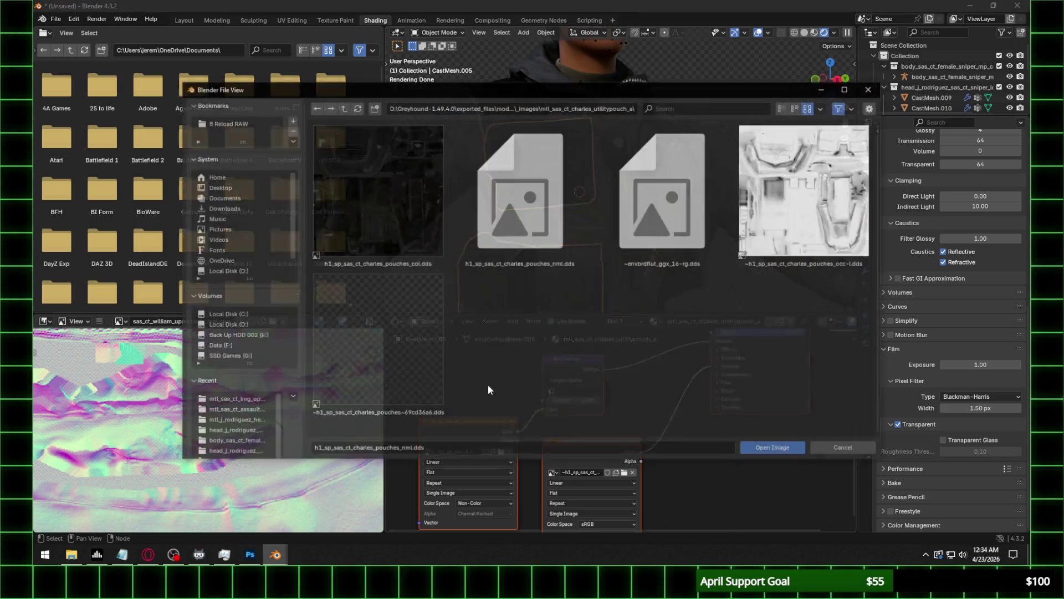
pyautogui.click(507, 108)
pyautogui.hotkey('alt', 'Tab')
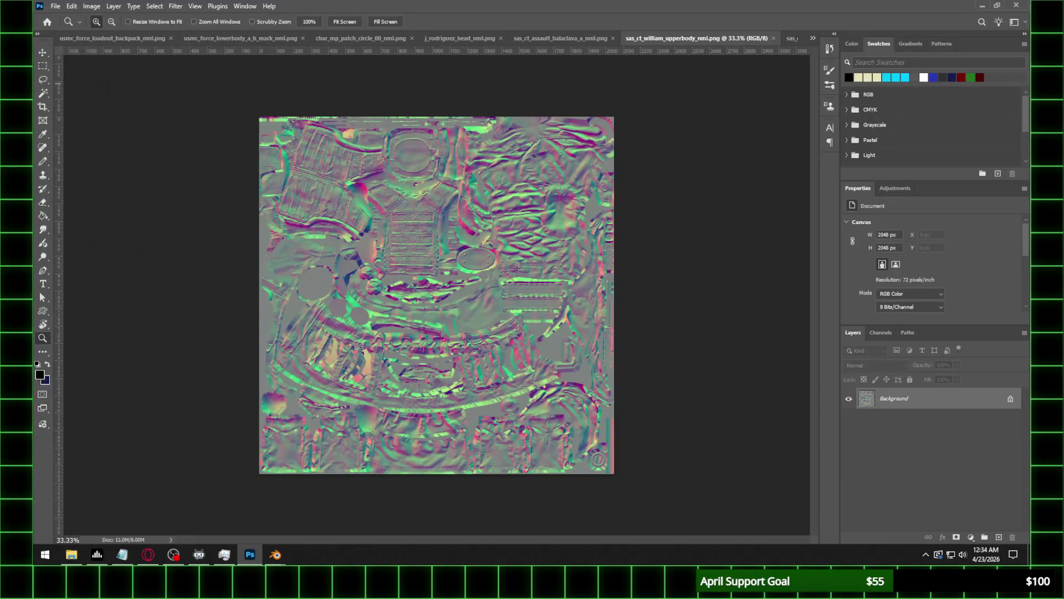
pyautogui.hotkey('alt', 'Tab')
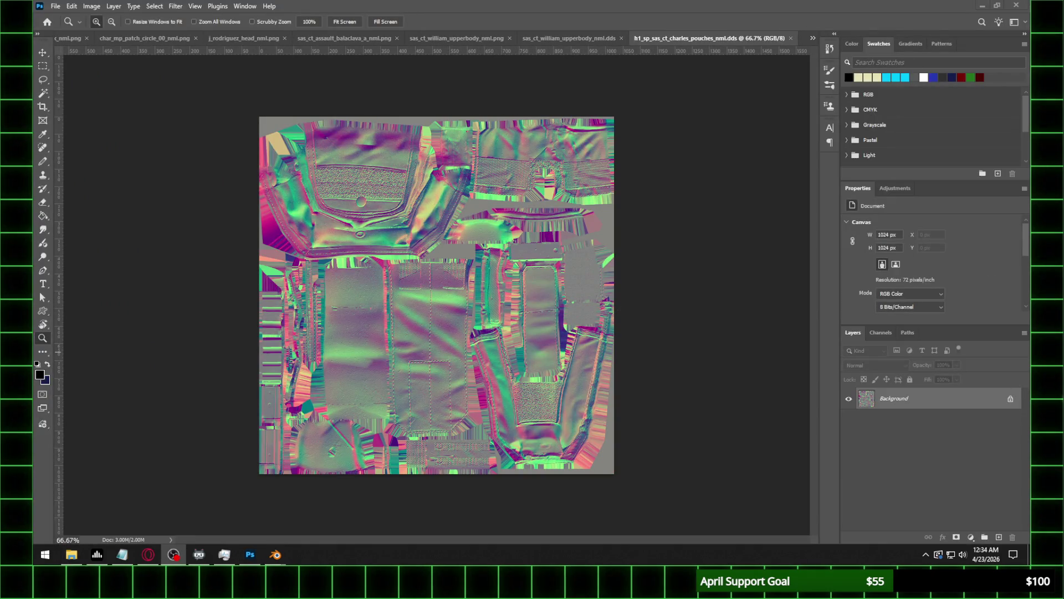
# Save the pouches normal map as h1_sp_sas_ct_charles_pouches_nml.png, accepting the default PNG options.
pyautogui.click(55, 6)
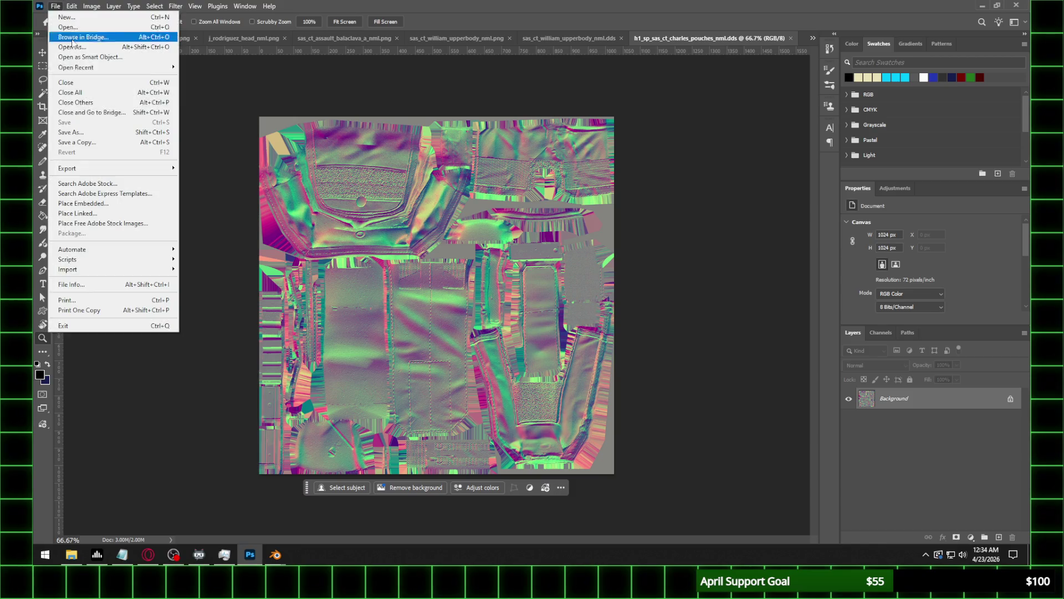
pyautogui.click(82, 132)
pyautogui.click(227, 426)
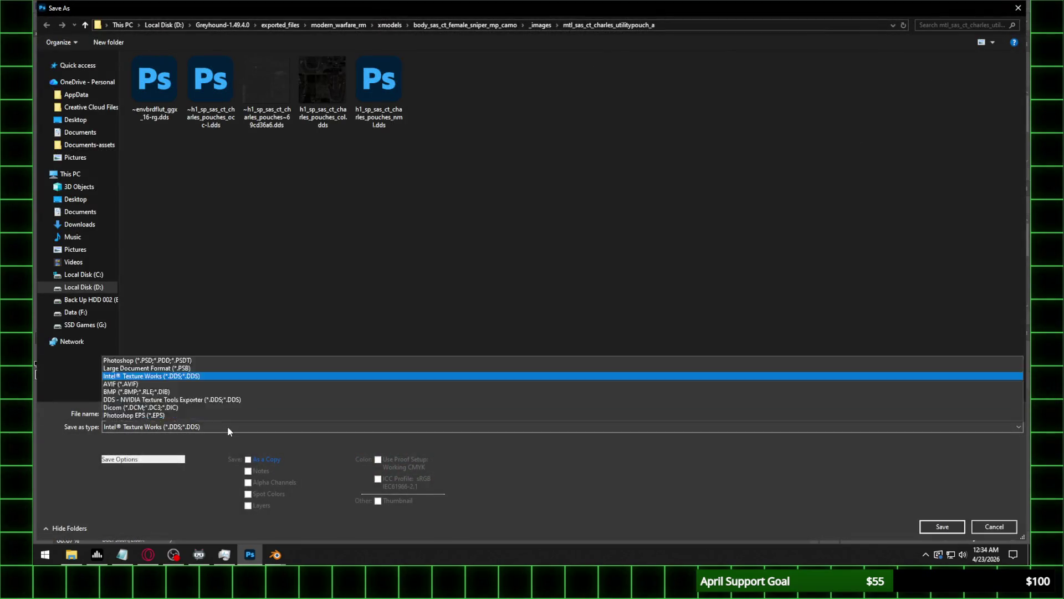
pyautogui.click(188, 368)
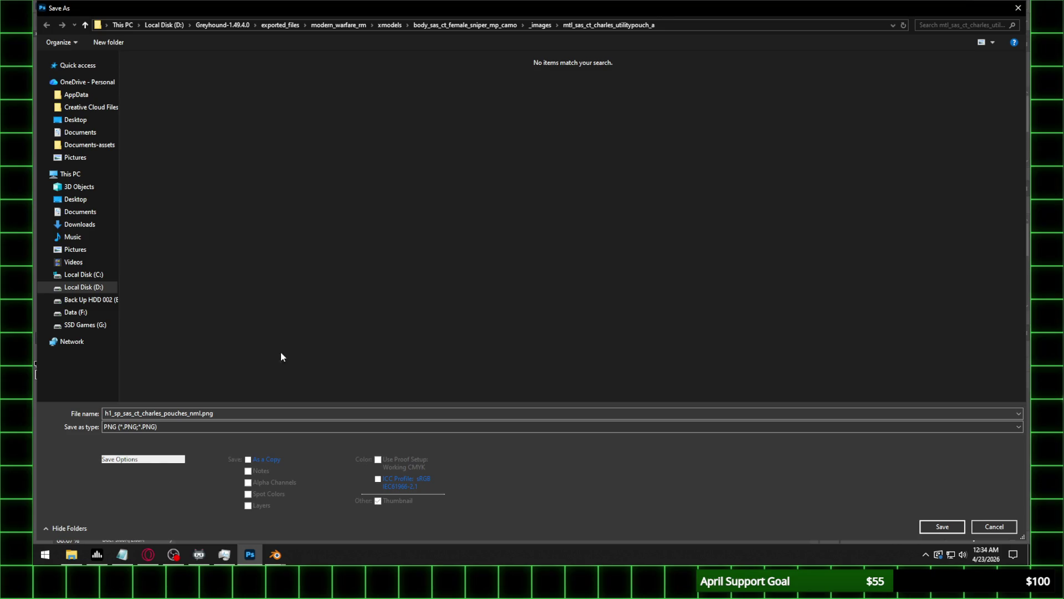
pyautogui.click(942, 526)
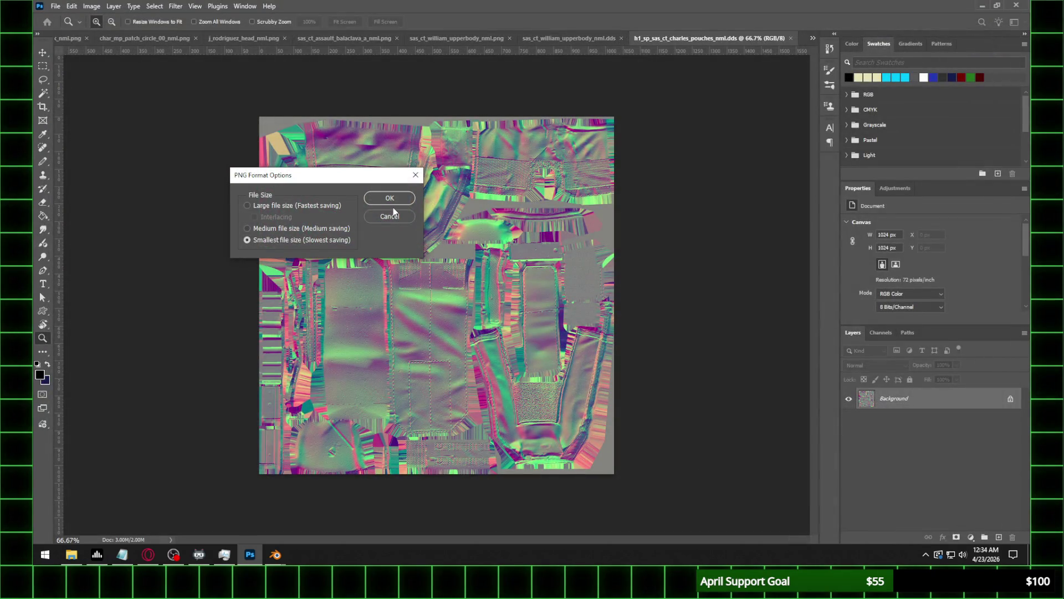
pyautogui.click(390, 198)
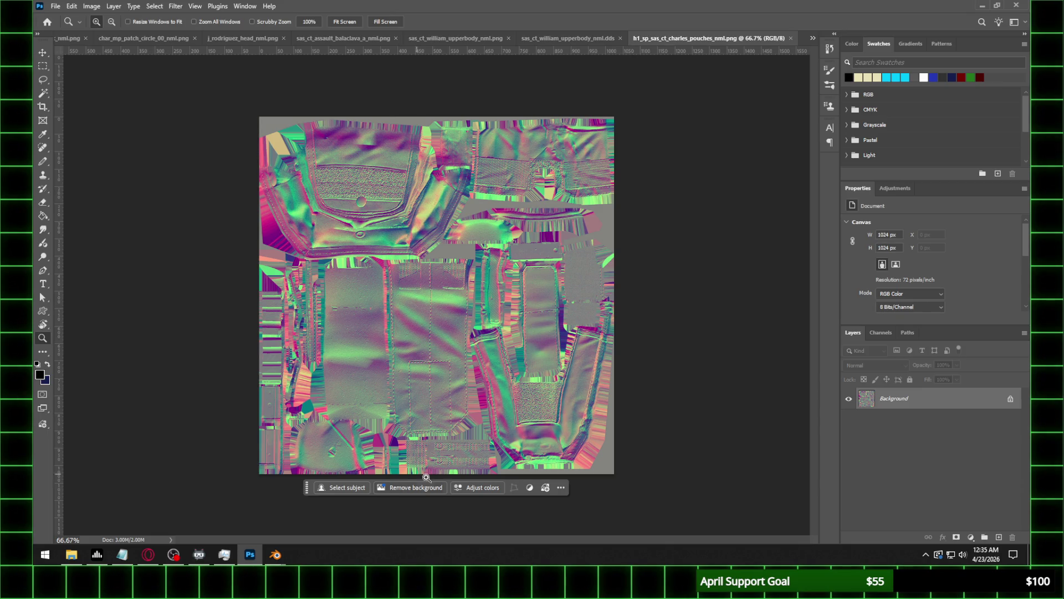
# Load h1_sp_sas_ct_charles_pouches_nml.png as a Non-Color normal texture and set the normal map to UVMap.
pyautogui.moveTo(275, 554)
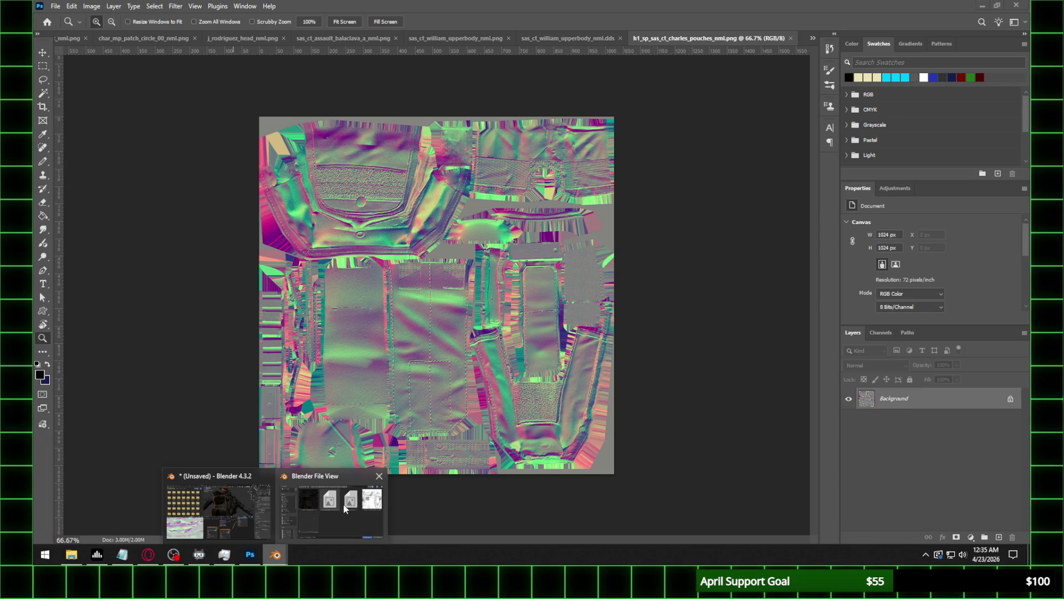
pyautogui.click(344, 508)
pyautogui.click(355, 108)
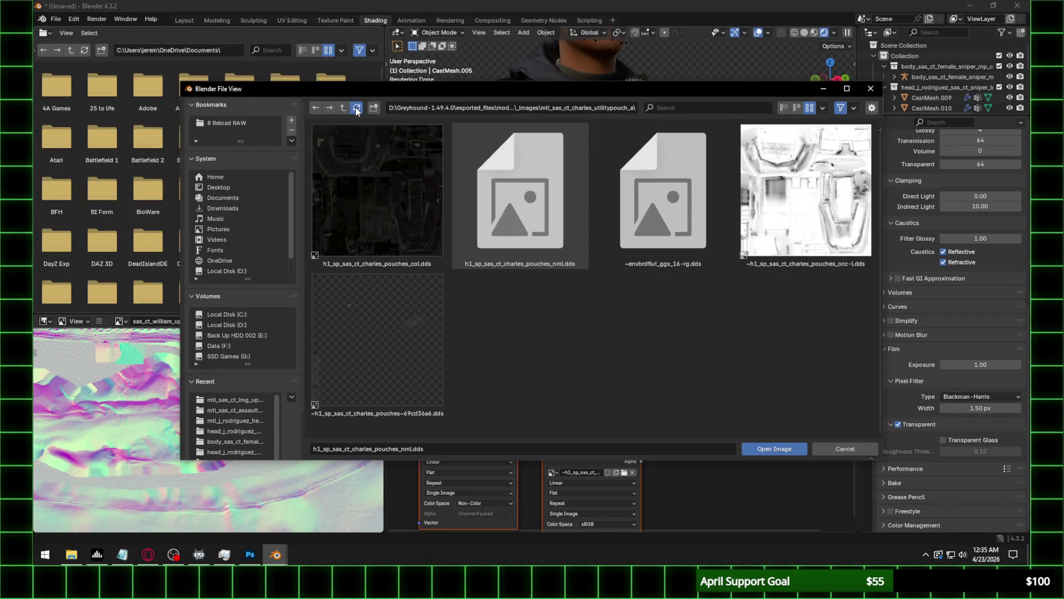
pyautogui.doubleClick(686, 200)
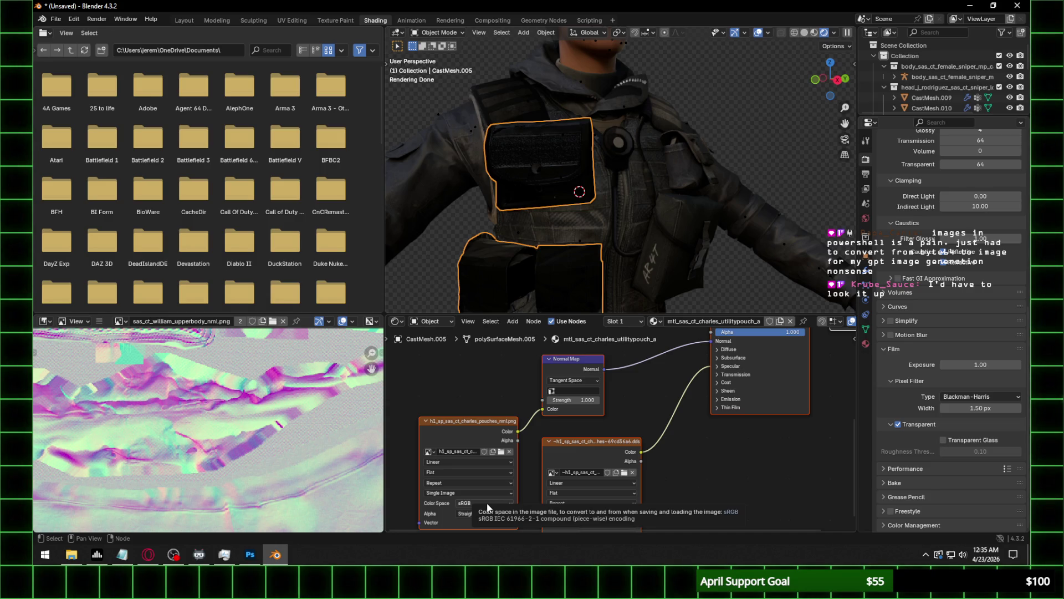
pyautogui.click(487, 506)
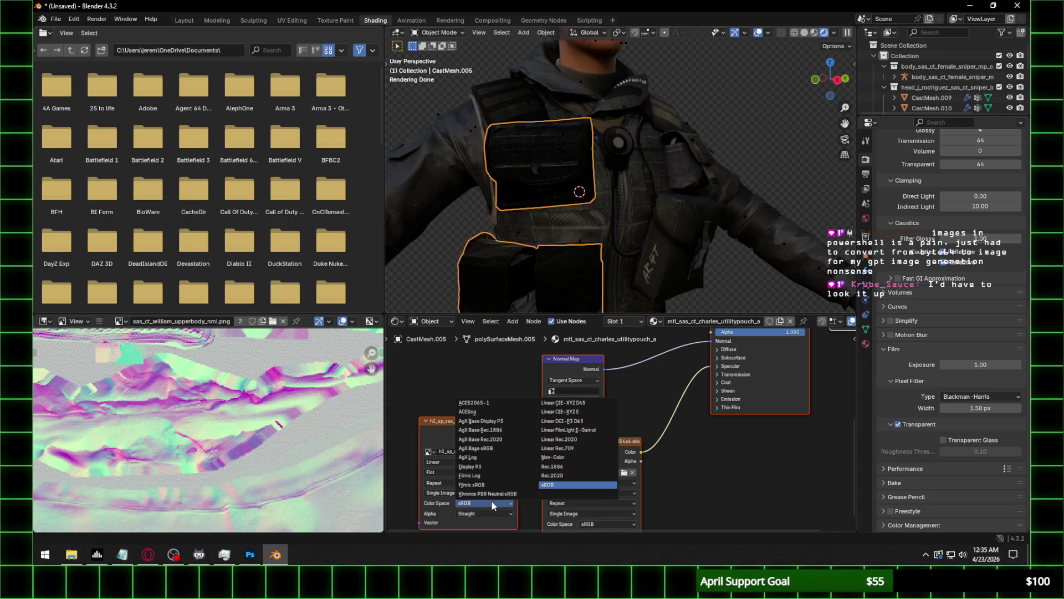
pyautogui.click(567, 458)
pyautogui.click(573, 391)
pyautogui.click(574, 404)
# Set the pouch normal strength to 0.3 and the specular IOR Level to 0.3.
pyautogui.click(576, 400)
pyautogui.write('0.3')
pyautogui.press('Return')
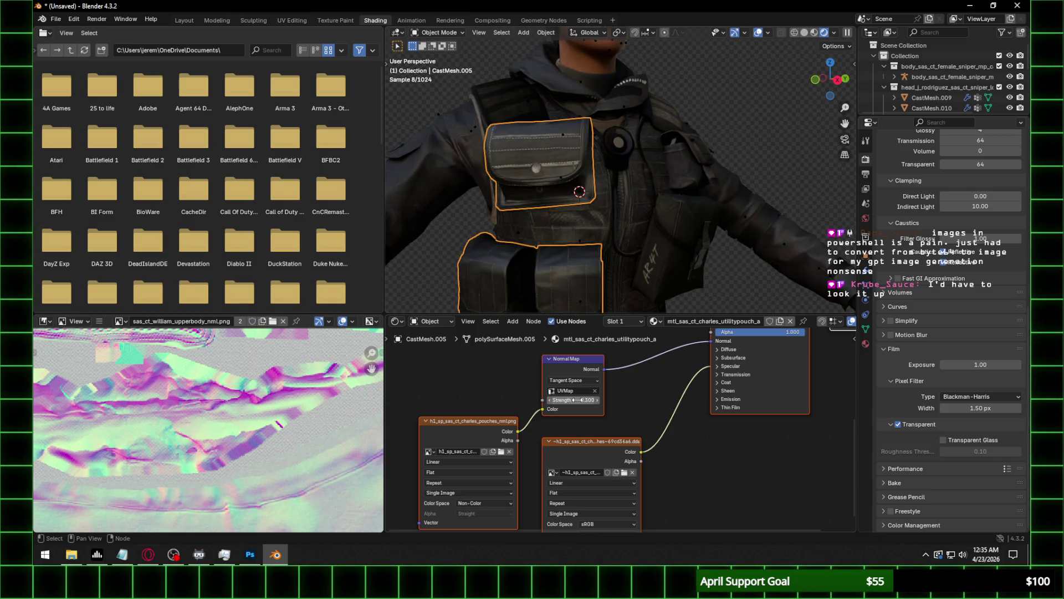
pyautogui.click(730, 366)
pyautogui.click(756, 386)
pyautogui.write('0.1.3')
pyautogui.press('Return')
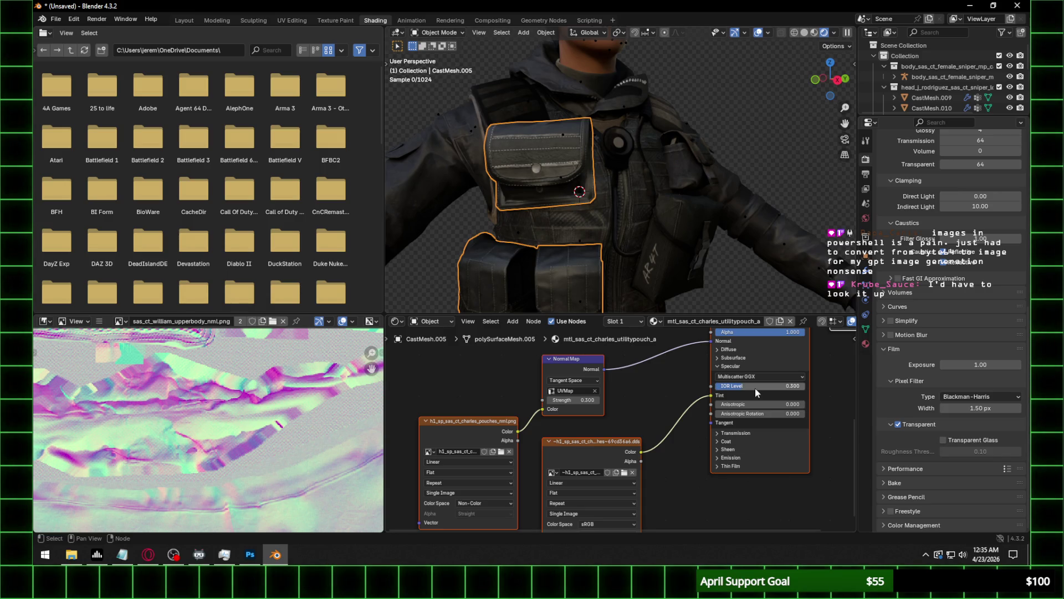
# Select the loadout vest mesh, set its normal map to UVMap, and browse for a new texture.
pyautogui.click(723, 100)
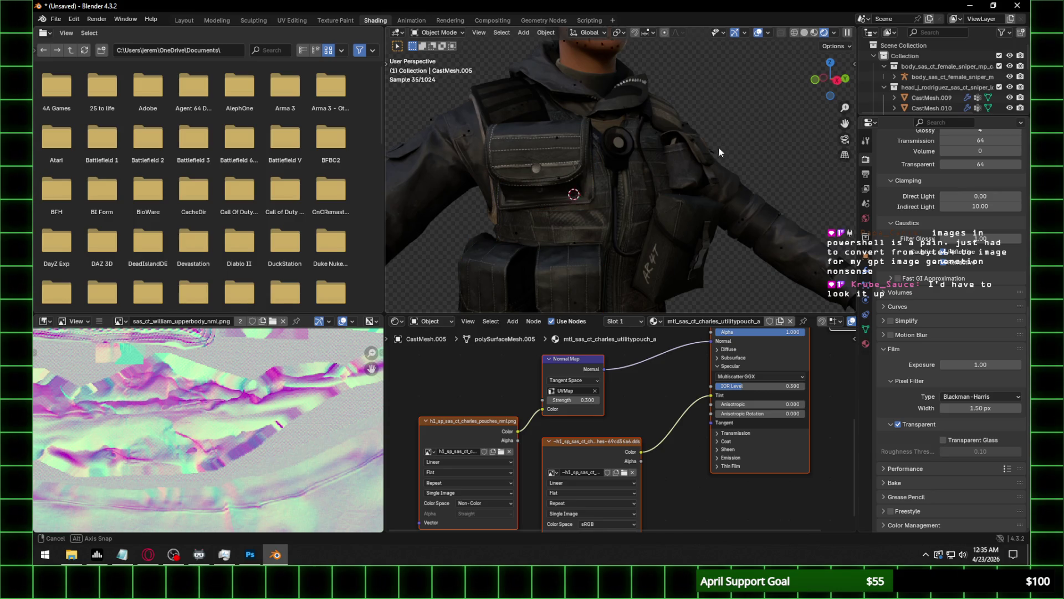
pyautogui.moveTo(727, 145); pyautogui.dragTo(686, 153, button='middle')
pyautogui.moveTo(558, 155)
pyautogui.mouseDown(button='middle')
pyautogui.moveTo(583, 144)
pyautogui.moveTo(620, 172)
pyautogui.mouseUp(button='middle')
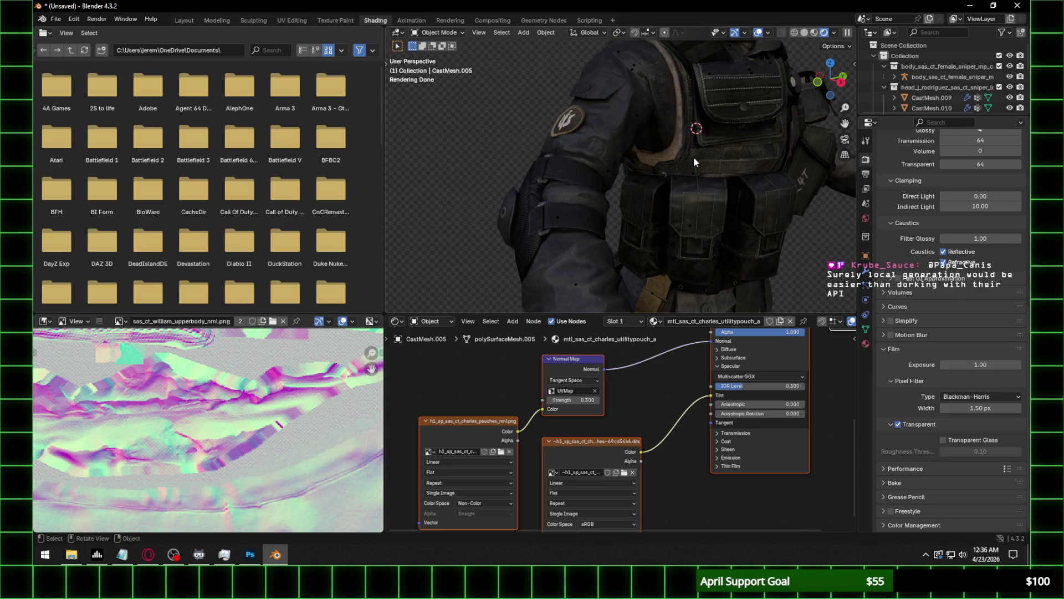
pyautogui.moveTo(694, 157)
pyautogui.mouseDown(button='middle')
pyautogui.moveTo(666, 156)
pyautogui.moveTo(698, 147)
pyautogui.moveTo(686, 145)
pyautogui.moveTo(708, 175)
pyautogui.mouseUp(button='middle')
pyautogui.scroll(2, 698, 148)
pyautogui.click(723, 204)
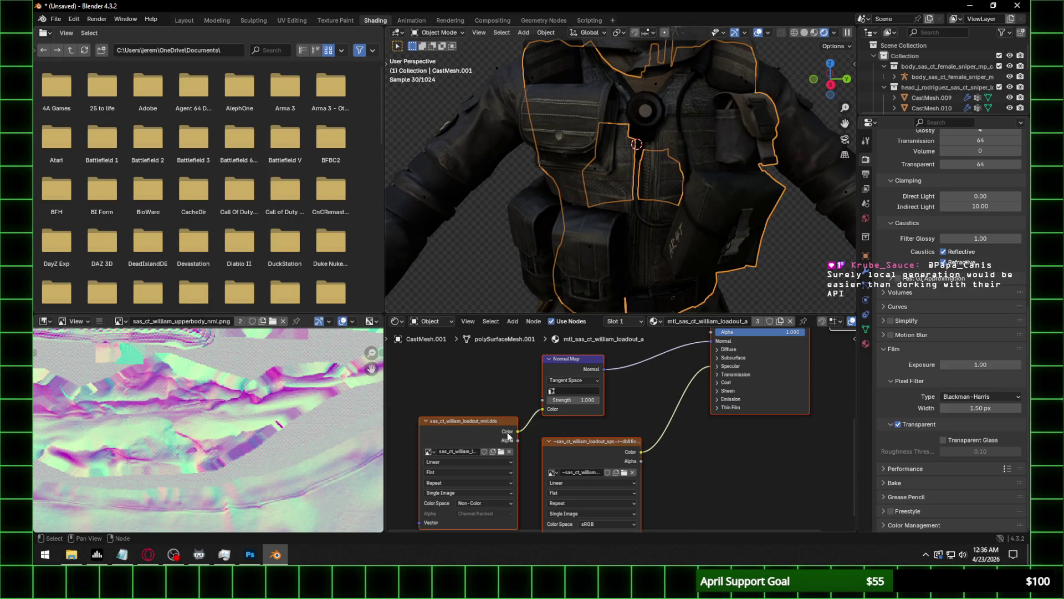
pyautogui.click(574, 391)
pyautogui.click(571, 410)
pyautogui.click(502, 452)
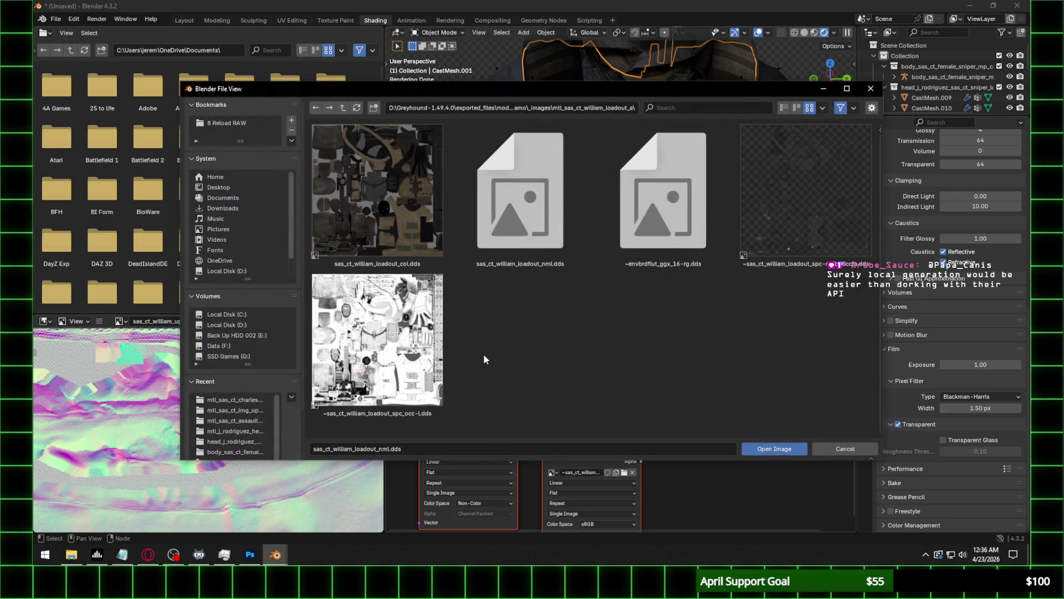
pyautogui.click(250, 554)
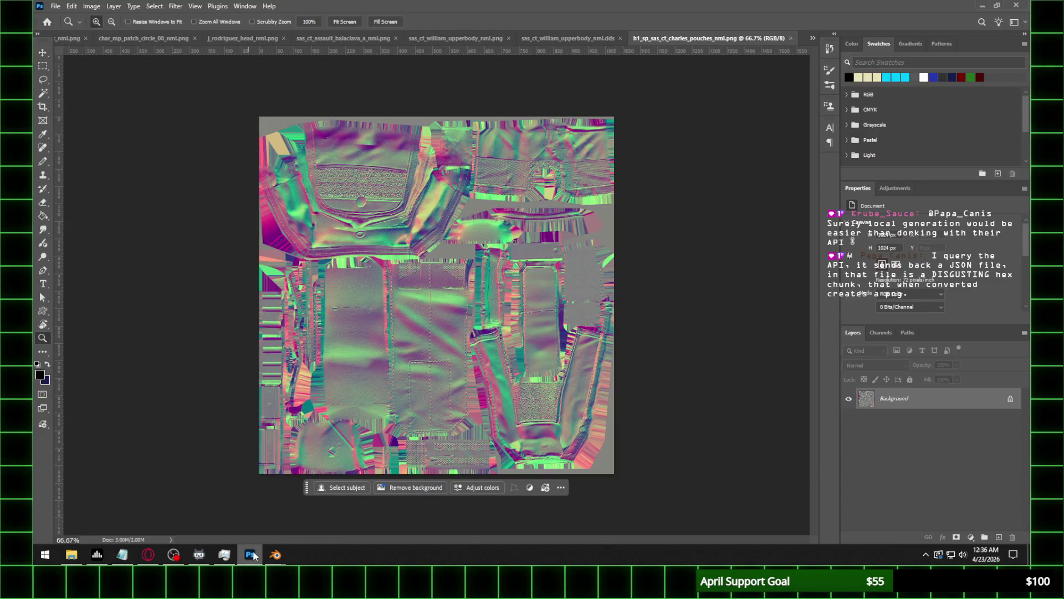
# Open sas_ct_william_loadout_nml.dds in Photoshop and save it as sas_ct_william_loadout_nml.png.
pyautogui.click(250, 554)
pyautogui.click(519, 107)
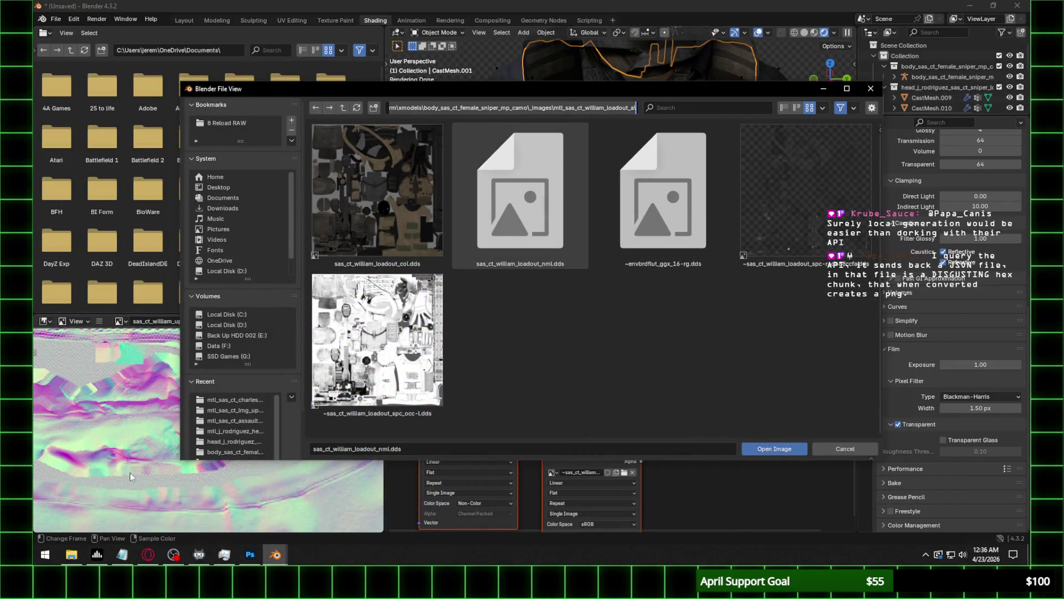
pyautogui.click(71, 554)
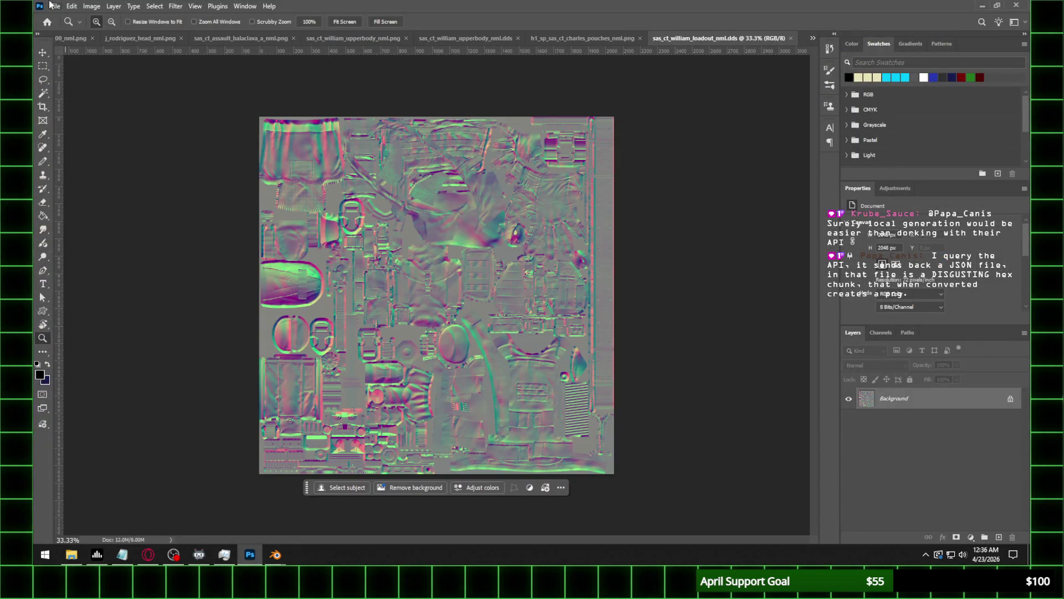
pyautogui.click(56, 6)
pyautogui.click(77, 132)
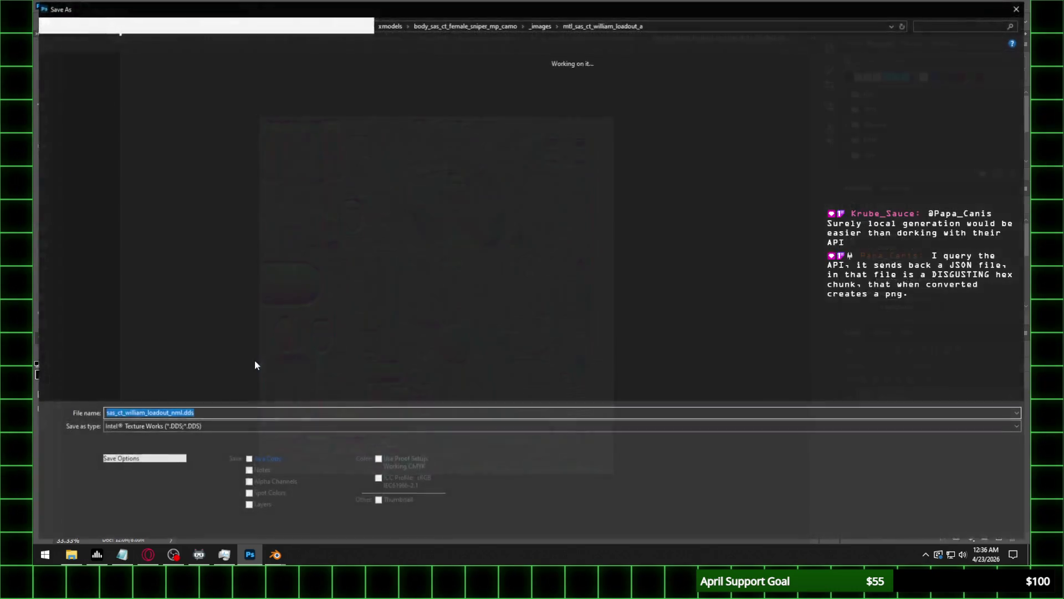
pyautogui.click(174, 426)
pyautogui.click(474, 372)
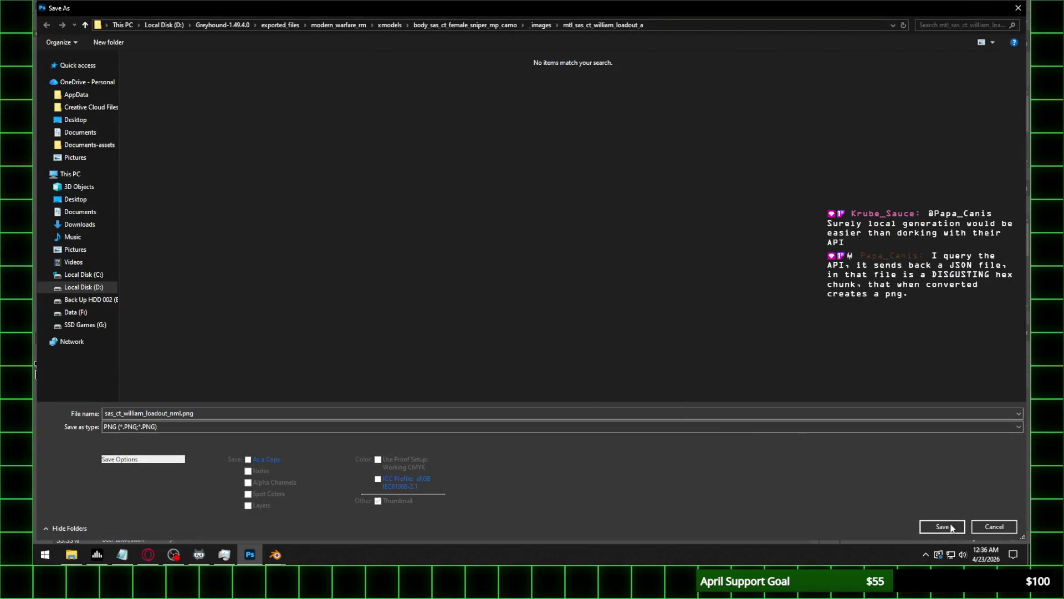
pyautogui.press('Return')
pyautogui.press('Return')
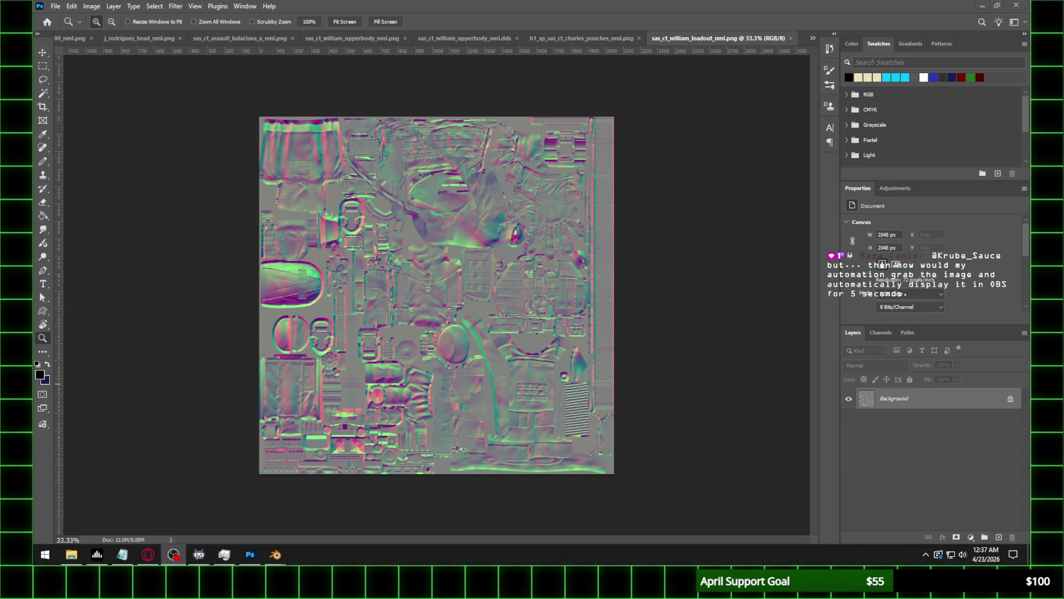
# Load sas_ct_william_loadout_nml.png as the loadout normal texture and set it to Non-Color.
pyautogui.moveTo(275, 554)
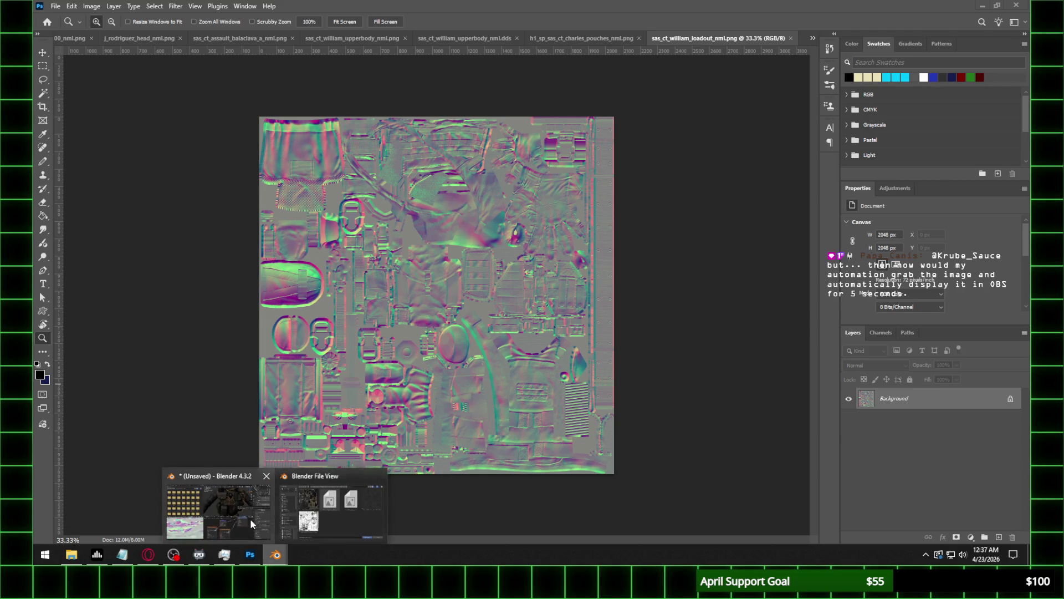
pyautogui.click(251, 518)
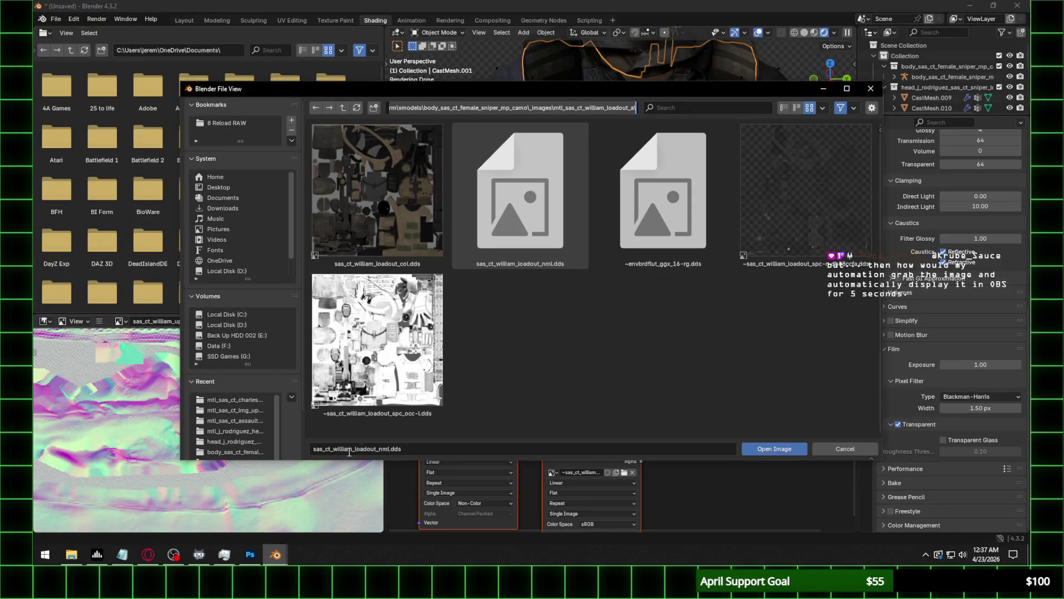
pyautogui.click(357, 108)
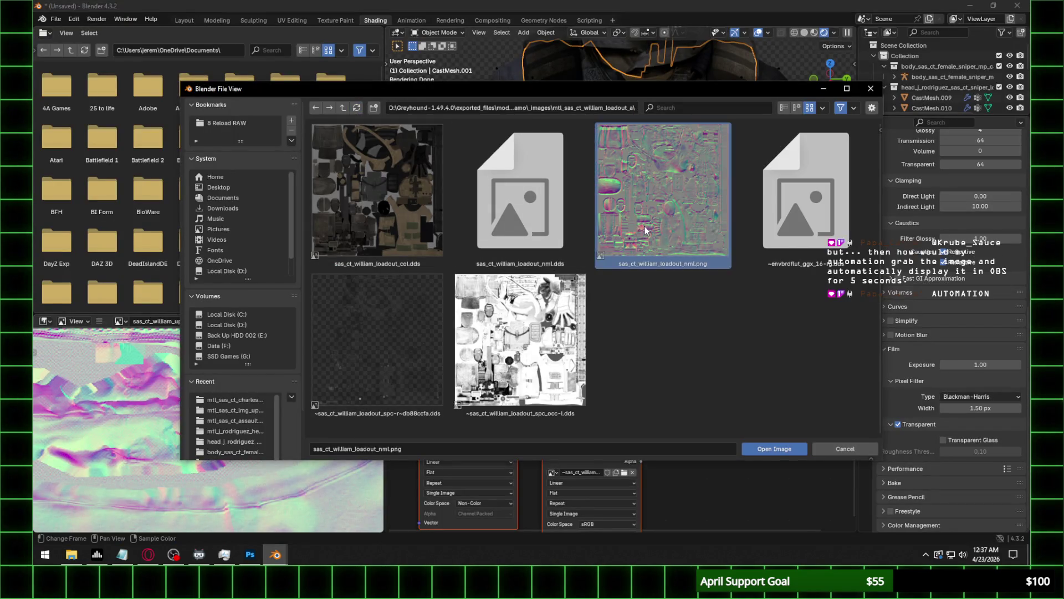
pyautogui.doubleClick(644, 225)
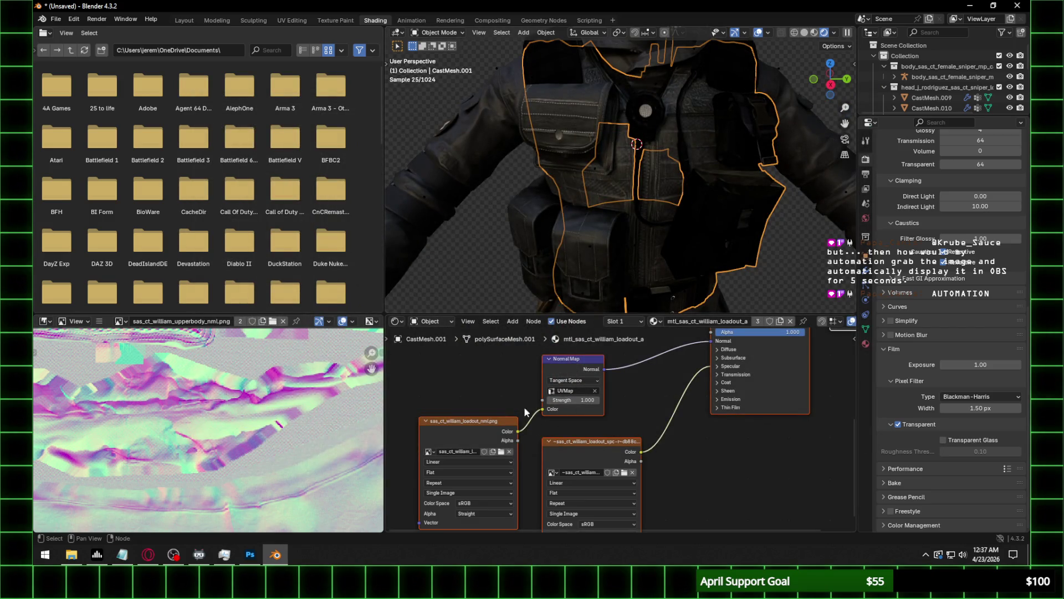
pyautogui.click(487, 497)
pyautogui.click(490, 502)
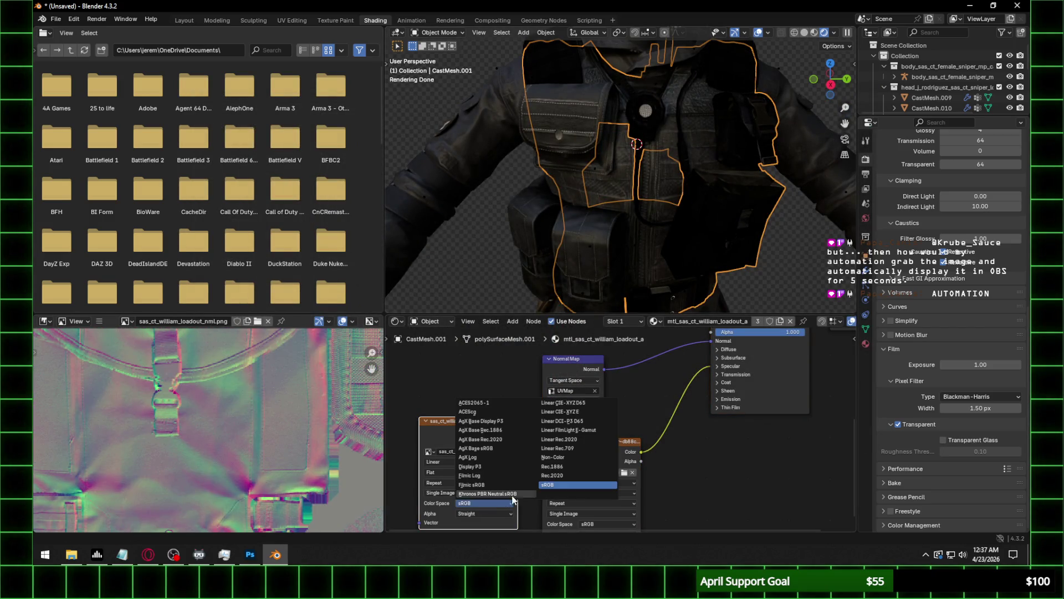
pyautogui.click(570, 454)
# Set the loadout normal strength to 0.3 and the specular IOR Level to 0.1.
pyautogui.click(583, 400)
pyautogui.write('0.3')
pyautogui.press('Return')
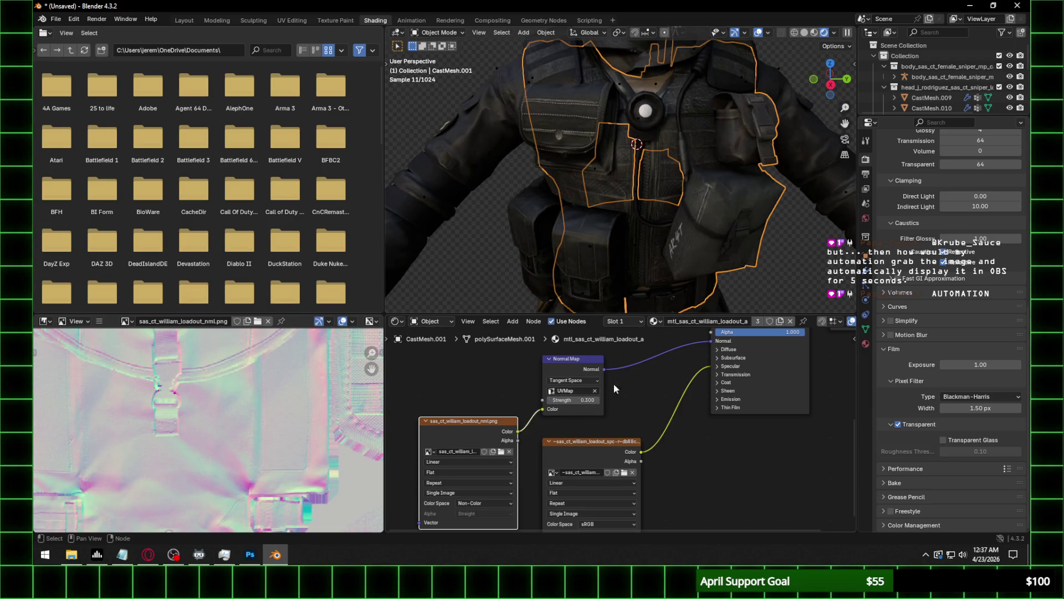
pyautogui.click(743, 366)
pyautogui.click(746, 386)
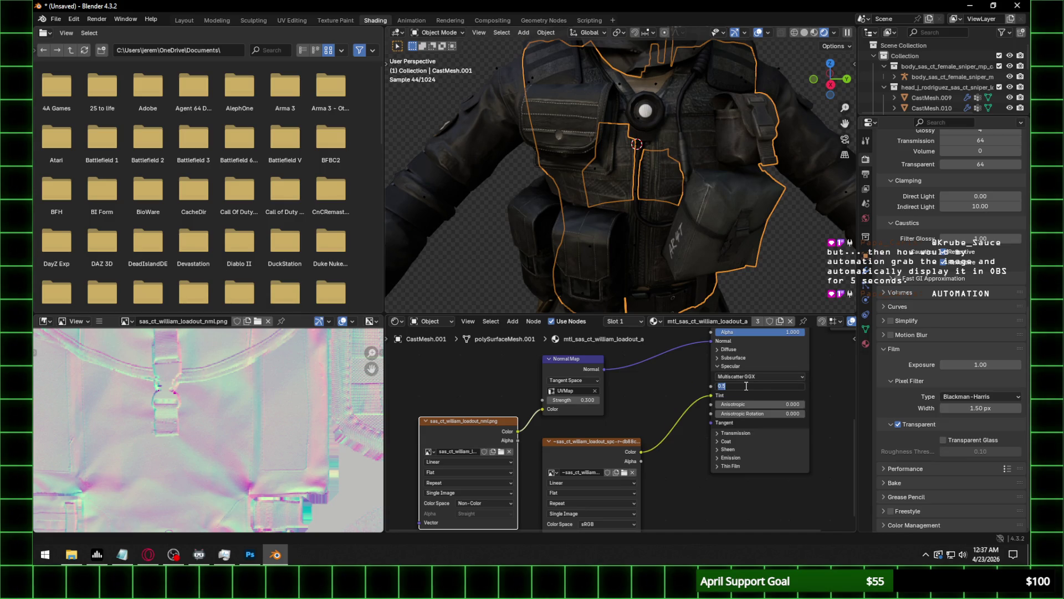
pyautogui.write('0.1')
pyautogui.press('Return')
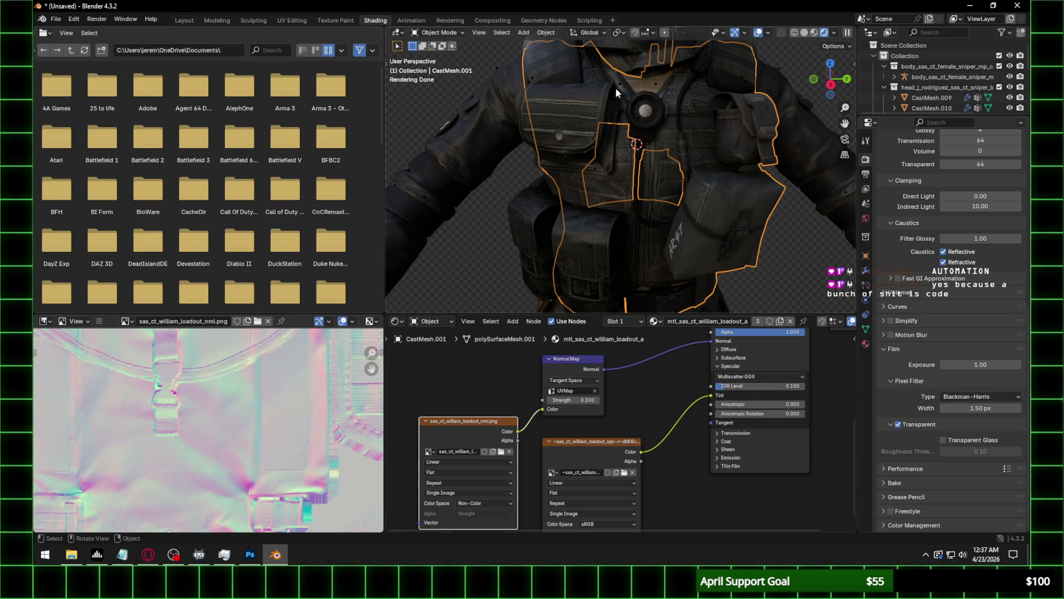
pyautogui.scroll(2, 650, 144)
pyautogui.moveTo(623, 166)
pyautogui.mouseDown(button='middle')
pyautogui.moveTo(653, 192)
pyautogui.moveTo(666, 136)
pyautogui.moveTo(757, 92)
pyautogui.mouseUp(button='middle')
pyautogui.scroll(-3, 649, 183)
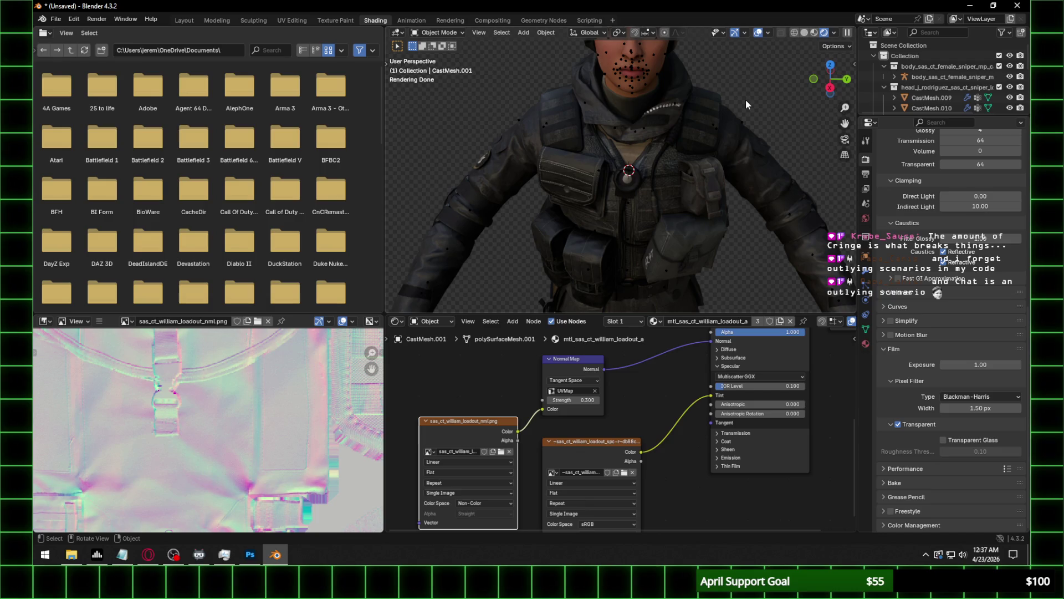
# Select the collar mesh, browse for its normal map, and open template_headgear_allfactions_collar_nml.dds in Photoshop.
pyautogui.click(828, 88)
pyautogui.scroll(5, 600, 234)
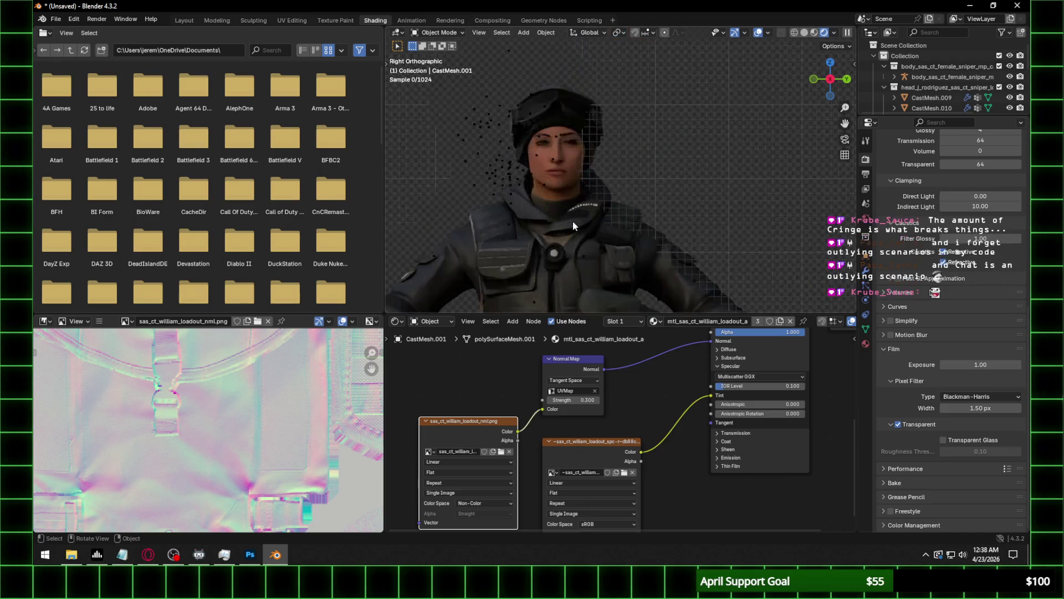
pyautogui.keyDown('shift'); pyautogui.moveTo(573, 221); pyautogui.dragTo(480, 236, button='middle'); pyautogui.keyUp('shift')
pyautogui.click(479, 242)
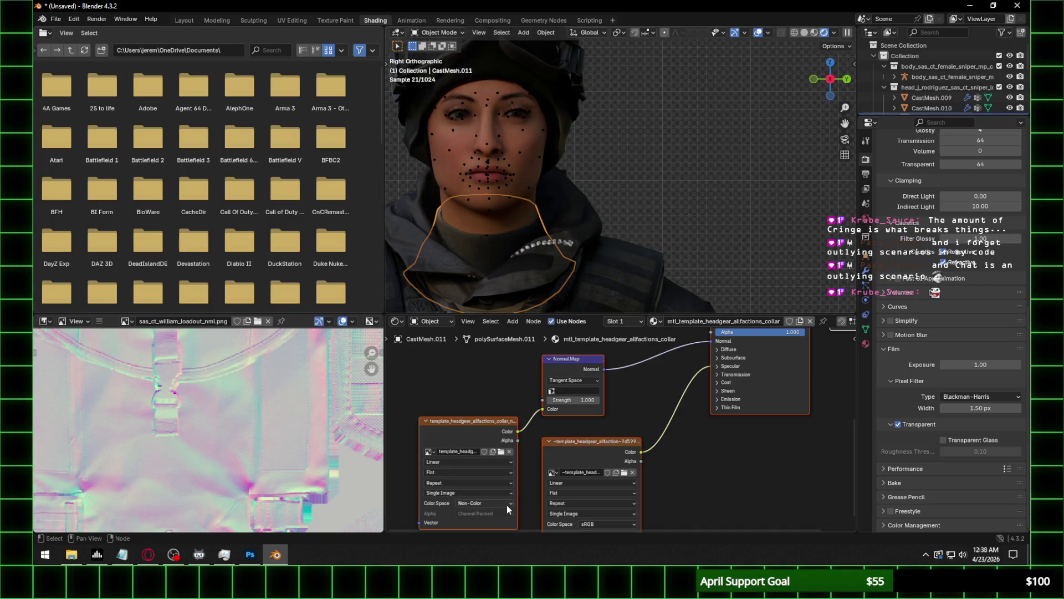
pyautogui.click(501, 451)
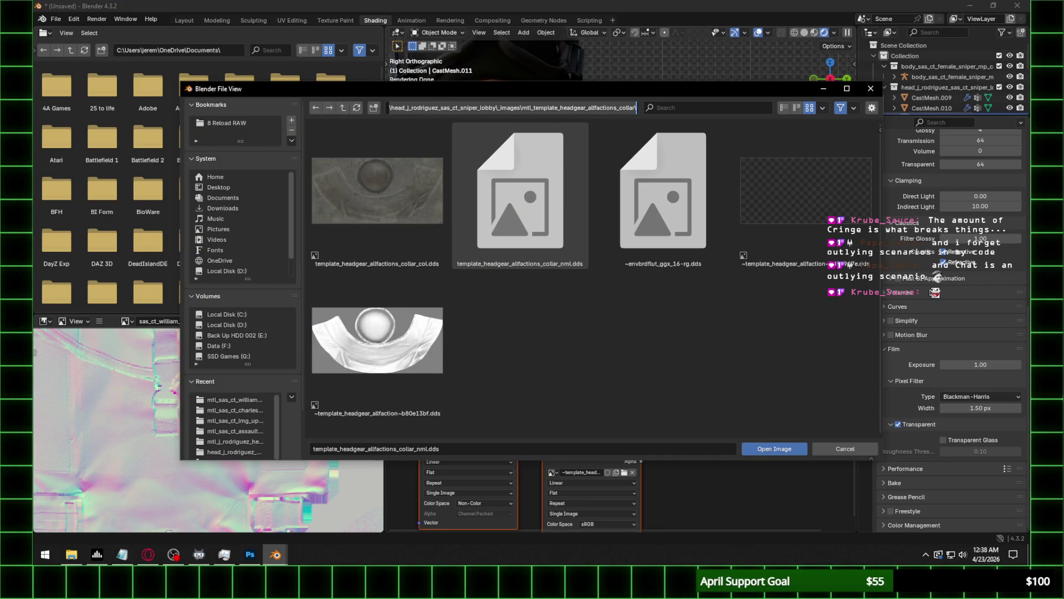
pyautogui.hotkey('alt', 'Tab')
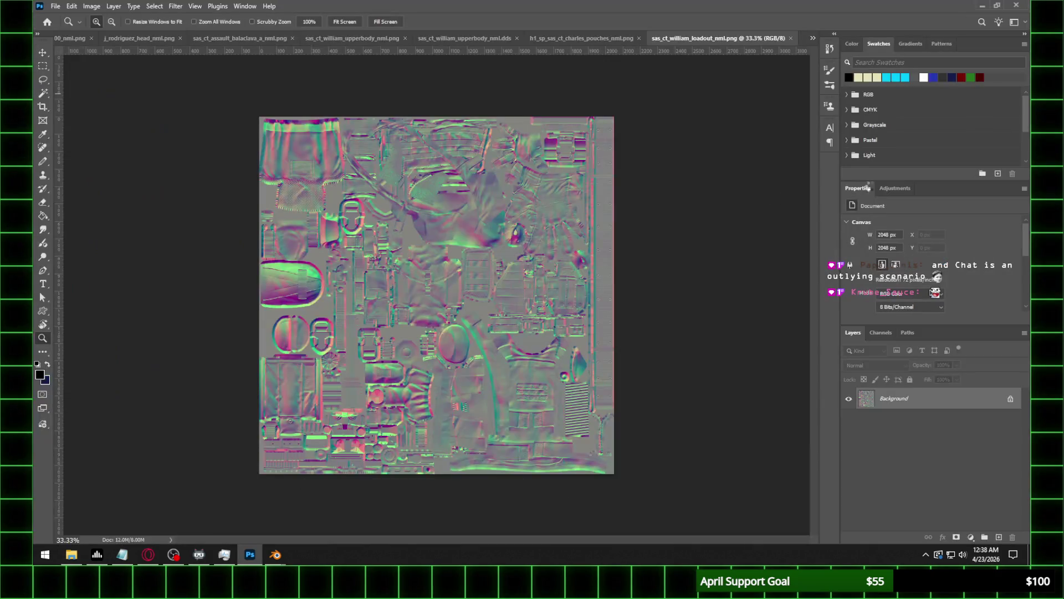
pyautogui.click(54, 6)
# Save the collar normal map as template_headgear_allfactions_collar_nml.png and return to Blender's file browser.
pyautogui.click(71, 132)
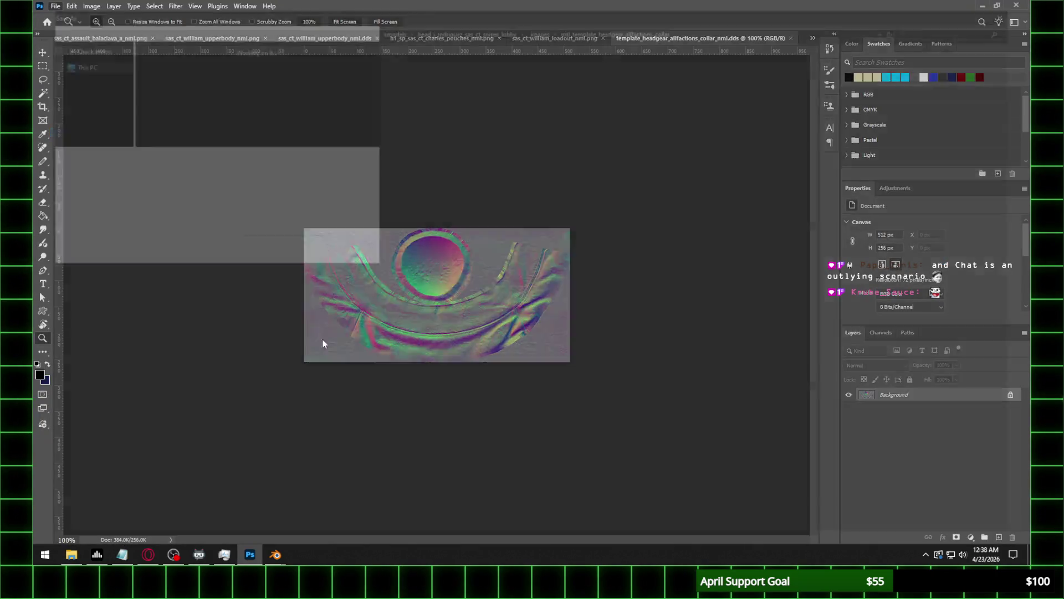
pyautogui.click(211, 428)
pyautogui.click(177, 368)
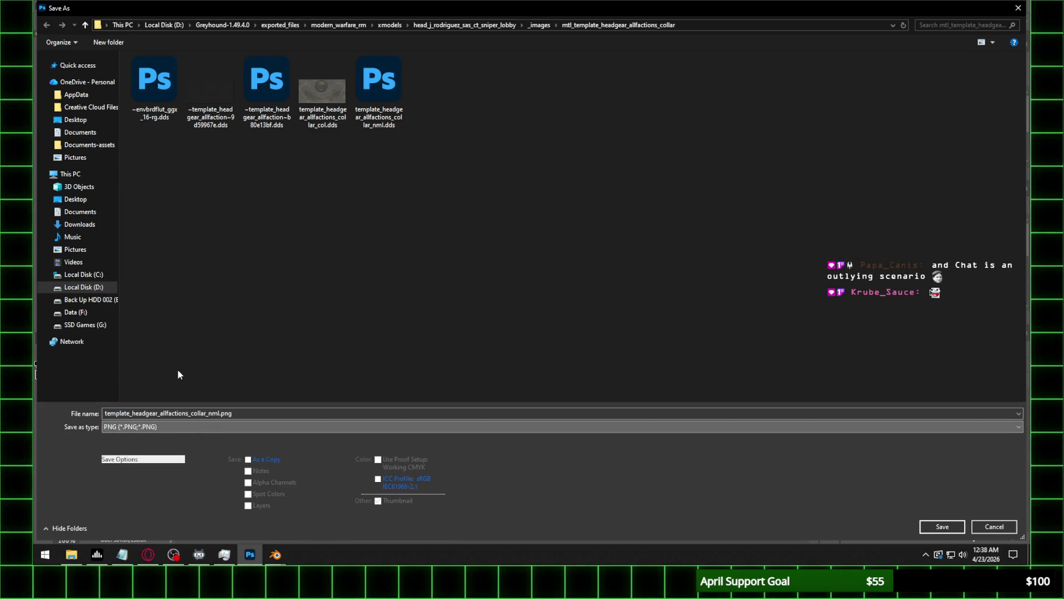
pyautogui.click(924, 523)
pyautogui.click(392, 197)
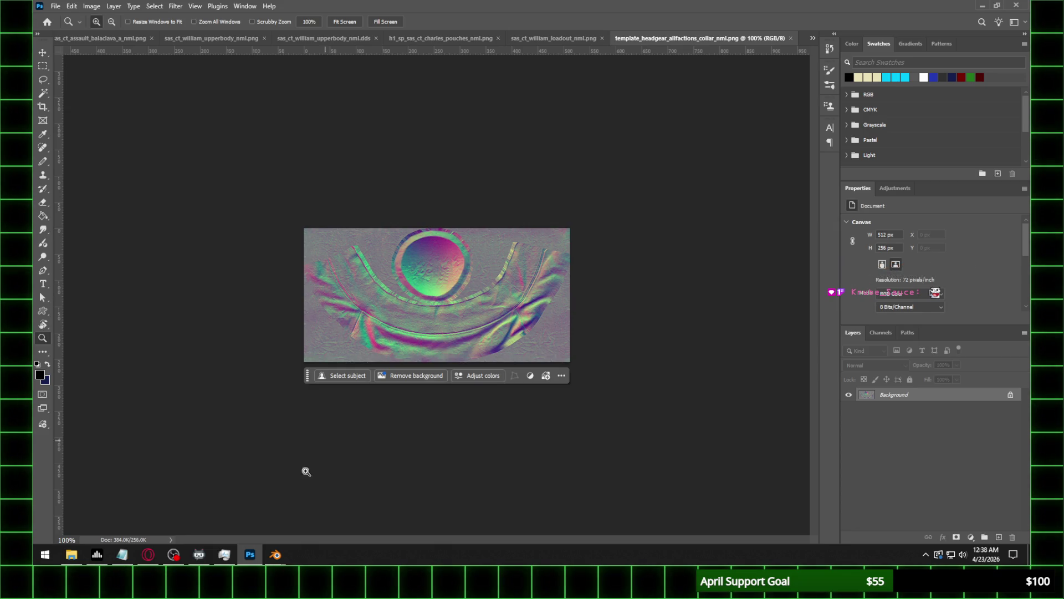
pyautogui.click(275, 554)
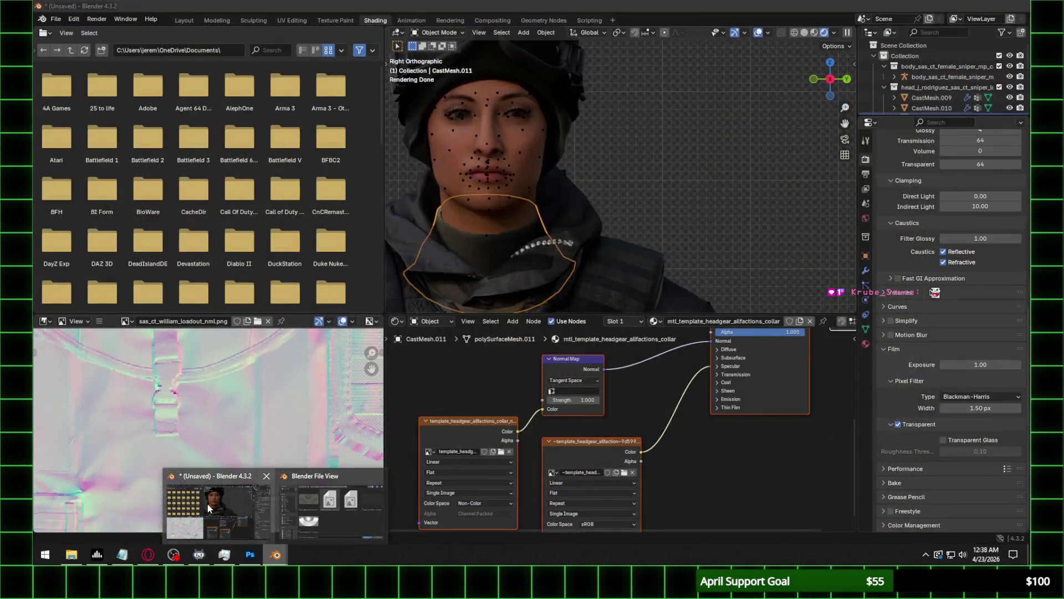
pyautogui.click(207, 504)
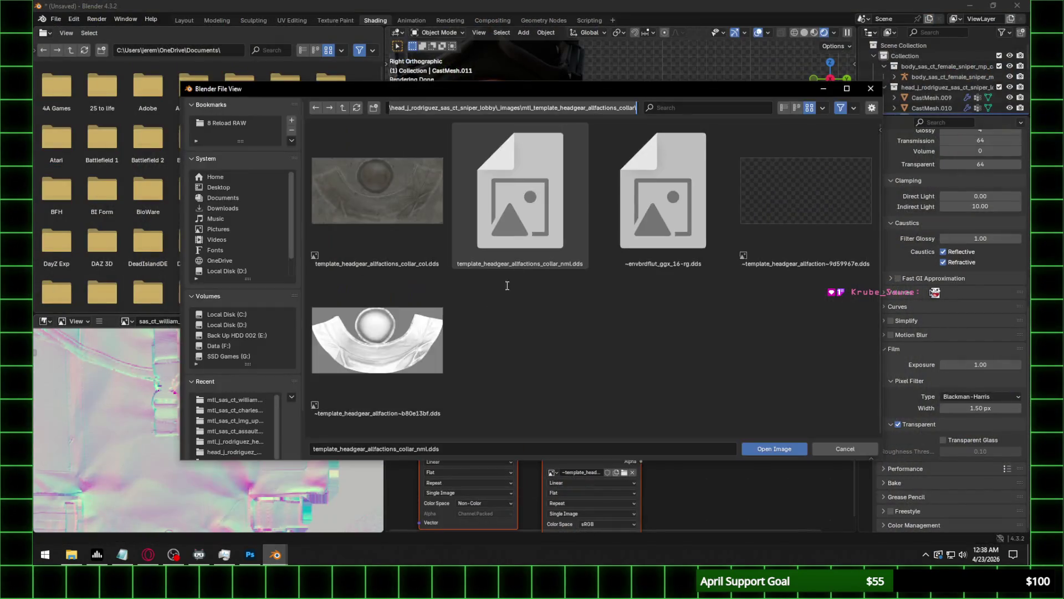
# Refresh the folder and load template_headgear_allfactions_collar_nml.png into the collar's image node.
pyautogui.click(356, 107)
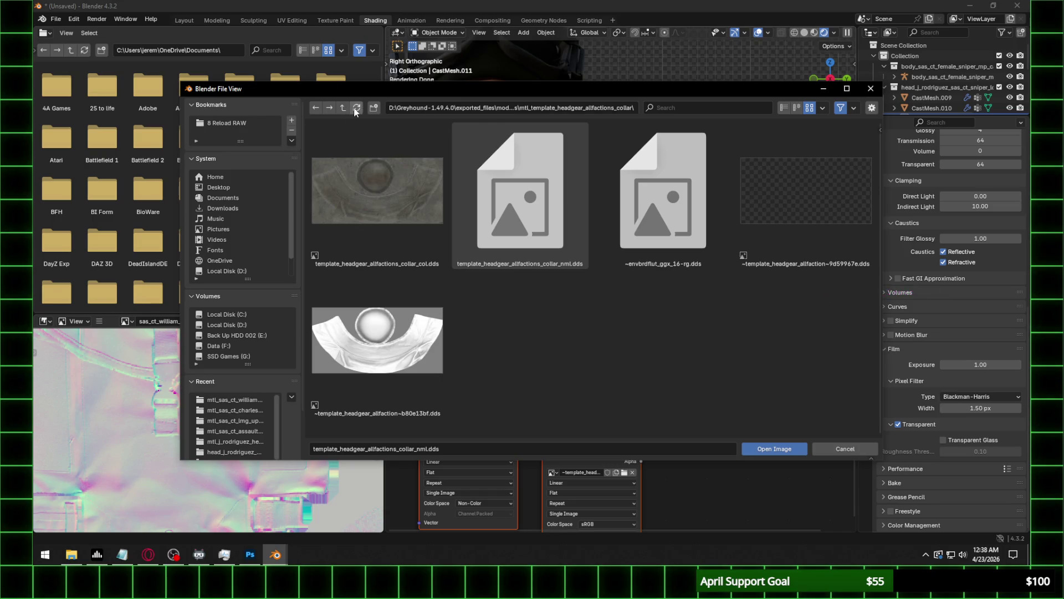
pyautogui.doubleClick(646, 199)
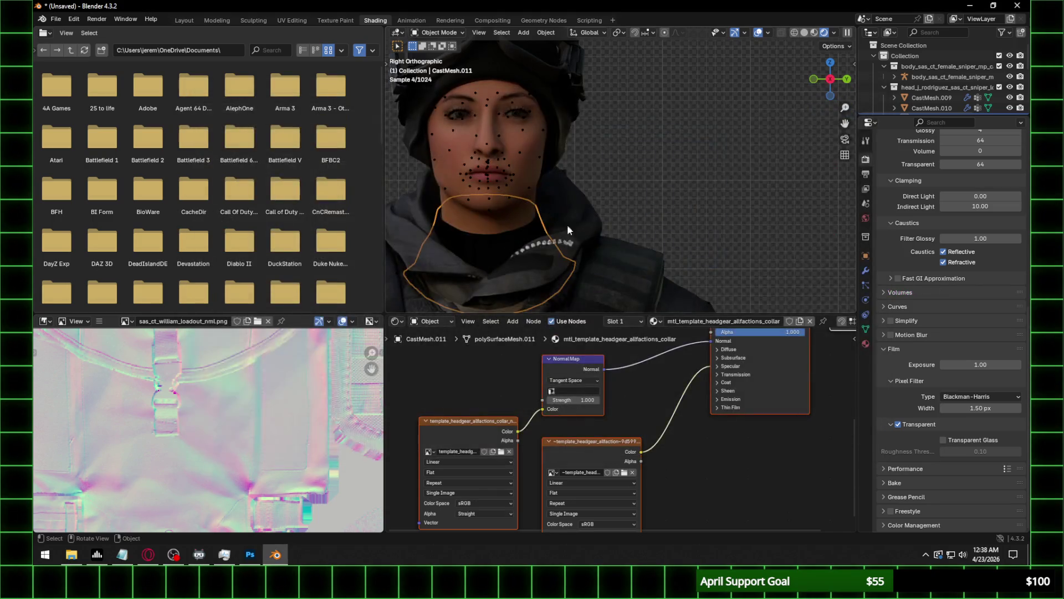
pyautogui.scroll(2, 577, 218)
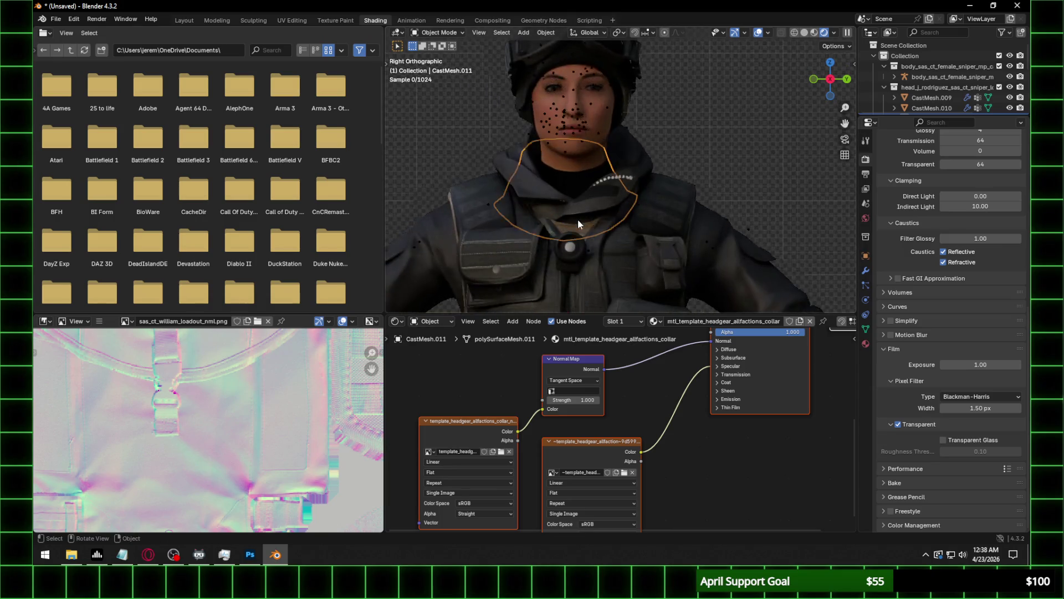
# Set the collar's Normal Map node to UVMap with strength 0.3.
pyautogui.click(574, 391)
pyautogui.click(568, 404)
pyautogui.click(574, 399)
pyautogui.write('0.3')
pyautogui.press('Return')
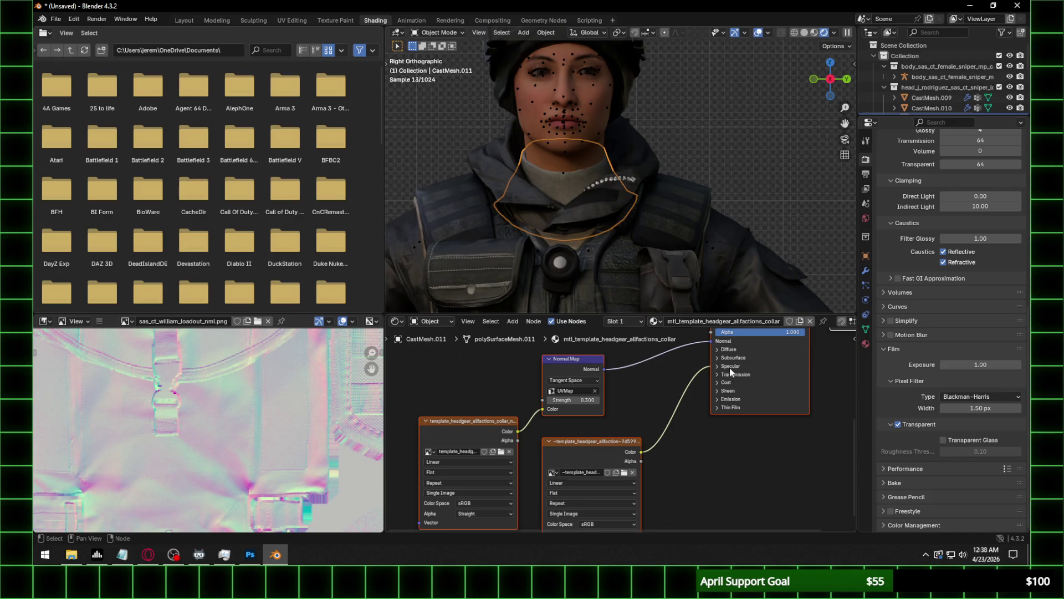
# Expand the shader's specular settings, deselect the collar and go back to the Layout workspace.
pyautogui.click(730, 367)
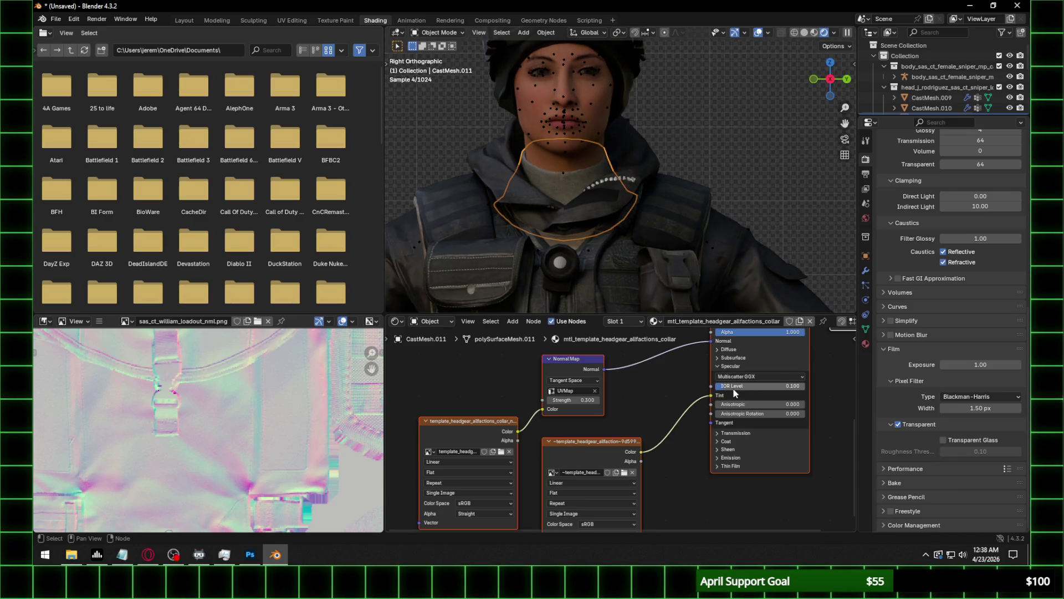
pyautogui.hotkey('alt', 'Tab')
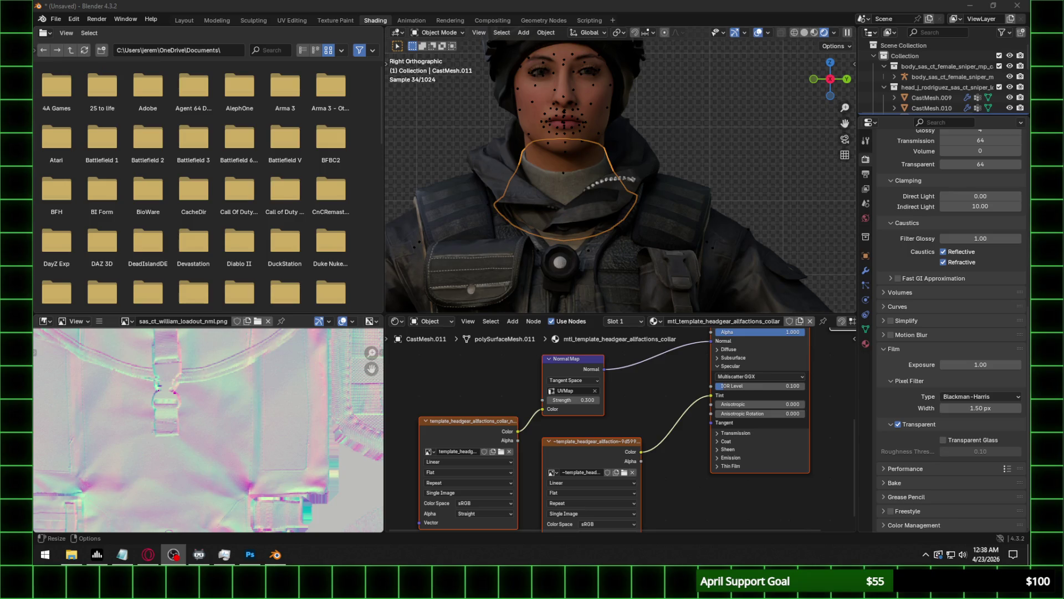
pyautogui.click(657, 194)
pyautogui.scroll(-3, 617, 301)
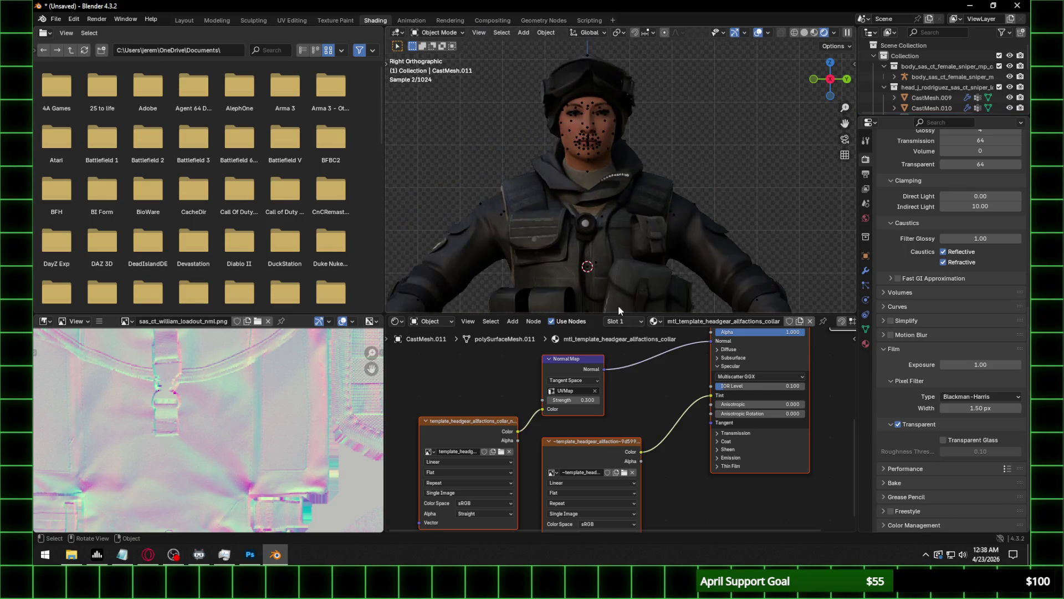
pyautogui.click(183, 20)
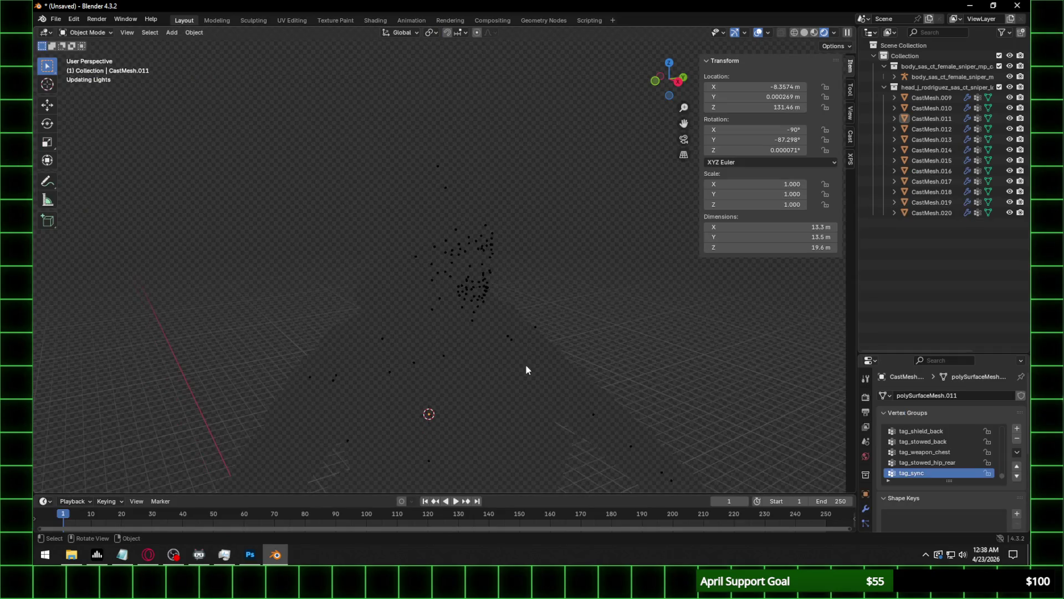
# Orbit to a full-body view and select the character's pants mesh.
pyautogui.scroll(-4, 544, 362)
pyautogui.moveTo(487, 380); pyautogui.dragTo(500, 218, button='middle')
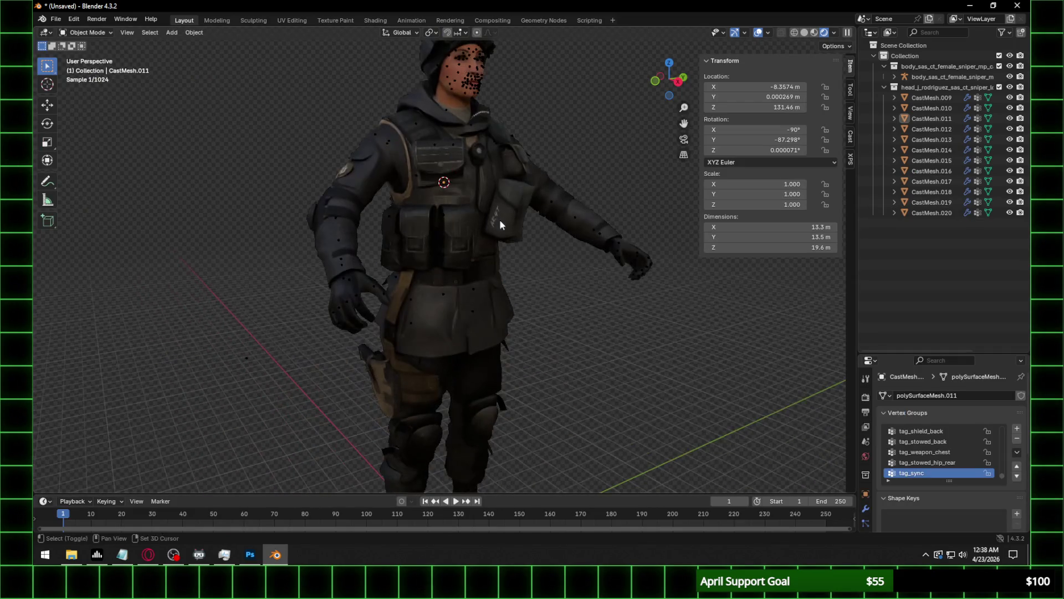
pyautogui.click(473, 389)
pyautogui.moveTo(520, 371)
pyautogui.mouseDown(button='middle')
pyautogui.moveTo(479, 352)
pyautogui.moveTo(510, 387)
pyautogui.moveTo(513, 314)
pyautogui.mouseUp(button='middle')
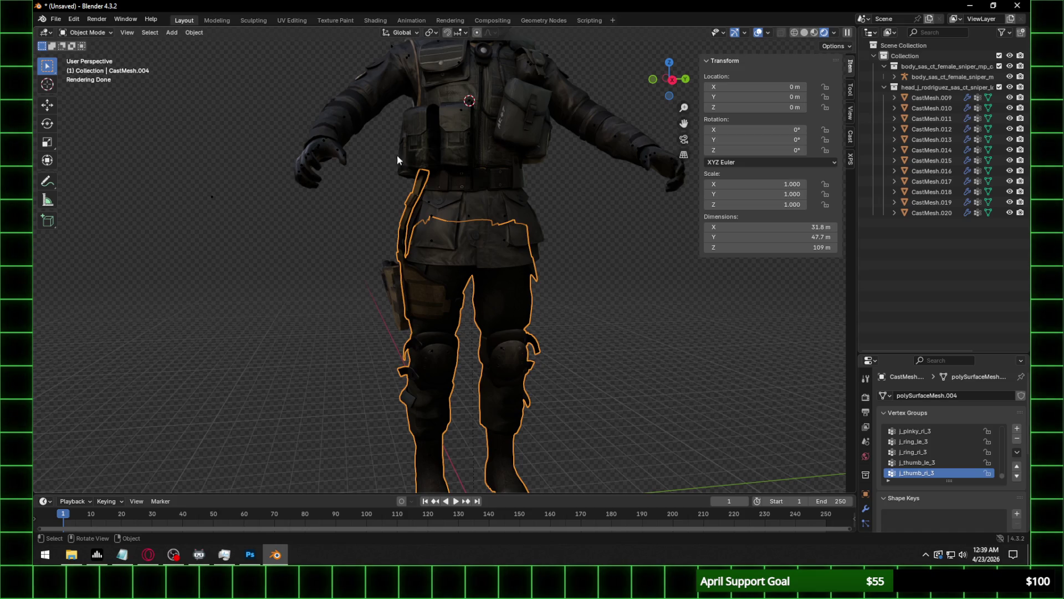
# In the Shading workspace, select the lower-body mesh and frame the legs.
pyautogui.click(373, 21)
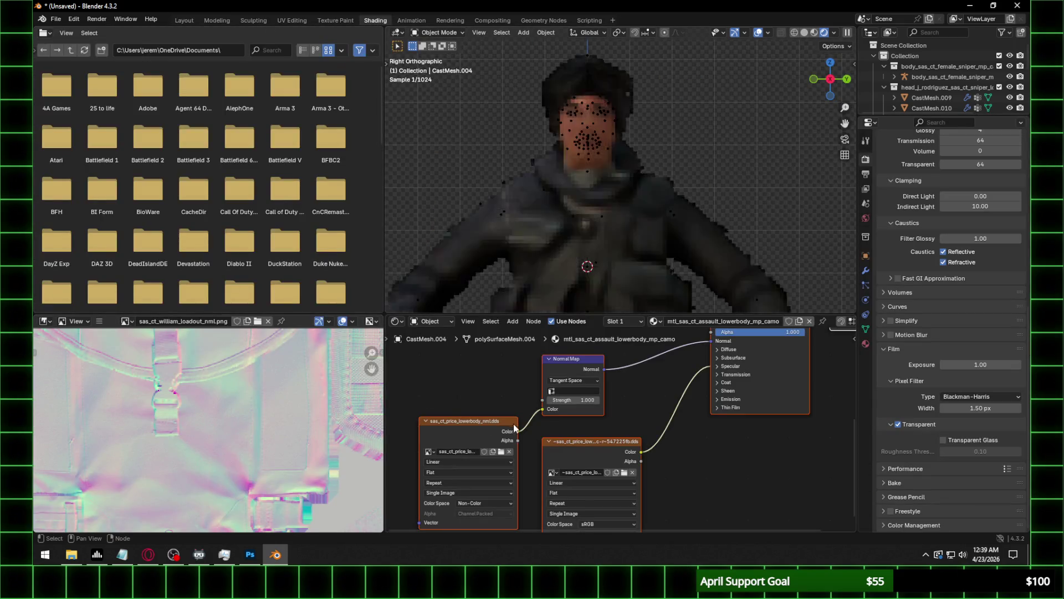
pyautogui.click(601, 186)
pyautogui.keyDown('shift'); pyautogui.moveTo(601, 186); pyautogui.dragTo(621, 61, button='middle'); pyautogui.keyUp('shift')
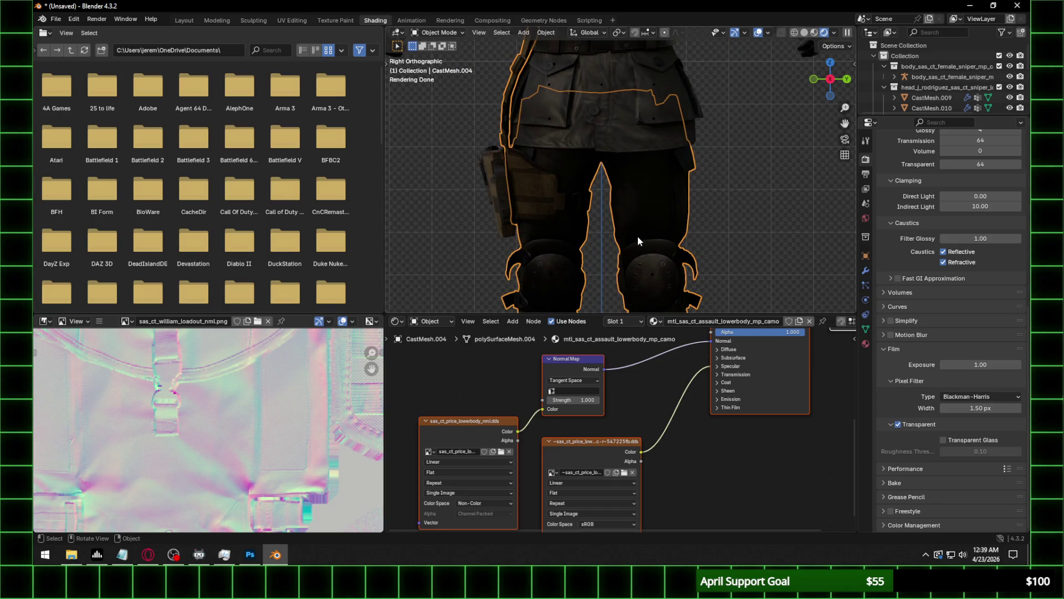
pyautogui.moveTo(637, 235)
pyautogui.mouseDown(button='middle')
pyautogui.moveTo(606, 231)
pyautogui.moveTo(626, 208)
pyautogui.moveTo(648, 212)
pyautogui.moveTo(642, 190)
pyautogui.moveTo(654, 182)
pyautogui.mouseUp(button='middle')
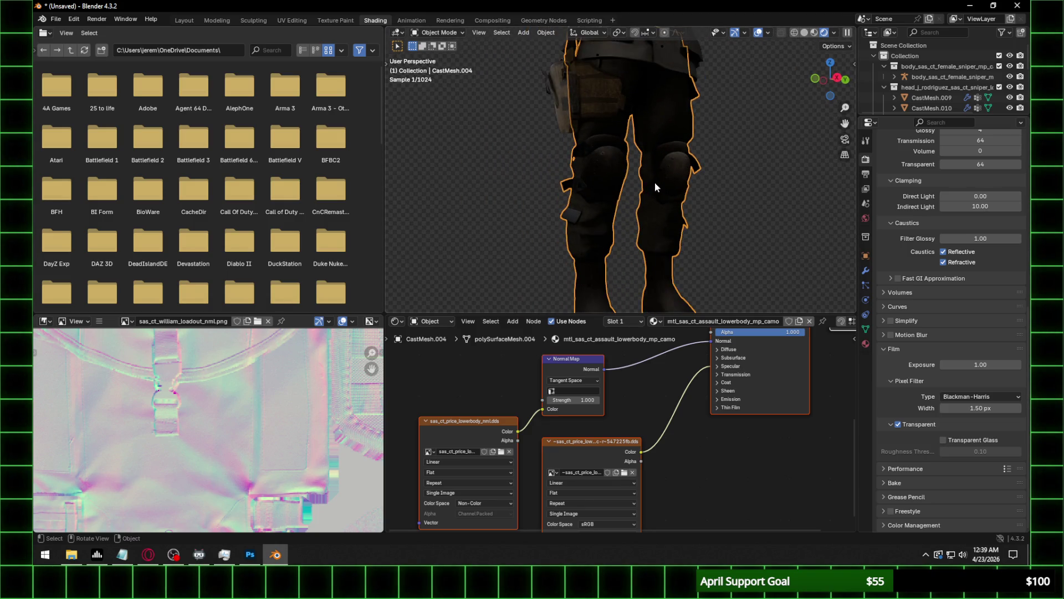
# Browse the lower-body normal-map texture folder and switch to File Explorer to open it.
pyautogui.click(501, 451)
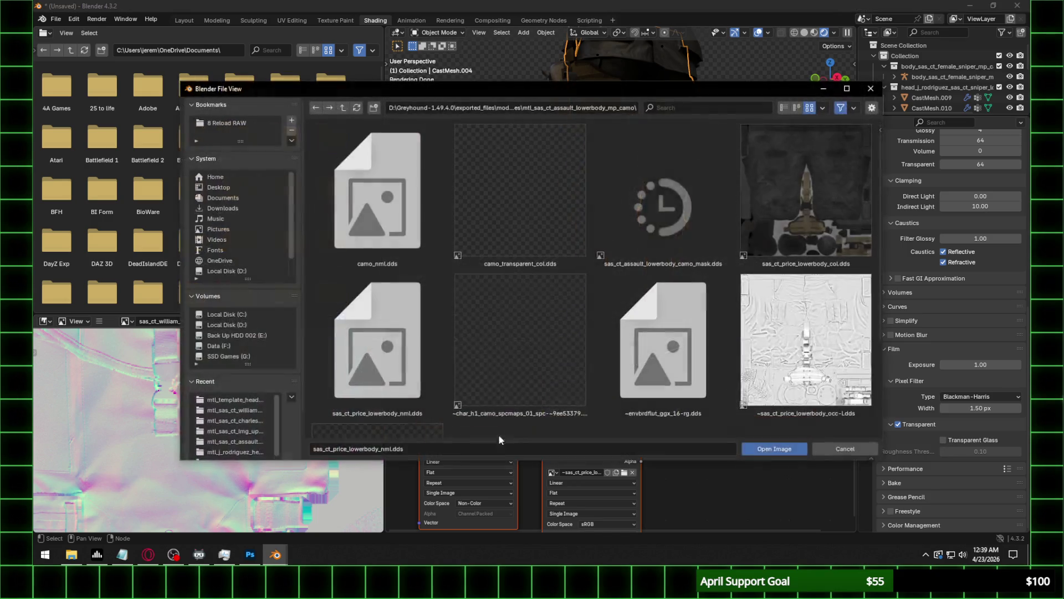
pyautogui.scroll(-3, 656, 267)
pyautogui.scroll(1, 656, 266)
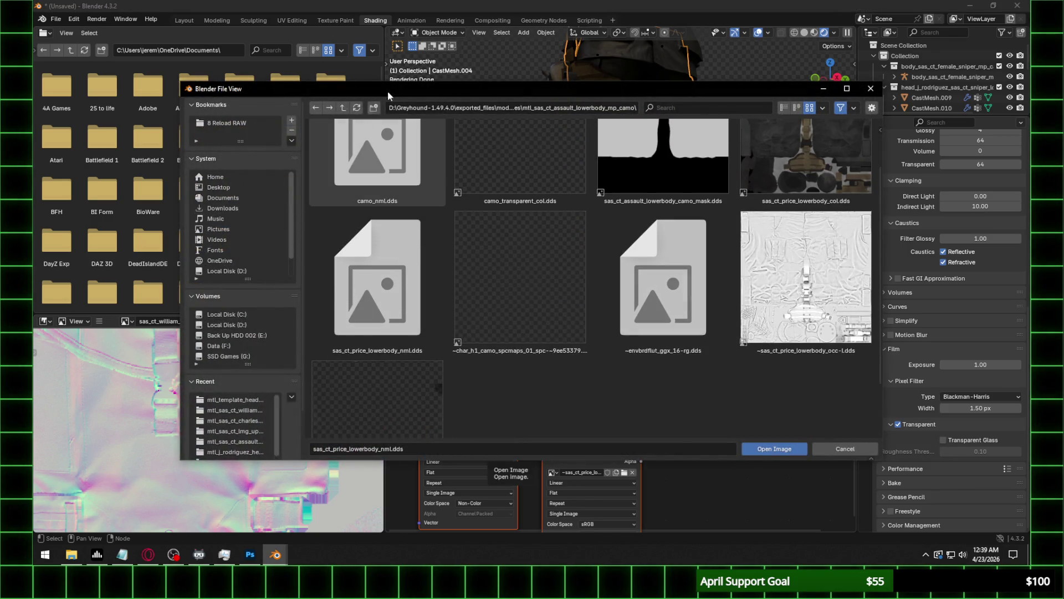
pyautogui.click(510, 107)
pyautogui.click(71, 555)
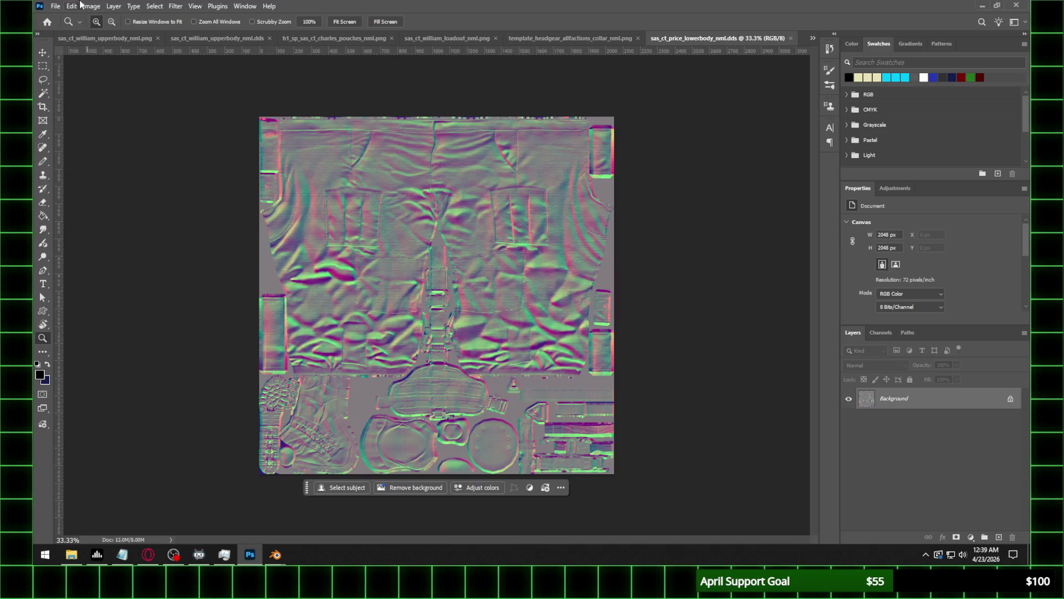
# Save the lower-body normal map as sas_ct_price_lowerbody_nml.png with default PNG options.
pyautogui.click(73, 6)
pyautogui.click(75, 135)
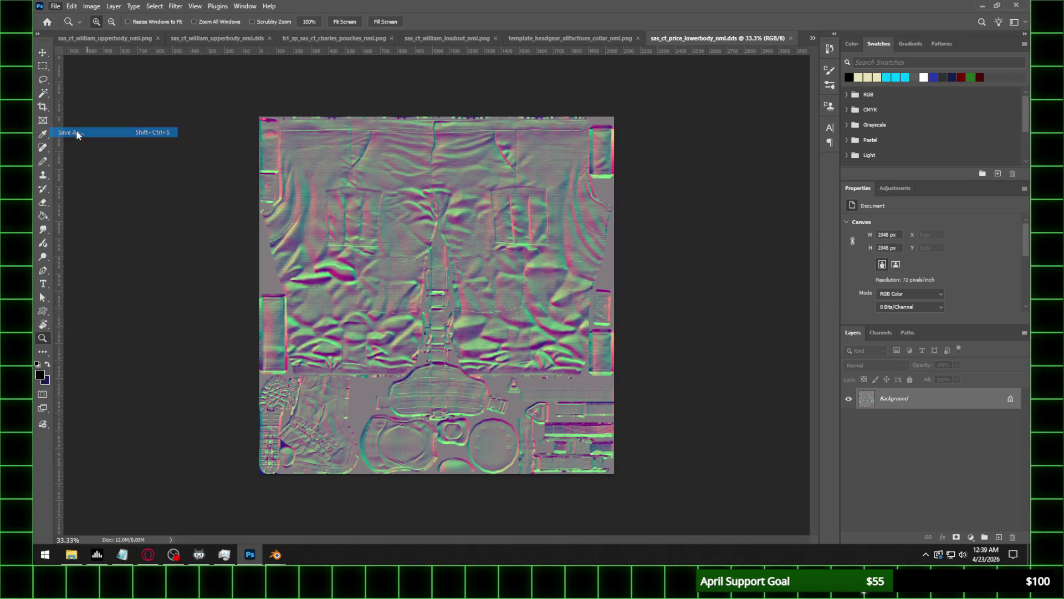
pyautogui.click(212, 426)
pyautogui.click(391, 373)
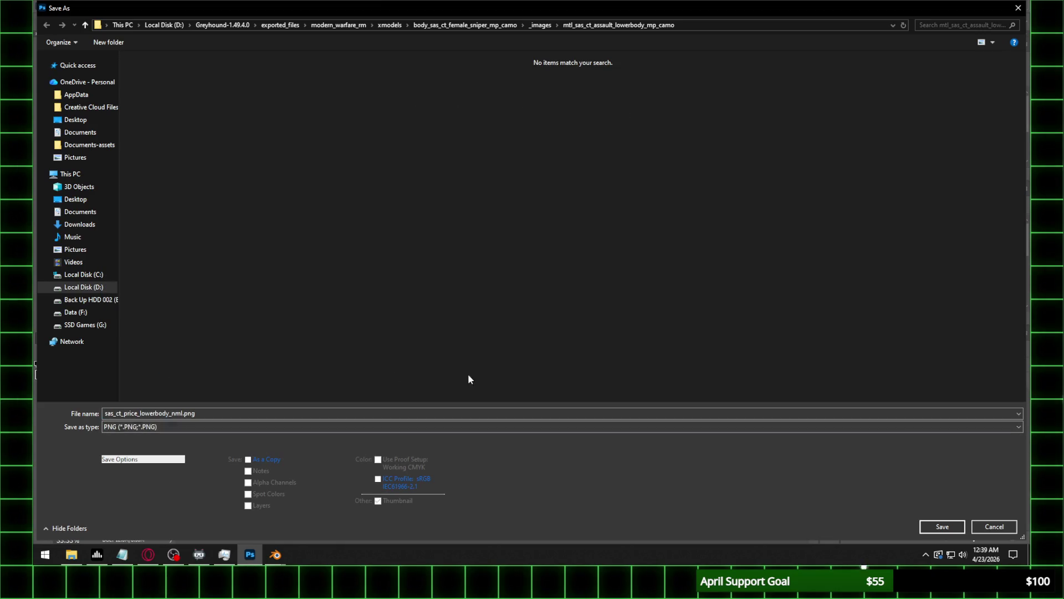
pyautogui.click(939, 522)
pyautogui.click(406, 198)
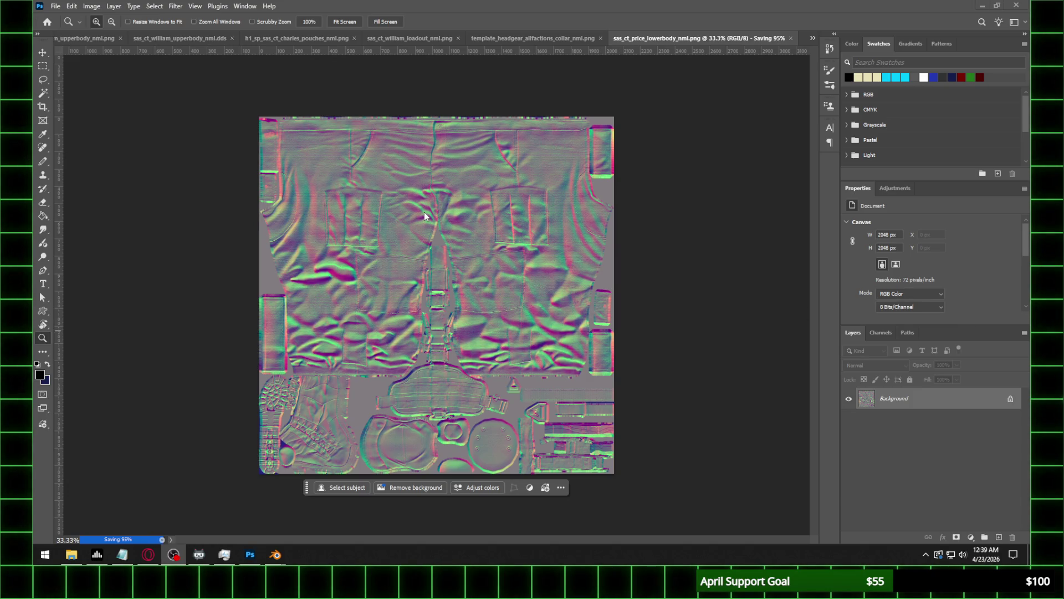
# Back in Blender, refresh the folder and load sas_ct_price_lowerbody_nml.png into the lower-body image node.
pyautogui.moveTo(276, 554)
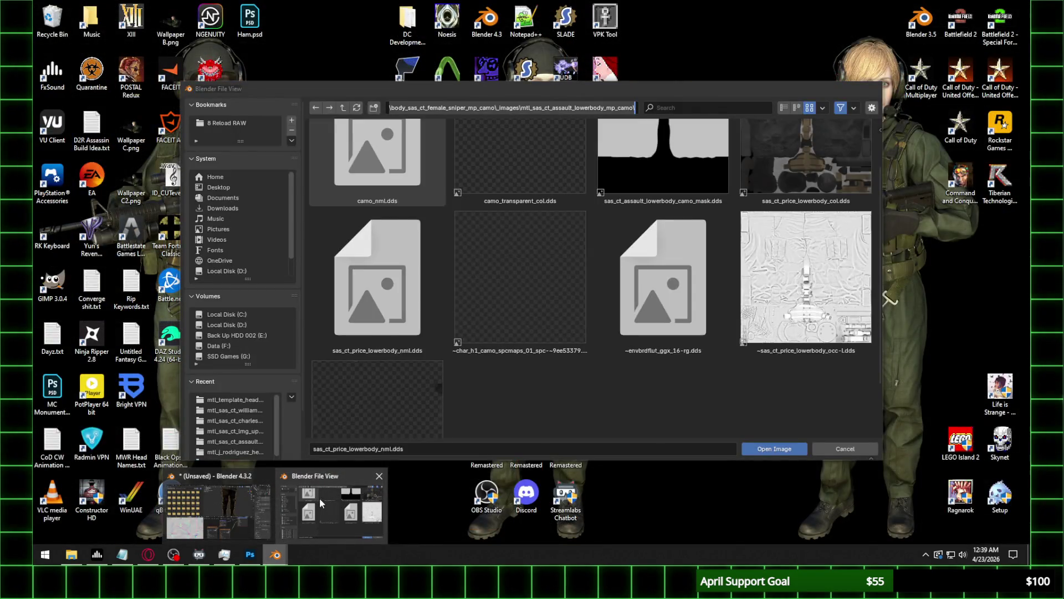
pyautogui.click(319, 498)
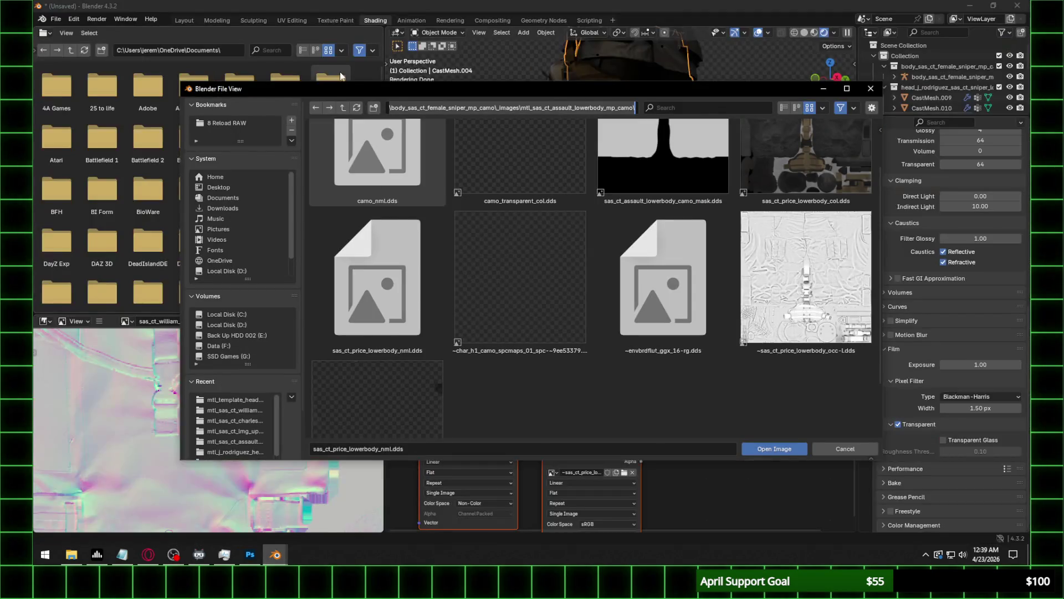
pyautogui.click(358, 108)
pyautogui.click(537, 319)
pyautogui.doubleClick(537, 320)
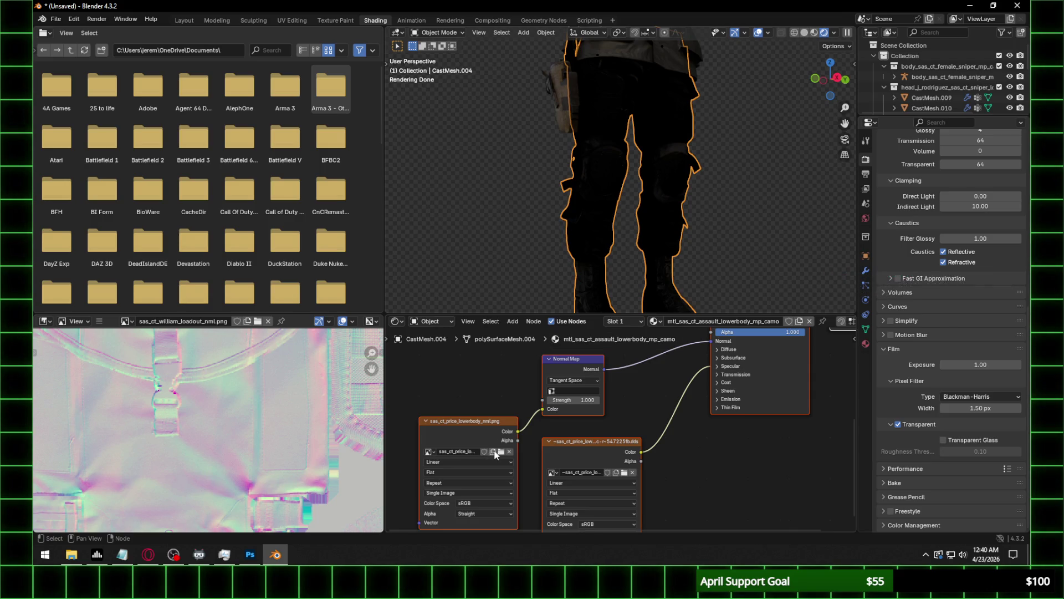
# Set the Normal Map node to UVMap with strength 0.3.
pyautogui.click(574, 391)
pyautogui.click(577, 400)
pyautogui.doubleClick(575, 400)
pyautogui.write('0')
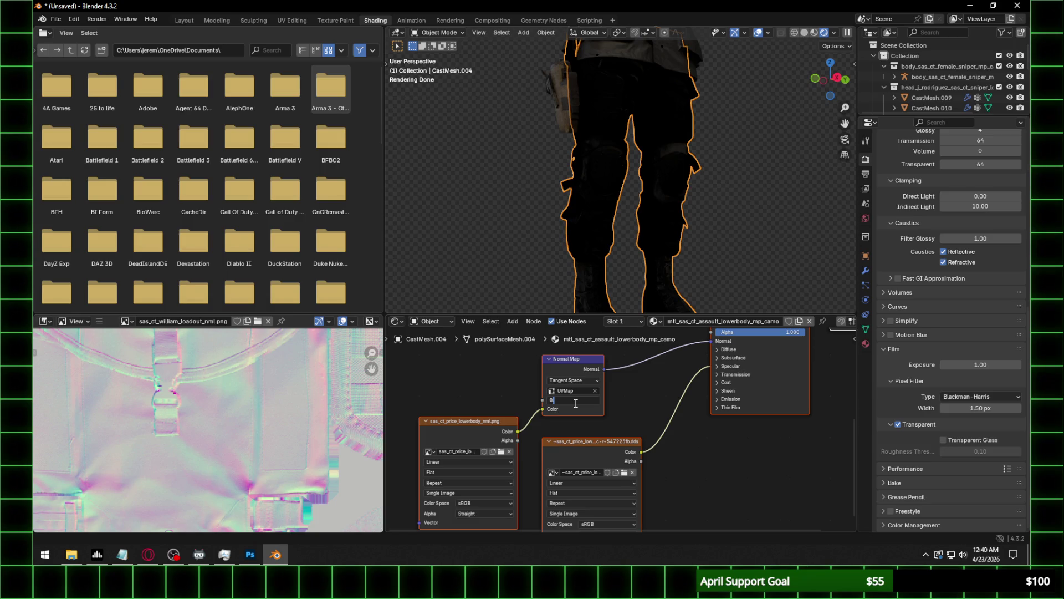
pyautogui.write('.3')
pyautogui.press('Return')
# Set the specular IOR Level to 0.1 and the normal texture's color space to Non-Color.
pyautogui.click(730, 366)
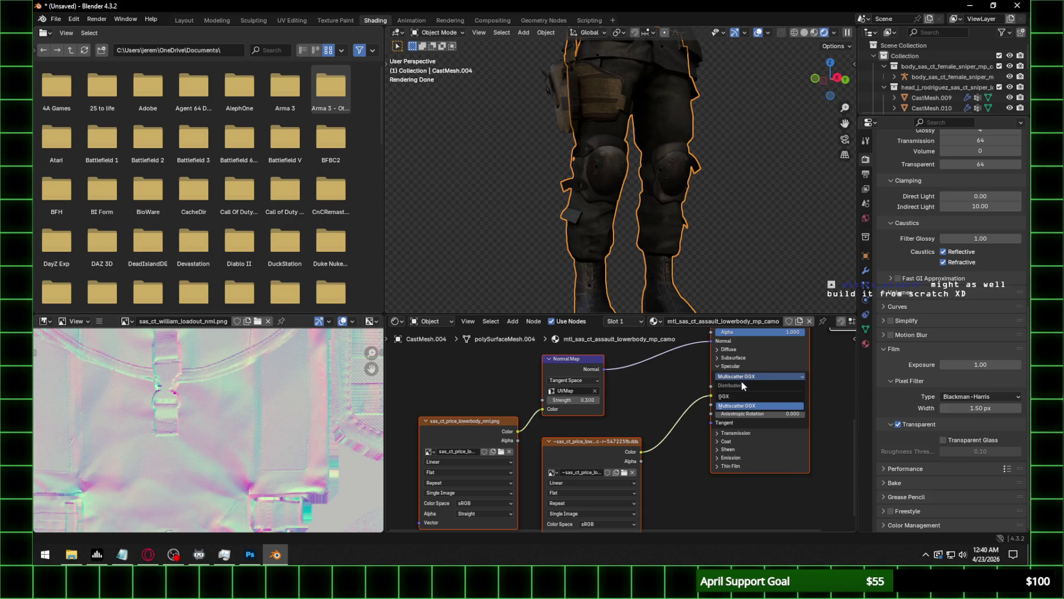
pyautogui.click(743, 386)
pyautogui.write('.1')
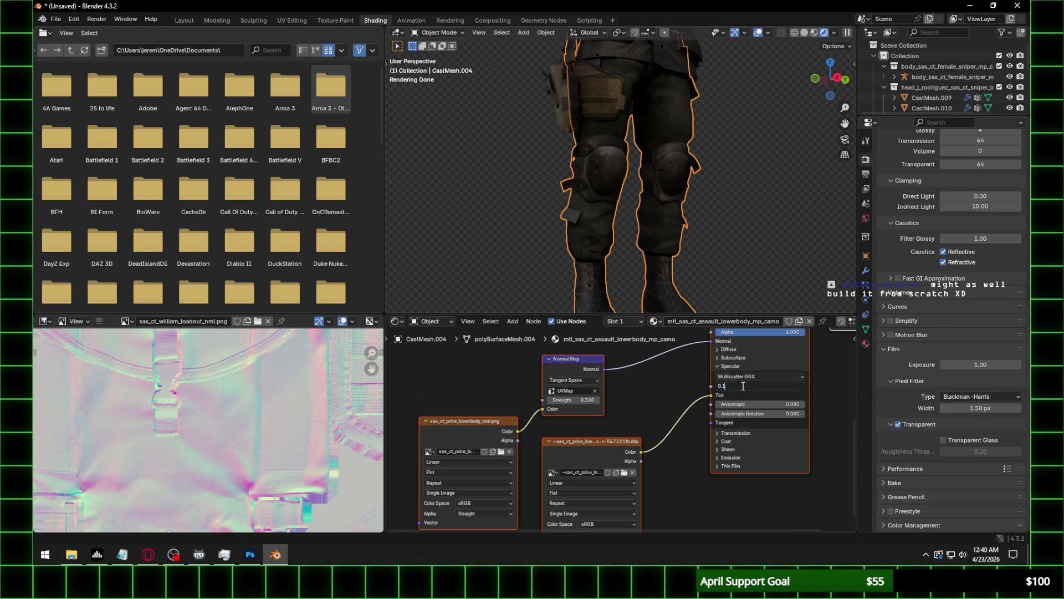
pyautogui.press('Return')
pyautogui.scroll(1, 644, 134)
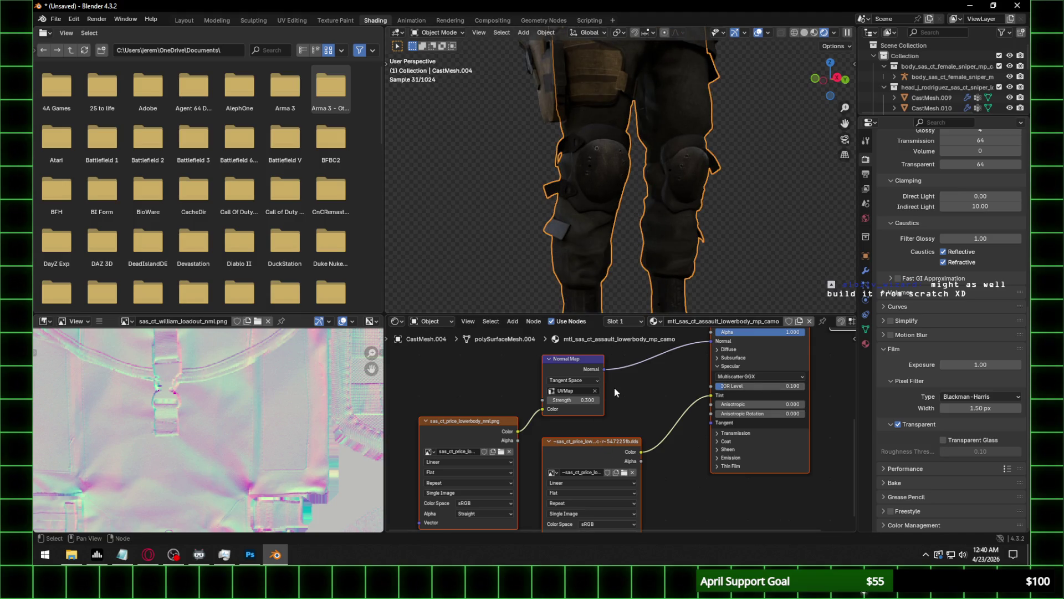
pyautogui.click(488, 502)
pyautogui.click(560, 457)
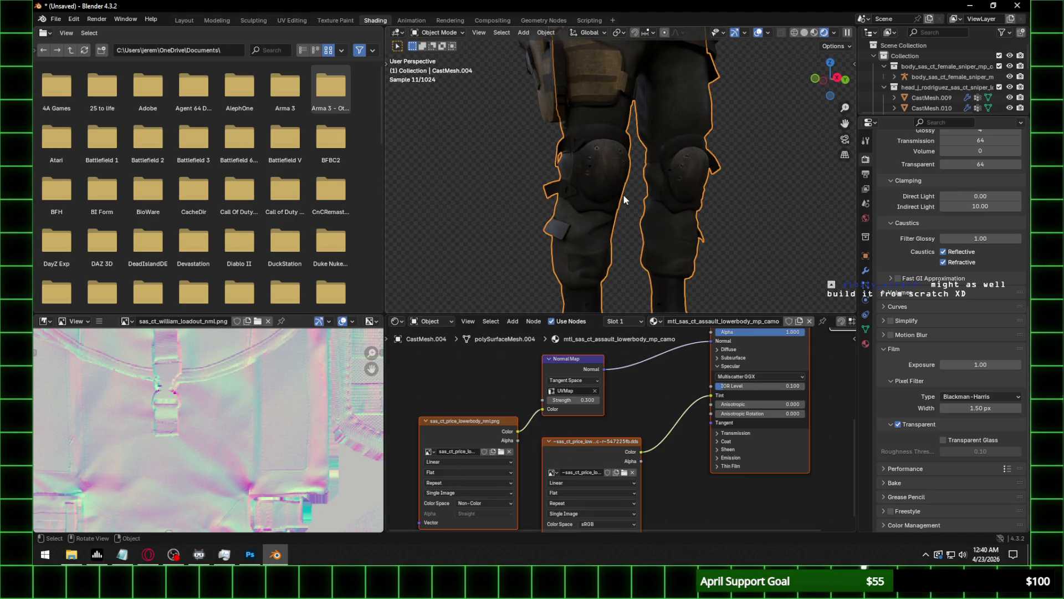
# Pan up to the hip pouch and select it, then open system search.
pyautogui.scroll(1, 627, 200)
pyautogui.moveTo(694, 108)
pyautogui.keyDown('shift'); pyautogui.mouseDown(button='middle')
pyautogui.moveTo(659, 228)
pyautogui.moveTo(520, 251)
pyautogui.moveTo(549, 232)
pyautogui.mouseUp(button='middle'); pyautogui.keyUp('shift')
pyautogui.click(521, 254)
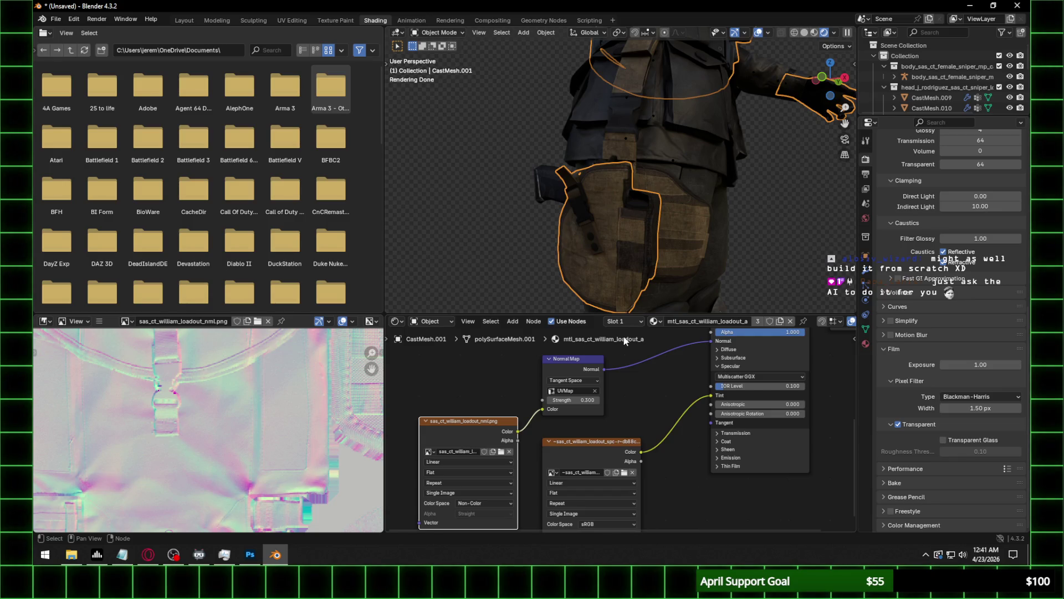
pyautogui.click(34, 564)
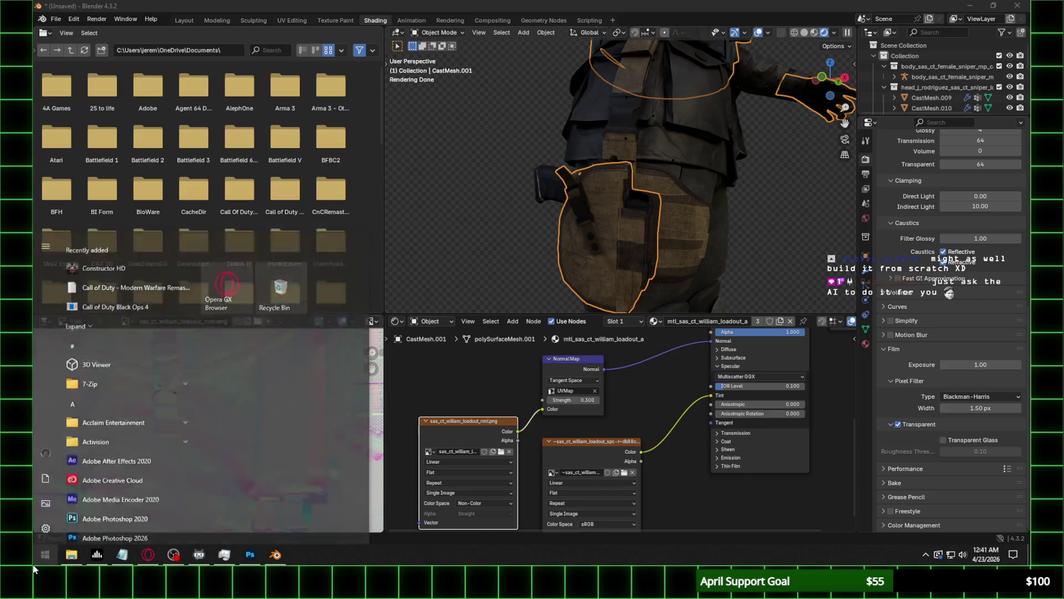
# Launch a new Blender instance and delete its default camera, cube and light.
pyautogui.write('blender')
pyautogui.press('Return')
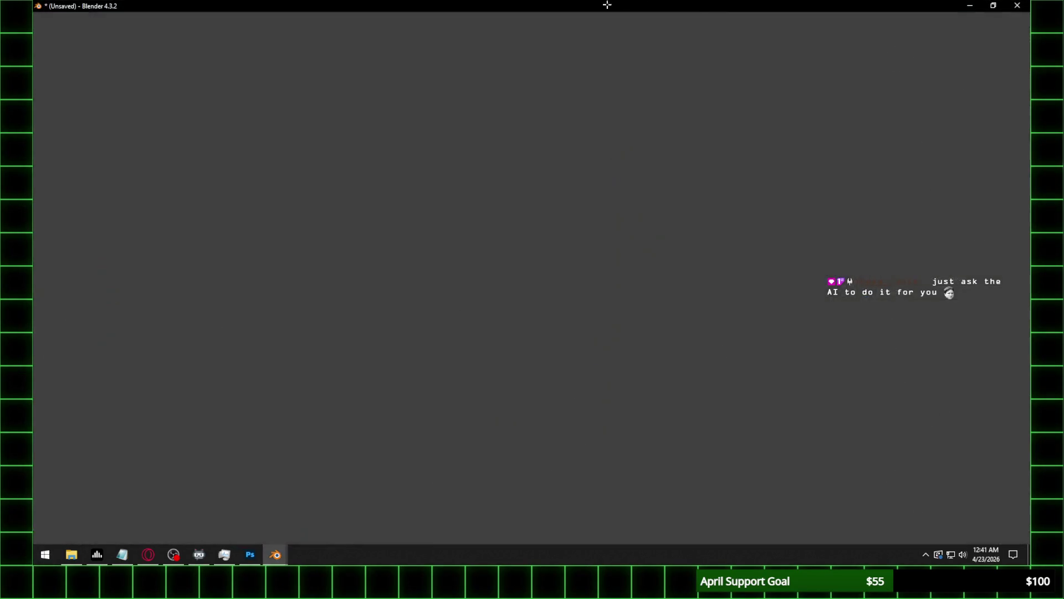
pyautogui.click(671, 124)
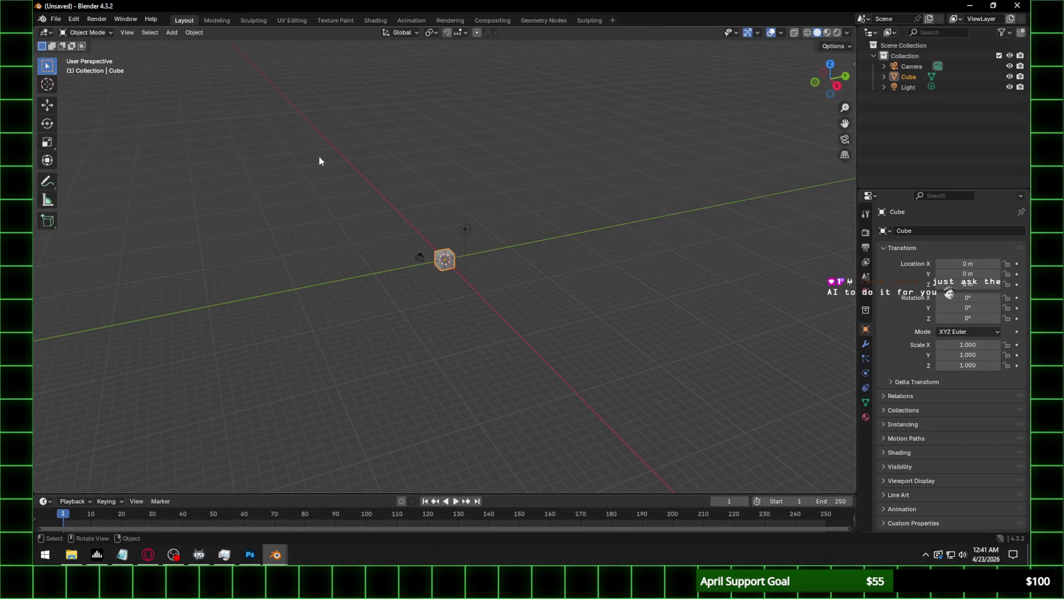
pyautogui.press('Delete')
# Open the Wavefront OBJ import browser from the File menu, then close it.
pyautogui.click(56, 19)
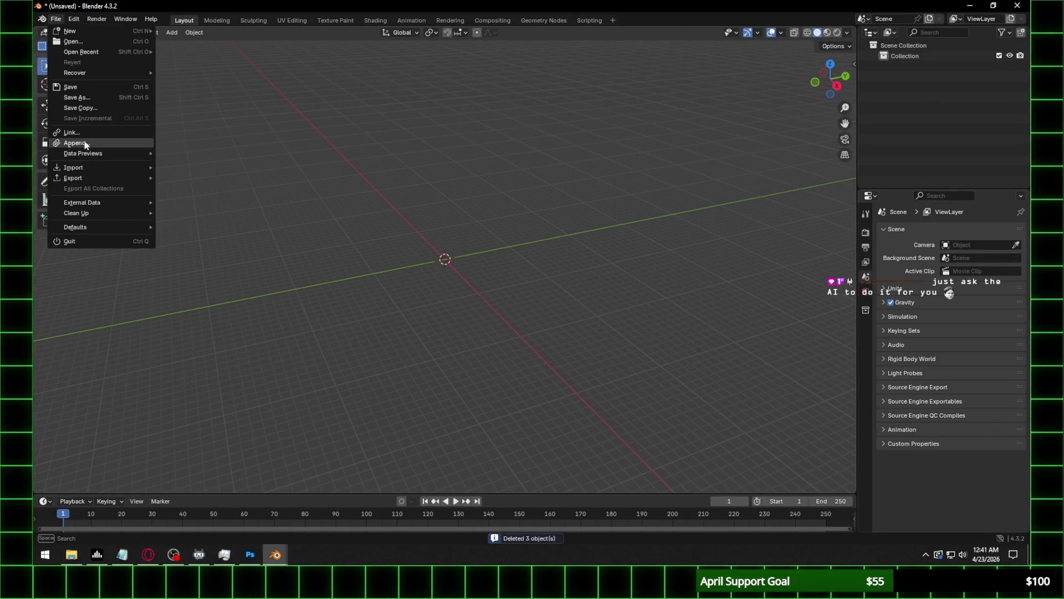
pyautogui.moveTo(83, 167)
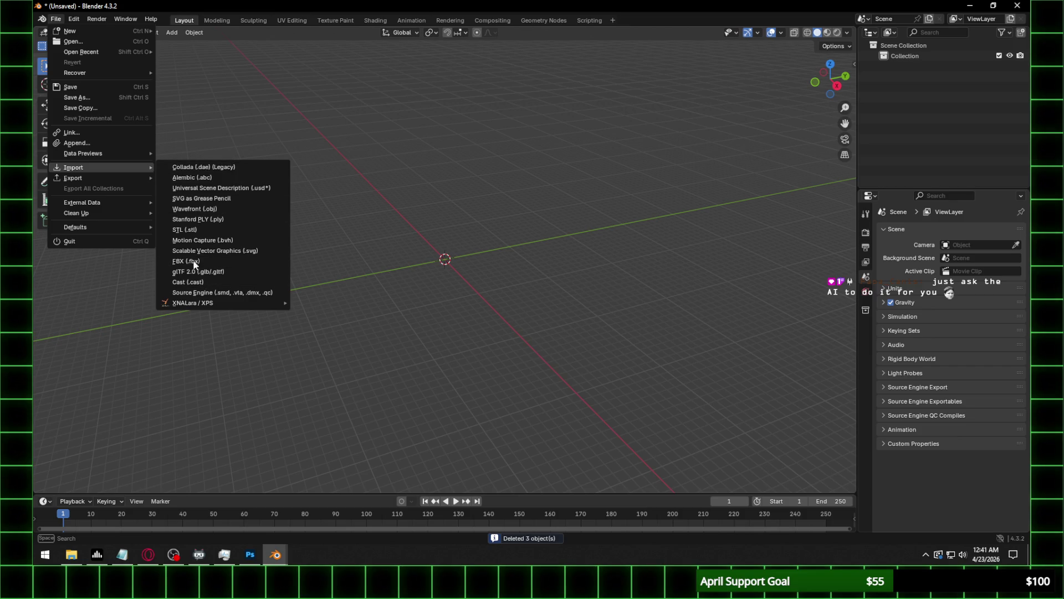
pyautogui.click(216, 207)
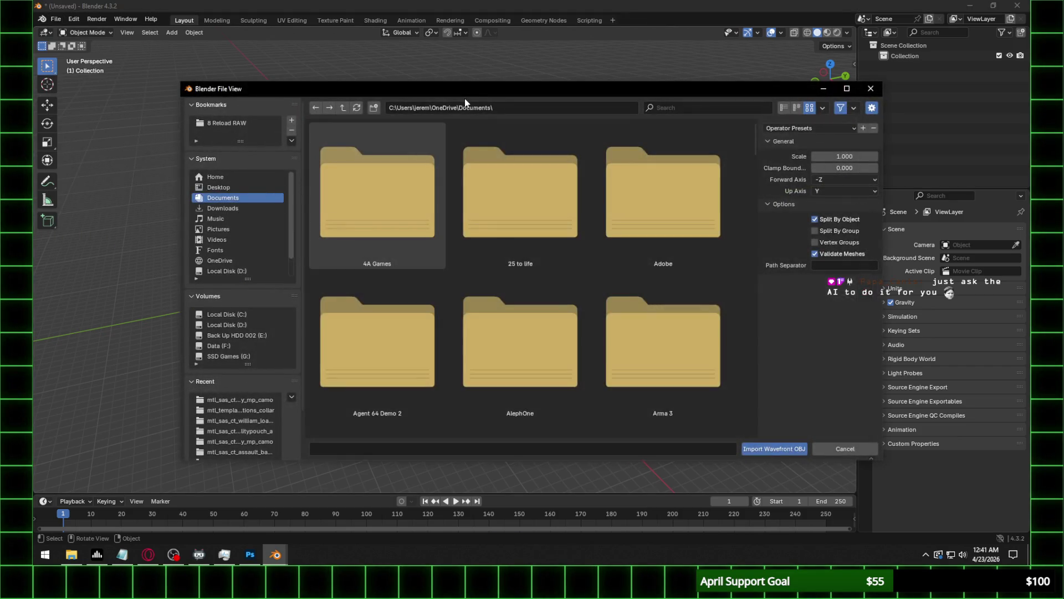
pyautogui.press('Escape')
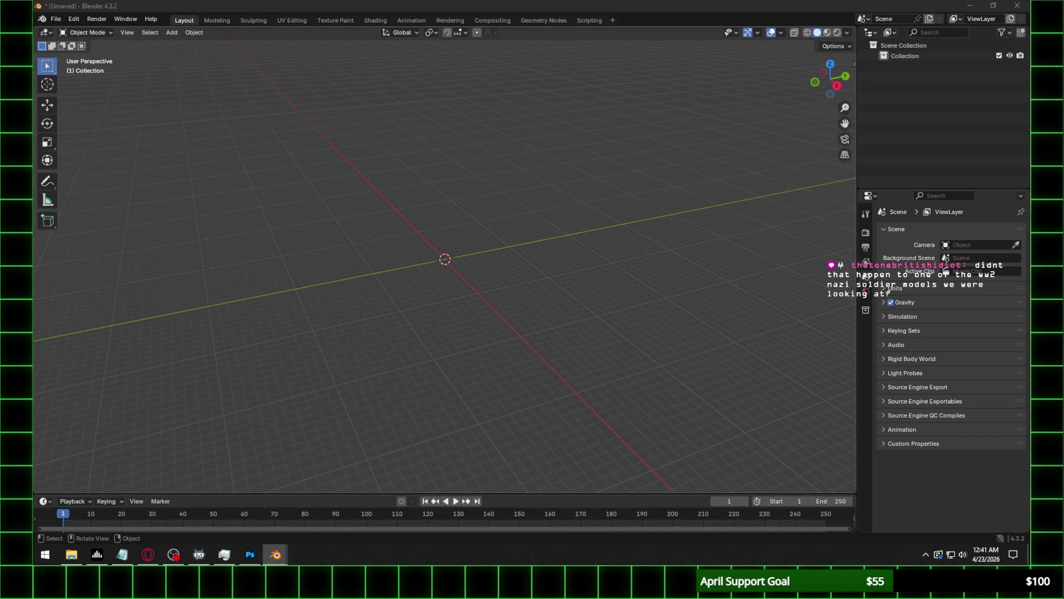
# Stand the imported soldier upright by rotating it -90 degrees on X from the right view.
pyautogui.moveTo(500, 222); pyautogui.dragTo(640, 179, button='middle')
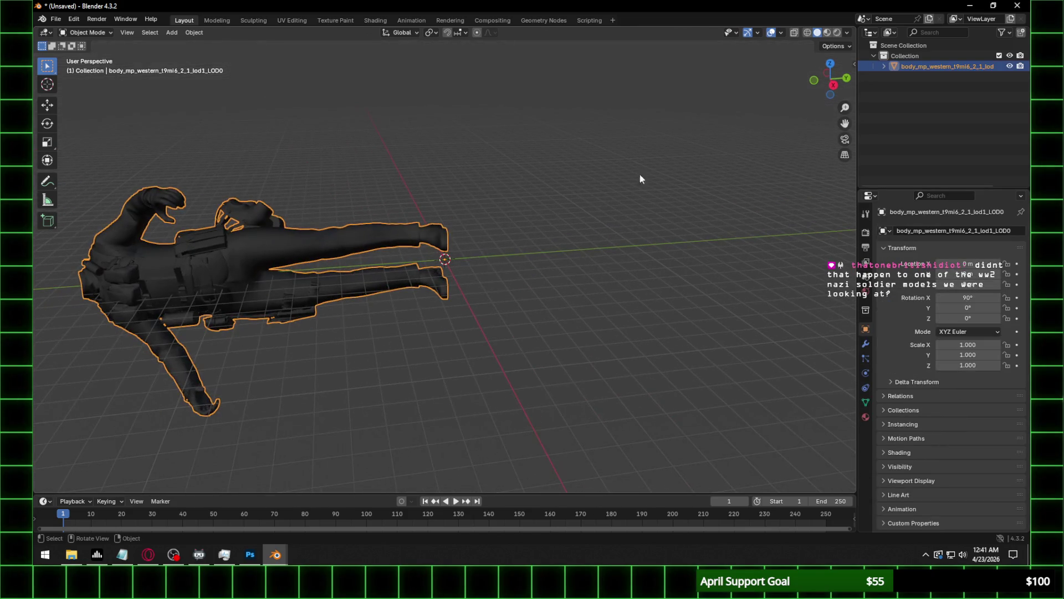
pyautogui.click(832, 85)
pyautogui.press('r')
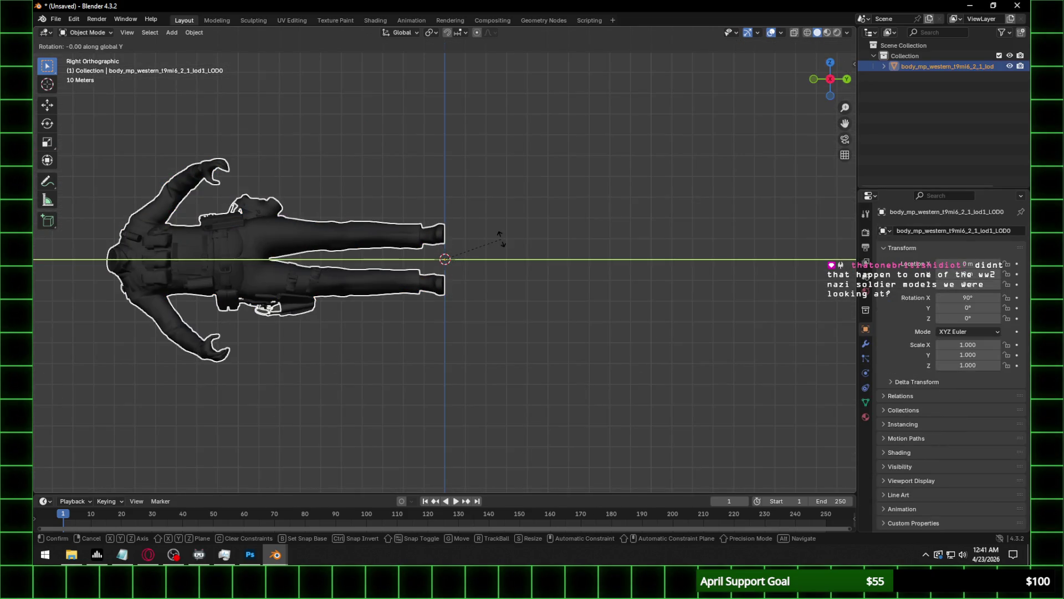
pyautogui.write('x')
pyautogui.write('-90')
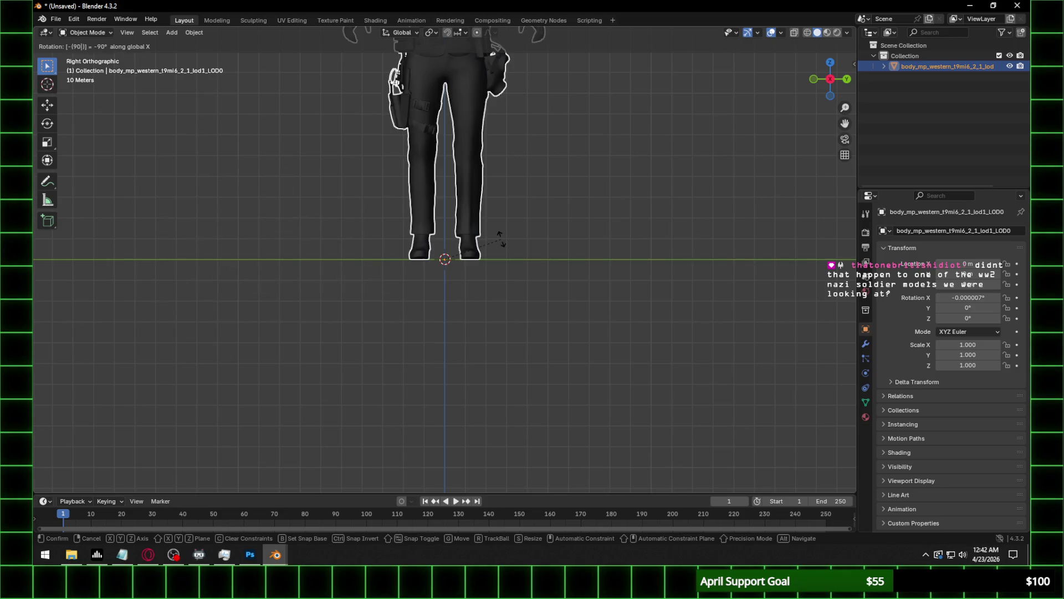
pyautogui.press('Return')
# Switch the viewport to Material Preview and frame the body in perspective.
pyautogui.keyDown('shift'); pyautogui.moveTo(525, 166); pyautogui.dragTo(521, 320, button='middle'); pyautogui.keyUp('shift')
pyautogui.scroll(3, 701, 127)
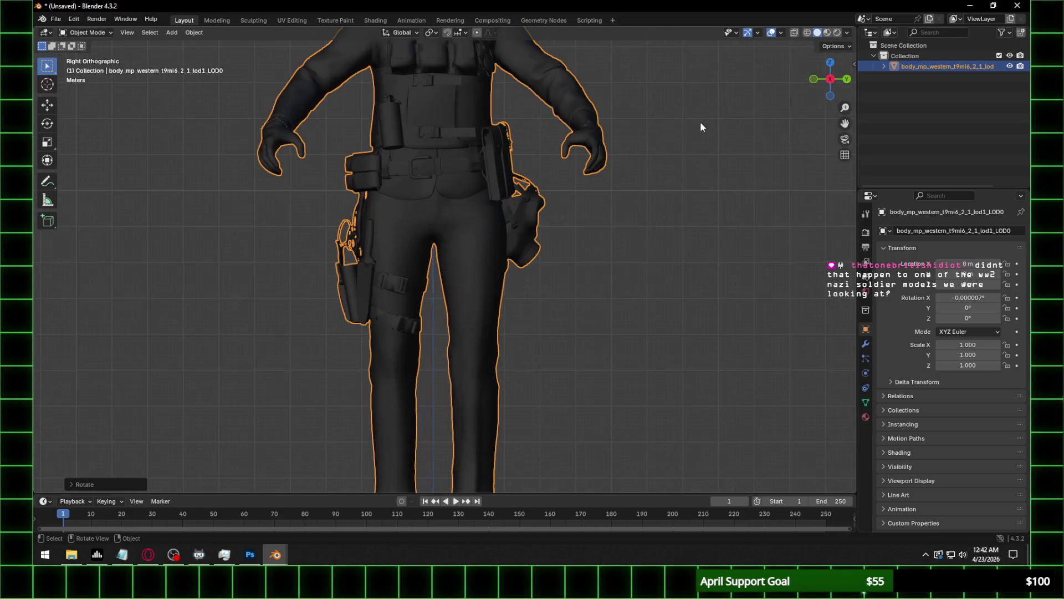
pyautogui.press('z')
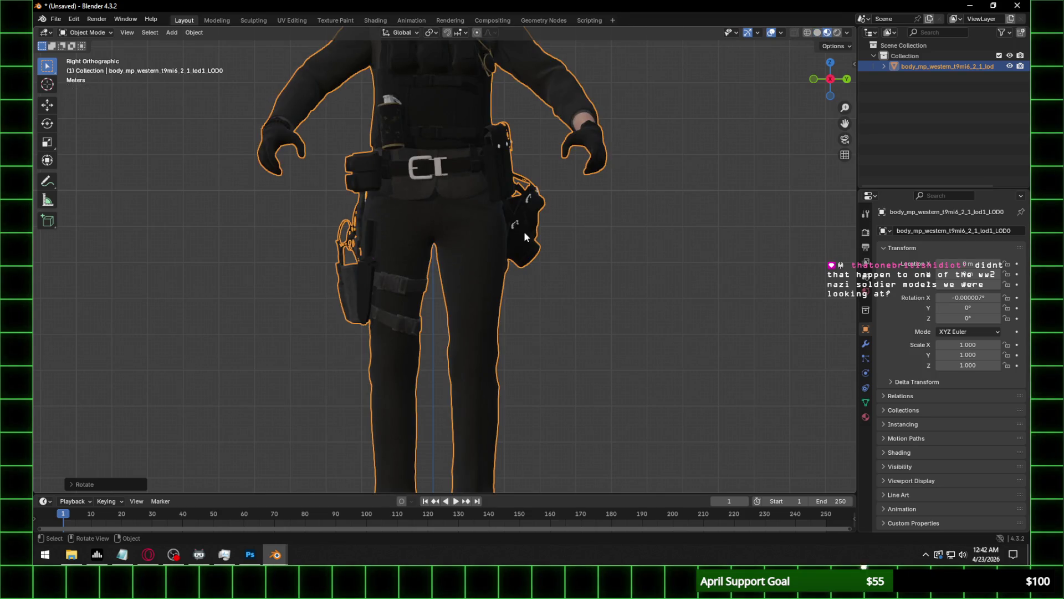
pyautogui.moveTo(524, 231)
pyautogui.mouseDown(button='middle')
pyautogui.moveTo(635, 248)
pyautogui.moveTo(563, 190)
pyautogui.moveTo(595, 333)
pyautogui.mouseUp(button='middle')
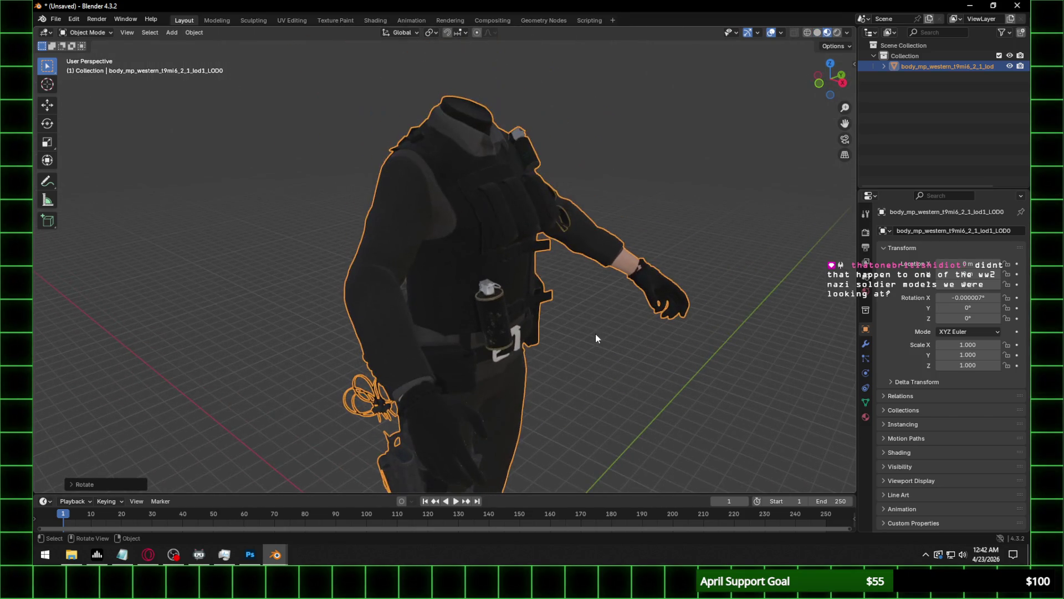
pyautogui.scroll(5, 622, 285)
pyautogui.moveTo(623, 285); pyautogui.dragTo(574, 304, button='middle')
pyautogui.scroll(-5, 574, 304)
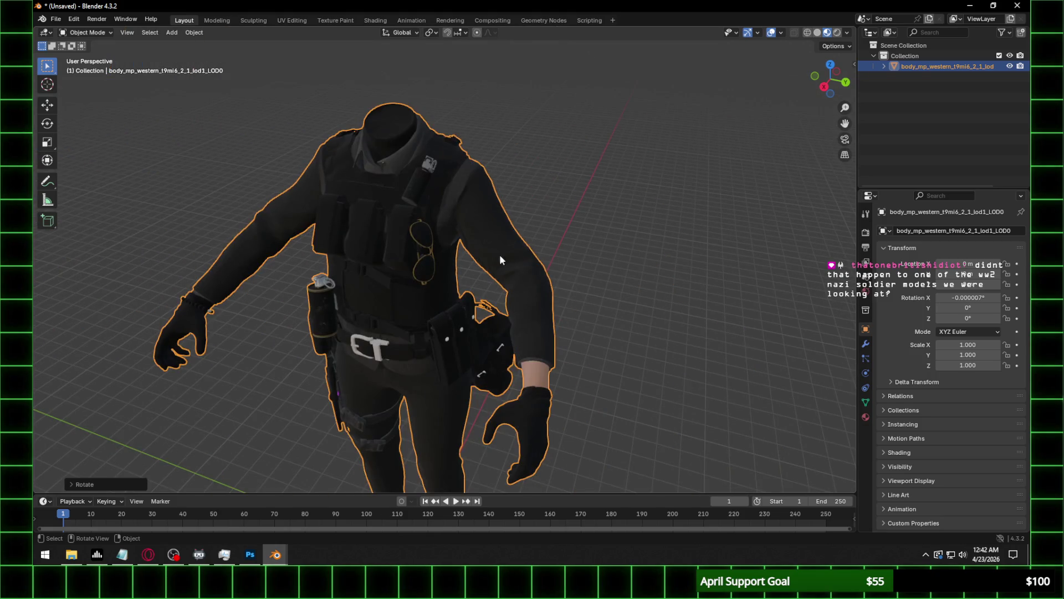
# Expand the body object in the Outliner and enter Edit Mode on its mesh.
pyautogui.click(884, 66)
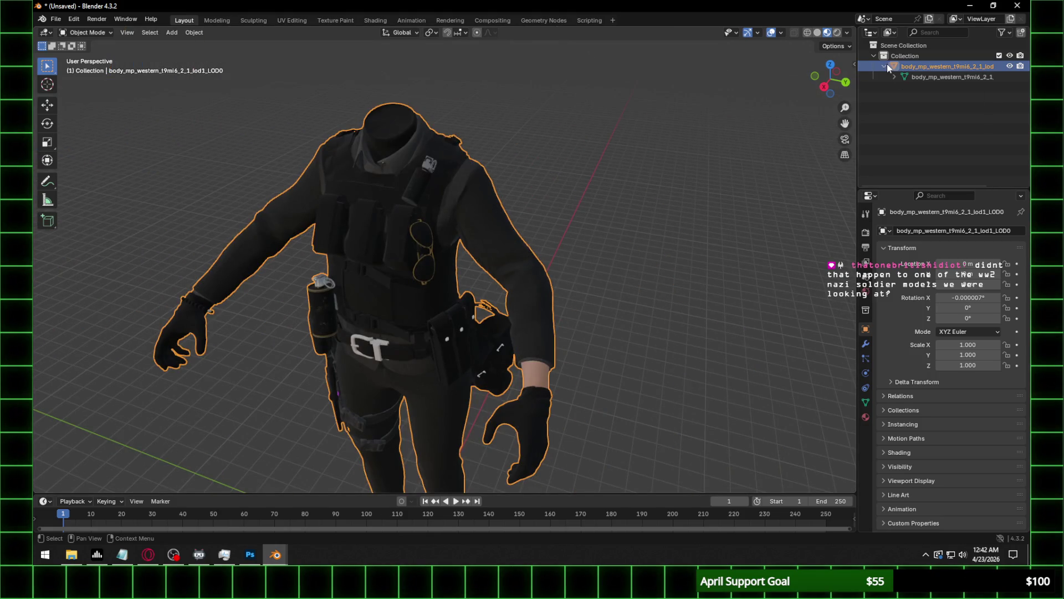
pyautogui.press('Tab')
pyautogui.moveTo(501, 231); pyautogui.dragTo(511, 237, button='middle')
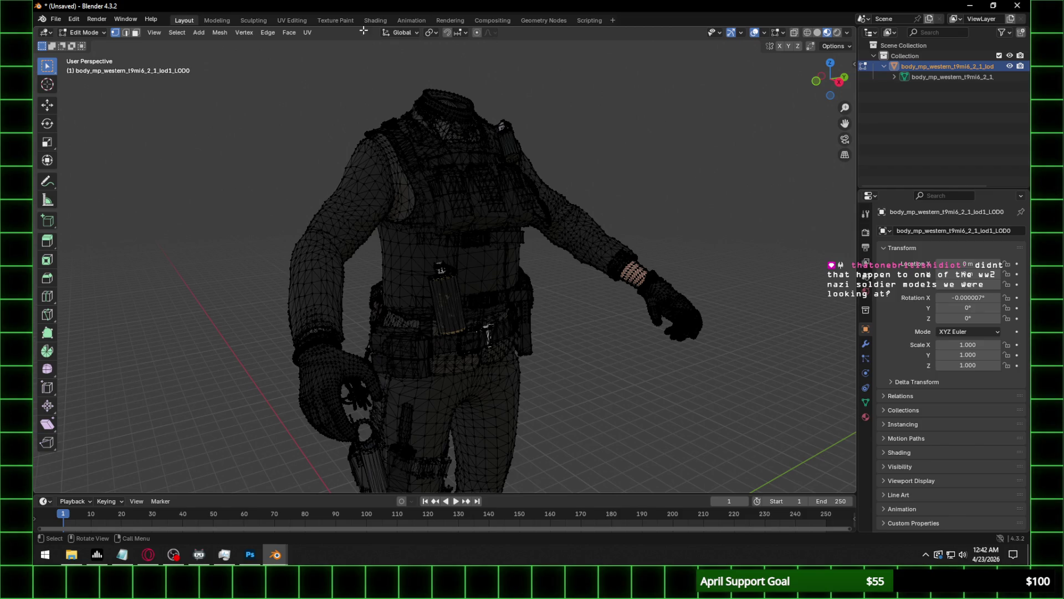
# Show the body's Material properties with the slot list enlarged to list every material.
pyautogui.click(866, 416)
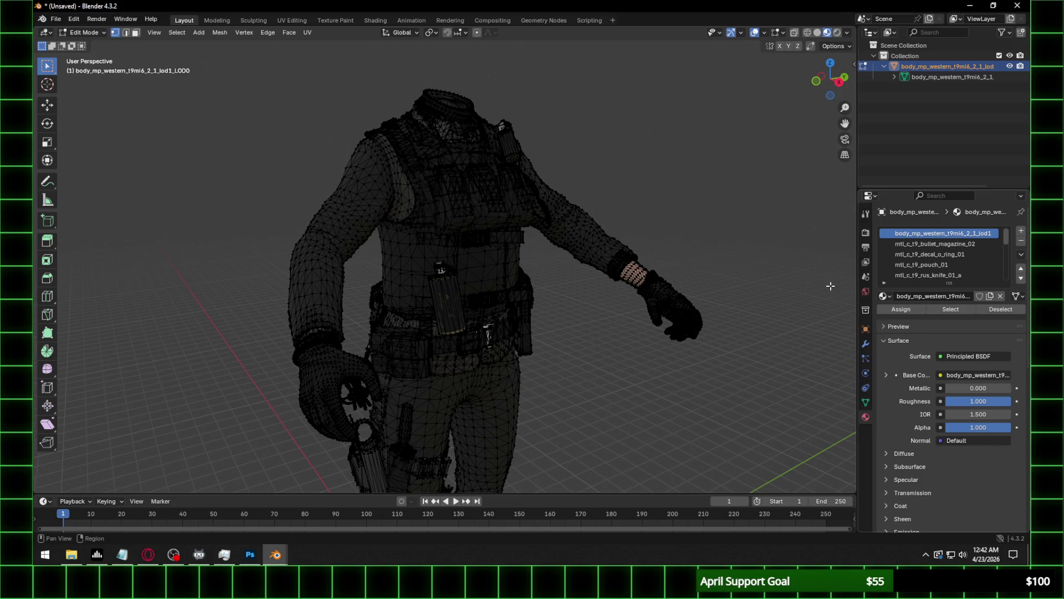
pyautogui.moveTo(949, 284); pyautogui.dragTo(952, 459)
pyautogui.scroll(-5, 953, 404)
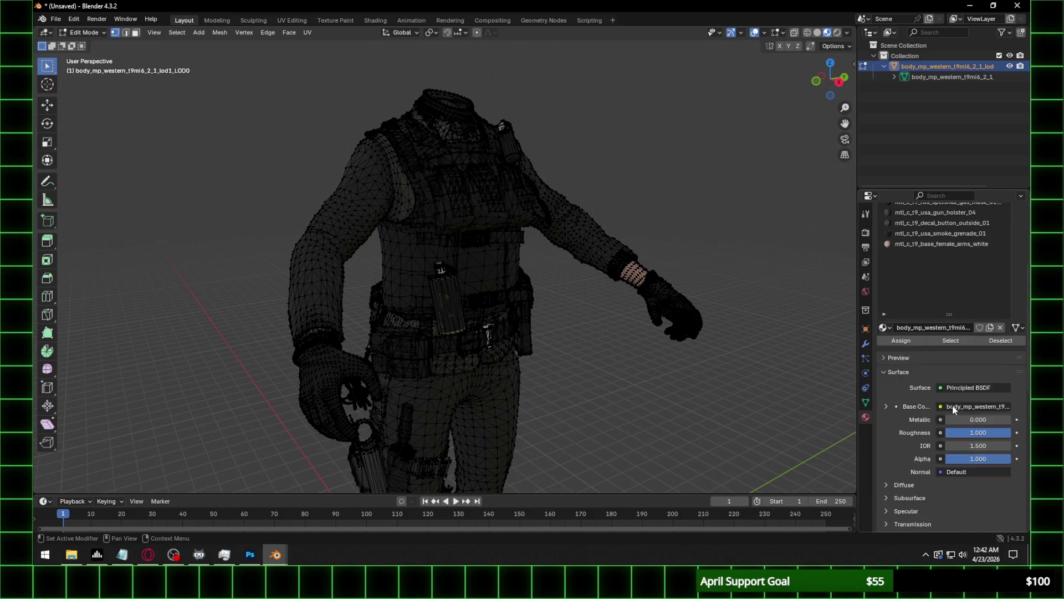
pyautogui.scroll(4, 928, 309)
pyautogui.click(943, 223)
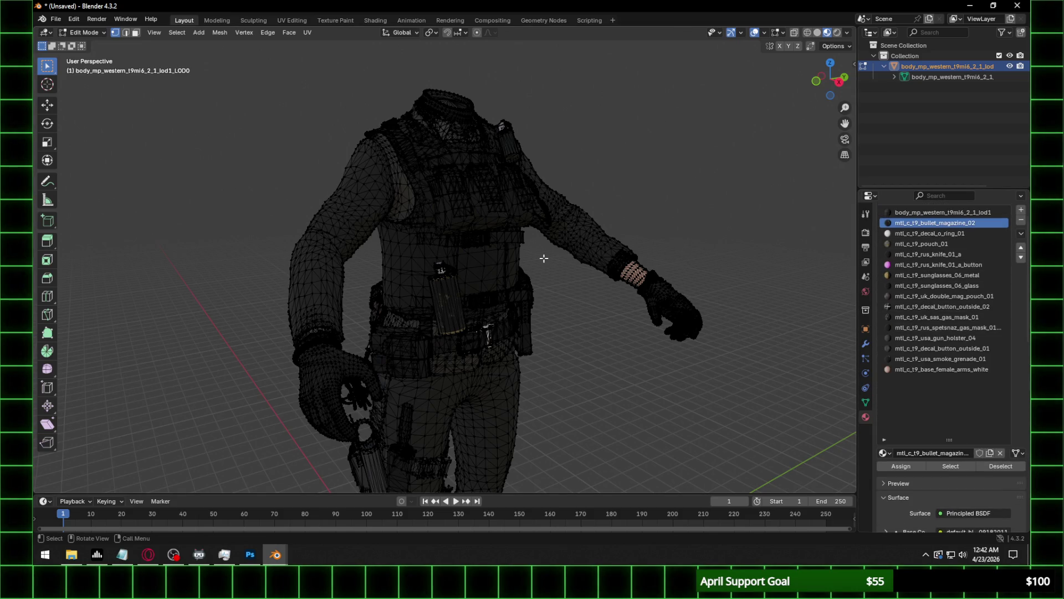
pyautogui.click(942, 214)
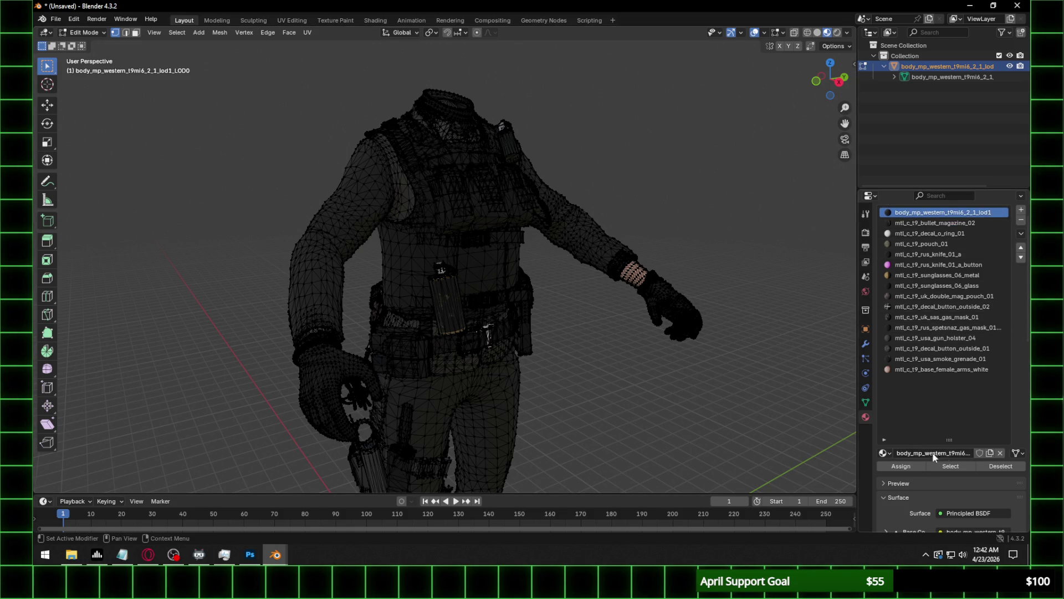
# Select the faces using the main body material and unlink the material from the first slot.
pyautogui.press('Tab')
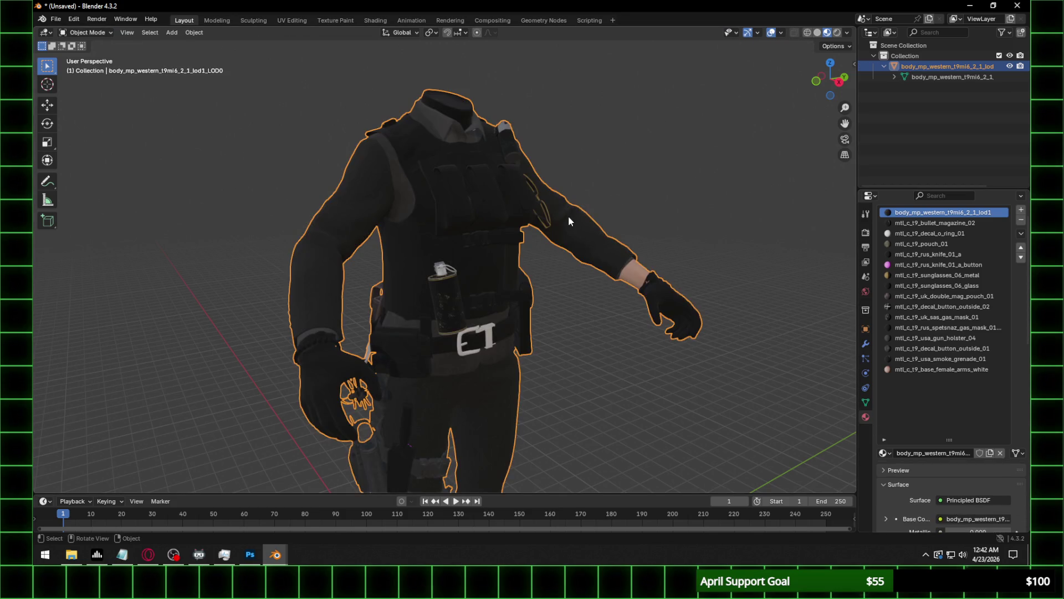
pyautogui.press('Tab')
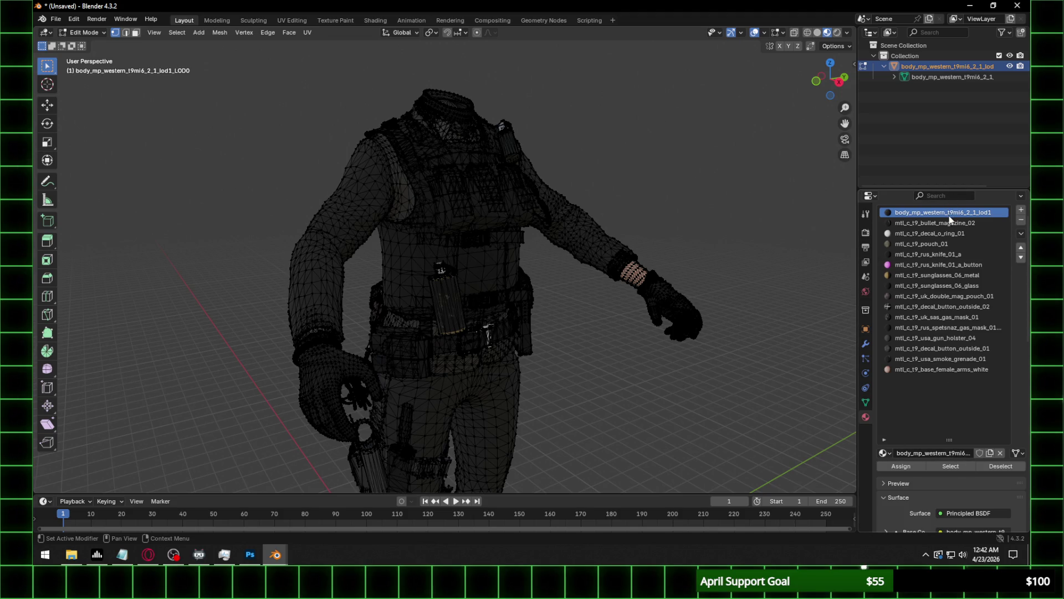
pyautogui.click(960, 466)
pyautogui.moveTo(692, 321)
pyautogui.mouseDown(button='middle')
pyautogui.moveTo(495, 332)
pyautogui.moveTo(383, 321)
pyautogui.moveTo(596, 271)
pyautogui.mouseUp(button='middle')
pyautogui.scroll(2, 389, 317)
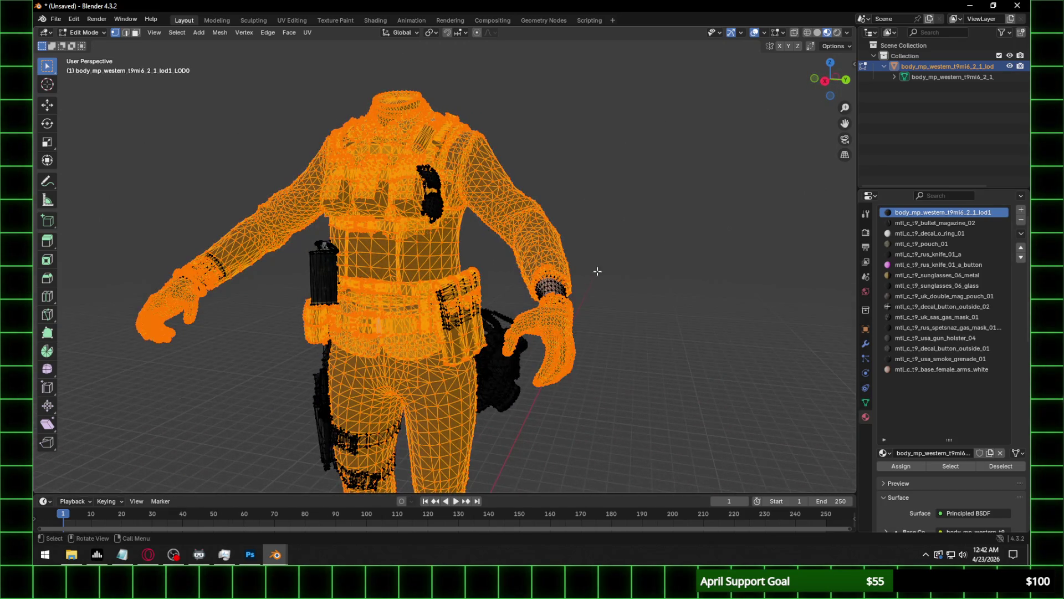
pyautogui.click(989, 466)
pyautogui.click(1000, 453)
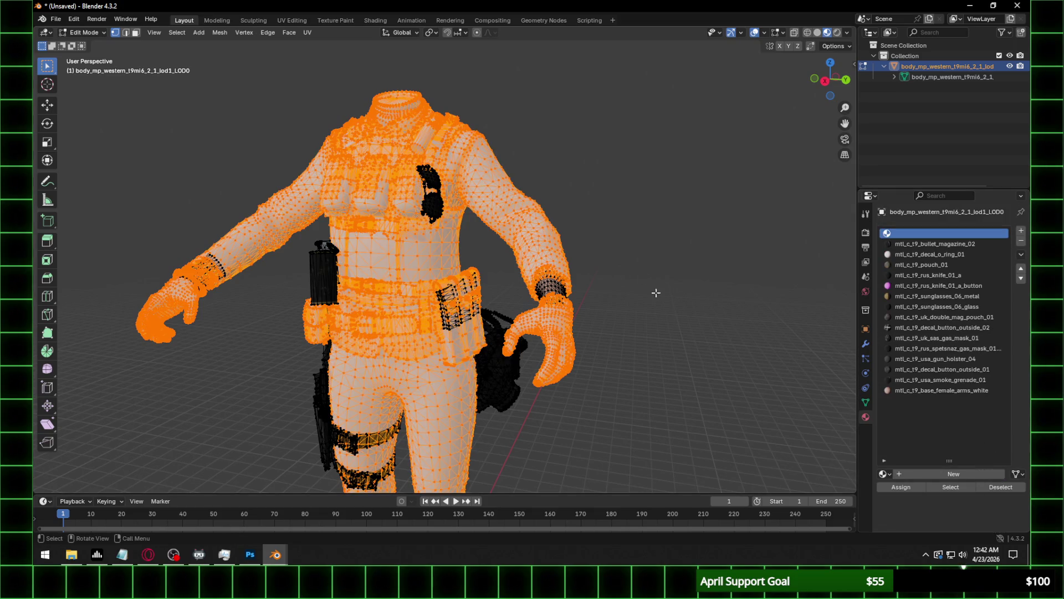
# Deselect the mesh, return to Object Mode, and reselect the body object in the Outliner.
pyautogui.click(733, 251)
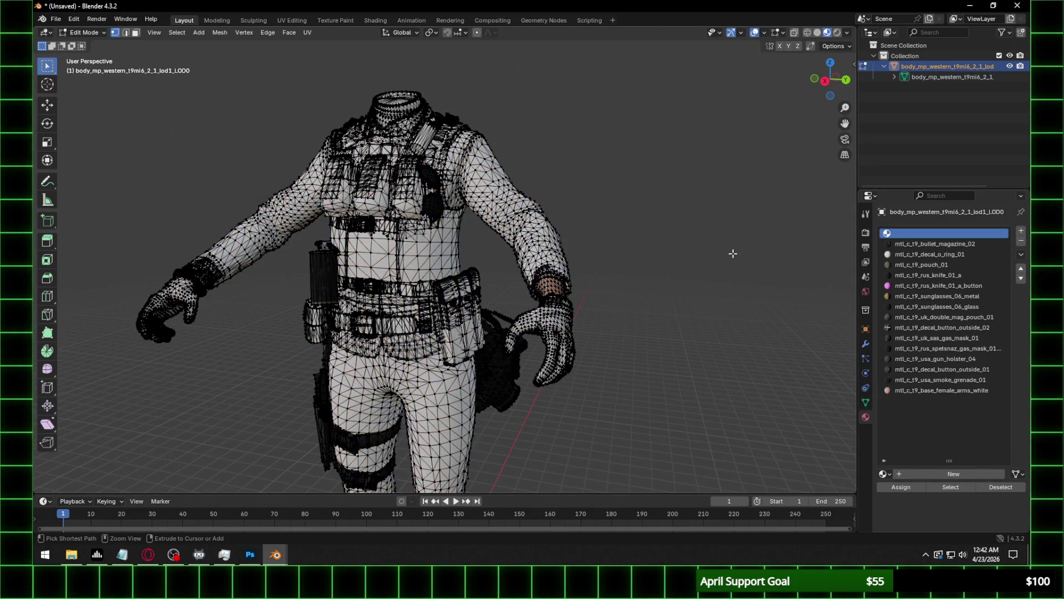
pyautogui.press('Tab')
pyautogui.hotkey('ctrl', 'z')
pyautogui.moveTo(586, 272); pyautogui.dragTo(634, 271, button='middle')
pyautogui.click(650, 227)
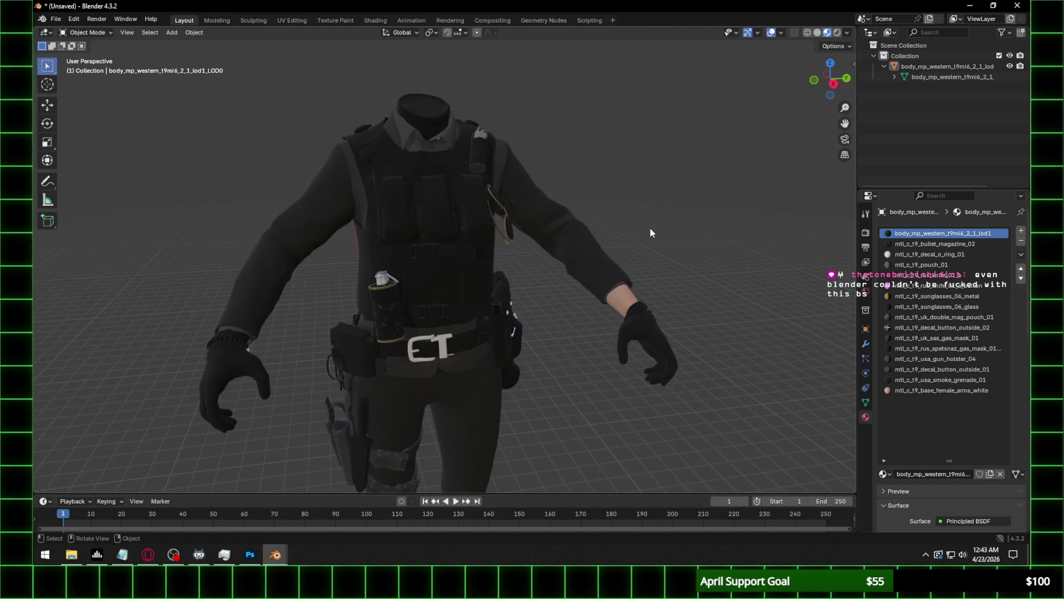
pyautogui.click(966, 65)
pyautogui.moveTo(577, 250)
pyautogui.mouseDown(button='middle')
pyautogui.moveTo(623, 280)
pyautogui.moveTo(524, 300)
pyautogui.moveTo(601, 238)
pyautogui.moveTo(511, 281)
pyautogui.moveTo(585, 327)
pyautogui.moveTo(589, 305)
pyautogui.moveTo(539, 306)
pyautogui.mouseUp(button='middle')
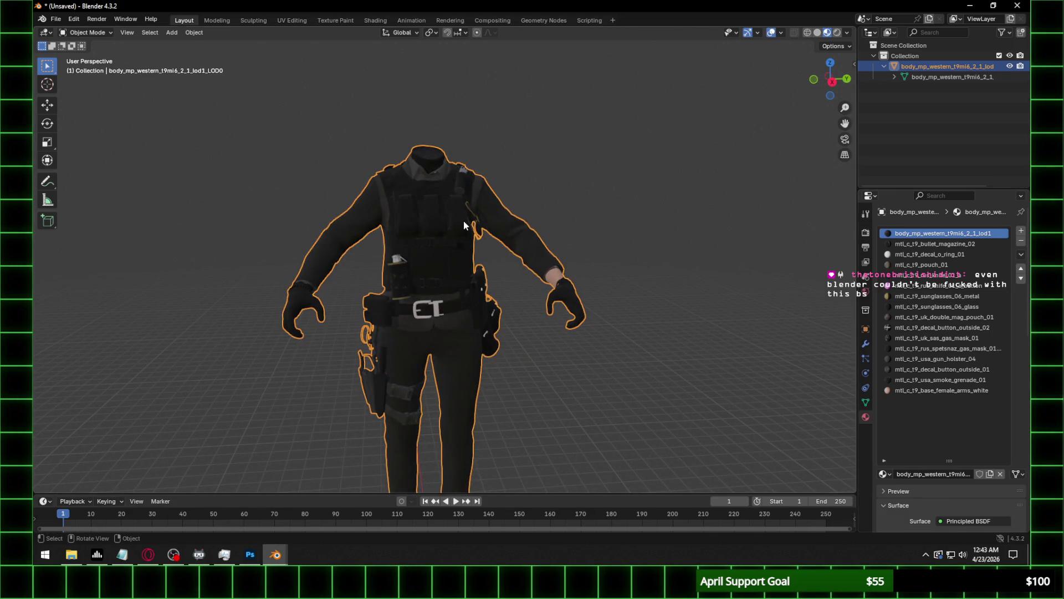
pyautogui.click(55, 19)
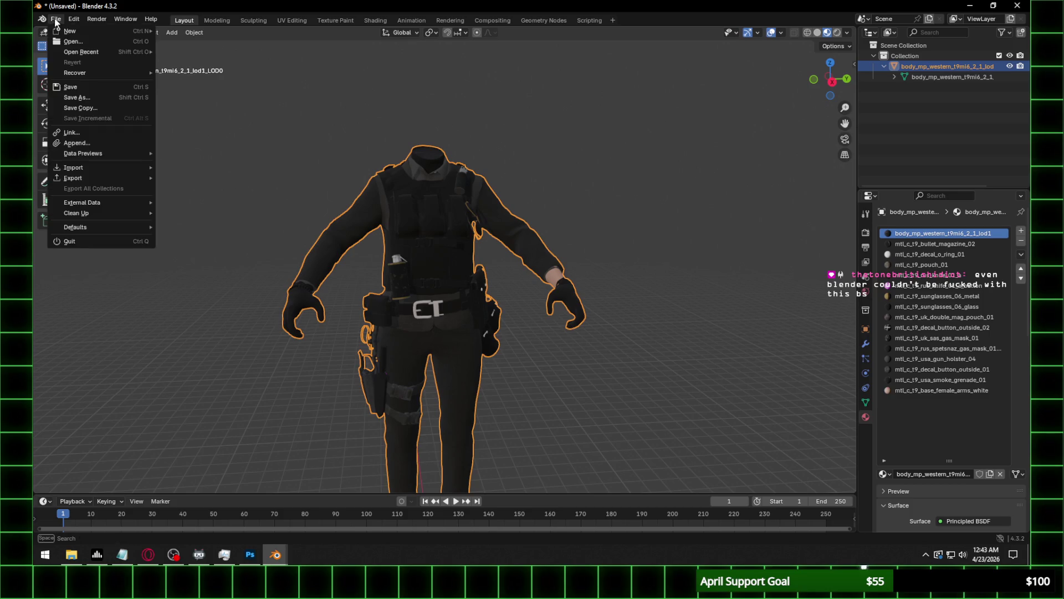
# Open Heist (Park) Pain.blend from recent files and select its Balaclava Mask, Boots and Gloves.
pyautogui.moveTo(83, 51)
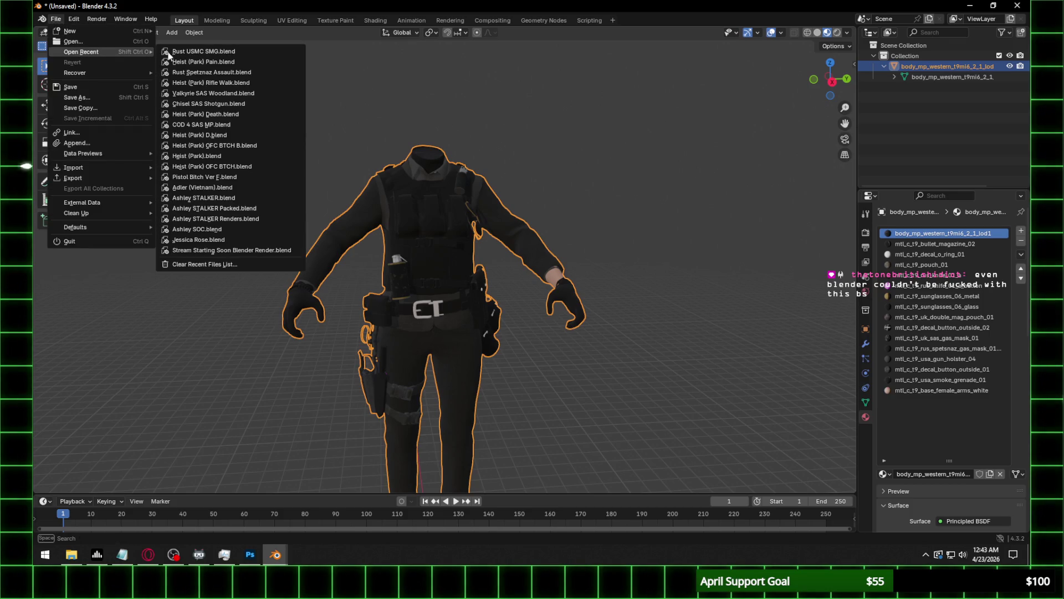
pyautogui.click(227, 64)
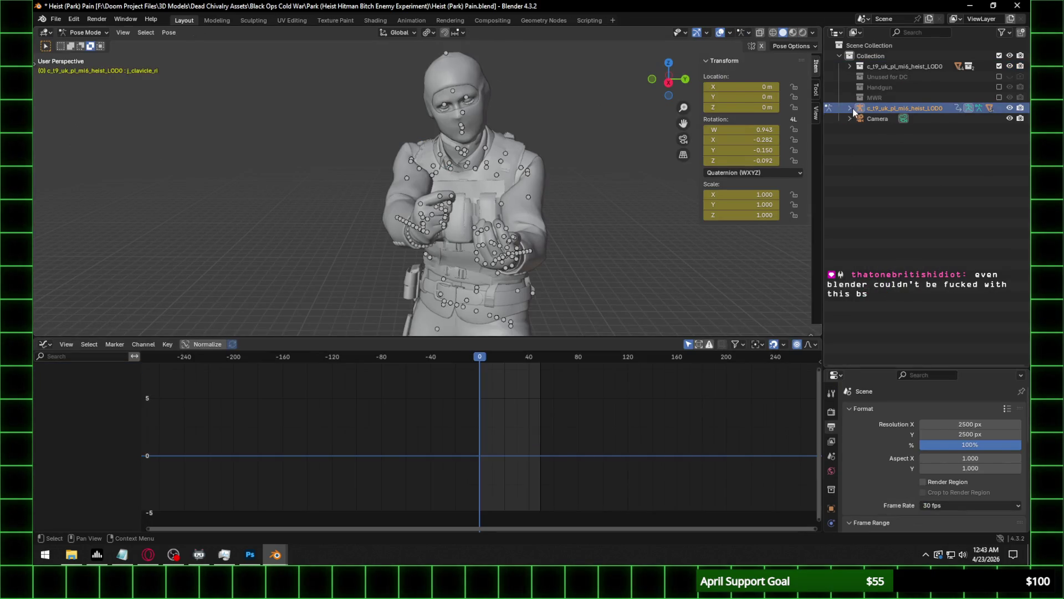
pyautogui.click(849, 108)
pyautogui.click(898, 160)
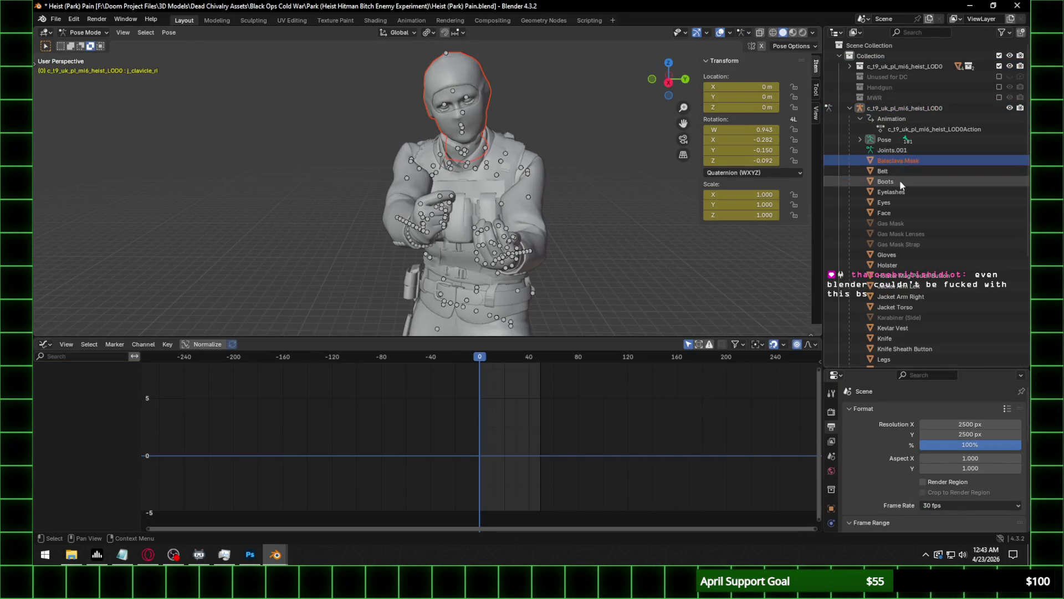
pyautogui.click(903, 181)
pyautogui.moveTo(822, 202); pyautogui.dragTo(777, 203)
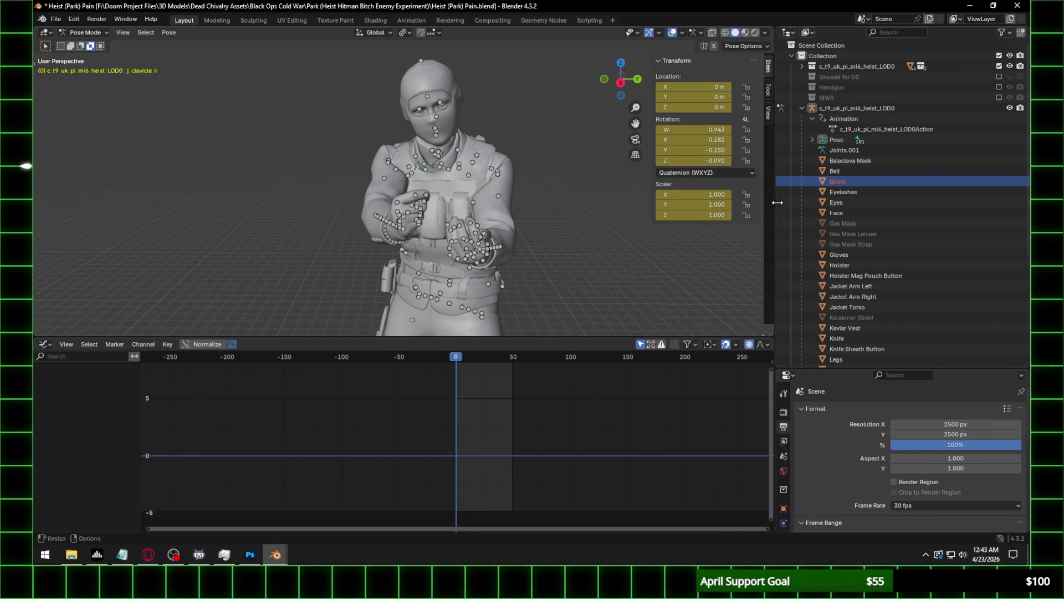
pyautogui.click(860, 255)
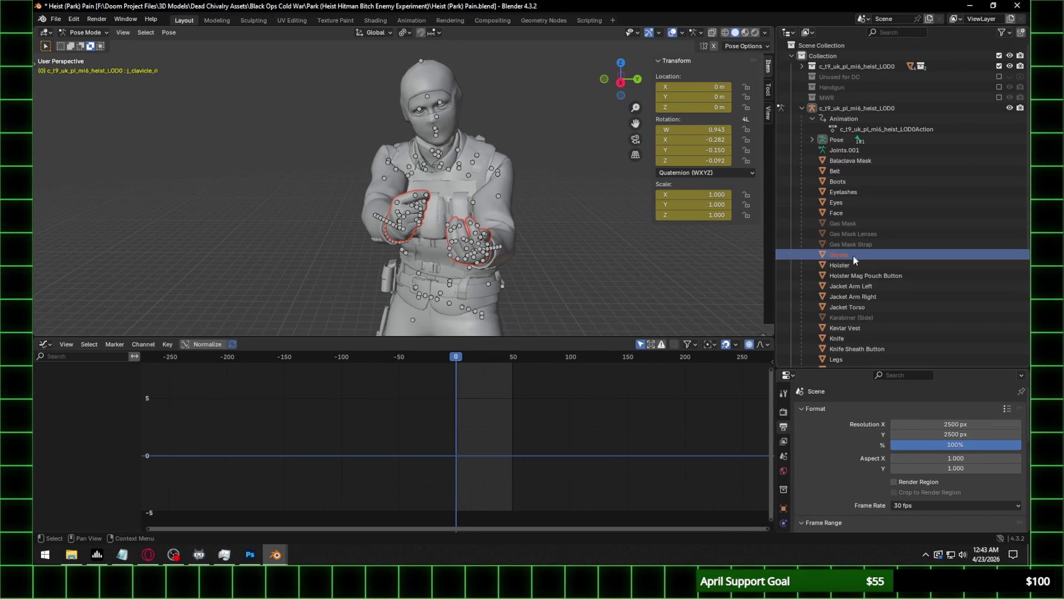
# Inspect the Holster, Holster Mag Pouch Button and both Jacket Arm meshes from several angles.
pyautogui.moveTo(459, 233); pyautogui.dragTo(502, 197, button='middle')
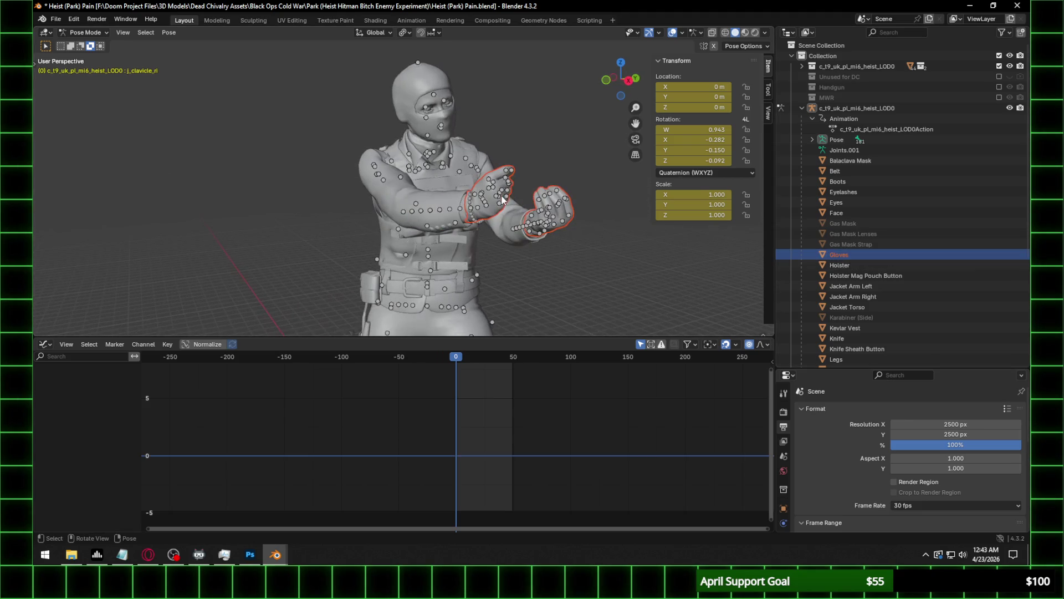
pyautogui.click(862, 264)
pyautogui.moveTo(696, 278); pyautogui.dragTo(401, 302, button='middle')
pyautogui.click(860, 276)
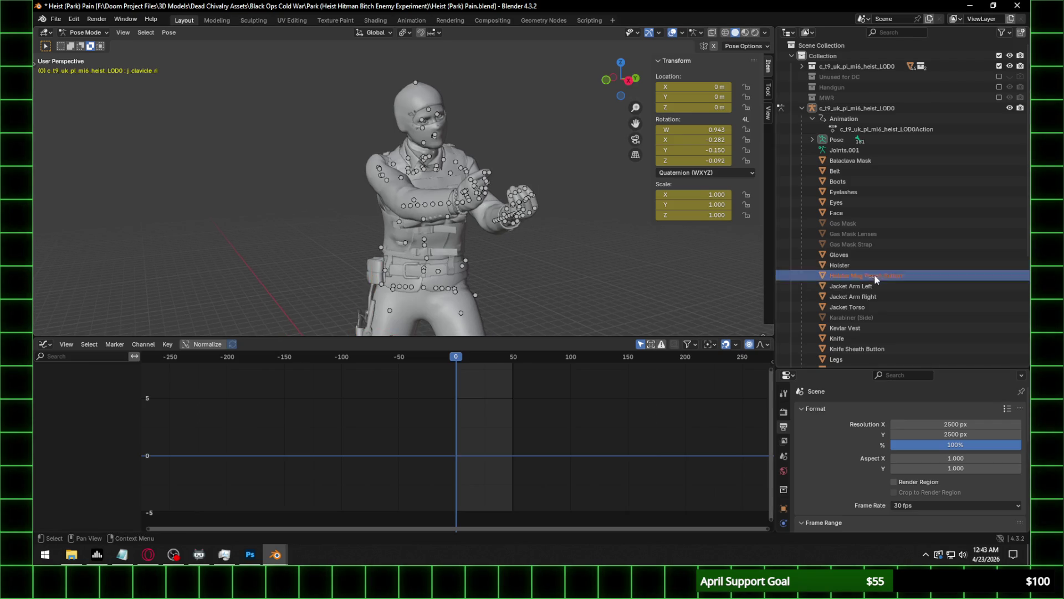
pyautogui.scroll(3, 395, 212)
pyautogui.moveTo(395, 212)
pyautogui.mouseDown(button='middle')
pyautogui.moveTo(483, 219)
pyautogui.moveTo(400, 218)
pyautogui.moveTo(408, 198)
pyautogui.moveTo(498, 198)
pyautogui.mouseUp(button='middle')
pyautogui.scroll(6, 408, 198)
pyautogui.scroll(-6, 477, 210)
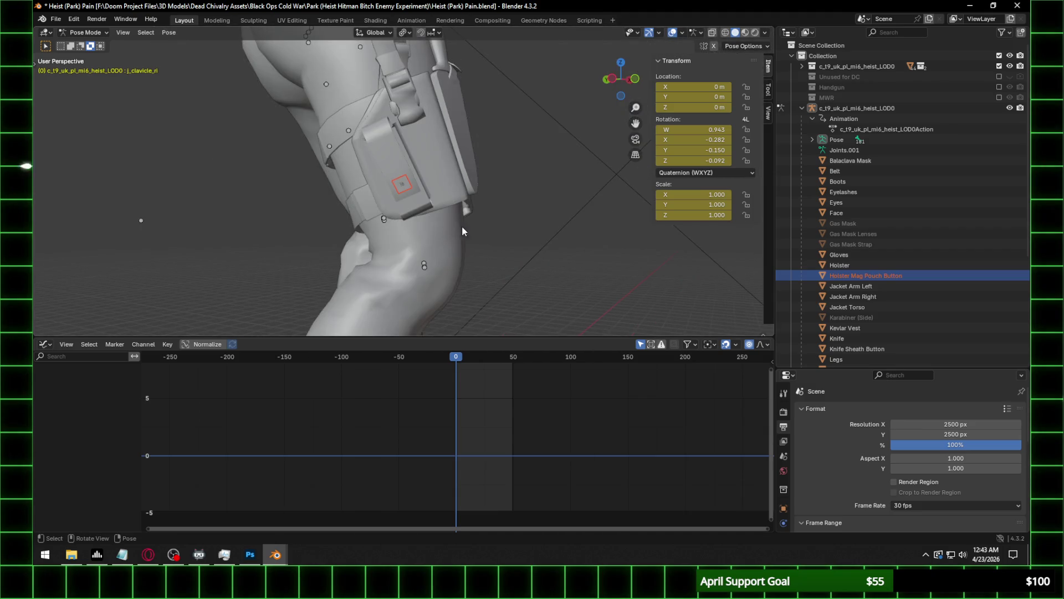
pyautogui.click(851, 286)
pyautogui.moveTo(546, 254)
pyautogui.mouseDown(button='middle')
pyautogui.moveTo(430, 188)
pyautogui.moveTo(506, 132)
pyautogui.moveTo(521, 192)
pyautogui.mouseUp(button='middle')
pyautogui.scroll(-4, 505, 132)
pyautogui.click(853, 296)
pyautogui.scroll(3, 319, 194)
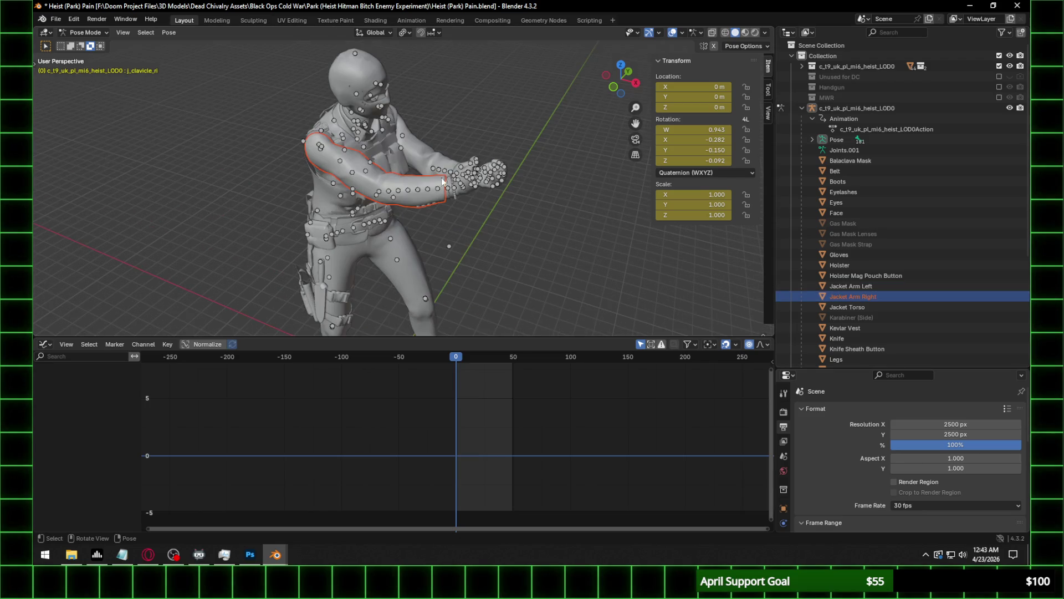
pyautogui.moveTo(442, 181); pyautogui.dragTo(388, 100, button='middle')
# Switch the armature to Object Mode and select the Jacket Torso, Legs and Boots, framing the Legs.
pyautogui.click(387, 98)
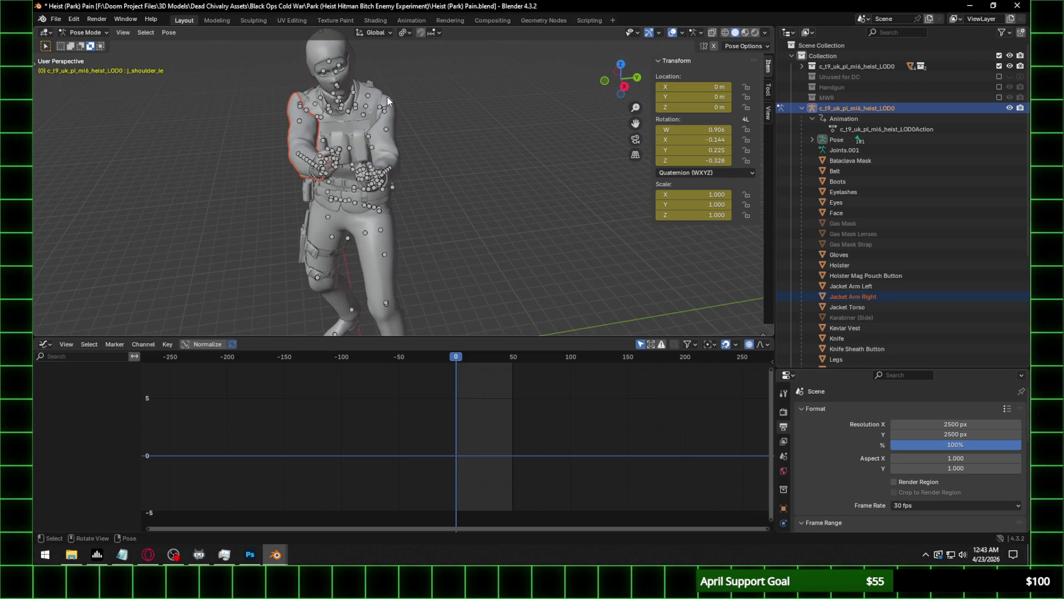
pyautogui.press('a')
pyautogui.click(83, 32)
pyautogui.click(77, 40)
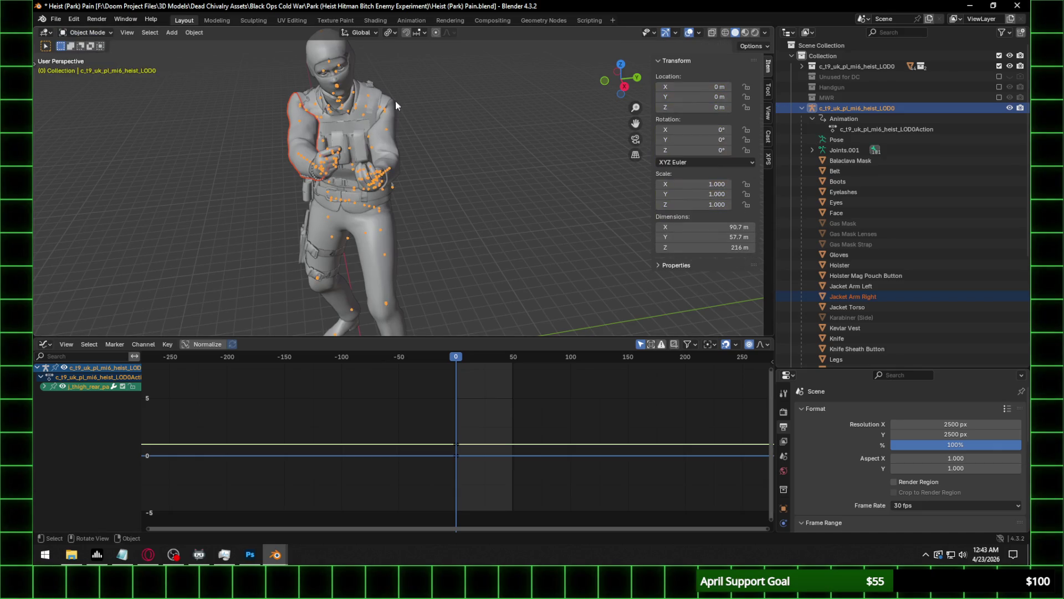
pyautogui.click(394, 100)
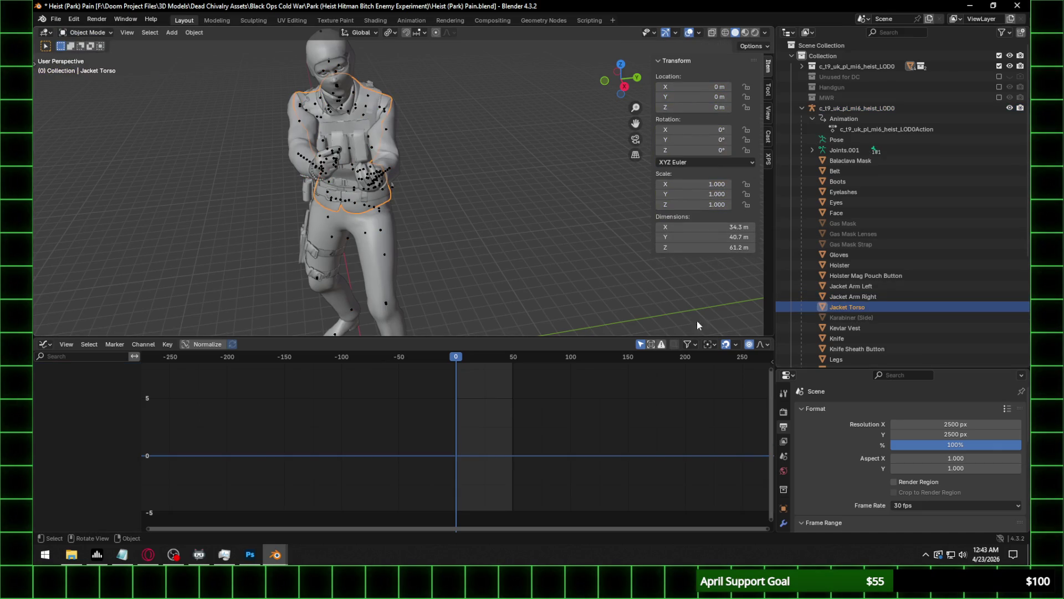
pyautogui.click(382, 255)
pyautogui.click(380, 270)
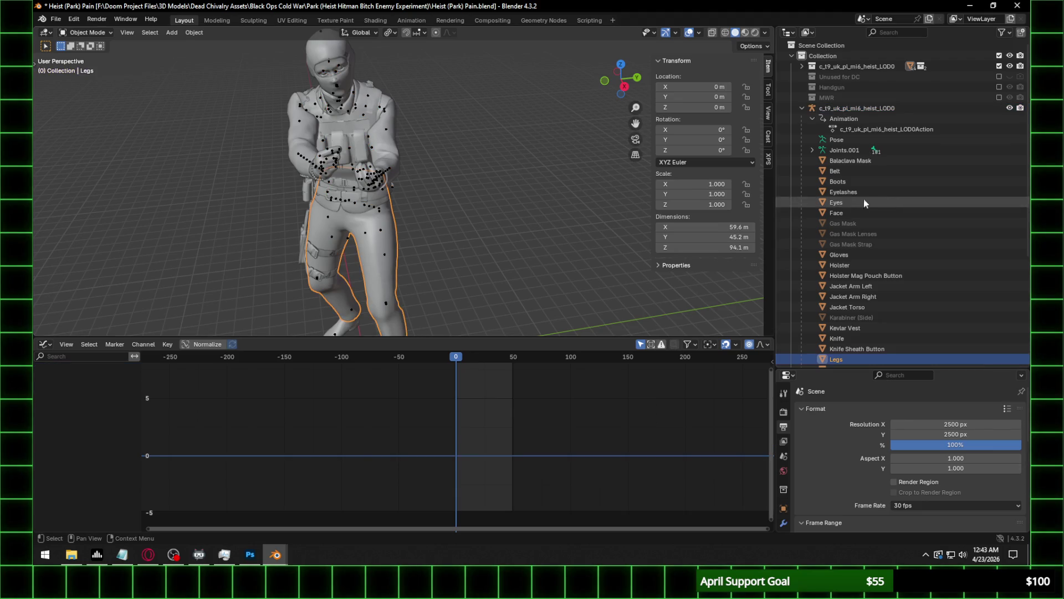
pyautogui.press('KP_Decimal')
pyautogui.click(421, 295)
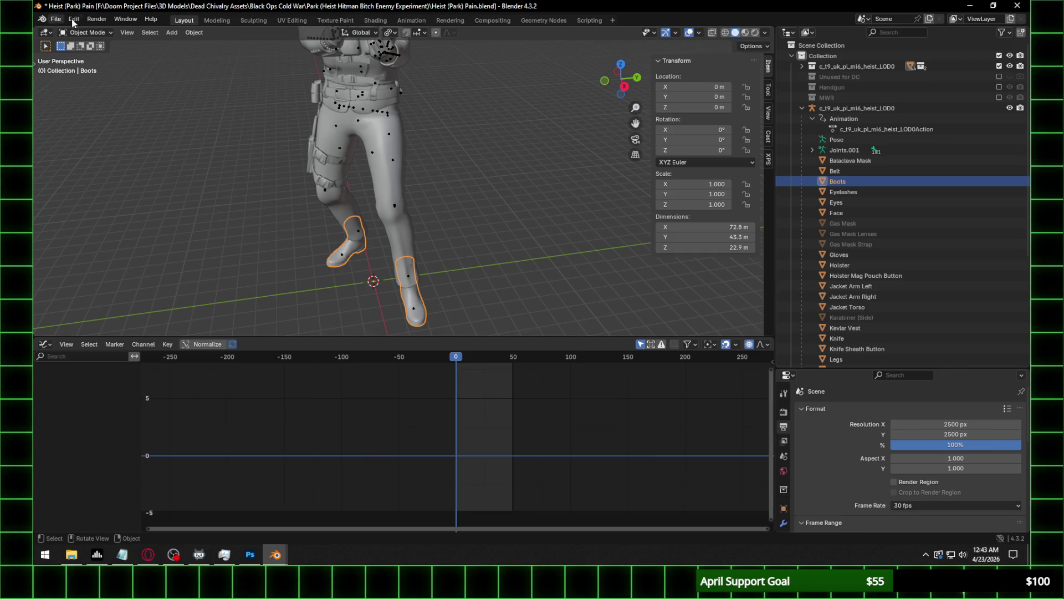
# Close the Heist project window without saving and zoom the sniper scene's viewport.
pyautogui.click(1017, 5)
pyautogui.click(563, 294)
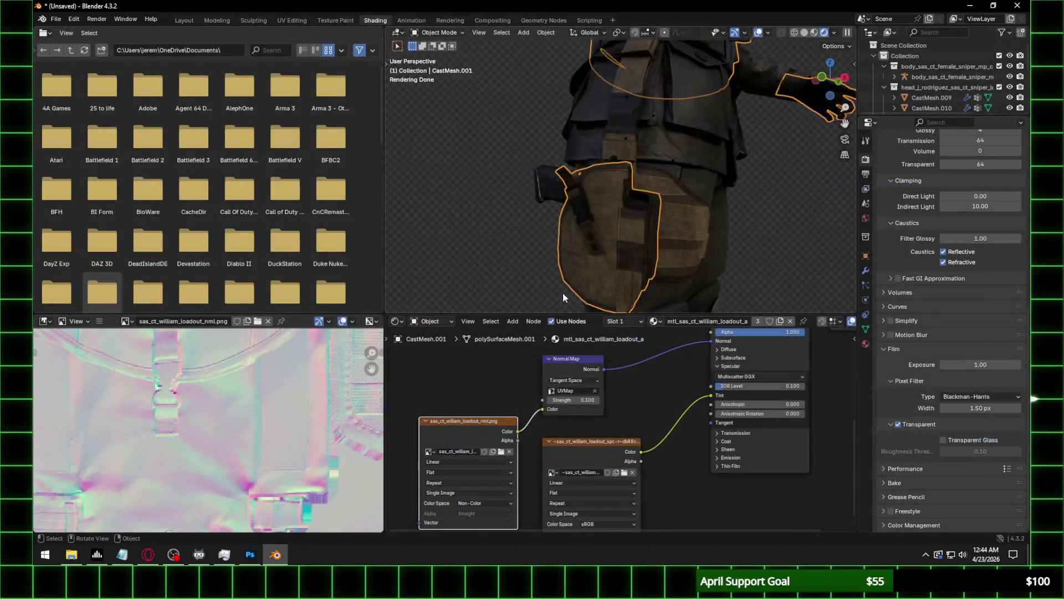
pyautogui.scroll(-3, 633, 244)
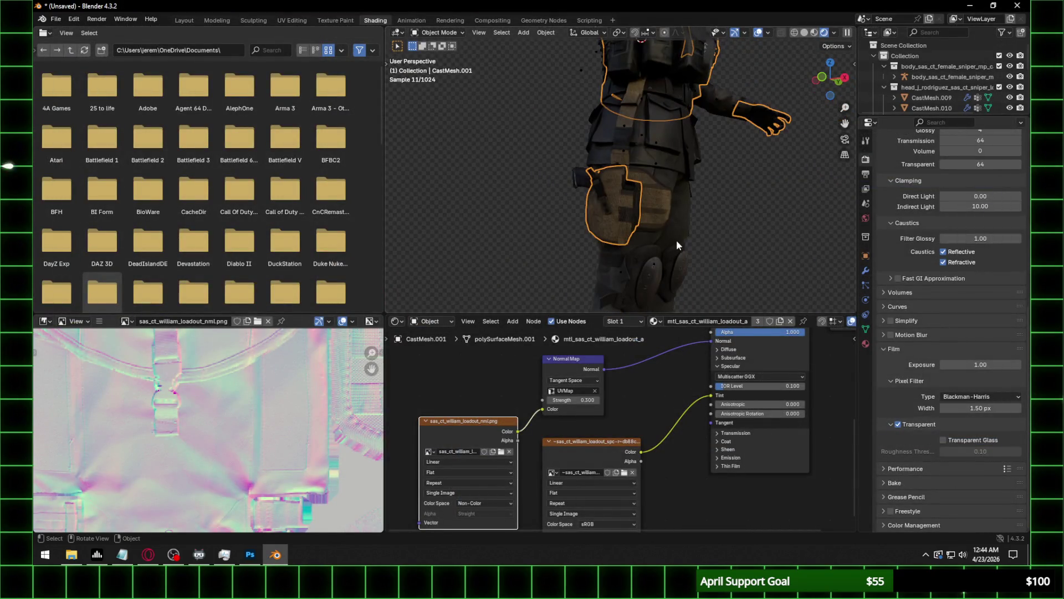
pyautogui.scroll(2, 664, 258)
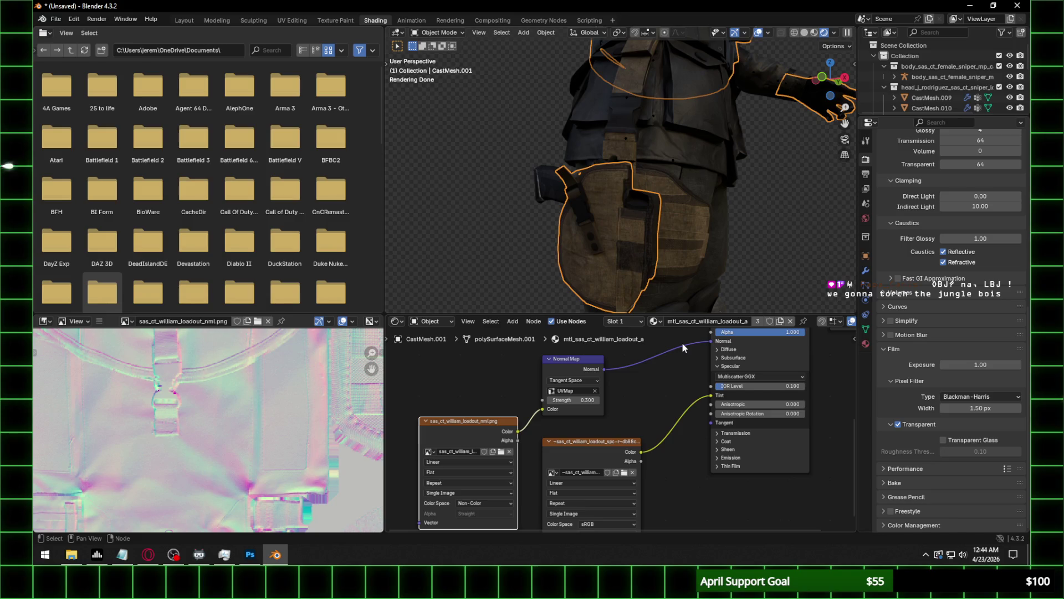
pyautogui.scroll(2, 640, 154)
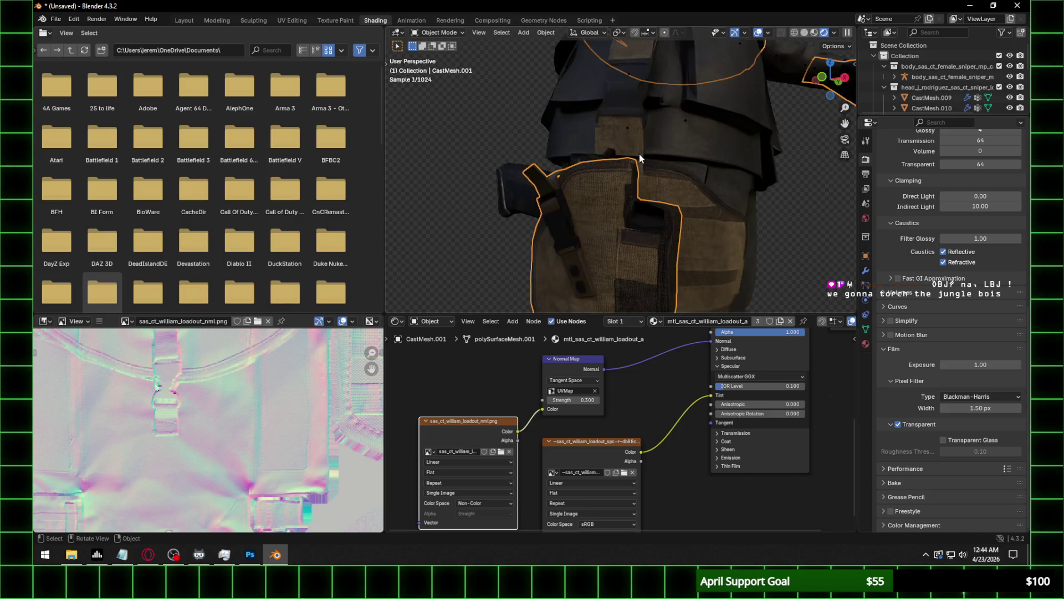
pyautogui.keyDown('shift'); pyautogui.scroll(-3, 670, 186); pyautogui.keyUp('shift')
# Orbit around the character's chest and select the sleeve emblem patch to show its nodes.
pyautogui.moveTo(637, 196)
pyautogui.mouseDown(button='middle')
pyautogui.moveTo(753, 178)
pyautogui.moveTo(626, 190)
pyautogui.mouseUp(button='middle')
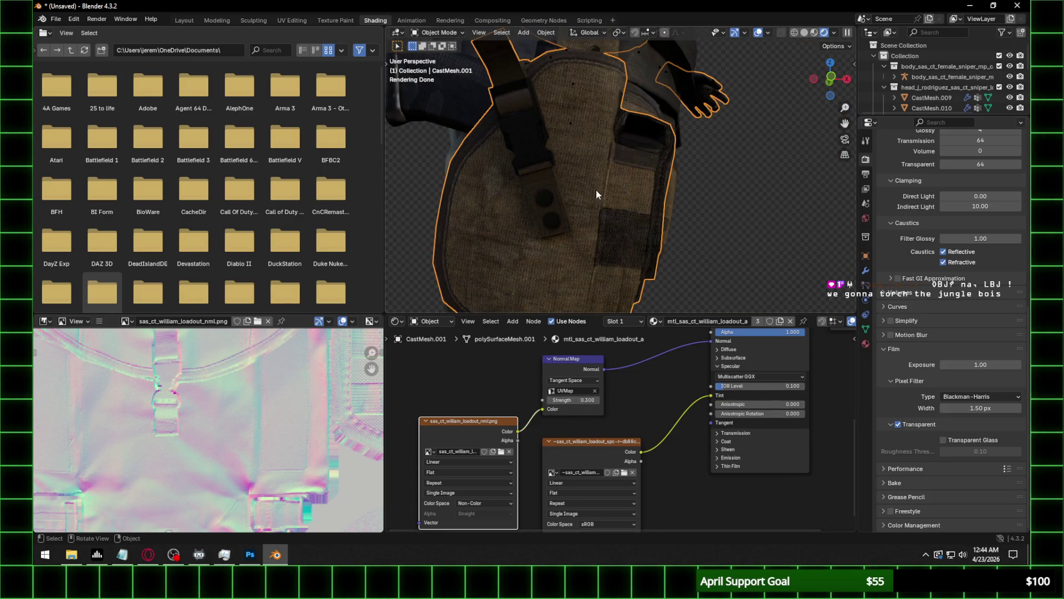
pyautogui.scroll(-6, 596, 190)
pyautogui.moveTo(647, 218); pyautogui.dragTo(614, 220, button='middle')
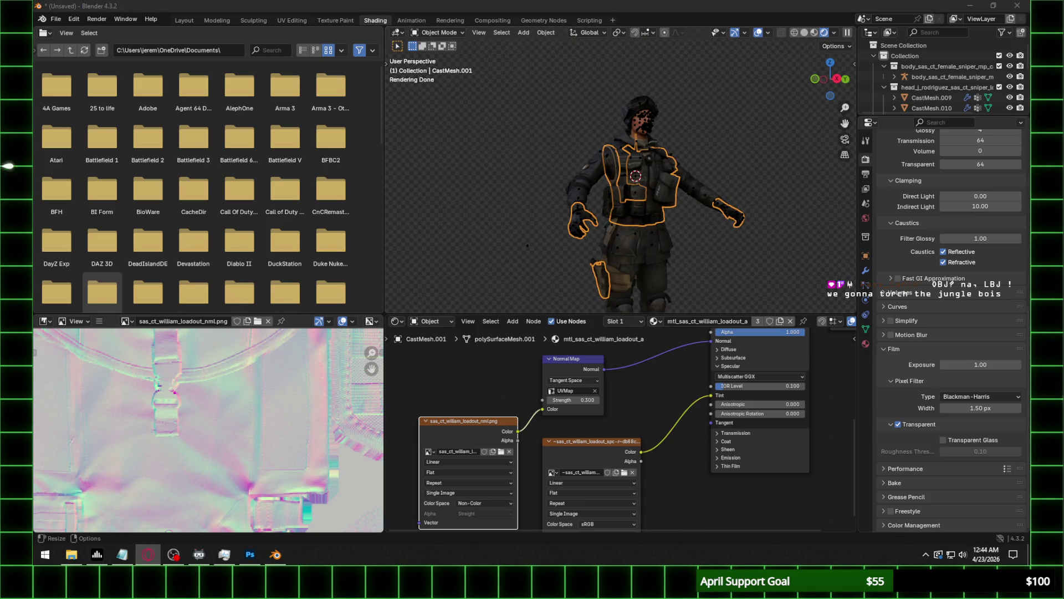
pyautogui.scroll(8, 678, 185)
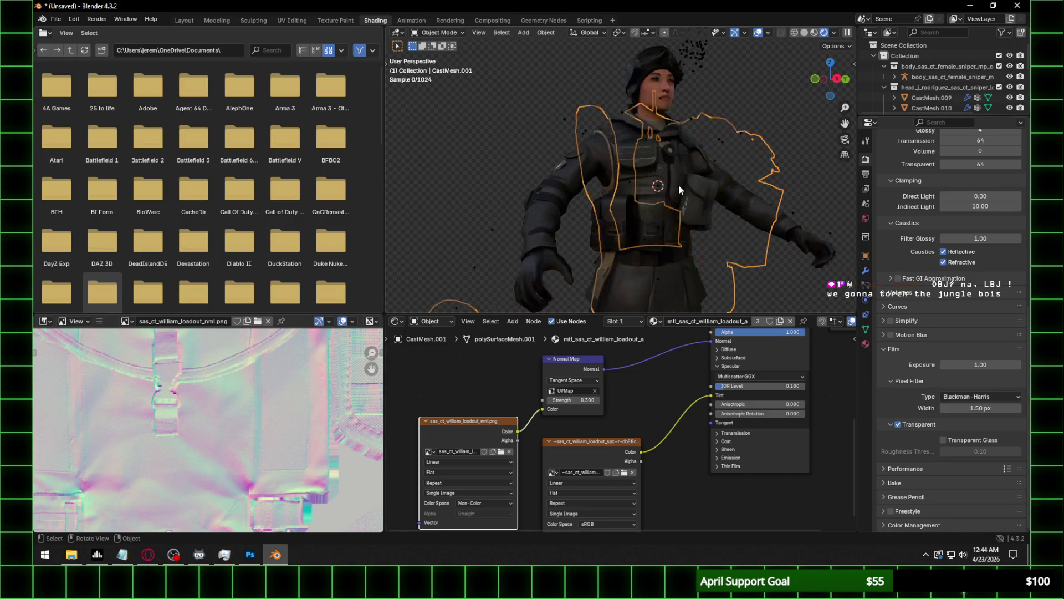
pyautogui.moveTo(776, 177)
pyautogui.mouseDown(button='middle')
pyautogui.moveTo(607, 173)
pyautogui.moveTo(689, 190)
pyautogui.moveTo(666, 198)
pyautogui.mouseUp(button='middle')
pyautogui.scroll(-5, 665, 195)
pyautogui.scroll(7, 630, 182)
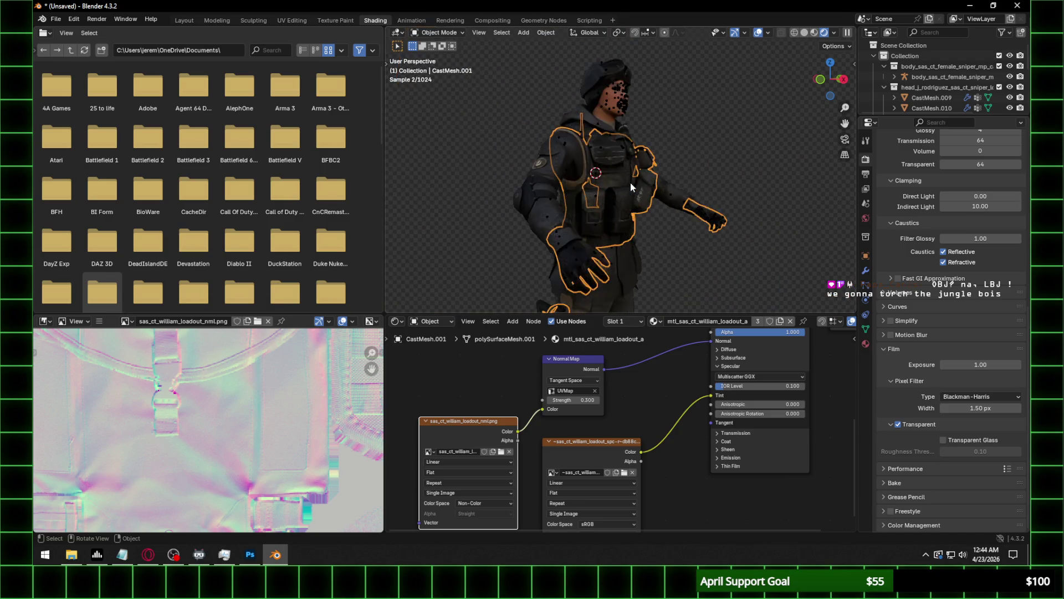
pyautogui.moveTo(595, 171)
pyautogui.mouseDown(button='middle')
pyautogui.moveTo(617, 176)
pyautogui.moveTo(615, 213)
pyautogui.mouseUp(button='middle')
pyautogui.click(615, 213)
pyautogui.scroll(3, 616, 213)
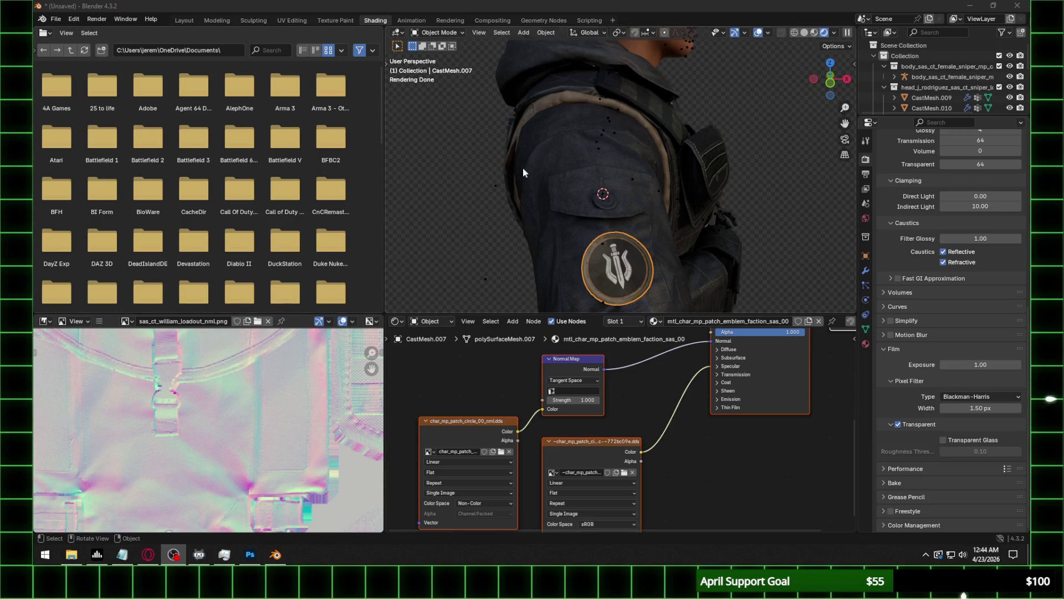
pyautogui.scroll(2, 603, 192)
# Open the normal texture's image browser and copy the emblem texture folder path for Photoshop.
pyautogui.scroll(-4, 602, 191)
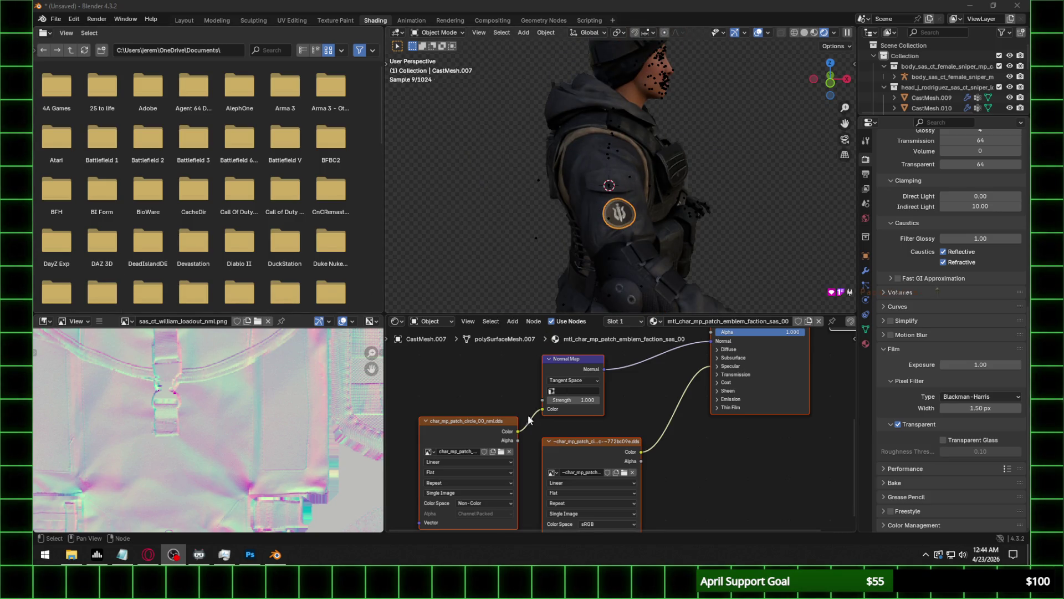
pyautogui.click(496, 452)
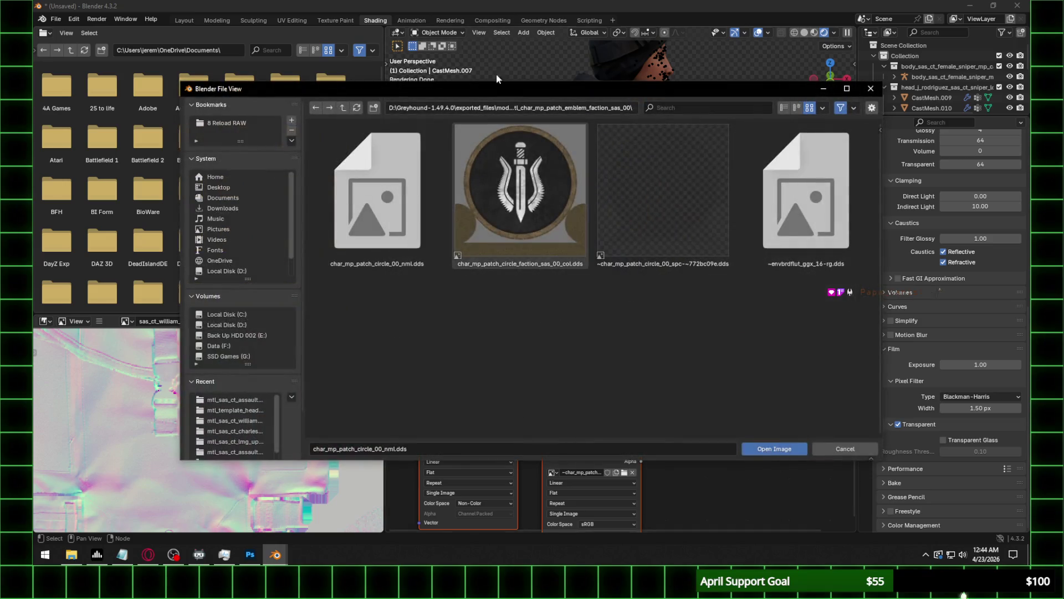
pyautogui.click(504, 108)
pyautogui.click(70, 546)
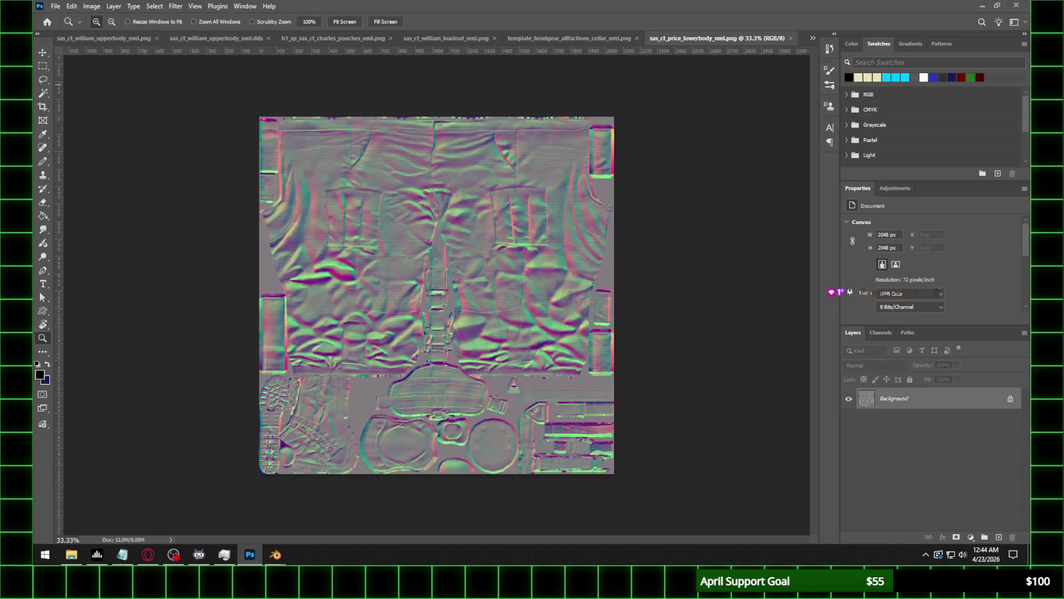
# Save the patch normal map as PNG char_mp_patch_circle_00_nml.png, accepting the PNG options.
pyautogui.click(54, 7)
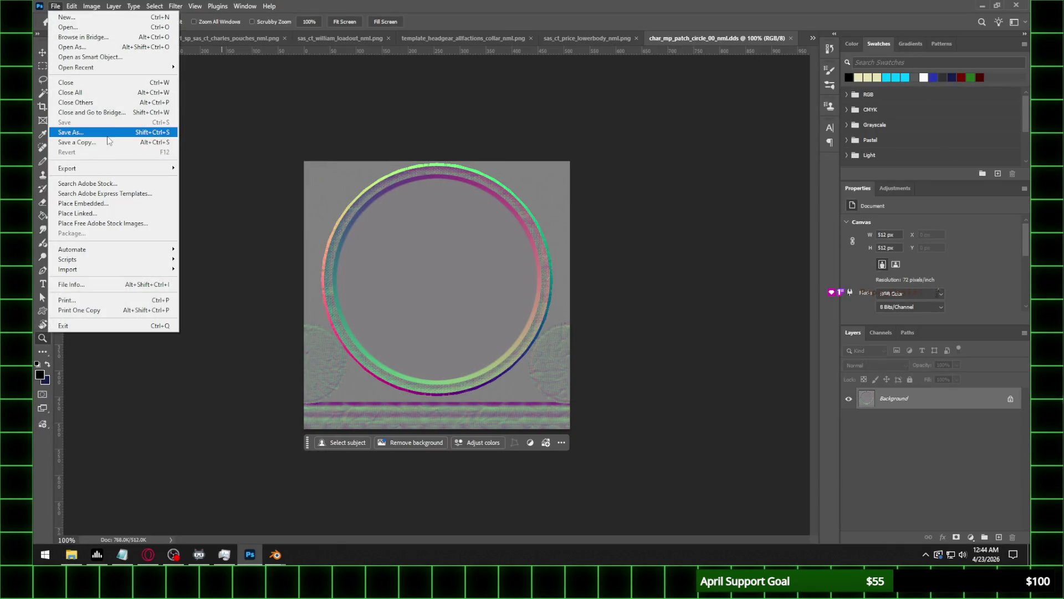
pyautogui.click(72, 135)
pyautogui.click(210, 426)
pyautogui.click(579, 369)
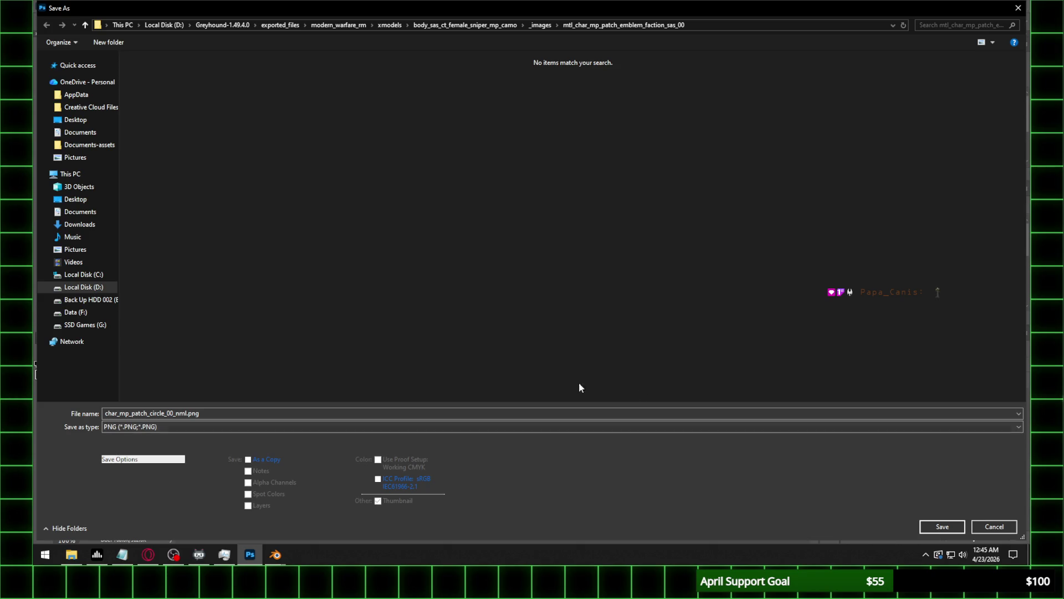
pyautogui.click(942, 527)
pyautogui.click(391, 199)
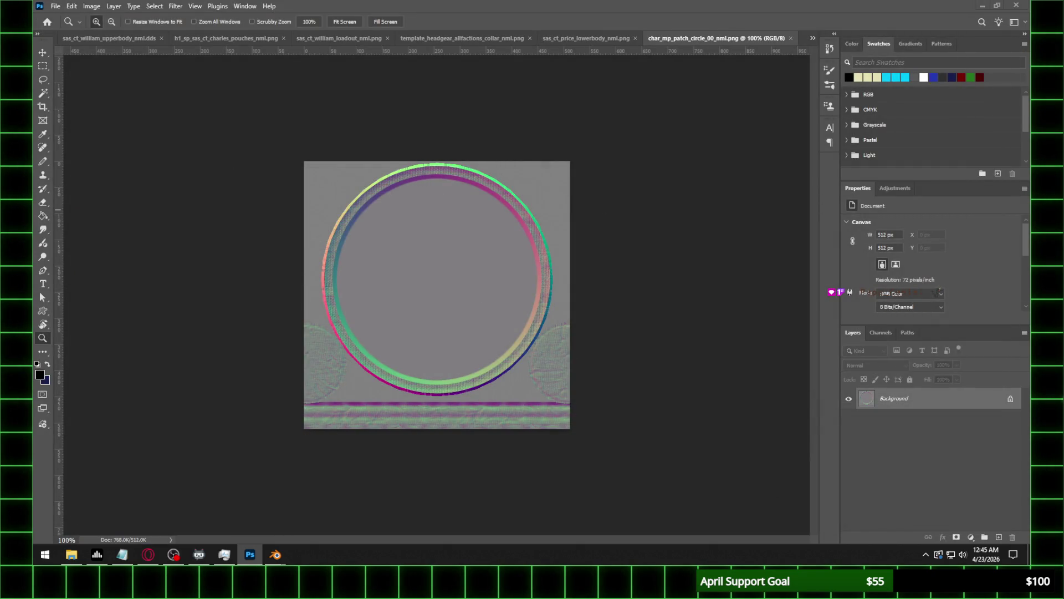
pyautogui.hotkey('alt', 'Tab')
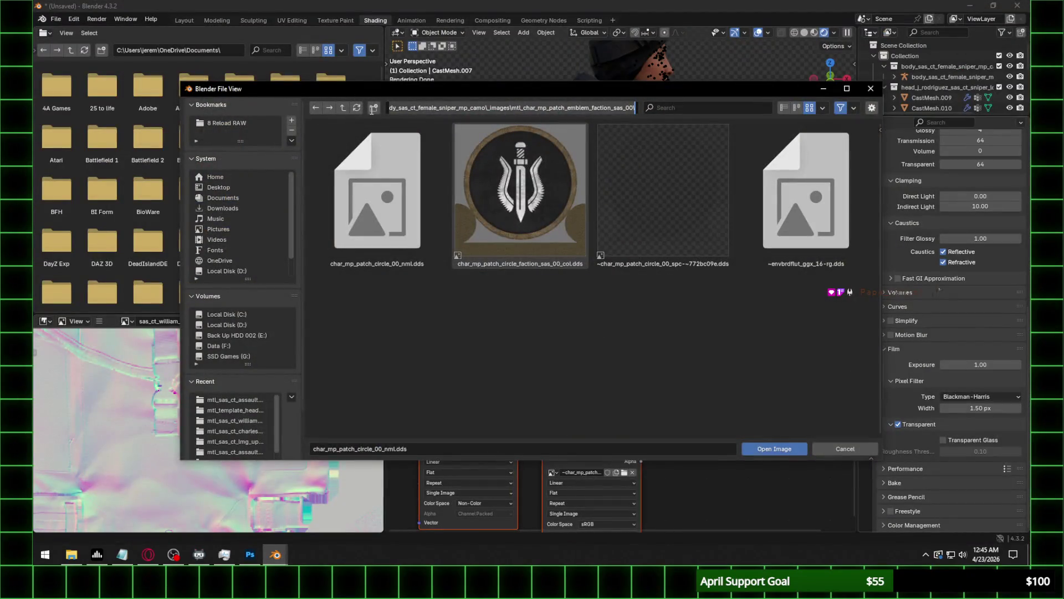
# Load char_mp_patch_circle_00_nml.png as the normal texture and set the Normal Map to UVMap, strength 0.3.
pyautogui.click(357, 108)
pyautogui.doubleClick(560, 201)
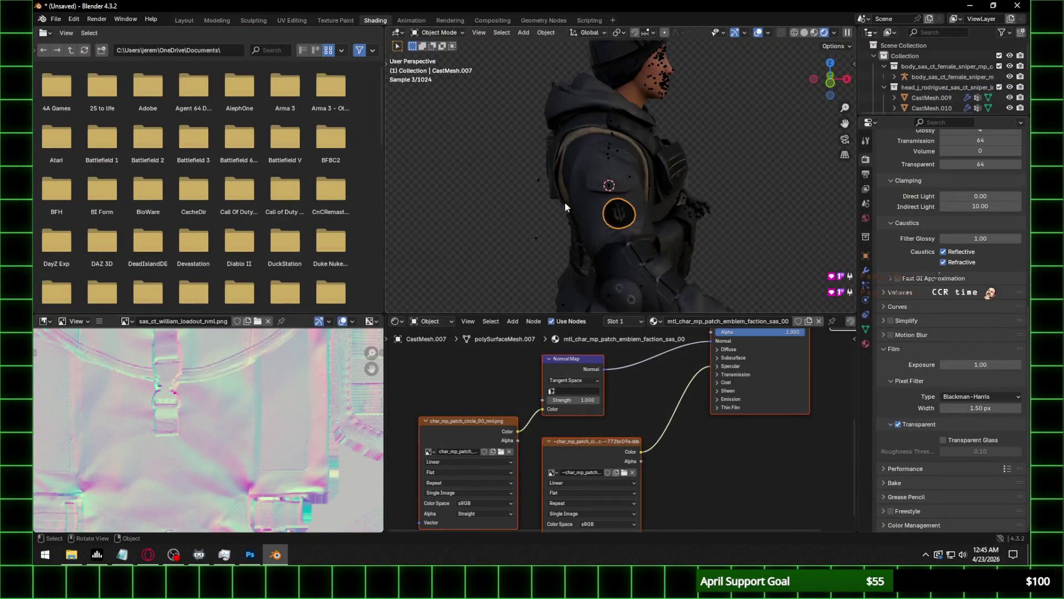
pyautogui.click(576, 391)
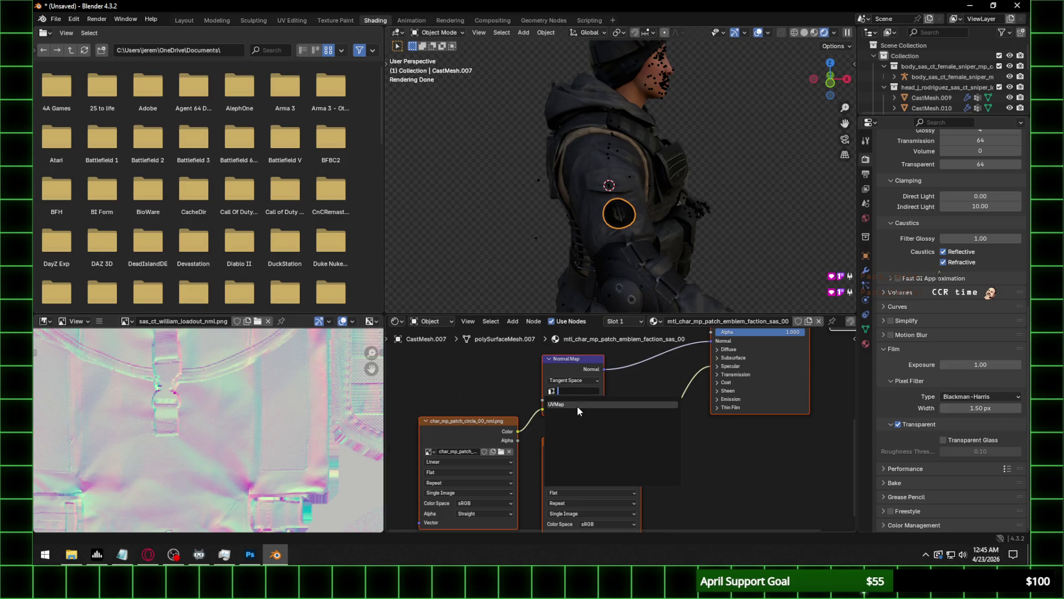
pyautogui.click(577, 407)
pyautogui.click(586, 398)
pyautogui.write('0')
pyautogui.press('Return')
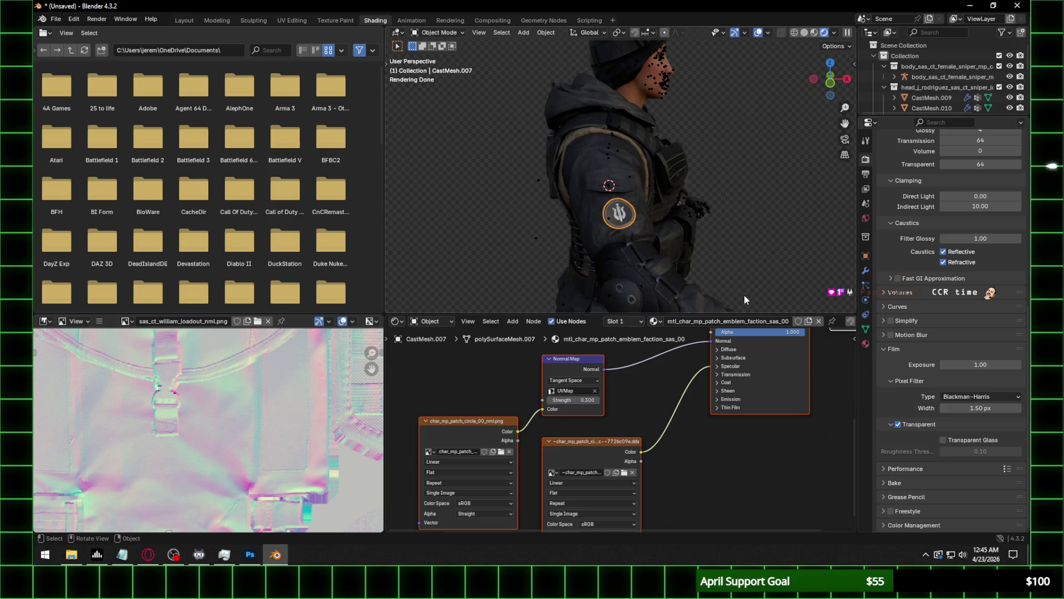
# Set the specular IOR Level to 0.1 and return to the Layout workspace.
pyautogui.click(730, 366)
pyautogui.click(752, 385)
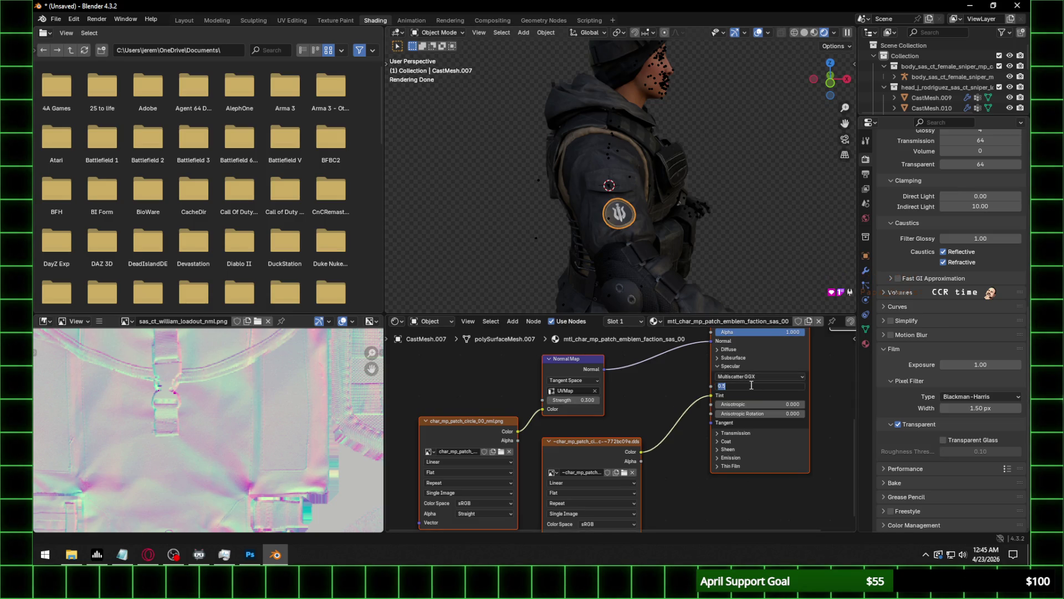
pyautogui.write('0.1')
pyautogui.press('Return')
pyautogui.moveTo(712, 156); pyautogui.dragTo(531, 118, button='middle')
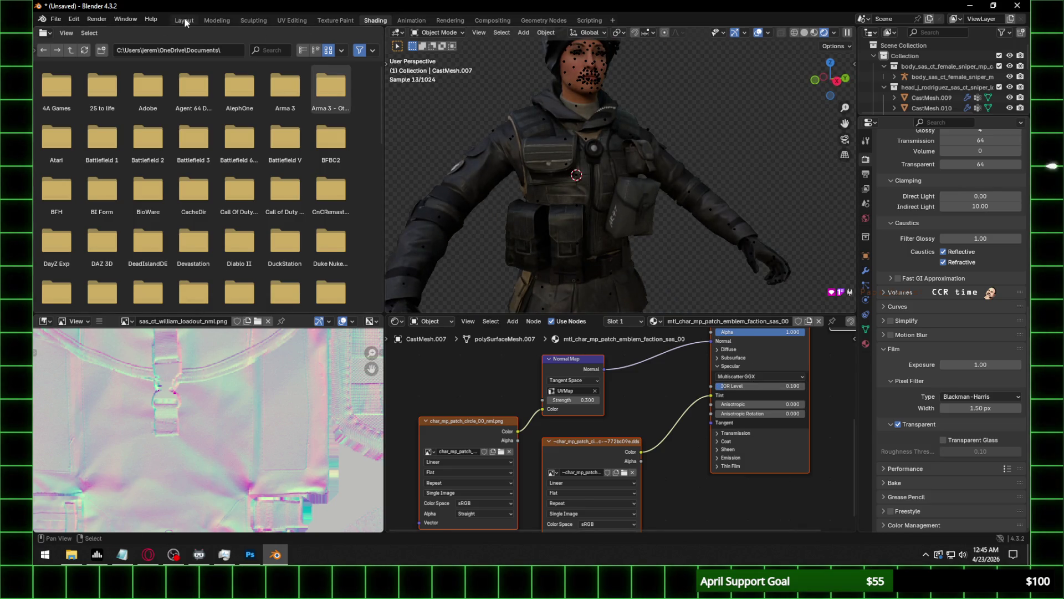
pyautogui.click(185, 21)
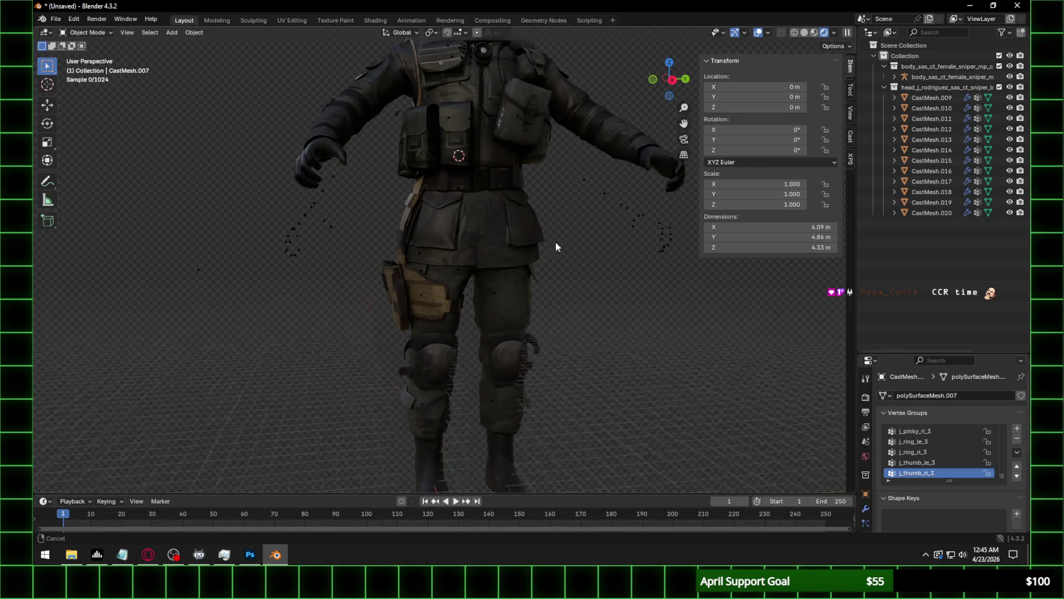
# Orbit around the textured sniper and select the vest, gloves and holster mesh CastMesh.001.
pyautogui.scroll(-3, 556, 242)
pyautogui.scroll(2, 515, 258)
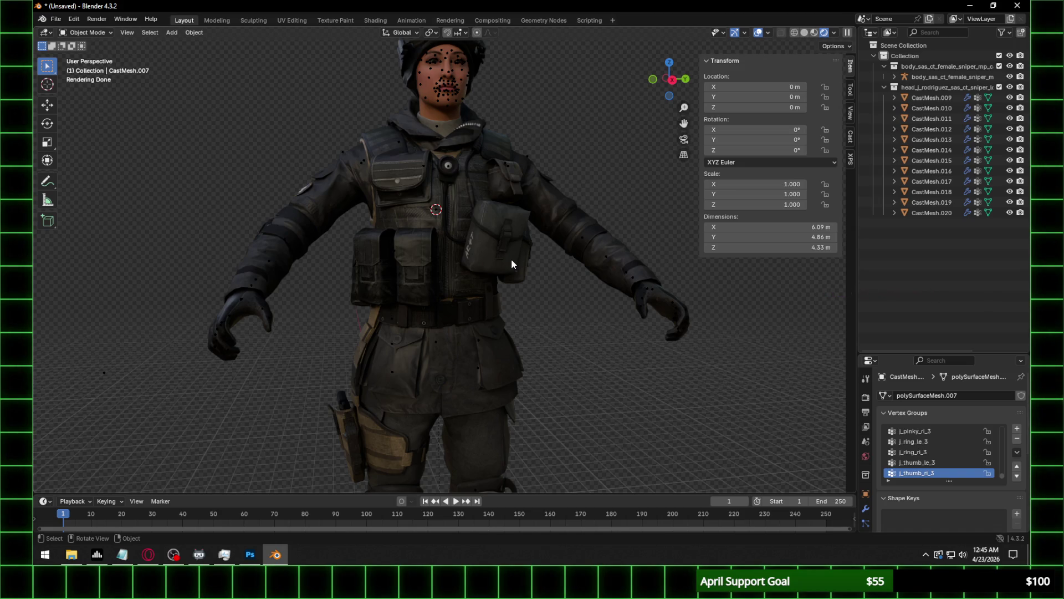
pyautogui.moveTo(426, 209)
pyautogui.mouseDown(button='middle')
pyautogui.moveTo(465, 199)
pyautogui.moveTo(365, 233)
pyautogui.moveTo(457, 239)
pyautogui.moveTo(396, 238)
pyautogui.mouseUp(button='middle')
pyautogui.moveTo(286, 227)
pyautogui.mouseDown(button='middle')
pyautogui.moveTo(552, 222)
pyautogui.moveTo(384, 225)
pyautogui.mouseUp(button='middle')
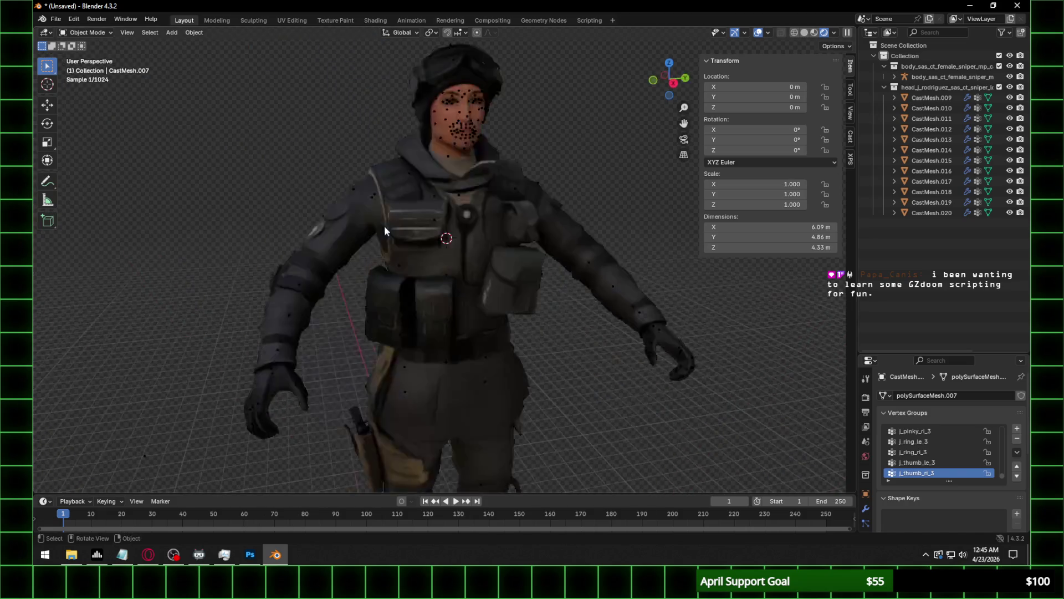
pyautogui.moveTo(541, 170)
pyautogui.mouseDown(button='middle')
pyautogui.moveTo(502, 230)
pyautogui.moveTo(541, 221)
pyautogui.moveTo(458, 207)
pyautogui.moveTo(474, 313)
pyautogui.moveTo(478, 261)
pyautogui.moveTo(492, 268)
pyautogui.moveTo(465, 337)
pyautogui.moveTo(444, 209)
pyautogui.moveTo(431, 238)
pyautogui.moveTo(491, 244)
pyautogui.mouseUp(button='middle')
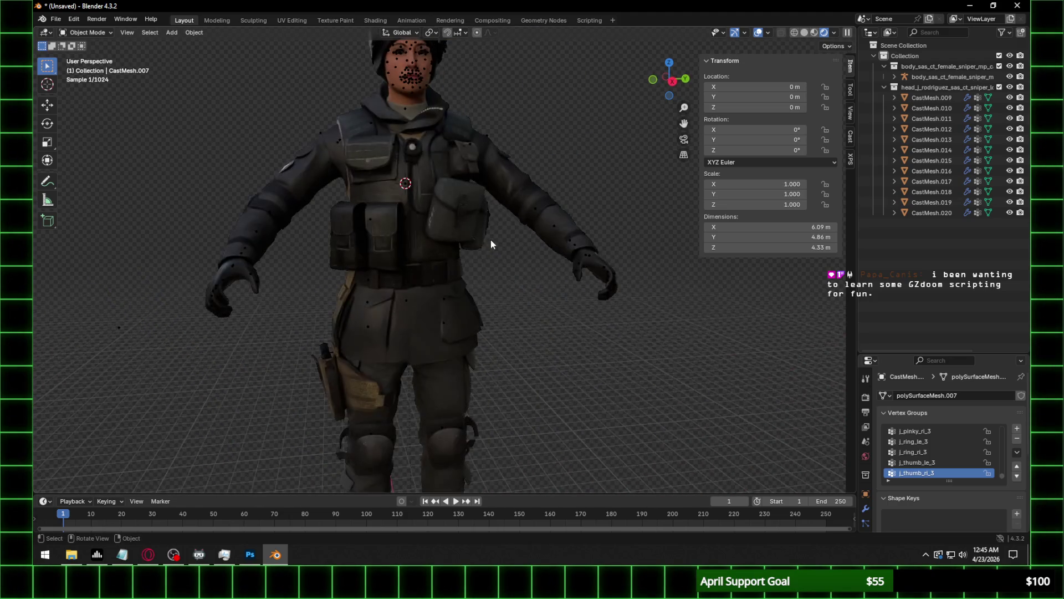
pyautogui.click(438, 281)
pyautogui.moveTo(425, 295); pyautogui.dragTo(428, 282, button='middle')
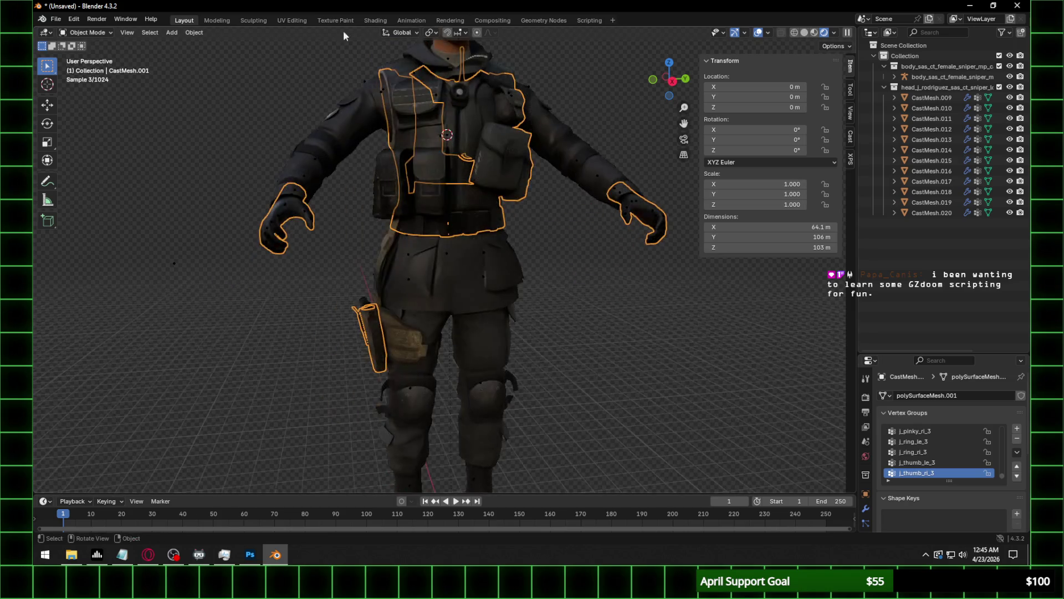
# Inspect the vest's material nodes in the Shading workspace, then go back to Layout.
pyautogui.click(370, 19)
pyautogui.moveTo(537, 221)
pyautogui.mouseDown(button='middle')
pyautogui.moveTo(619, 225)
pyautogui.moveTo(693, 144)
pyautogui.mouseUp(button='middle')
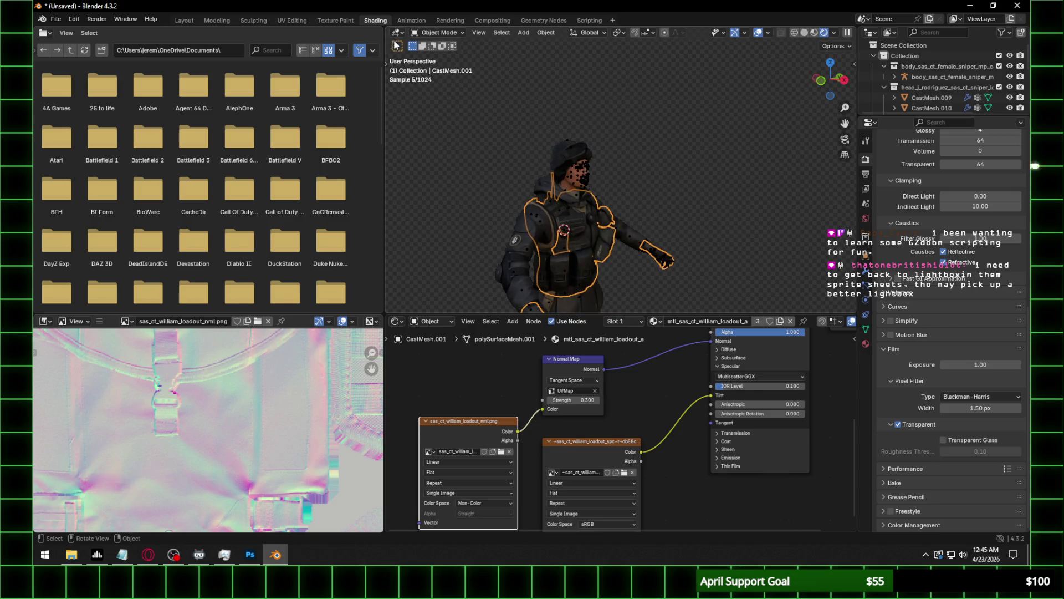
pyautogui.click(184, 20)
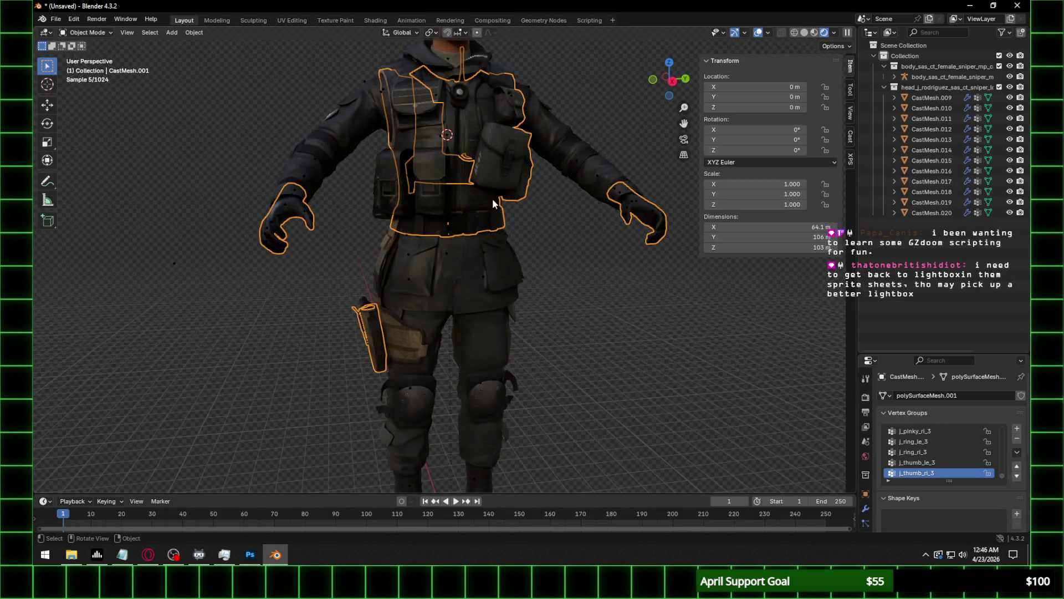
pyautogui.moveTo(560, 230)
pyautogui.mouseDown(button='middle')
pyautogui.moveTo(513, 231)
pyautogui.moveTo(560, 228)
pyautogui.mouseUp(button='middle')
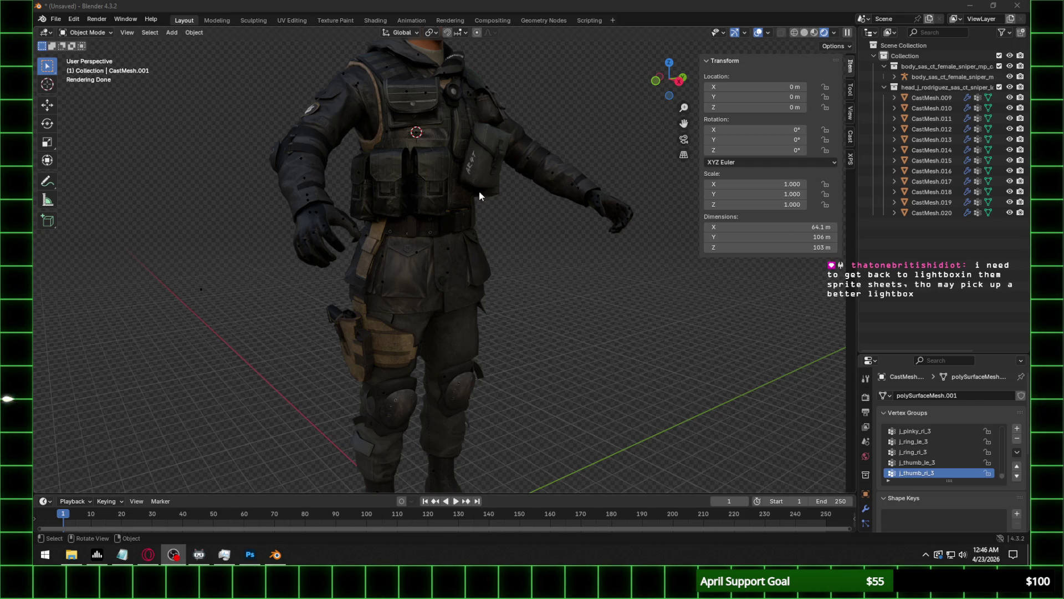
# Zoom and tilt onto the torso and select the vest mesh.
pyautogui.scroll(5, 479, 191)
pyautogui.moveTo(504, 148); pyautogui.dragTo(556, 352, button='middle')
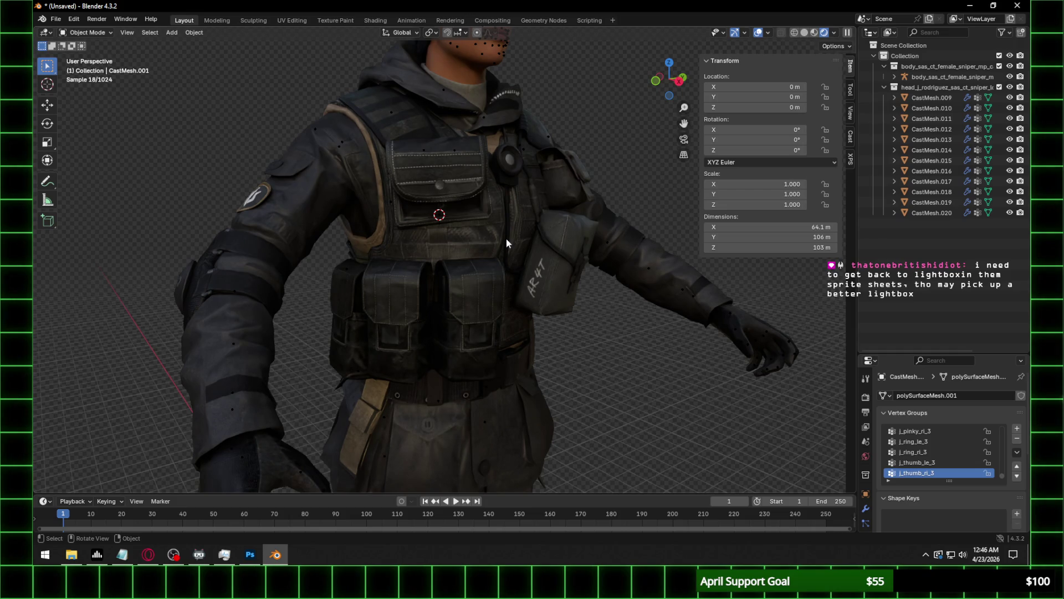
pyautogui.scroll(1, 507, 243)
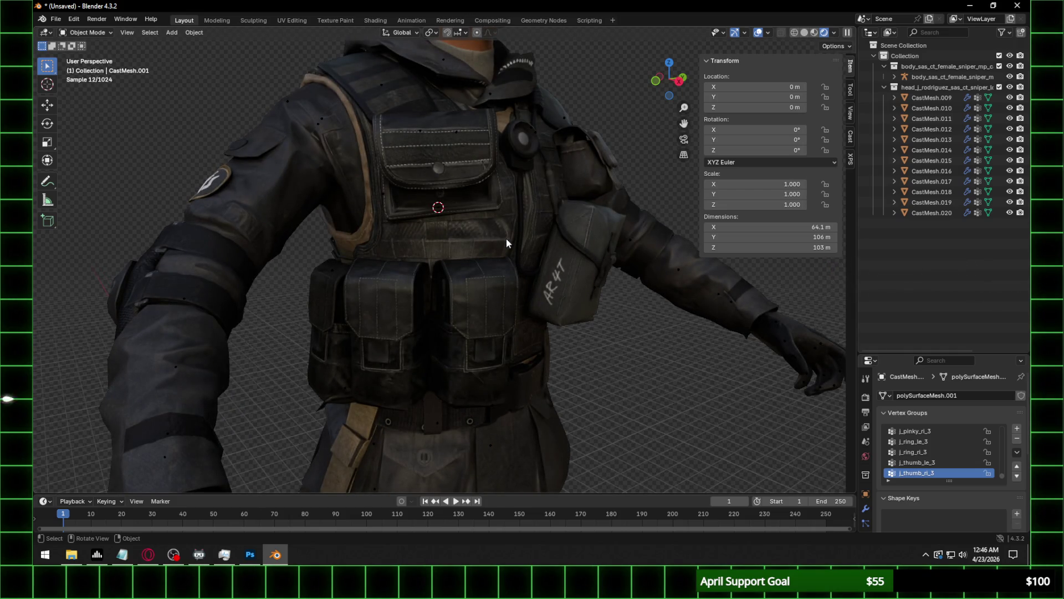
pyautogui.click(364, 242)
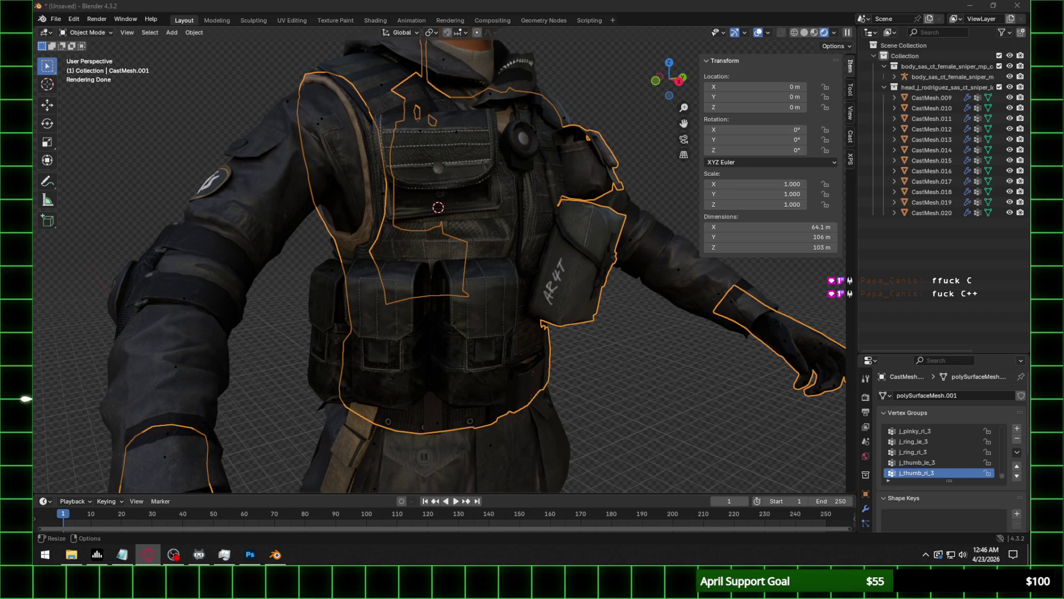
# Orbit to face the character and select the headgear mesh CastMesh.009.
pyautogui.scroll(-3, 454, 133)
pyautogui.moveTo(515, 131)
pyautogui.mouseDown(button='middle')
pyautogui.moveTo(480, 168)
pyautogui.moveTo(466, 132)
pyautogui.moveTo(468, 232)
pyautogui.moveTo(384, 157)
pyautogui.mouseUp(button='middle')
pyautogui.scroll(4, 480, 169)
pyautogui.click(384, 153)
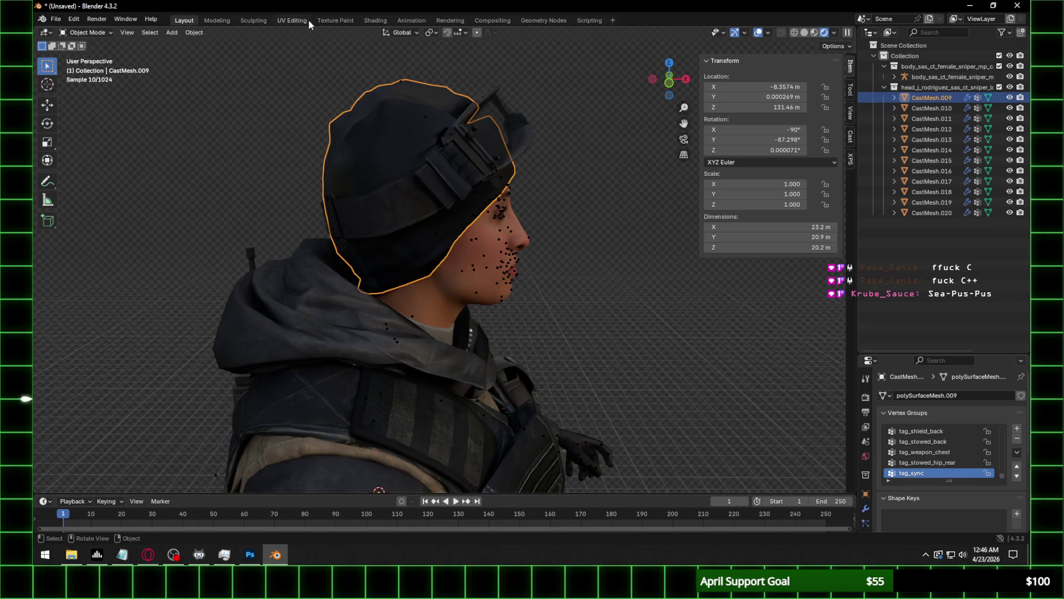
# Inspect the headgear material and view the full balaclava normal map texture.
pyautogui.click(375, 20)
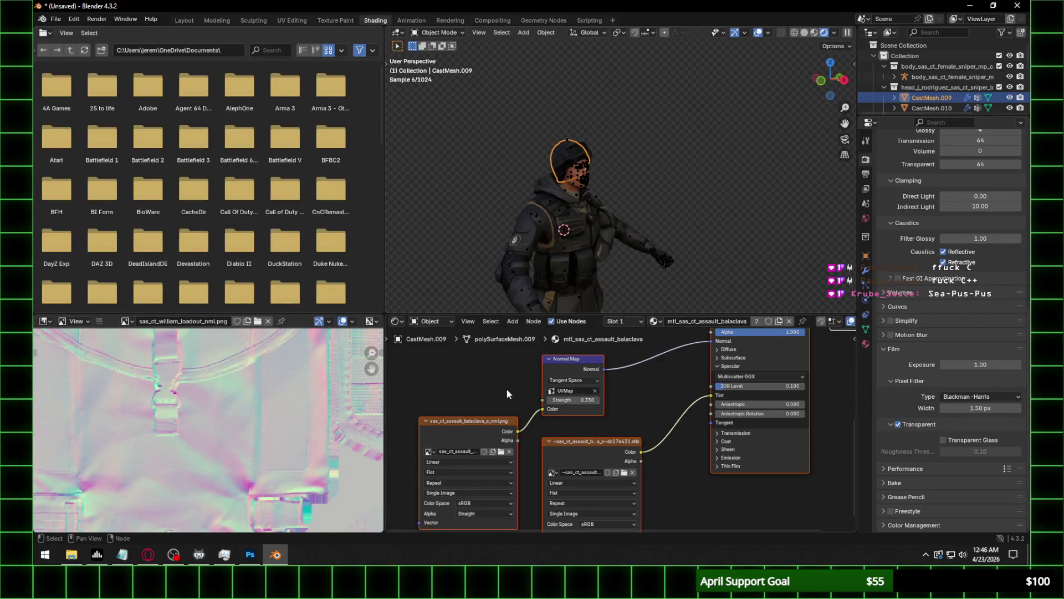
pyautogui.click(468, 422)
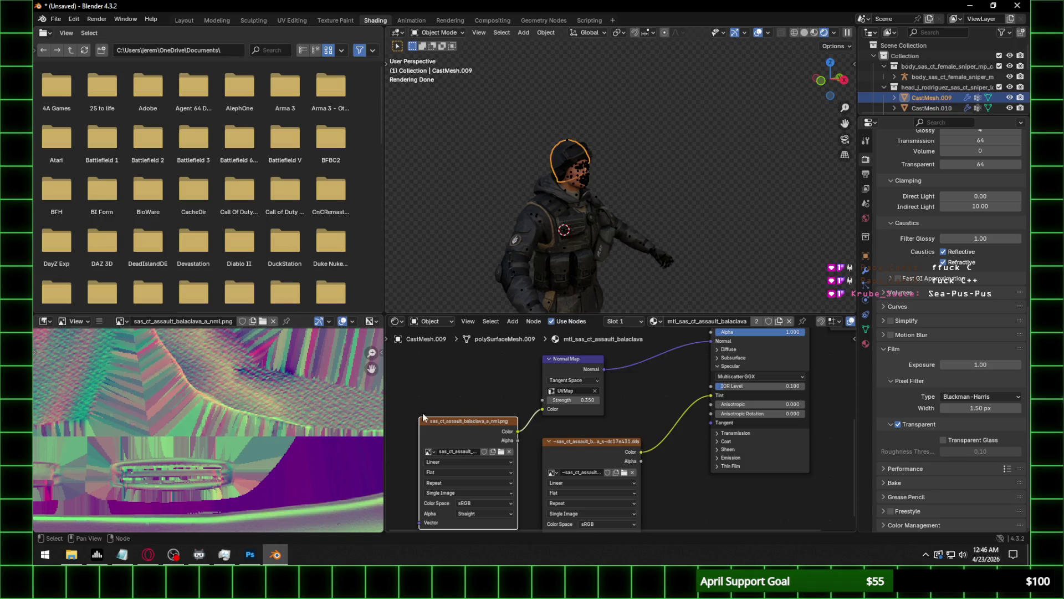
pyautogui.scroll(-5, 215, 406)
pyautogui.press('Home')
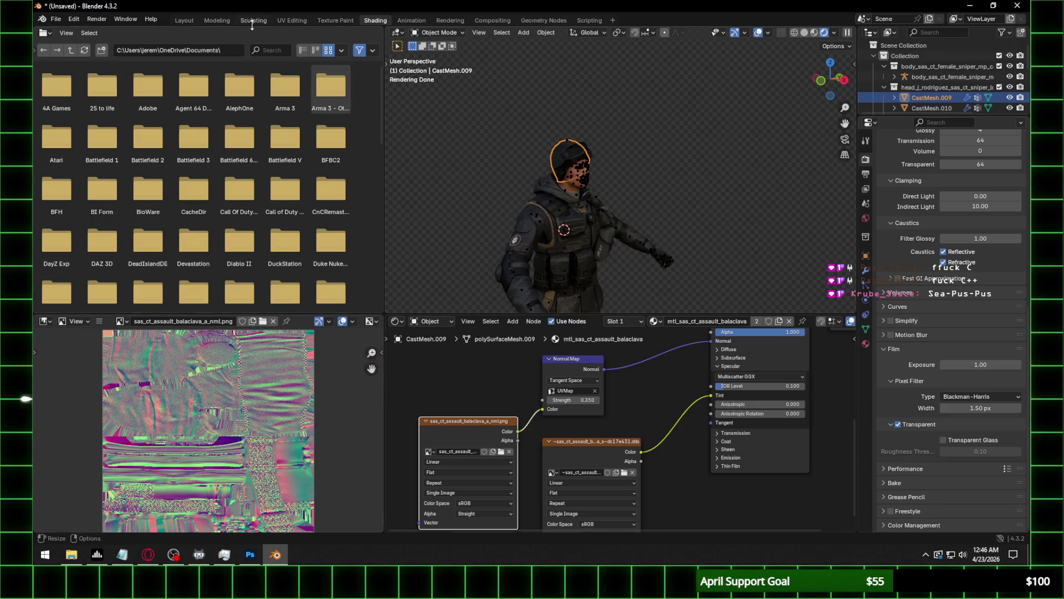
# Back in Layout, orbit and zoom to frame the head and torso from the side.
pyautogui.click(192, 20)
pyautogui.moveTo(598, 174); pyautogui.dragTo(529, 174, button='middle')
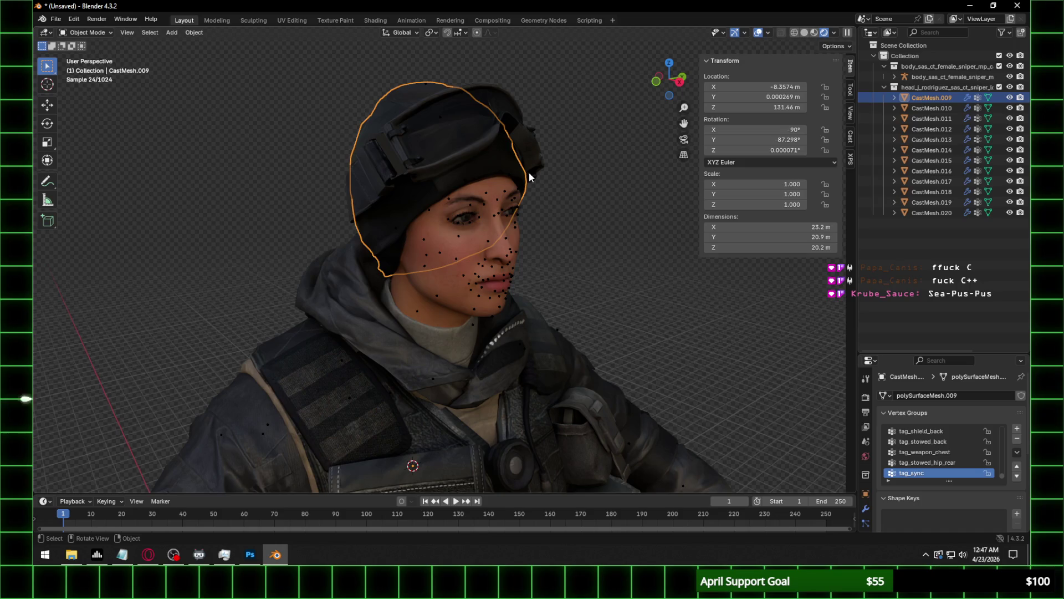
pyautogui.scroll(-3, 578, 148)
pyautogui.moveTo(470, 380)
pyautogui.keyDown('shift'); pyautogui.mouseDown(button='middle')
pyautogui.moveTo(478, 175)
pyautogui.moveTo(530, 308)
pyautogui.moveTo(515, 175)
pyautogui.mouseUp(button='middle'); pyautogui.keyUp('shift')
pyautogui.scroll(2, 478, 175)
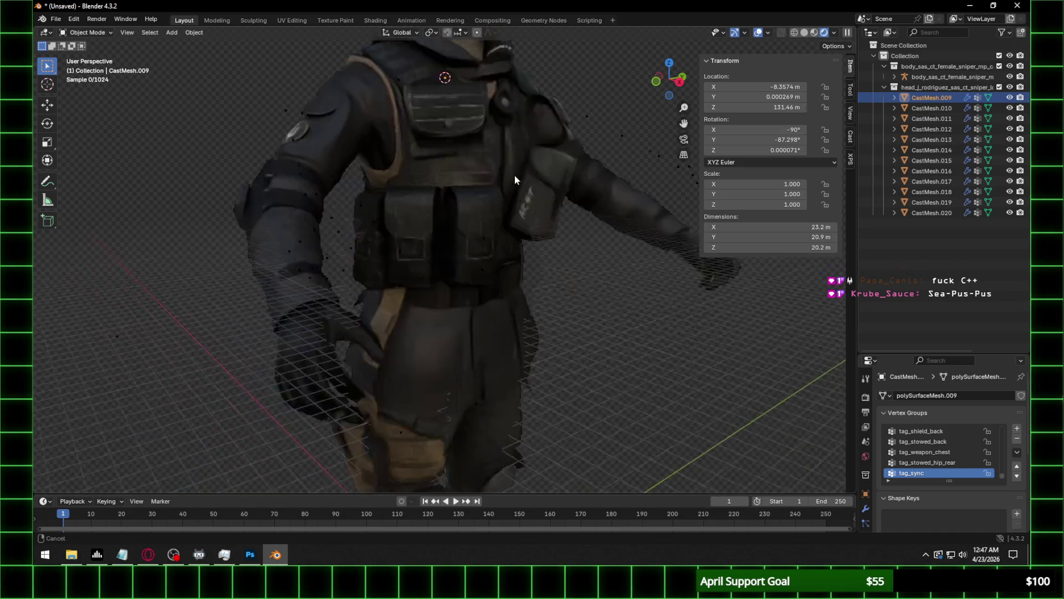
pyautogui.keyDown('shift'); pyautogui.scroll(-4, 514, 176); pyautogui.keyUp('shift')
pyautogui.scroll(2, 487, 239)
pyautogui.scroll(-5, 486, 239)
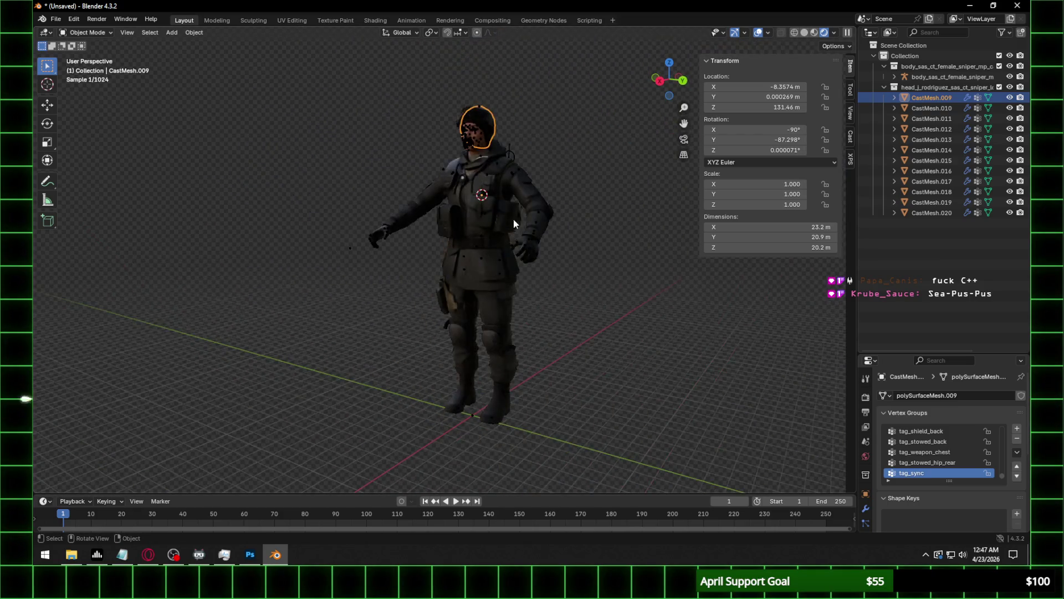
pyautogui.scroll(3, 525, 267)
pyautogui.moveTo(619, 255); pyautogui.dragTo(574, 264, button='middle')
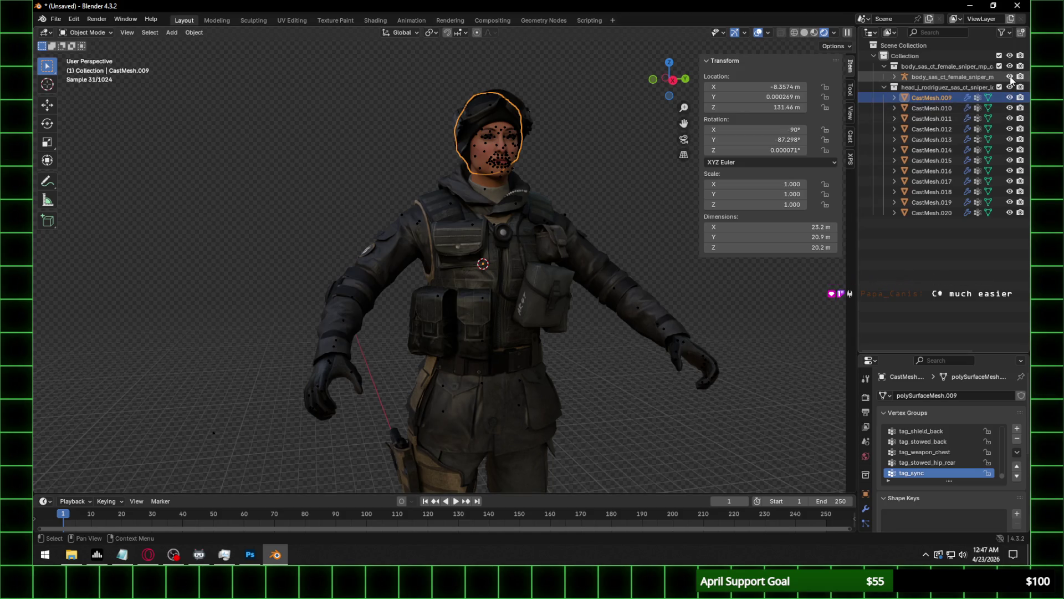
# Delete the separate head collection holding CastMesh.009–.020, then switch to the Shading workspace.
pyautogui.keyDown('shift'); pyautogui.click(939, 213); pyautogui.keyUp('shift')
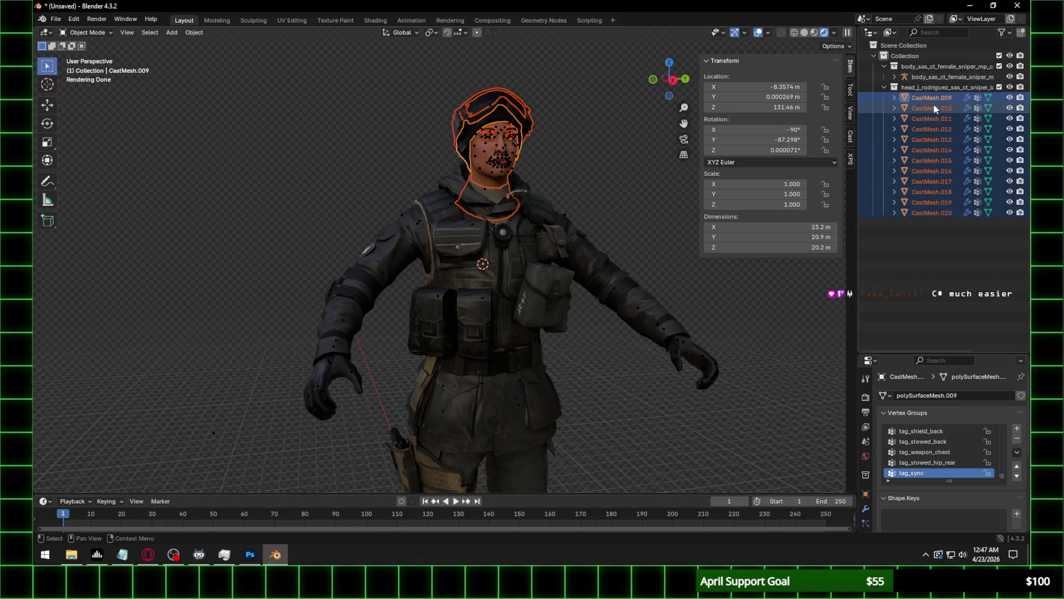
pyautogui.click(884, 87)
pyautogui.click(934, 90)
pyautogui.press('Delete')
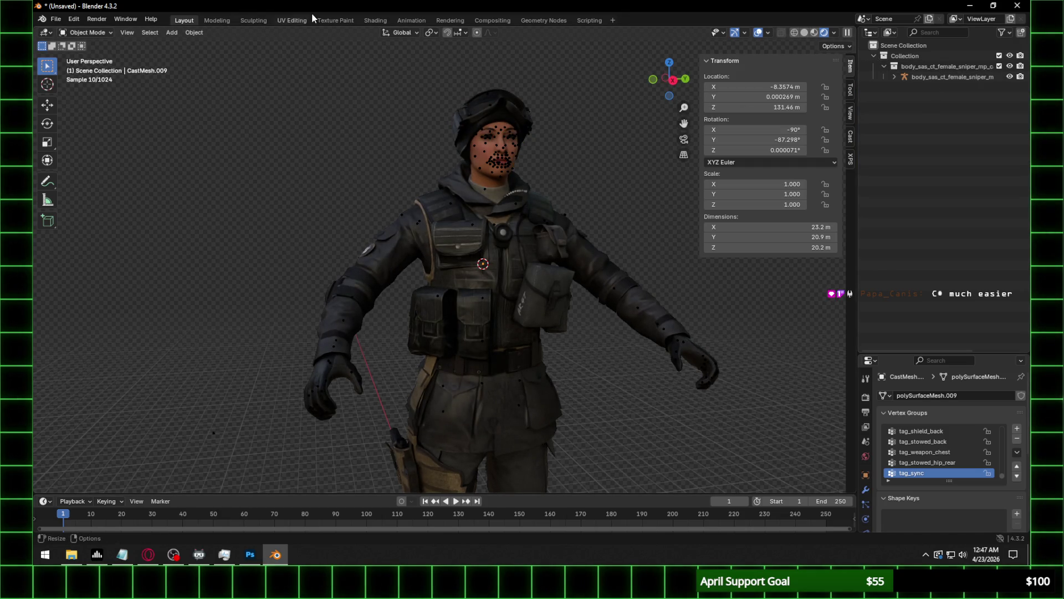
pyautogui.click(371, 20)
pyautogui.click(427, 322)
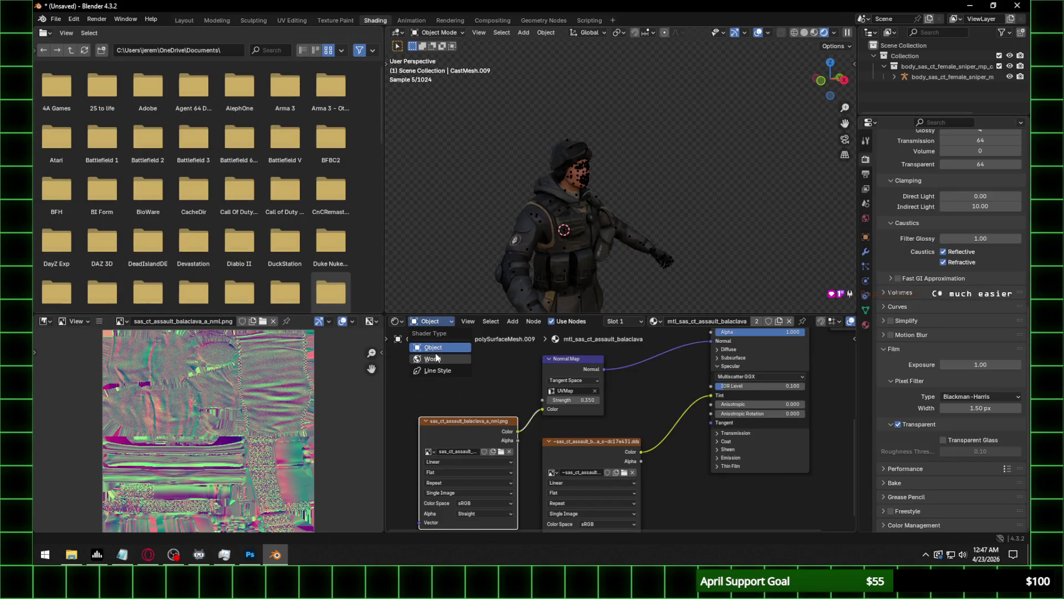
# Switch to the World shader and add an Environment Texture feeding its Color into Background.
pyautogui.click(437, 357)
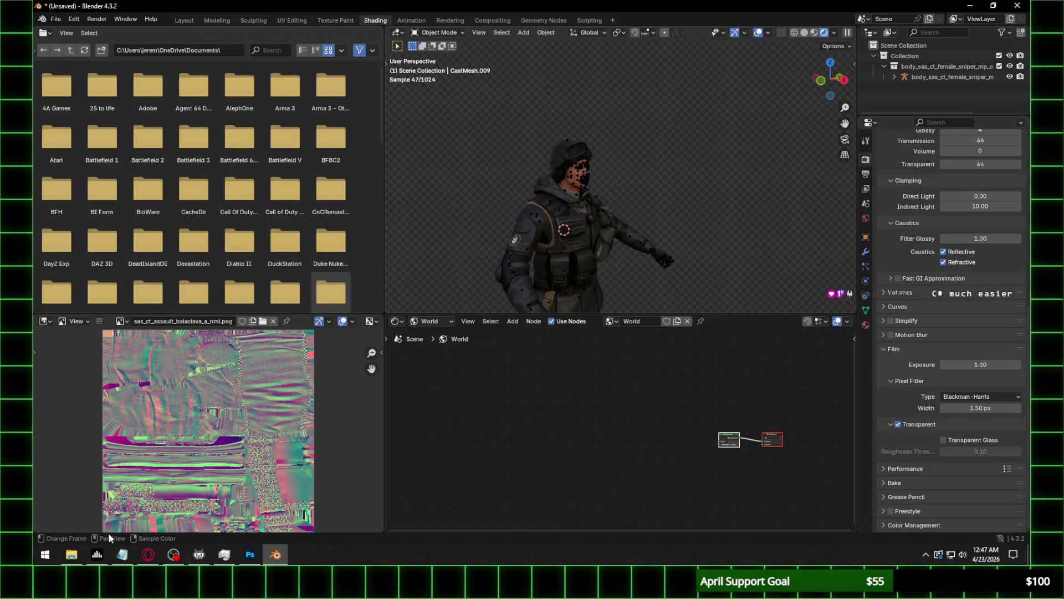
pyautogui.hotkey('shift', 'a')
pyautogui.write('en')
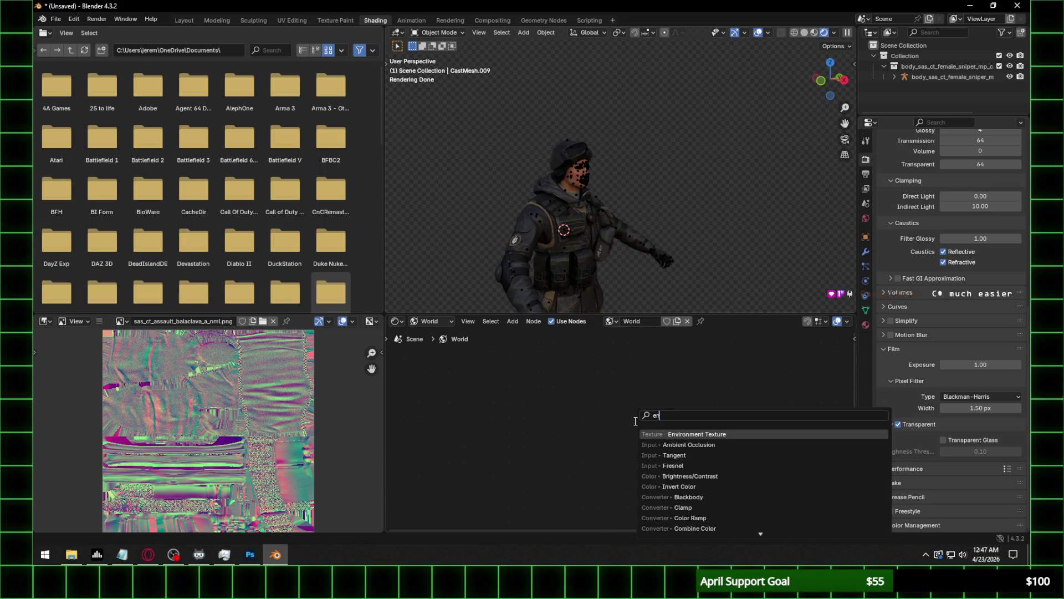
pyautogui.press('Return')
pyautogui.click(730, 435)
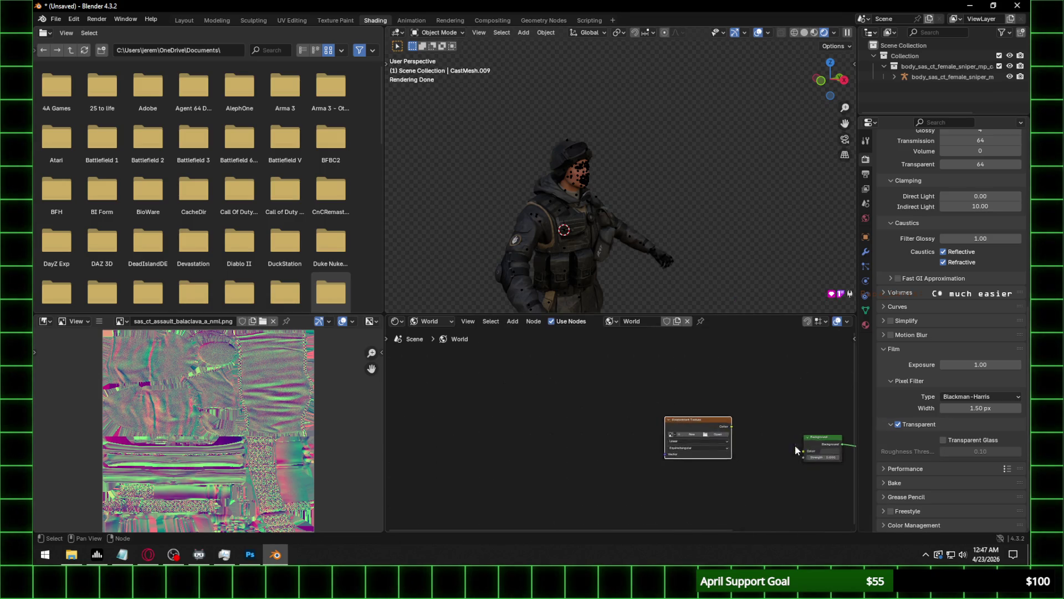
pyautogui.press('Home')
pyautogui.moveTo(525, 399); pyautogui.dragTo(630, 441)
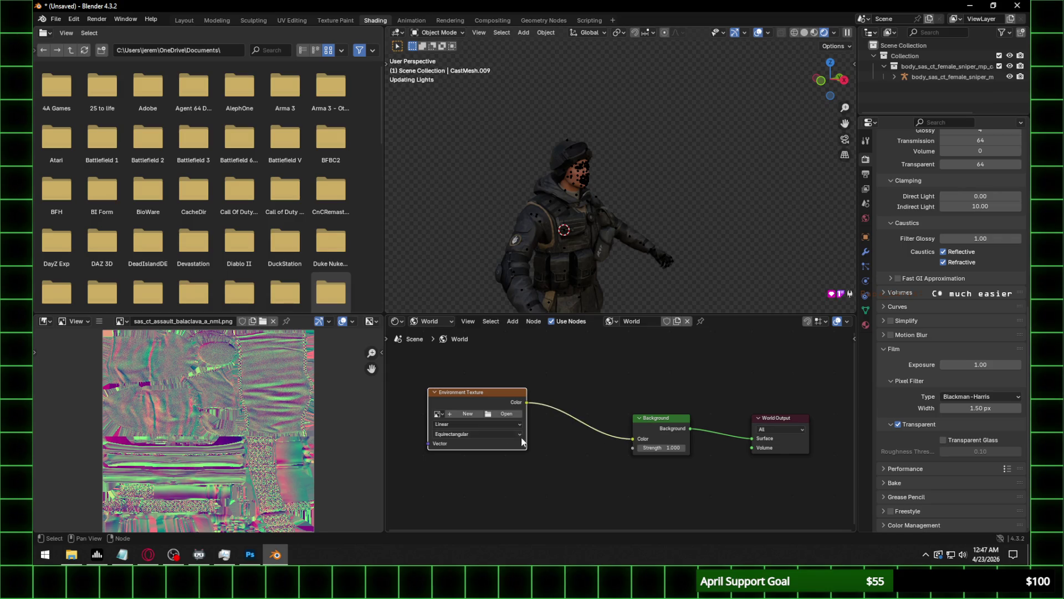
# Browse for the environment image to Program Files/Blender Foundation/Blender 4.3/datafiles/studiolights.
pyautogui.click(510, 413)
pyautogui.click(244, 403)
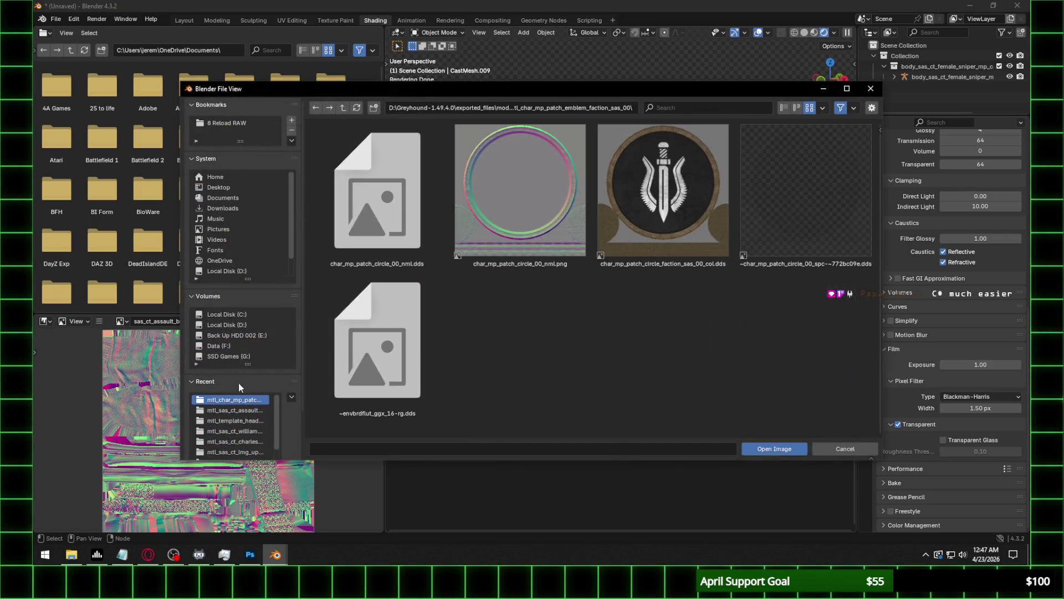
pyautogui.click(233, 314)
pyautogui.scroll(-1, 484, 278)
pyautogui.click(783, 107)
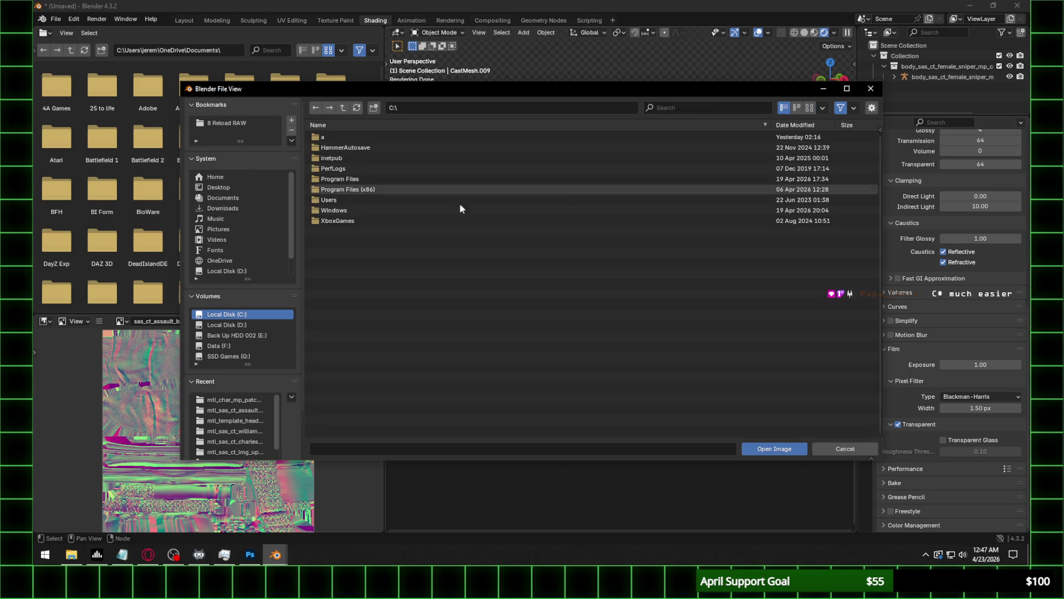
pyautogui.doubleClick(348, 179)
pyautogui.doubleClick(348, 178)
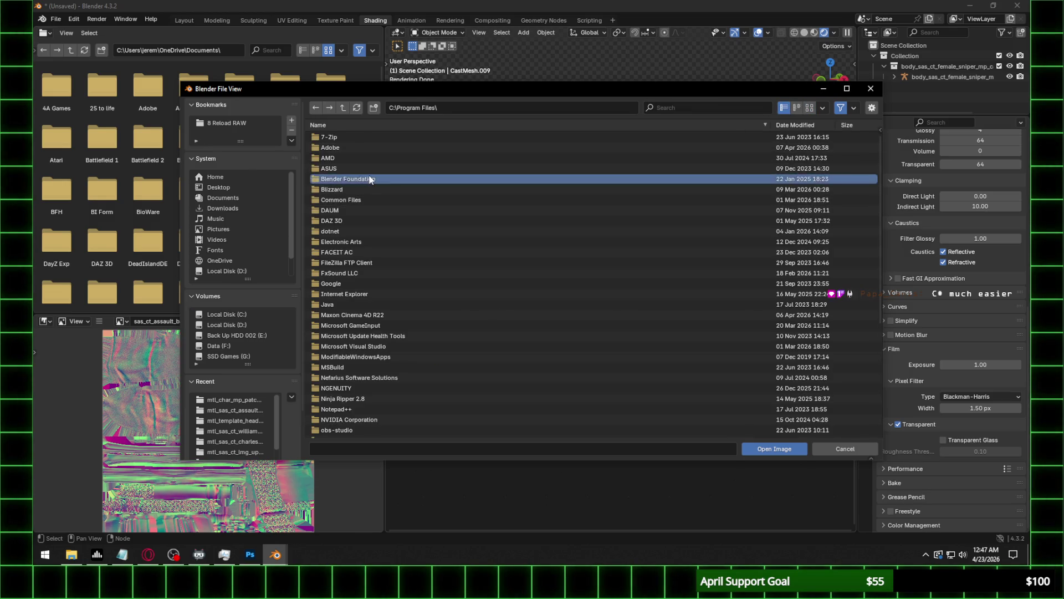
pyautogui.click(359, 138)
pyautogui.doubleClick(360, 138)
pyautogui.doubleClick(363, 137)
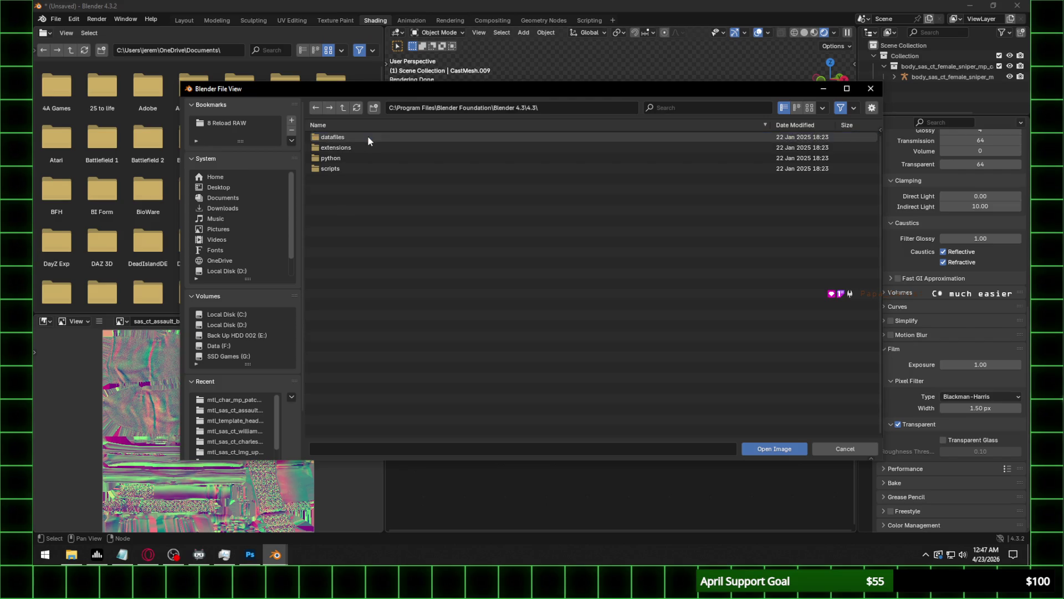
pyautogui.doubleClick(370, 137)
pyautogui.doubleClick(360, 191)
# Load world/interior.exr as the environment image and position its node.
pyautogui.hotkey('alt', 'Tab')
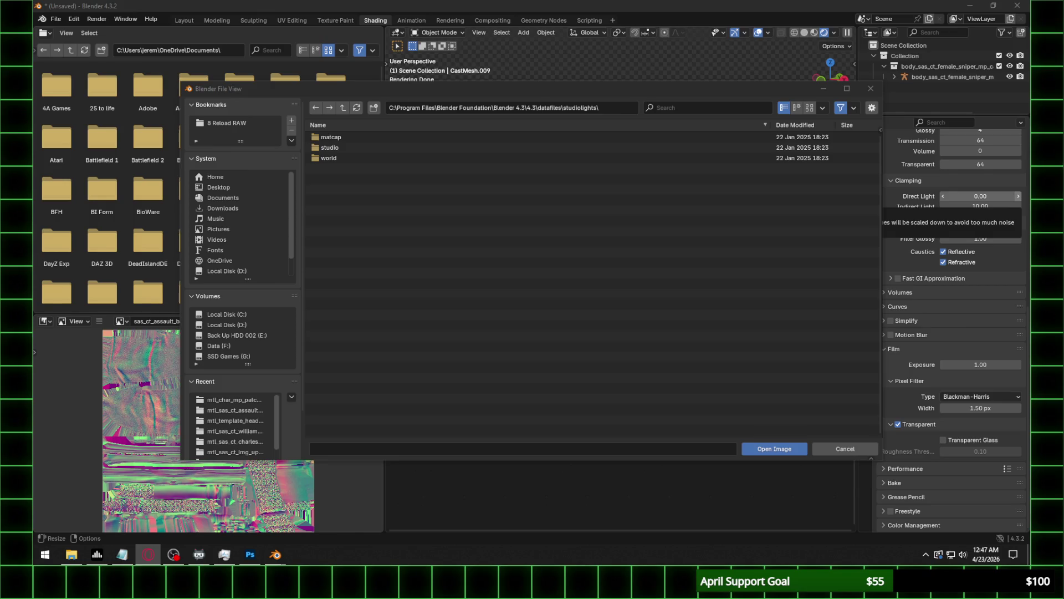
pyautogui.doubleClick(337, 158)
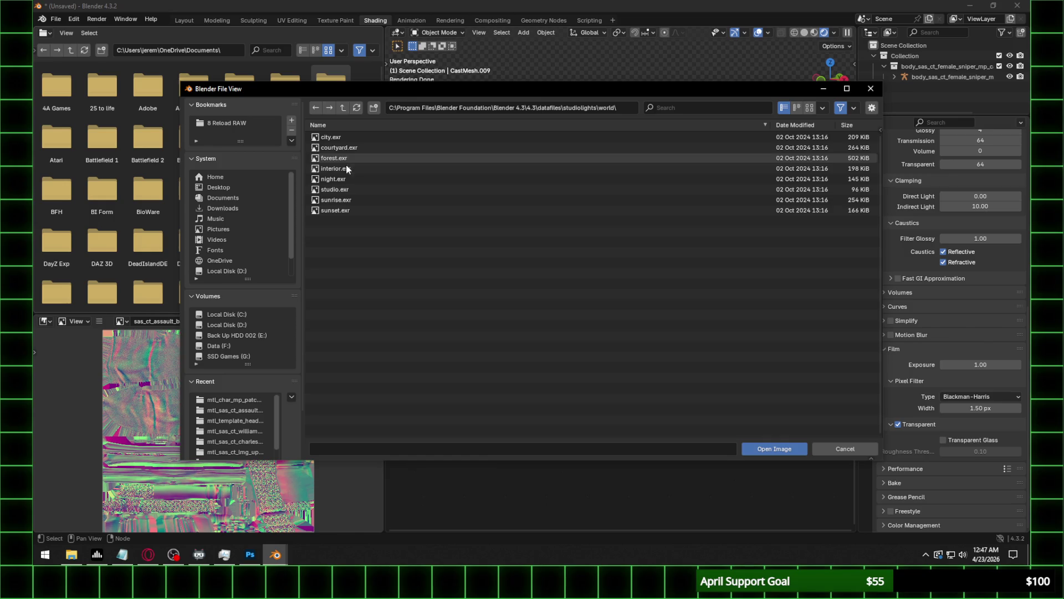
pyautogui.doubleClick(348, 172)
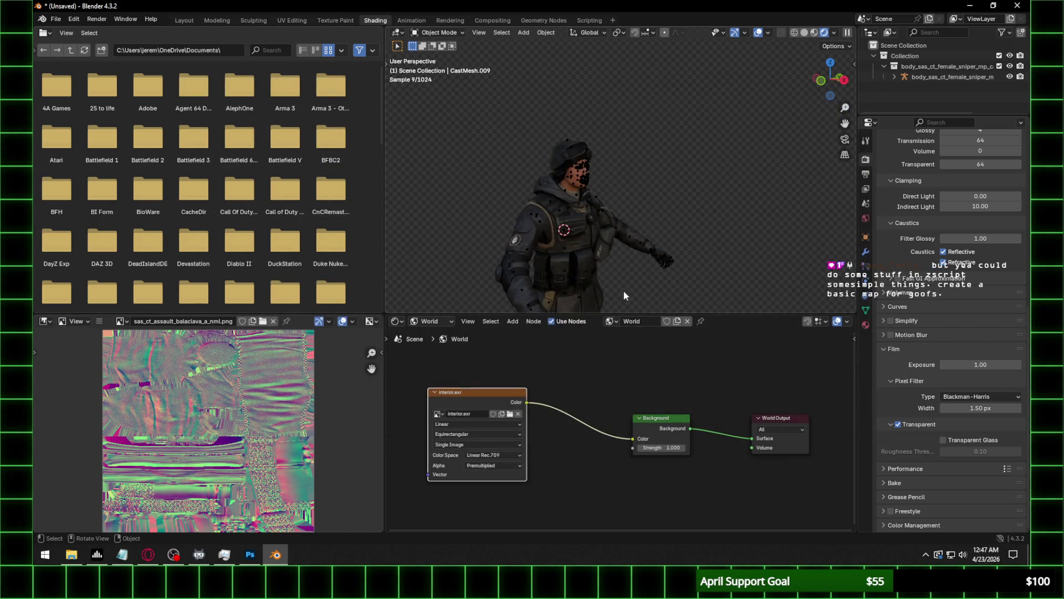
pyautogui.moveTo(487, 395); pyautogui.dragTo(488, 396)
# Add a Mapping node and connect it to interior.exr's Vector input.
pyautogui.click(559, 403)
pyautogui.hotkey('shift', 'a')
pyautogui.write('nm')
pyautogui.press('BackSpace')
pyautogui.press('BackSpace')
pyautogui.write('mapp')
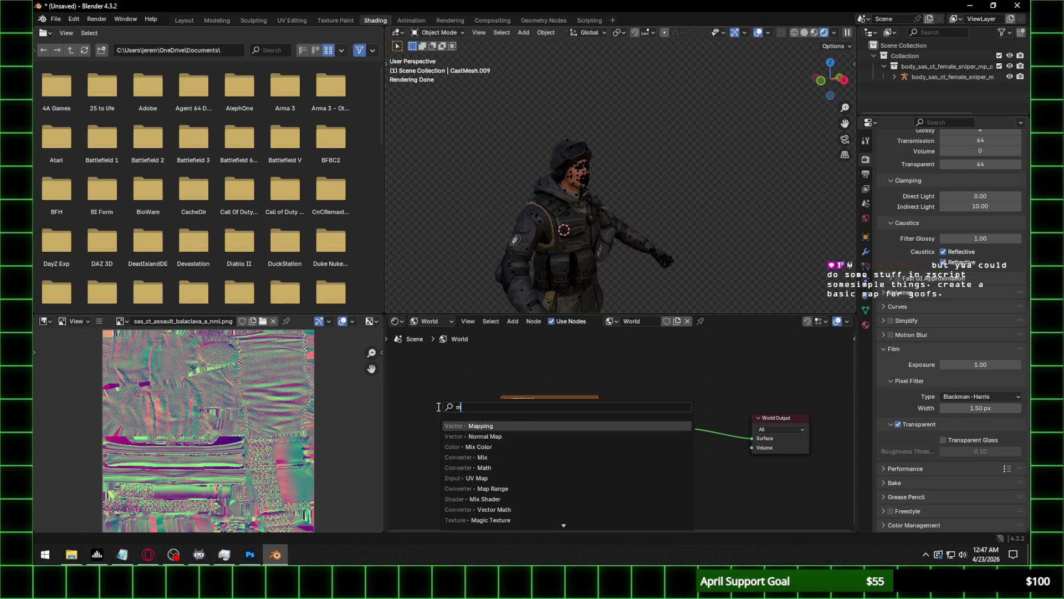
pyautogui.press('Return')
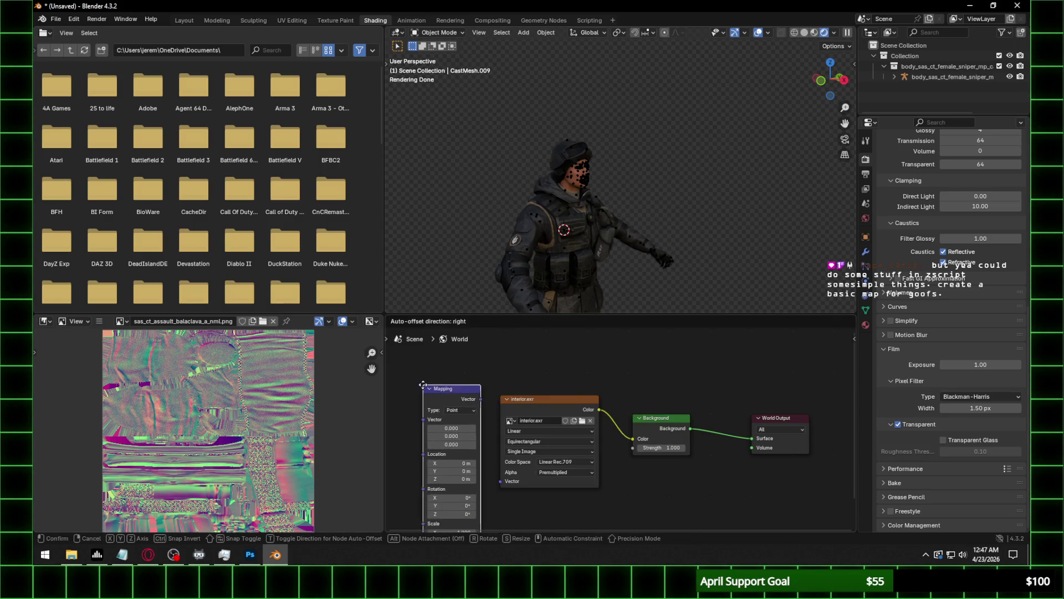
pyautogui.click(446, 407)
pyautogui.moveTo(477, 398)
pyautogui.mouseDown()
pyautogui.moveTo(501, 420)
pyautogui.moveTo(502, 481)
pyautogui.mouseUp()
# Add a Texture Coordinate node feeding Generated into the Mapping node.
pyautogui.scroll(-3, 600, 434)
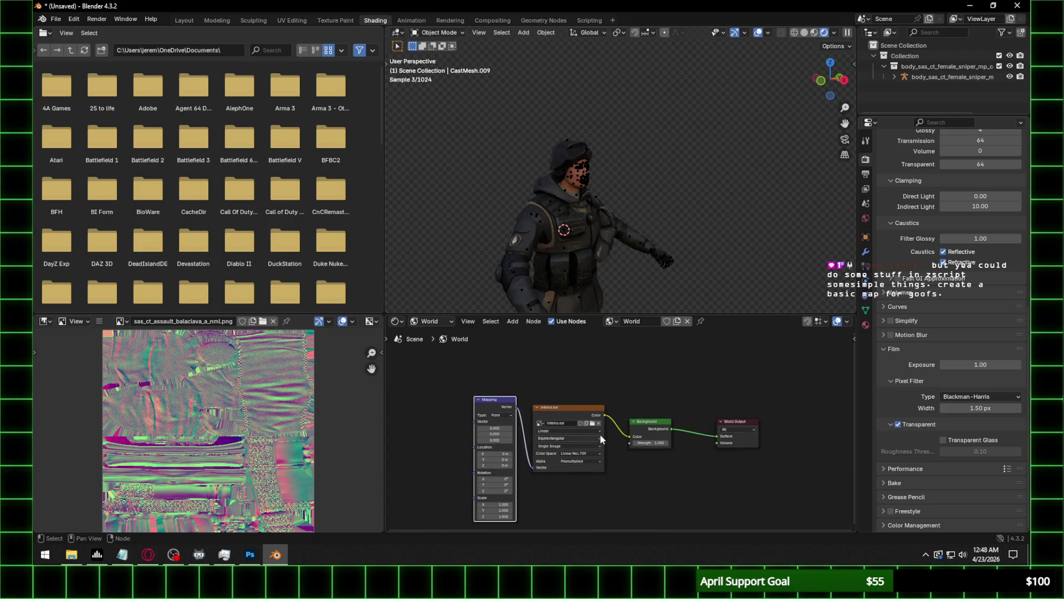
pyautogui.hotkey('shift', 'a')
pyautogui.write('en')
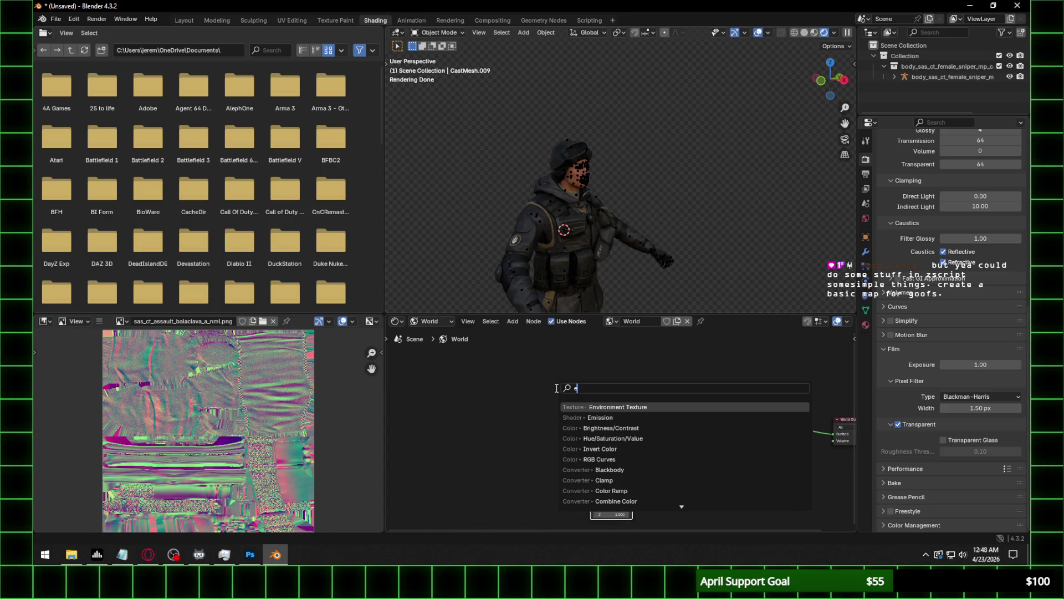
pyautogui.press('BackSpace')
pyautogui.press('BackSpace')
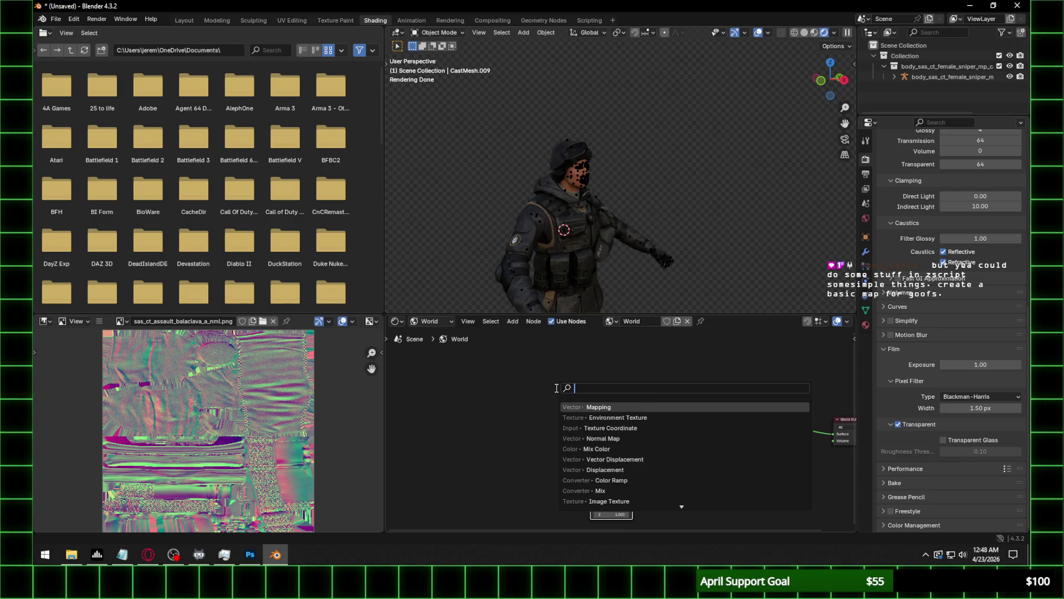
pyautogui.write('texture')
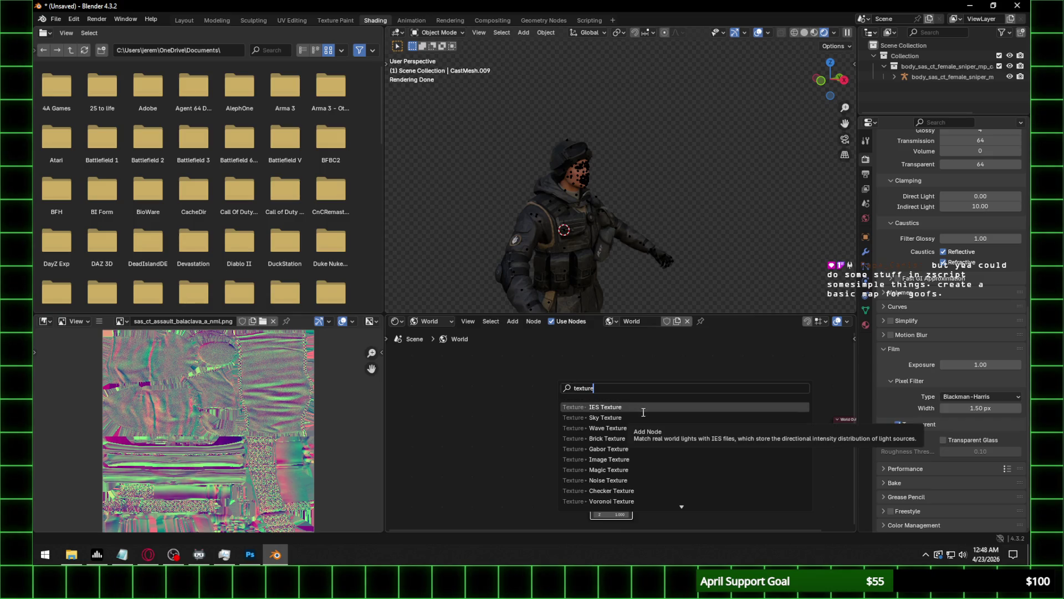
pyautogui.write(' c')
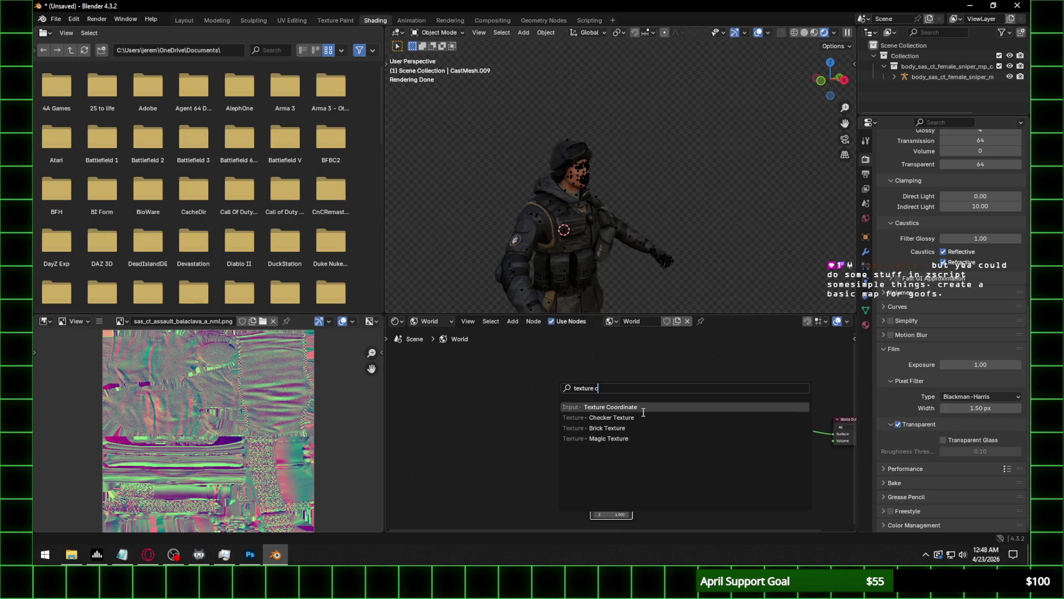
pyautogui.press('Return')
pyautogui.click(558, 404)
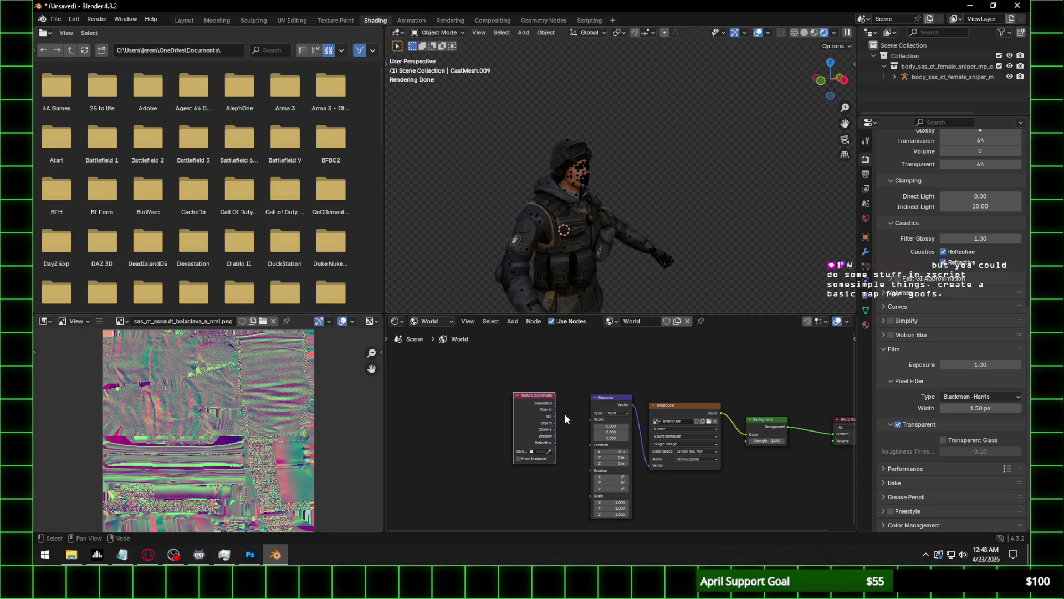
pyautogui.moveTo(553, 402); pyautogui.dragTo(590, 420)
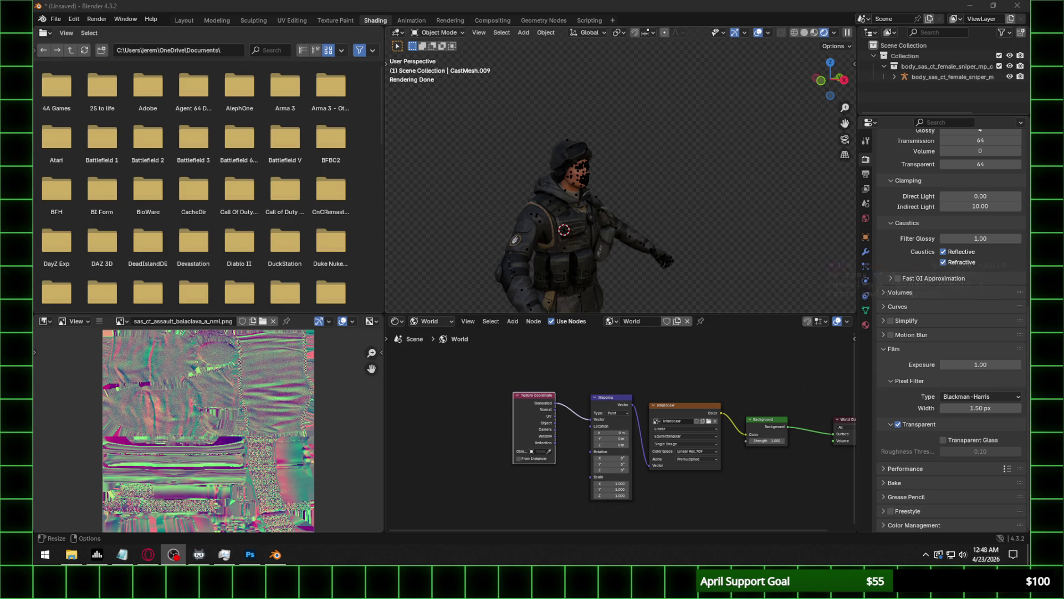
# Enable Scene World viewport shading, set Background strength to 0.65, and go back to Layout.
pyautogui.click(835, 32)
pyautogui.click(779, 128)
pyautogui.moveTo(633, 223)
pyautogui.mouseDown(button='middle')
pyautogui.moveTo(620, 273)
pyautogui.moveTo(611, 228)
pyautogui.mouseUp(button='middle')
pyautogui.click(775, 441)
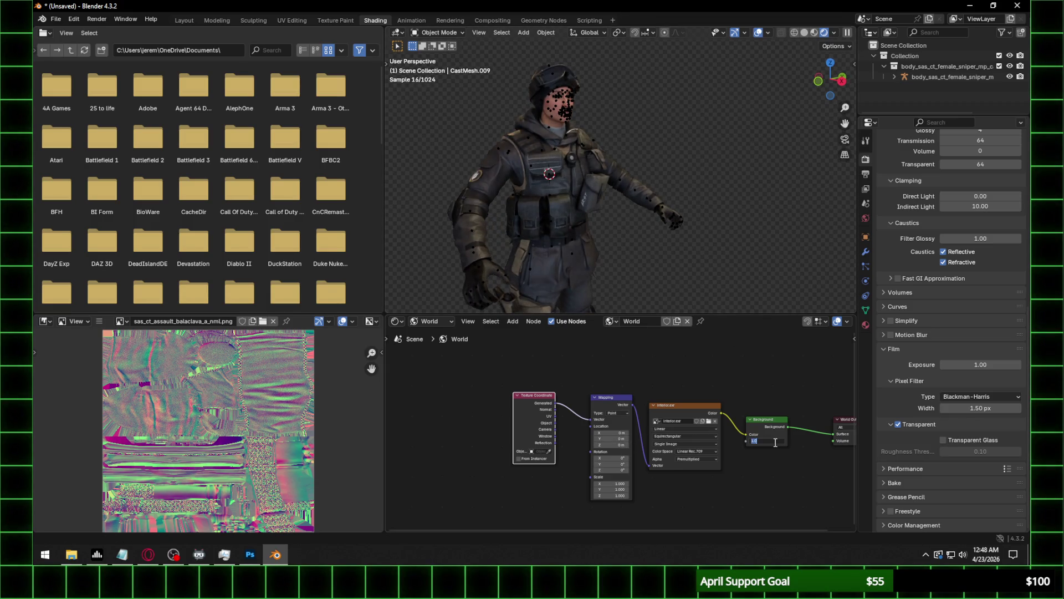
pyautogui.write('.65')
pyautogui.press('Return')
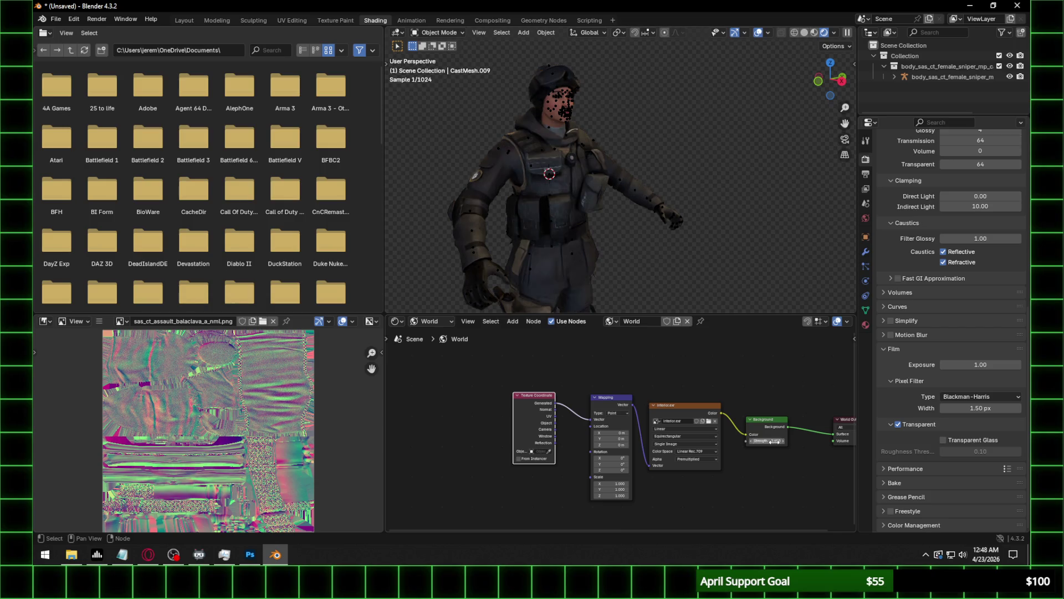
pyautogui.scroll(3, 680, 206)
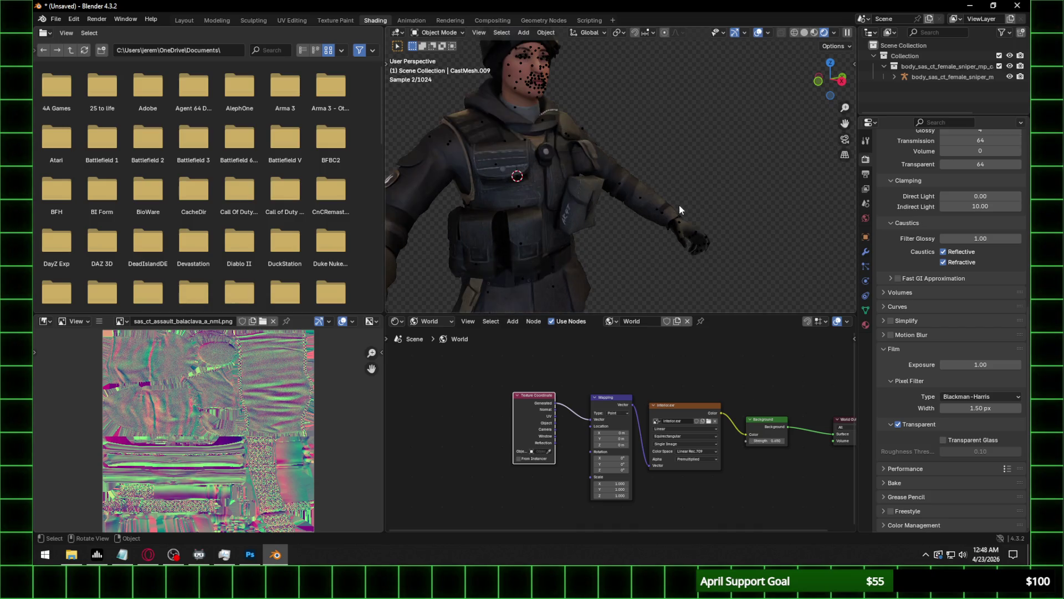
pyautogui.click(189, 19)
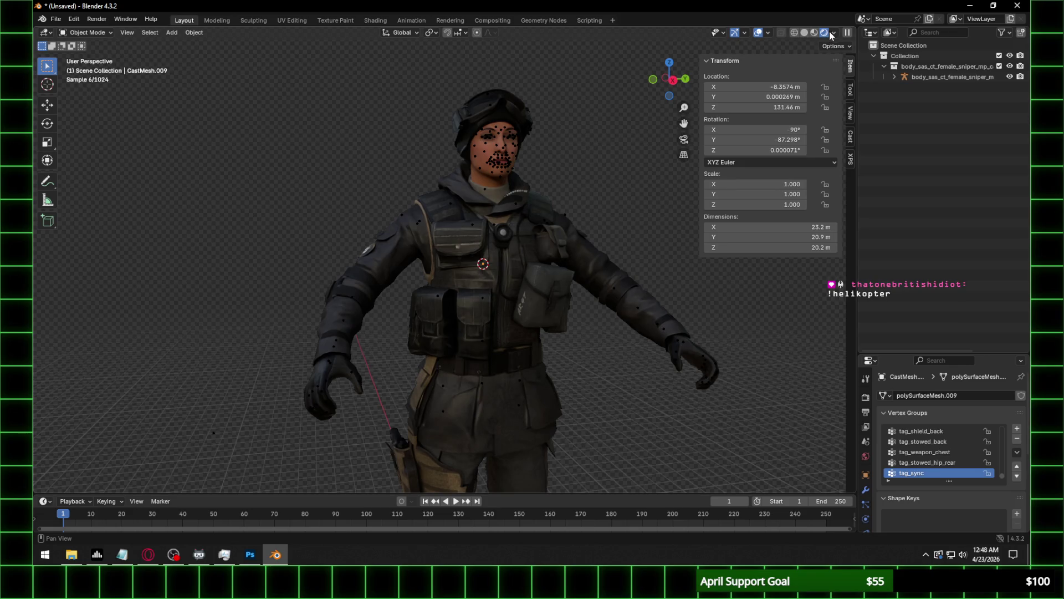
# Light the viewport with Scene Lights and World and hide the armature.
pyautogui.click(834, 32)
pyautogui.click(793, 132)
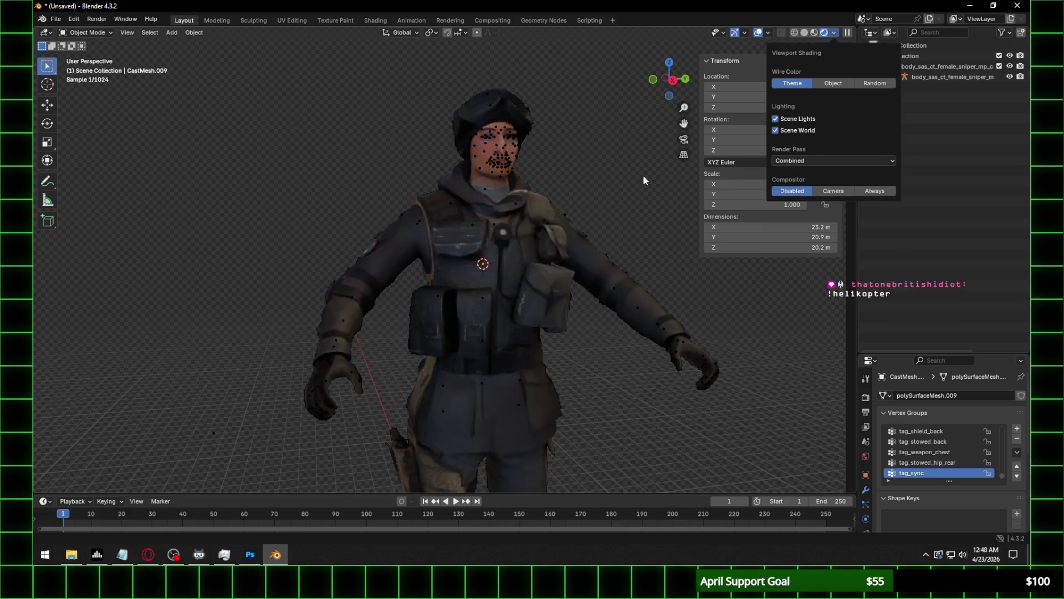
pyautogui.click(1009, 76)
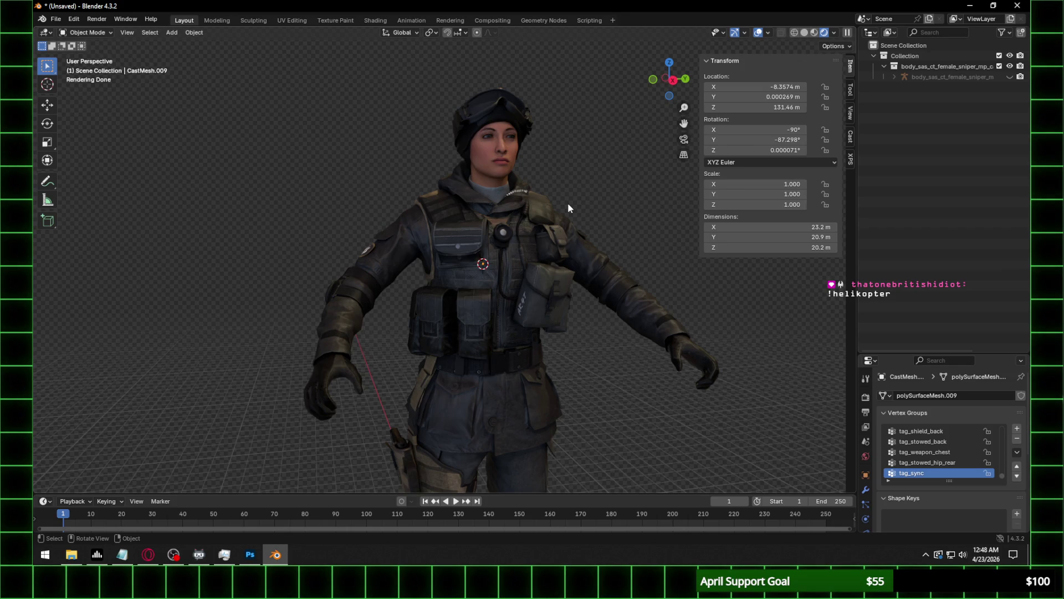
# Snap to the right orthographic side view and frame the whole character.
pyautogui.scroll(2, 565, 266)
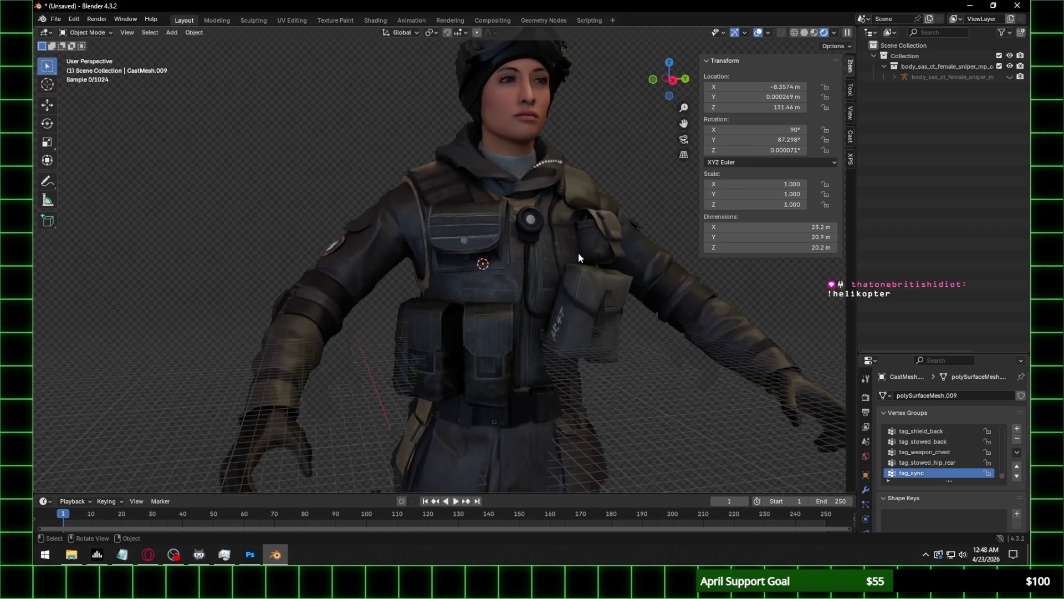
pyautogui.press('KP_3')
pyautogui.click(669, 79)
pyautogui.click(669, 79)
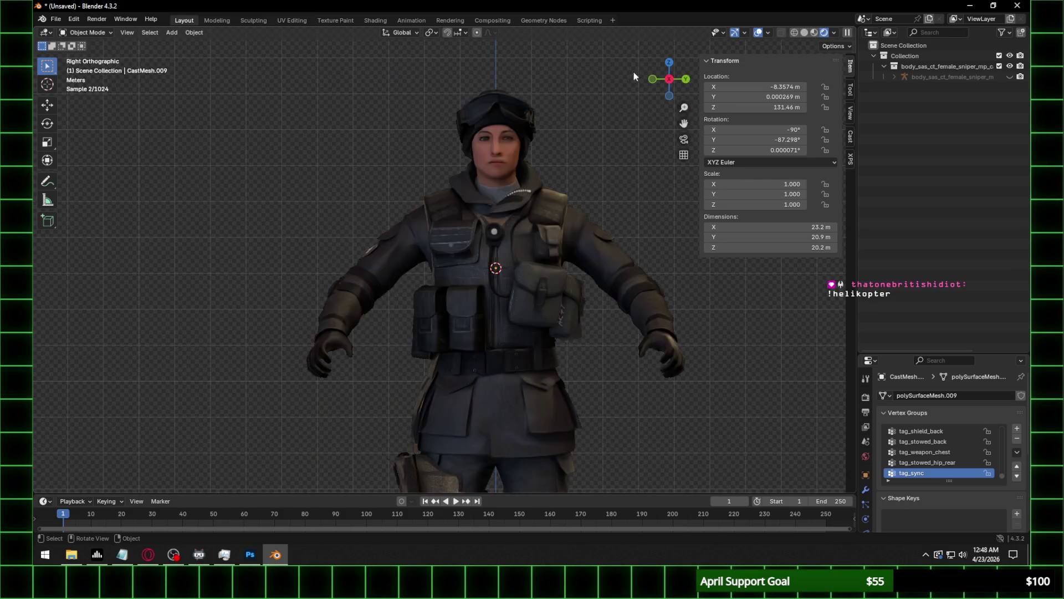
pyautogui.scroll(2, 563, 155)
pyautogui.moveTo(508, 218)
pyautogui.keyDown('shift'); pyautogui.mouseDown(button='middle')
pyautogui.moveTo(478, 201)
pyautogui.moveTo(489, 240)
pyautogui.moveTo(504, 235)
pyautogui.mouseUp(button='middle'); pyautogui.keyUp('shift')
pyautogui.scroll(-3, 478, 201)
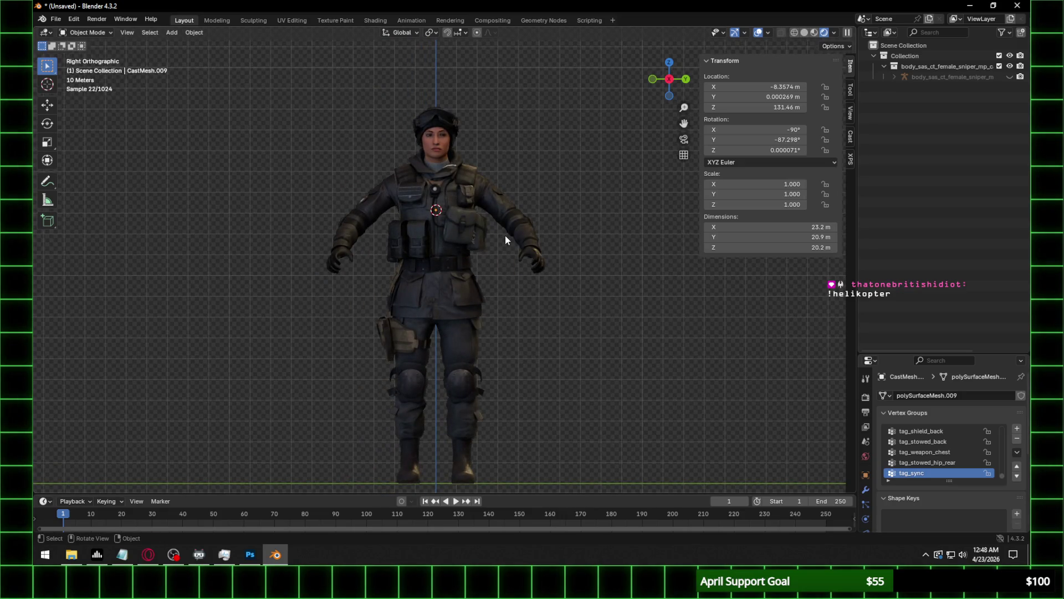
pyautogui.scroll(2, 526, 124)
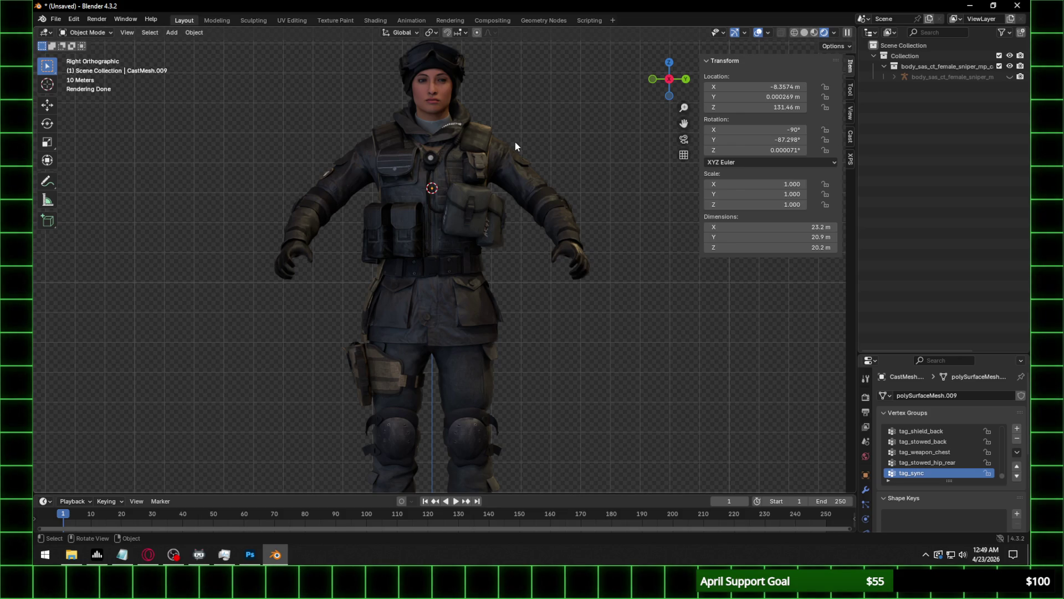
pyautogui.scroll(2, 516, 133)
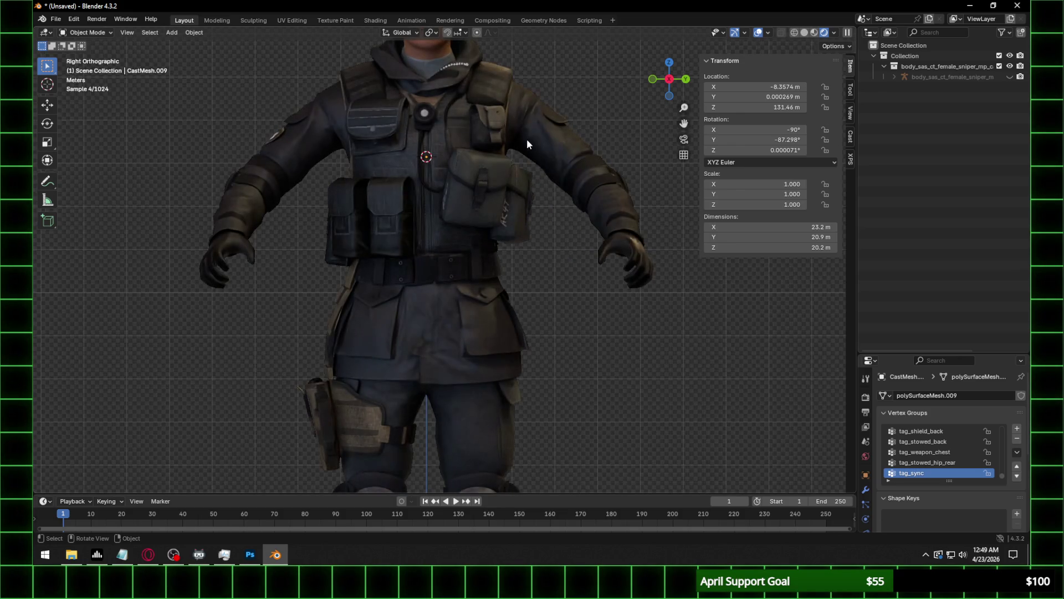
pyautogui.keyDown('shift'); pyautogui.moveTo(525, 115); pyautogui.dragTo(541, 222, button='middle'); pyautogui.keyUp('shift')
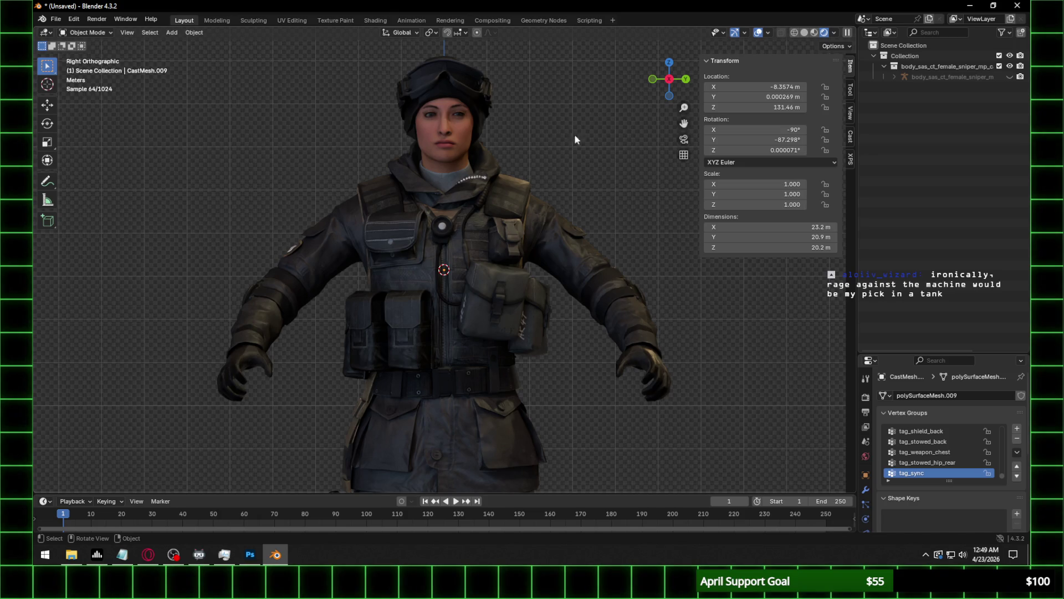
pyautogui.scroll(2, 521, 122)
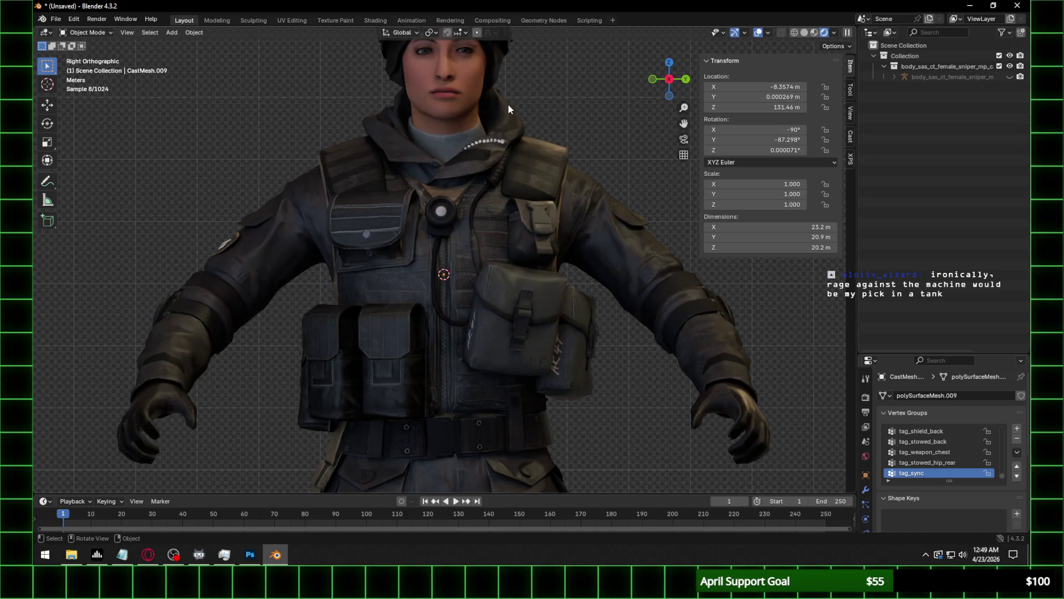
pyautogui.scroll(-2, 510, 111)
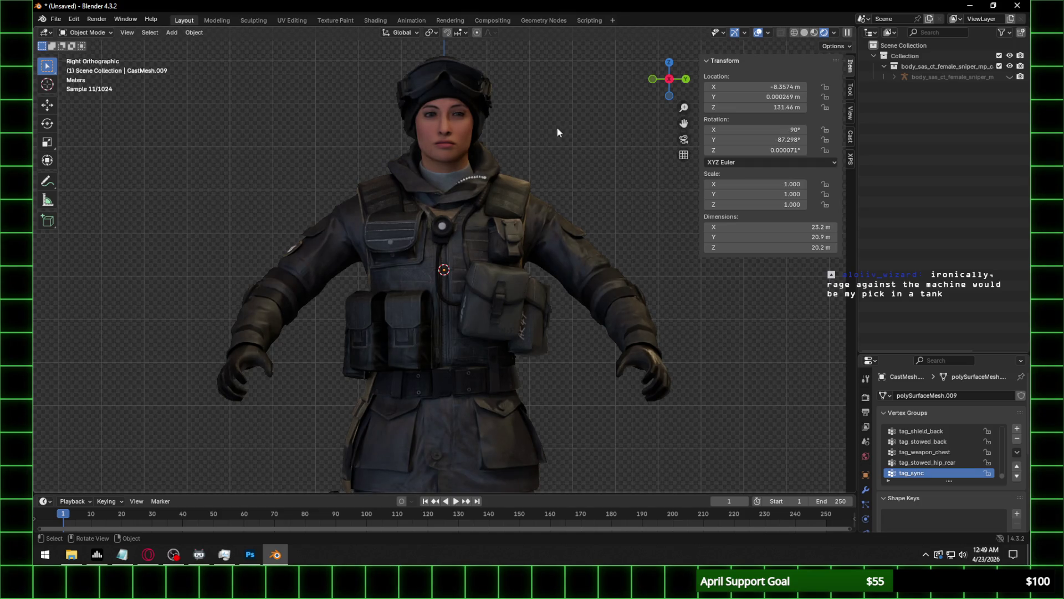
pyautogui.scroll(-2, 557, 132)
pyautogui.scroll(-2, 538, 297)
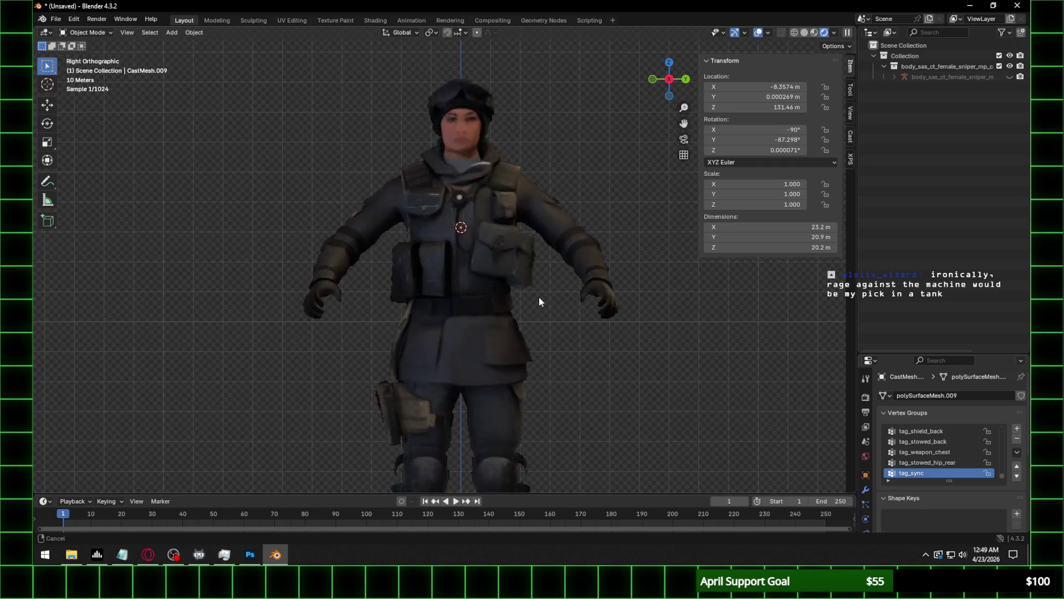
pyautogui.moveTo(505, 228)
pyautogui.mouseDown(button='middle')
pyautogui.moveTo(567, 203)
pyautogui.moveTo(590, 214)
pyautogui.moveTo(437, 213)
pyautogui.moveTo(505, 214)
pyautogui.moveTo(324, 231)
pyautogui.mouseUp(button='middle')
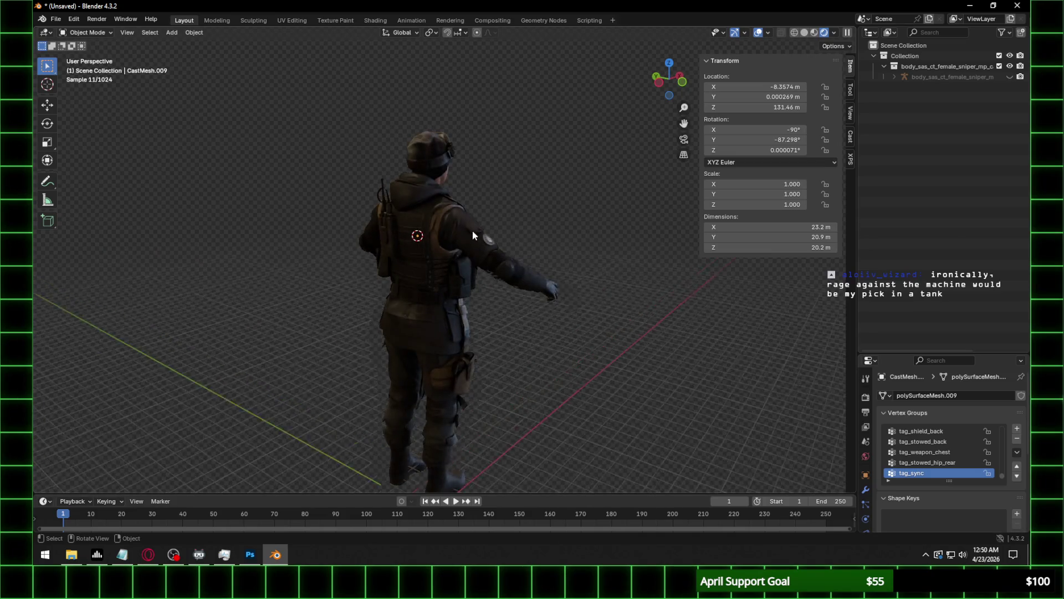
pyautogui.scroll(2, 472, 230)
pyautogui.moveTo(531, 225); pyautogui.dragTo(381, 229, button='middle')
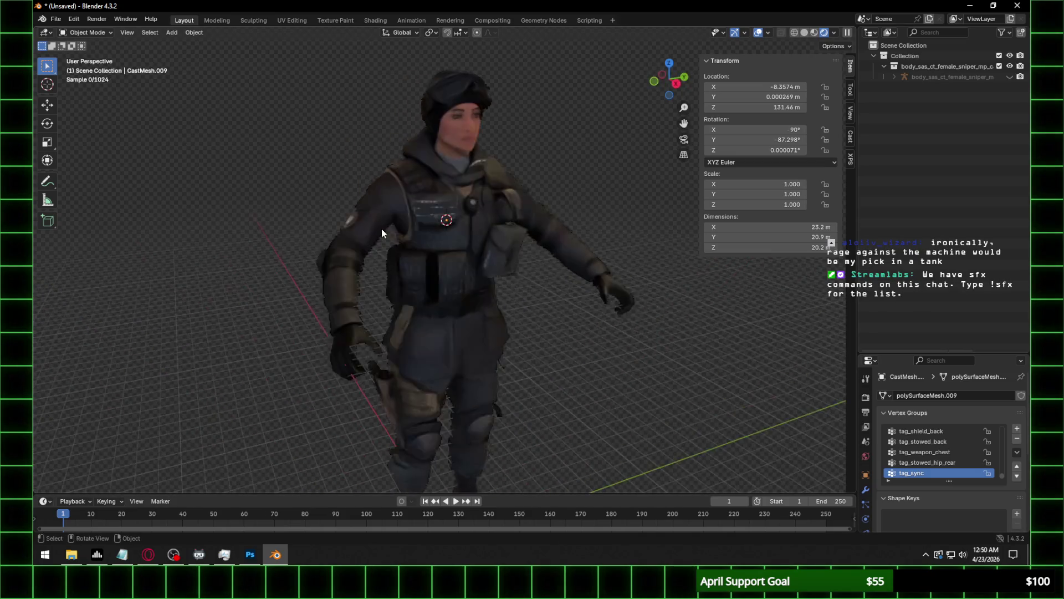
pyautogui.click(674, 86)
pyautogui.keyDown('shift'); pyautogui.moveTo(521, 290); pyautogui.dragTo(516, 244, button='middle'); pyautogui.keyUp('shift')
pyautogui.scroll(2, 515, 244)
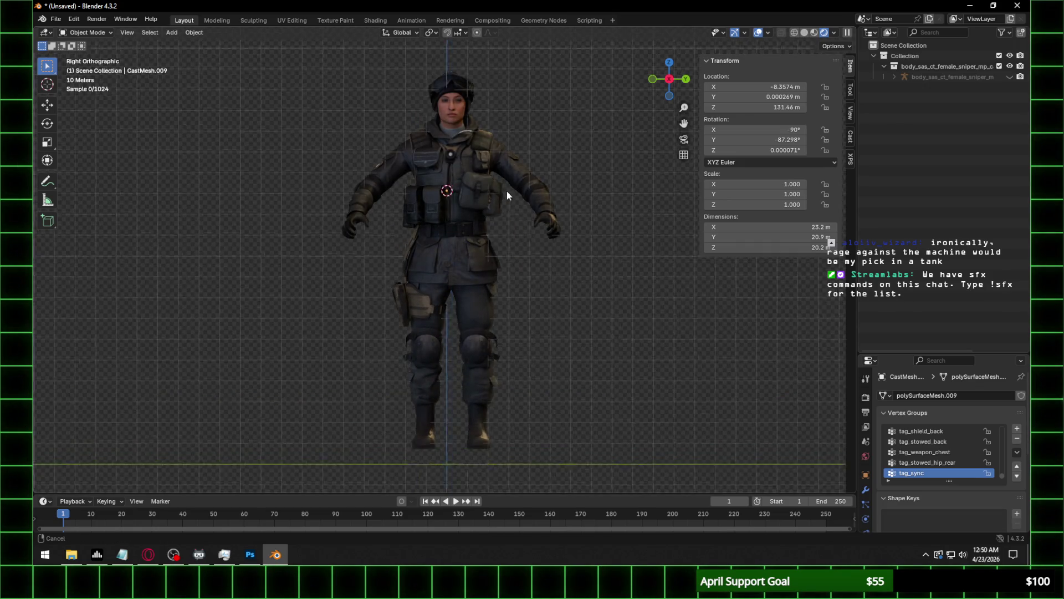
pyautogui.keyDown('shift'); pyautogui.moveTo(507, 190); pyautogui.dragTo(504, 205, button='middle'); pyautogui.keyUp('shift')
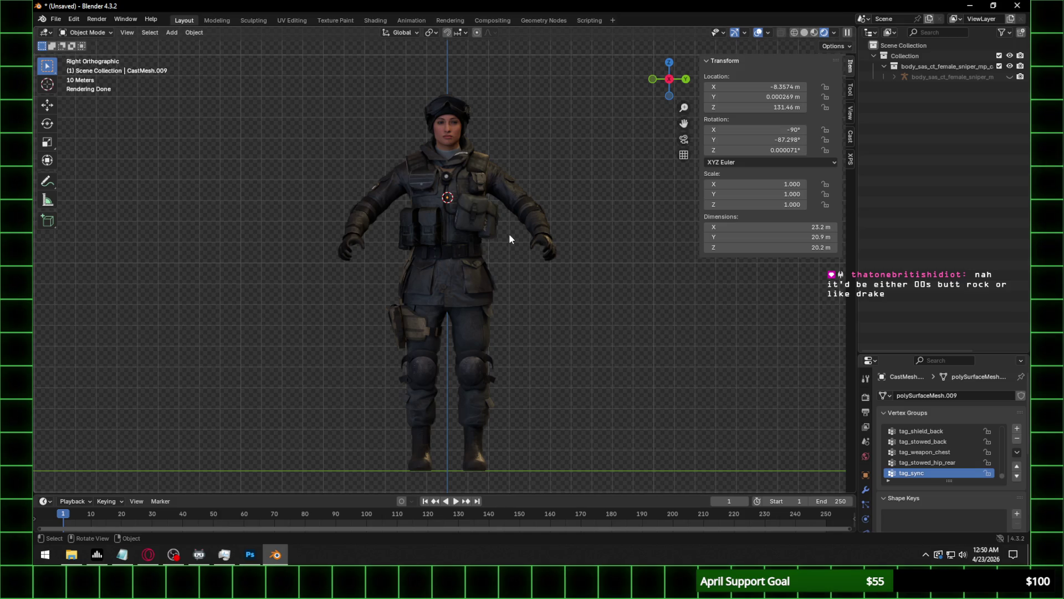
# Zoom in and pan to inspect the beanie and goggles textures on the head.
pyautogui.scroll(5, 491, 202)
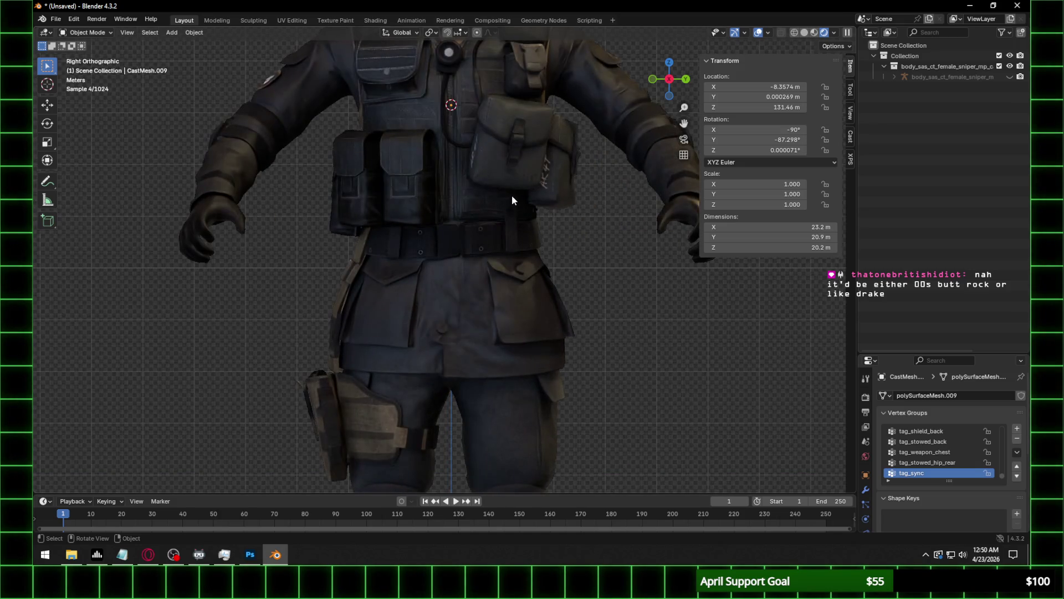
pyautogui.moveTo(531, 127)
pyautogui.keyDown('shift'); pyautogui.mouseDown(button='middle')
pyautogui.moveTo(515, 274)
pyautogui.moveTo(523, 381)
pyautogui.mouseUp(button='middle'); pyautogui.keyUp('shift')
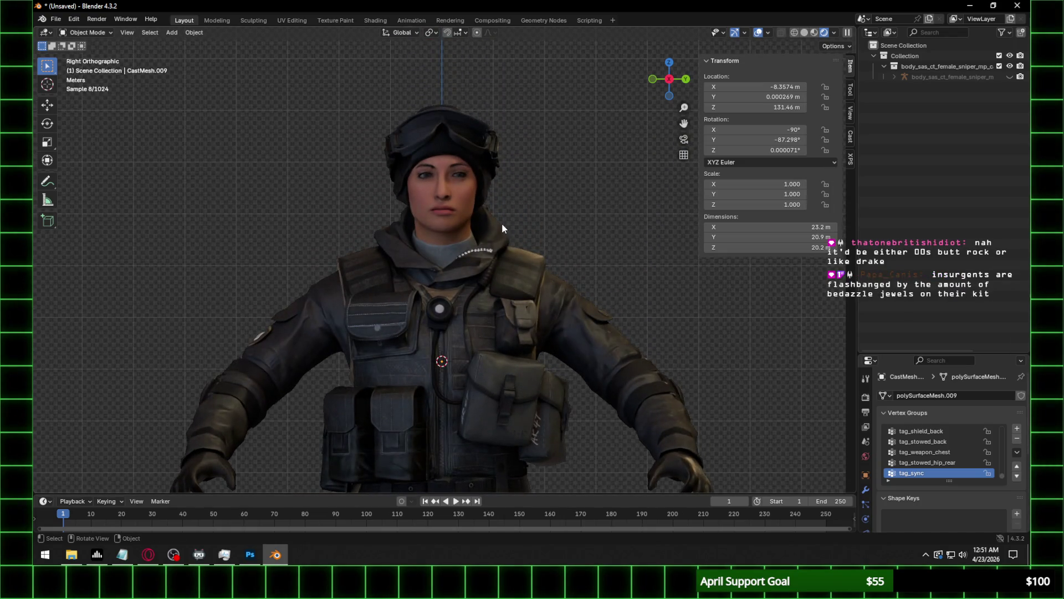
pyautogui.scroll(1, 502, 227)
pyautogui.scroll(1, 465, 199)
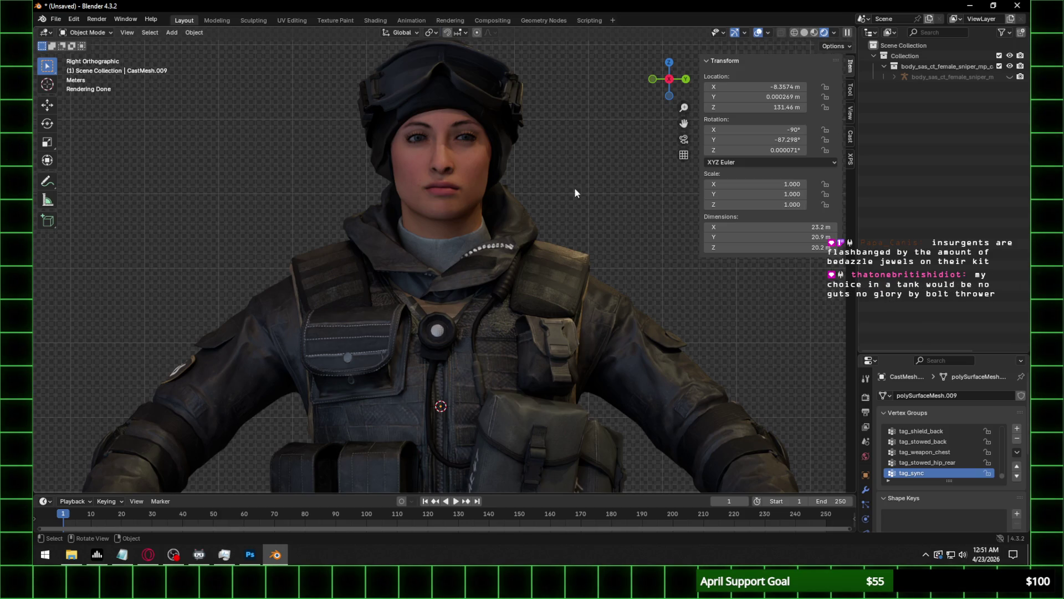
pyautogui.scroll(3, 547, 173)
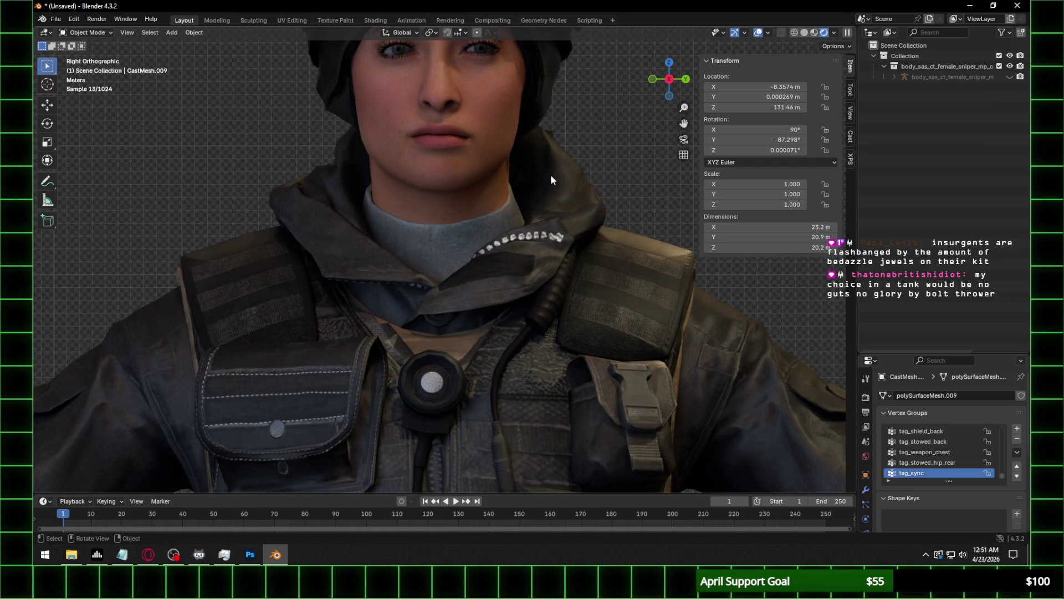
pyautogui.scroll(-1, 546, 163)
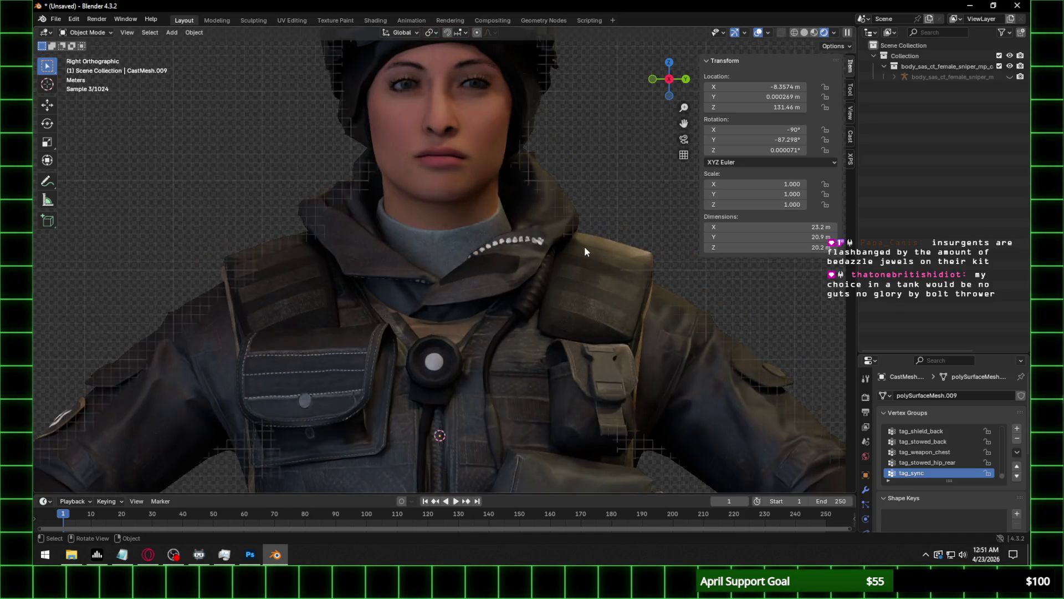
pyautogui.scroll(-5, 585, 246)
# Pan over the torso to check the vest and gloves, then open the File menu.
pyautogui.keyDown('shift'); pyautogui.moveTo(500, 323); pyautogui.dragTo(505, 244, button='middle'); pyautogui.keyUp('shift')
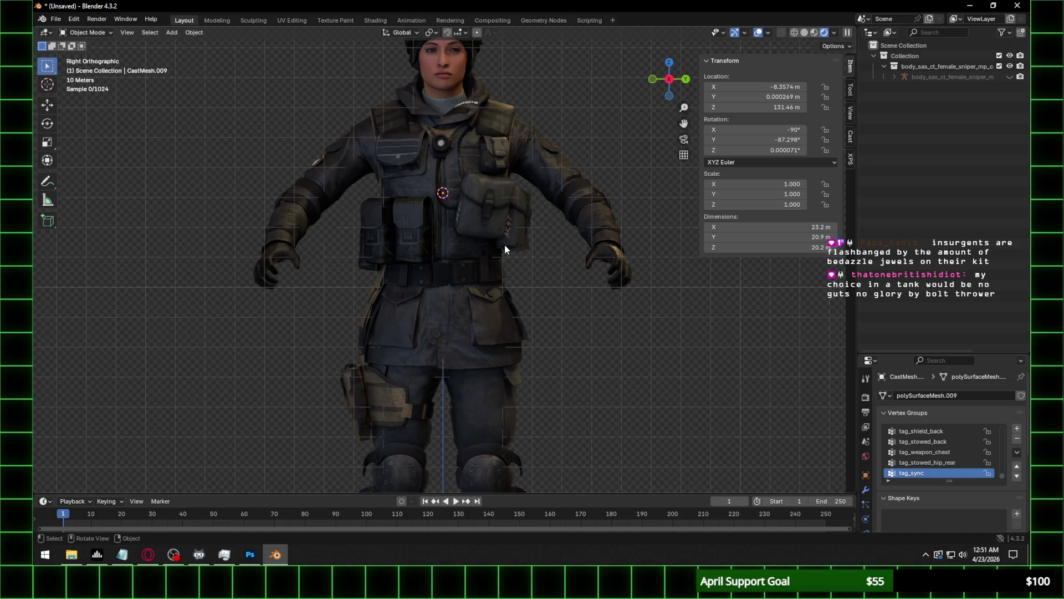
pyautogui.scroll(-1, 505, 244)
pyautogui.moveTo(497, 380)
pyautogui.keyDown('shift'); pyautogui.mouseDown(button='middle')
pyautogui.moveTo(500, 272)
pyautogui.moveTo(517, 262)
pyautogui.moveTo(516, 300)
pyautogui.mouseUp(button='middle'); pyautogui.keyUp('shift')
pyautogui.scroll(-2, 500, 273)
pyautogui.scroll(-2, 517, 298)
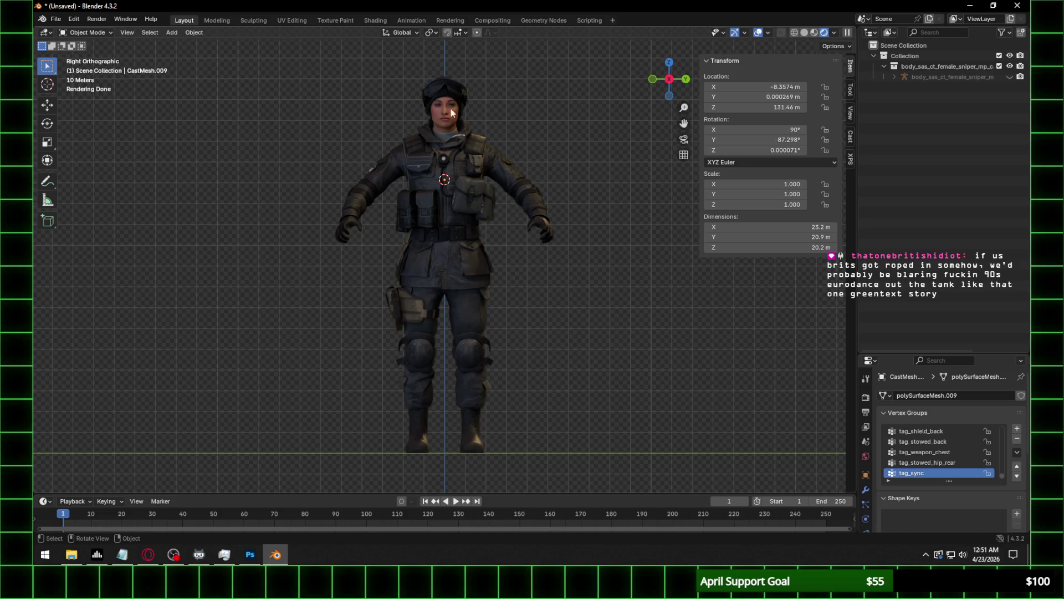
pyautogui.scroll(1, 487, 145)
pyautogui.keyDown('shift'); pyautogui.moveTo(495, 155); pyautogui.dragTo(499, 231, button='middle'); pyautogui.keyUp('shift')
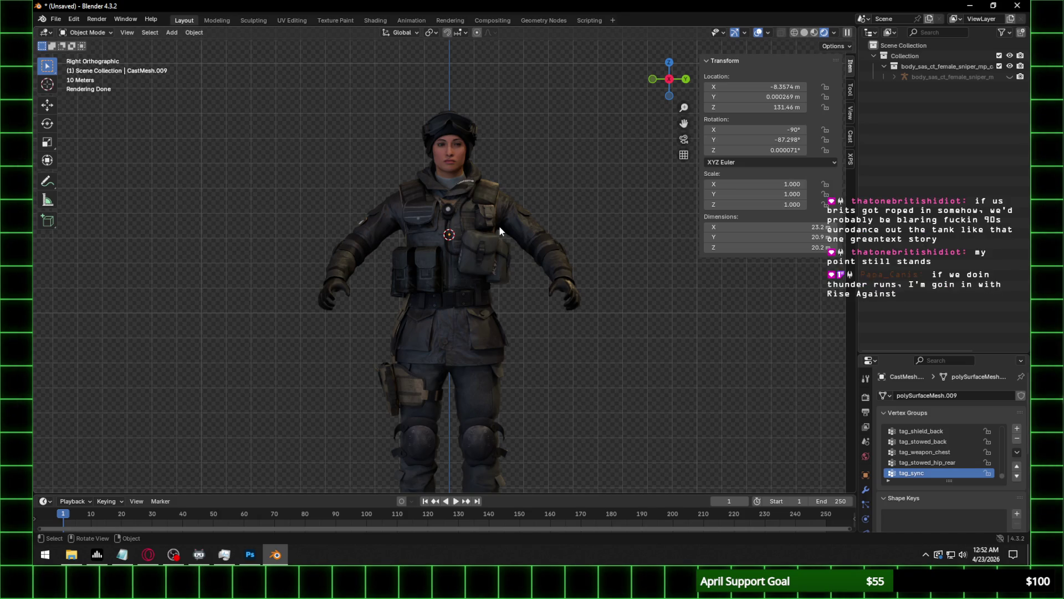
pyautogui.scroll(2, 477, 158)
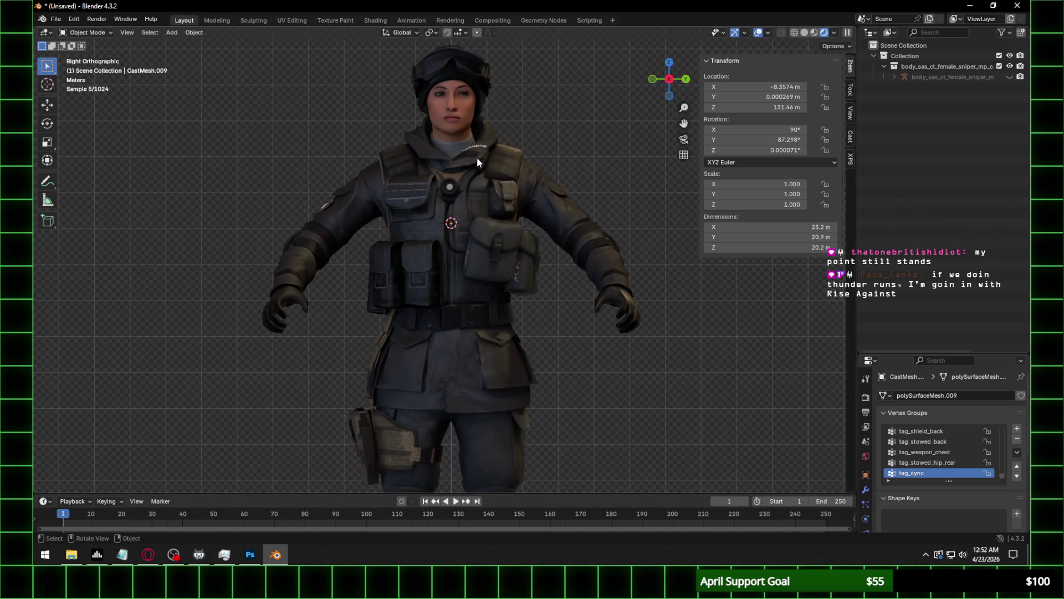
pyautogui.keyDown('shift'); pyautogui.moveTo(498, 133); pyautogui.dragTo(497, 185, button='middle'); pyautogui.keyUp('shift')
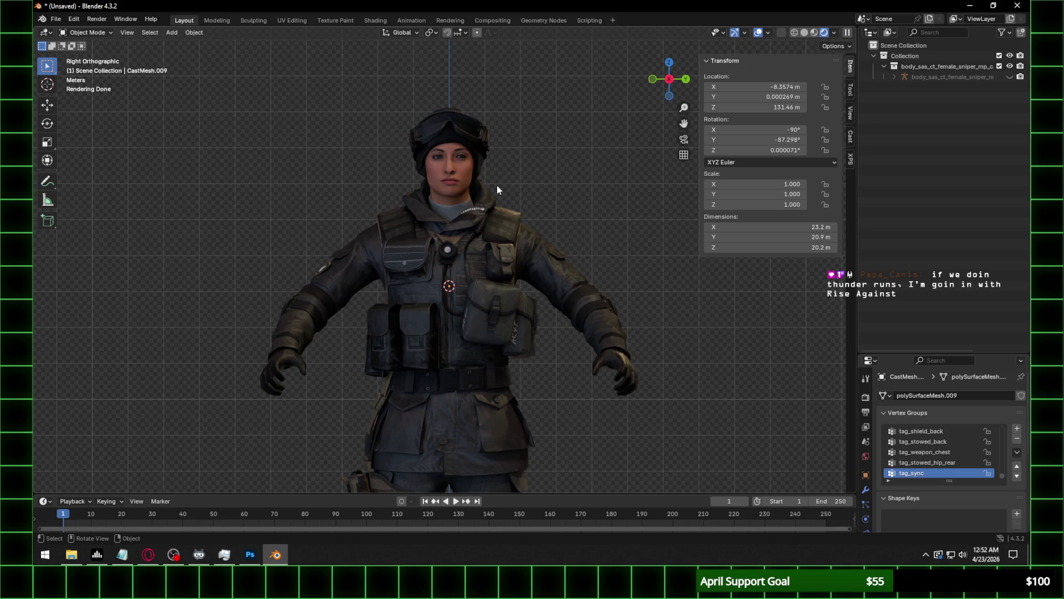
pyautogui.click(56, 19)
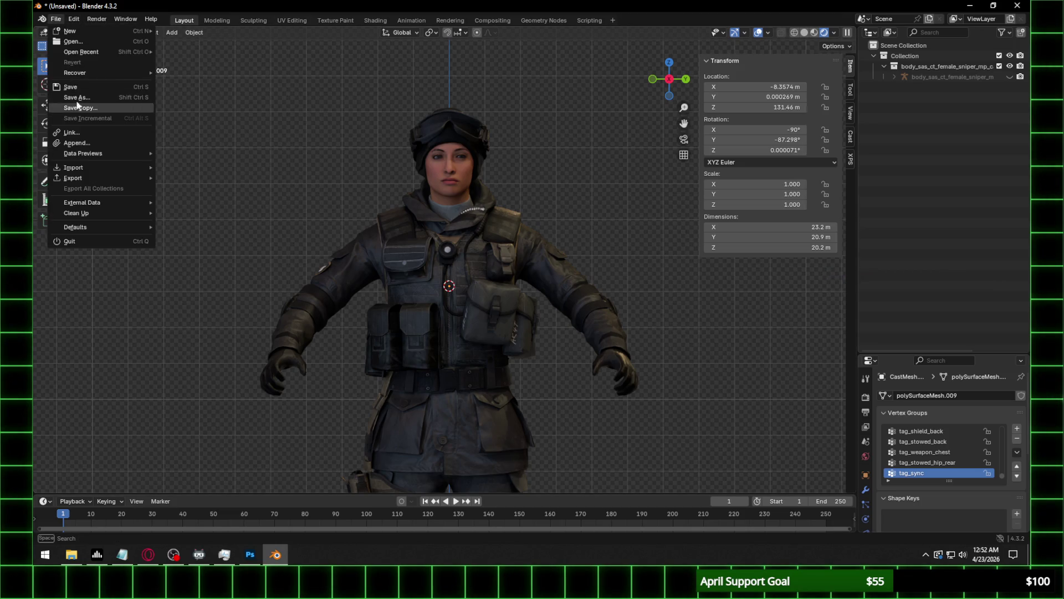
# Save the scene as 'Rust SAS Sniper.blend' in the Rust characters folder.
pyautogui.click(77, 97)
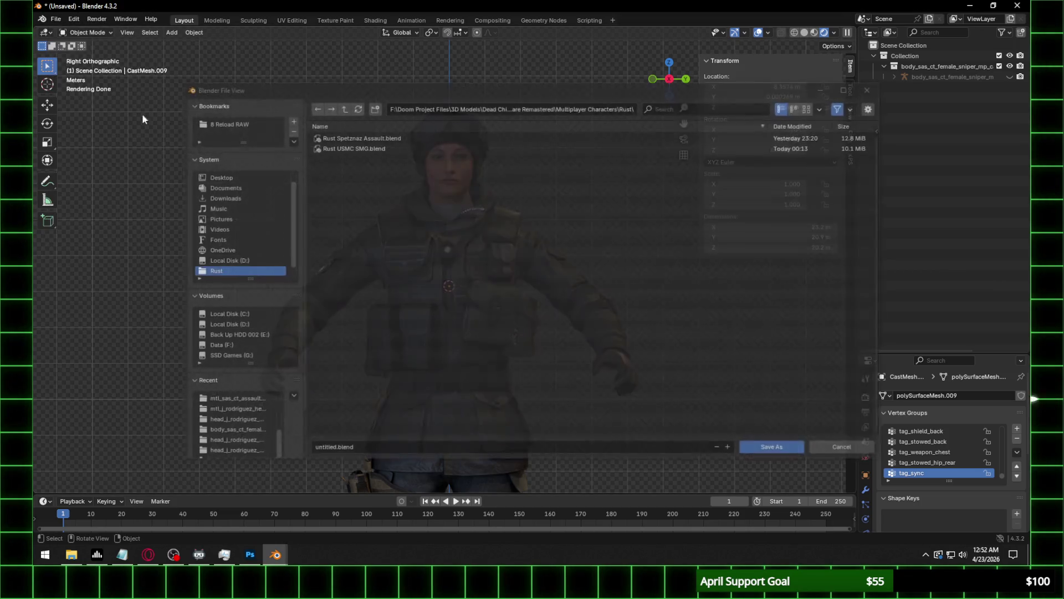
pyautogui.click(379, 449)
pyautogui.write('Rust SAS Sniper')
pyautogui.press('Return')
pyautogui.click(775, 450)
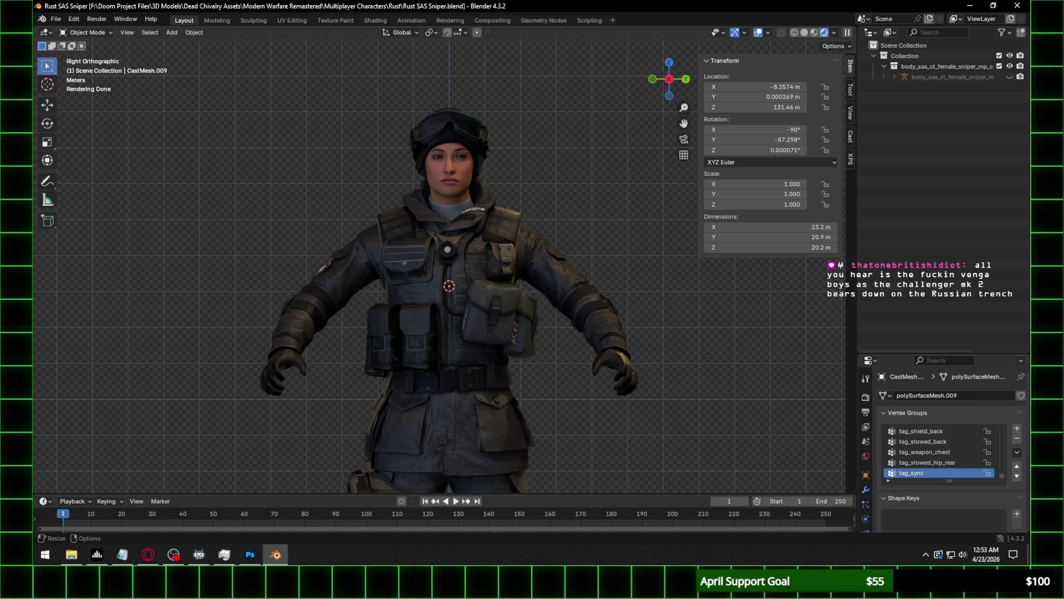
pyautogui.hotkey('alt', 'Tab')
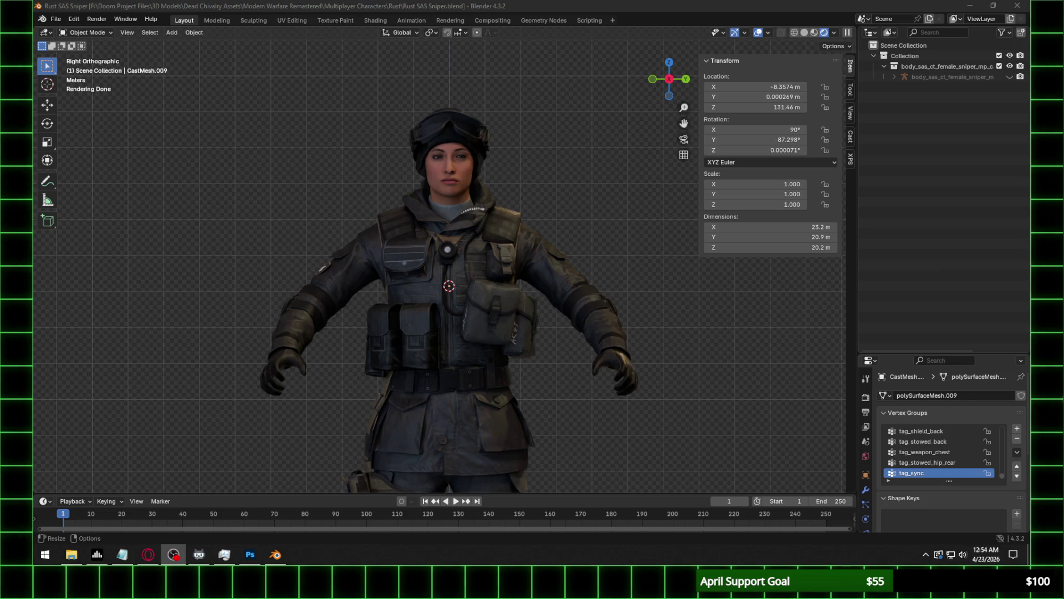
pyautogui.scroll(3, 557, 233)
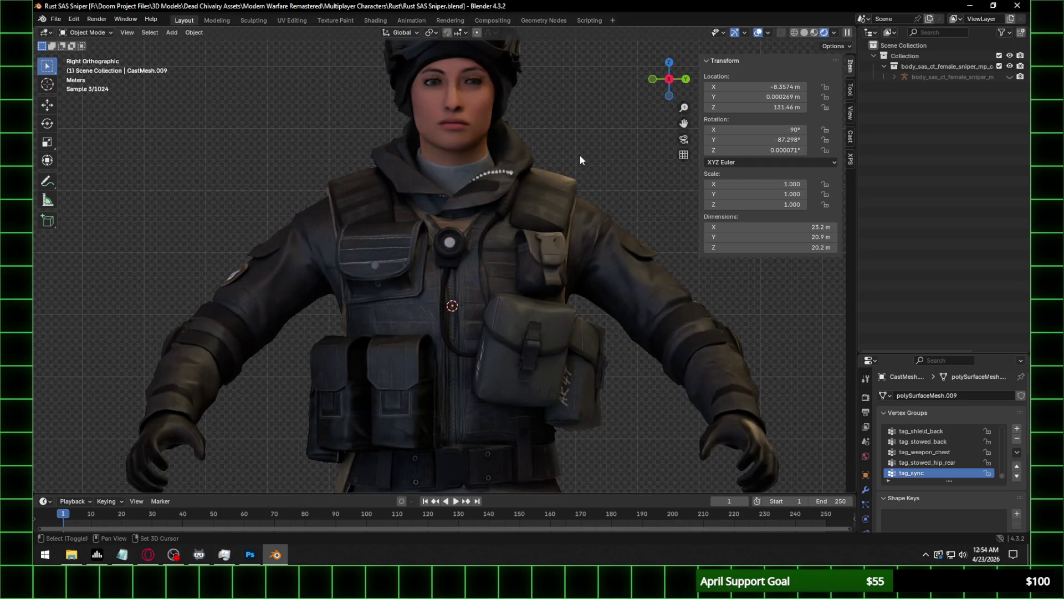
pyautogui.keyDown('shift'); pyautogui.moveTo(573, 181); pyautogui.dragTo(561, 201, button='middle'); pyautogui.keyUp('shift')
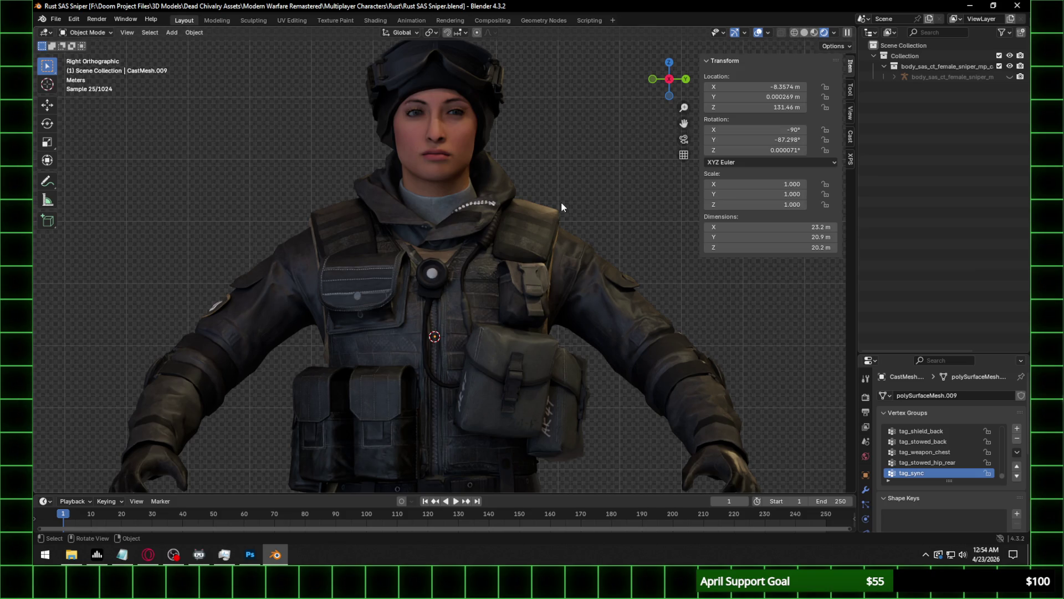
pyautogui.scroll(-5, 561, 208)
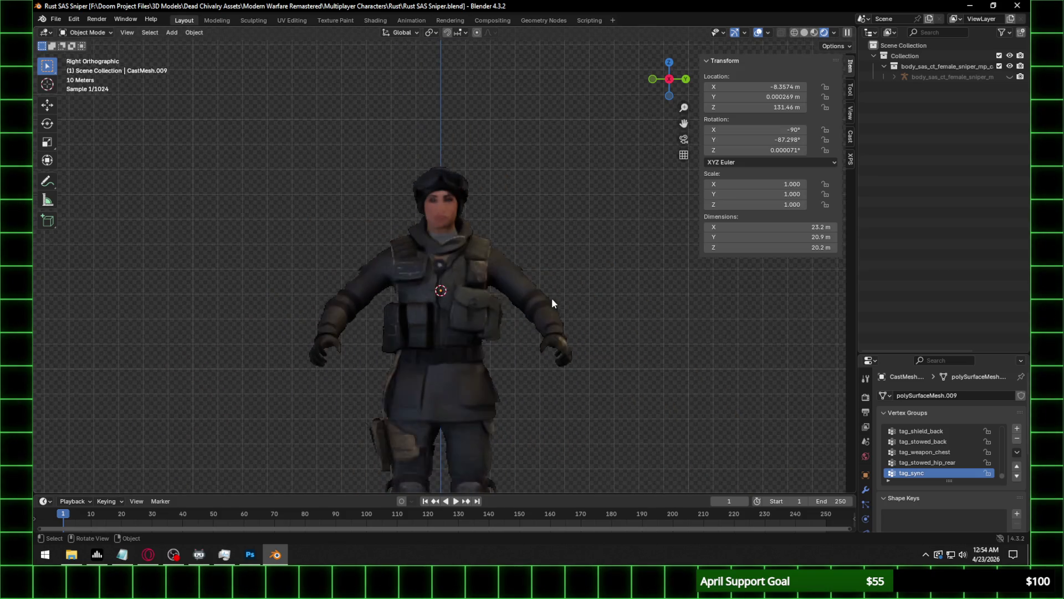
pyautogui.moveTo(526, 405)
pyautogui.keyDown('shift'); pyautogui.mouseDown(button='middle')
pyautogui.moveTo(528, 285)
pyautogui.moveTo(534, 270)
pyautogui.moveTo(549, 284)
pyautogui.mouseUp(button='middle'); pyautogui.keyUp('shift')
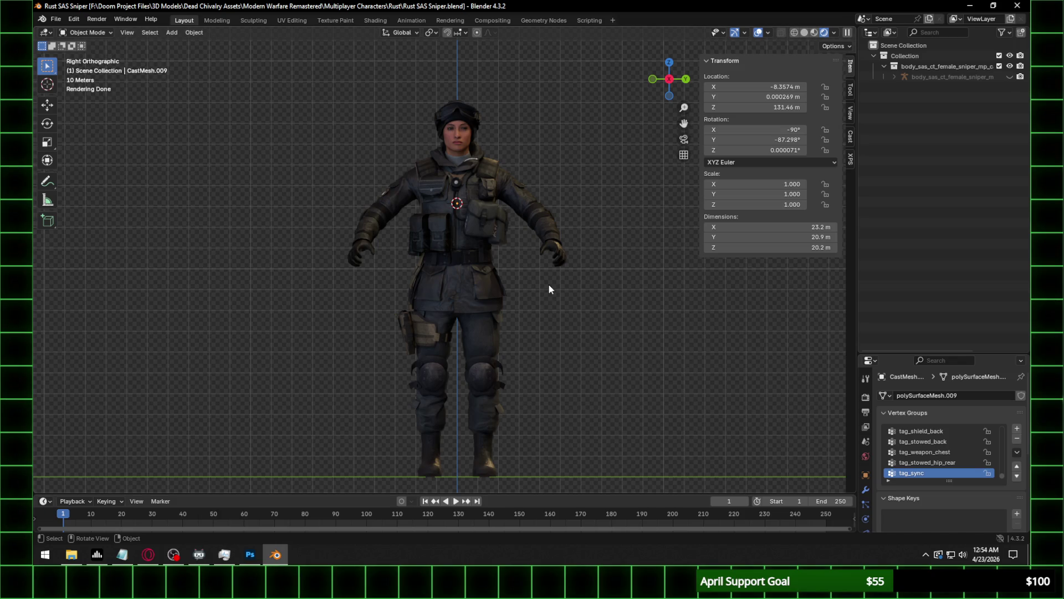
pyautogui.scroll(2, 514, 170)
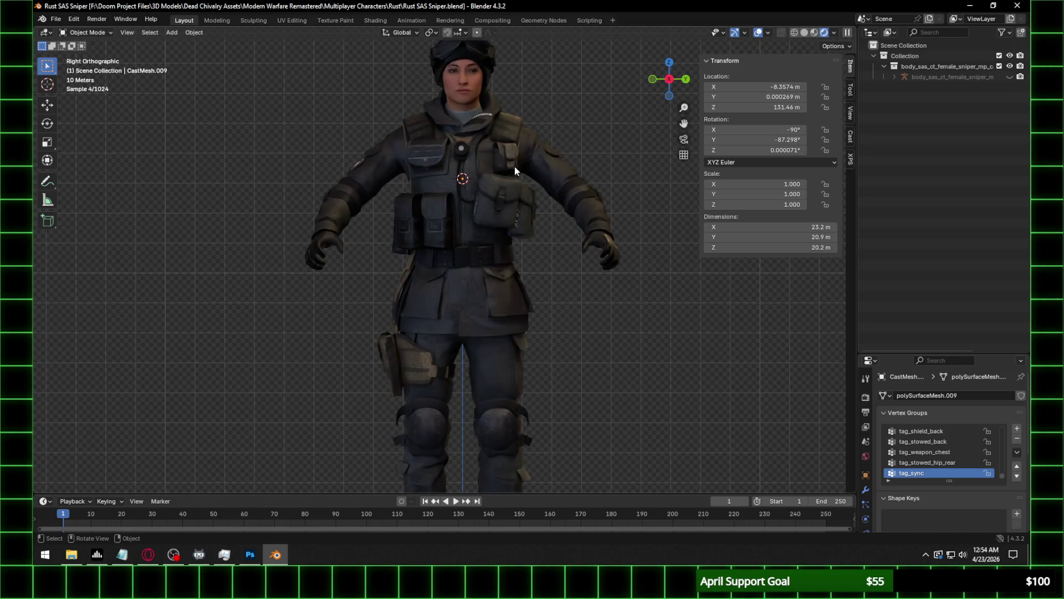
pyautogui.keyDown('shift'); pyautogui.moveTo(527, 147); pyautogui.dragTo(524, 205, button='middle'); pyautogui.keyUp('shift')
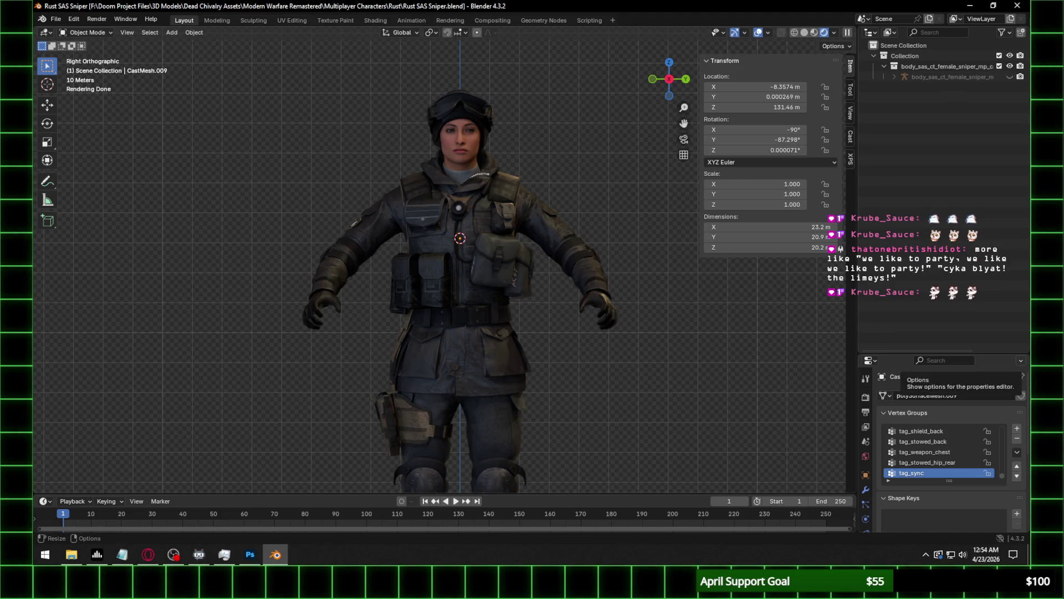
pyautogui.hotkey('alt', 'Tab')
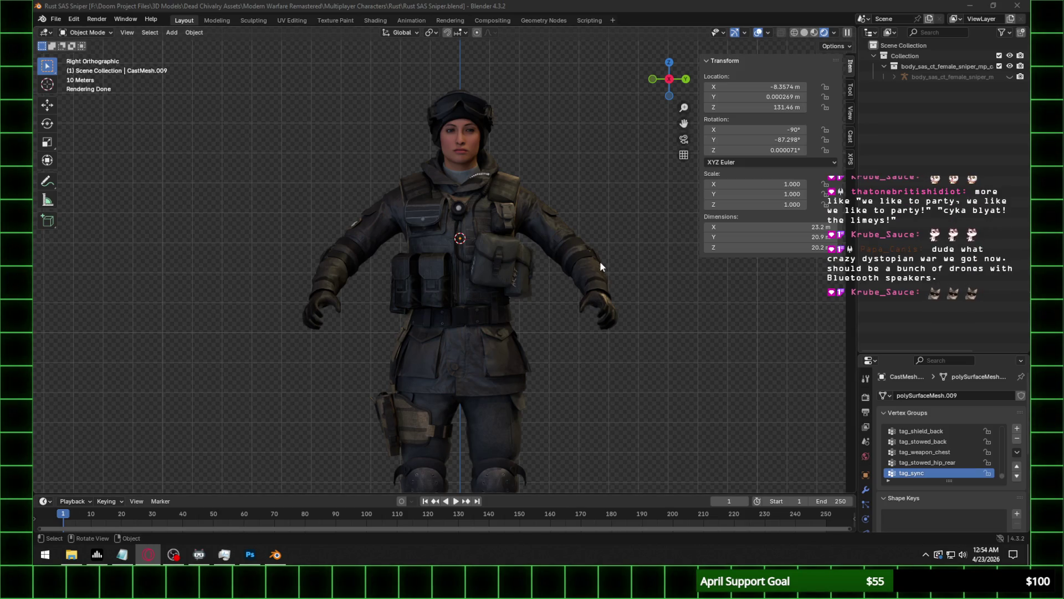
pyautogui.moveTo(536, 148)
pyautogui.mouseDown(button='middle')
pyautogui.moveTo(437, 203)
pyautogui.moveTo(551, 218)
pyautogui.moveTo(561, 251)
pyautogui.mouseUp(button='middle')
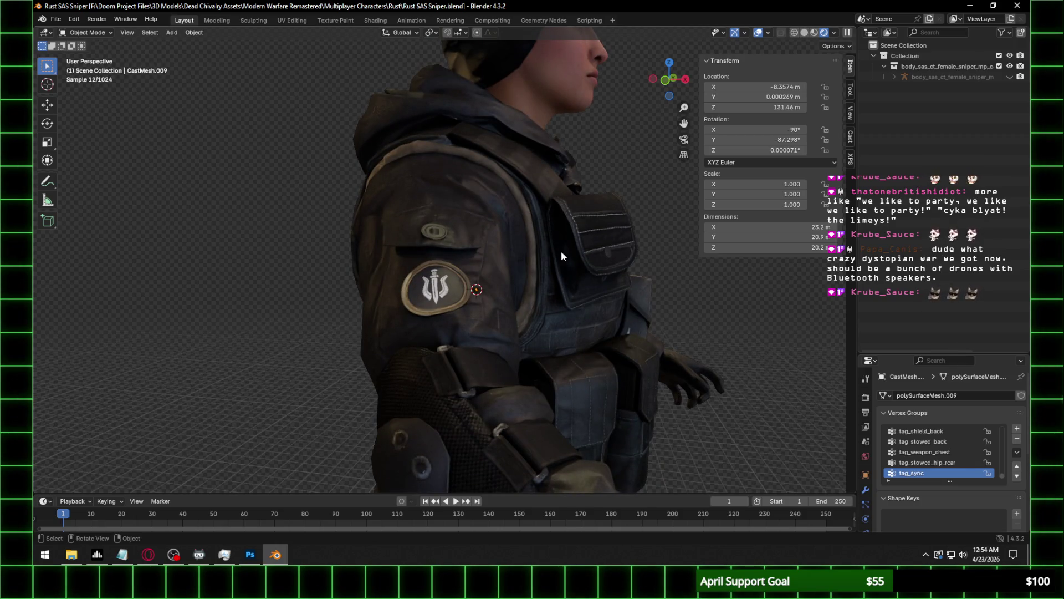
# Orbit to a front three-quarter view of the character, then switch to Photoshop.
pyautogui.scroll(-1, 561, 251)
pyautogui.scroll(-5, 561, 251)
pyautogui.moveTo(561, 250); pyautogui.dragTo(497, 261, button='middle')
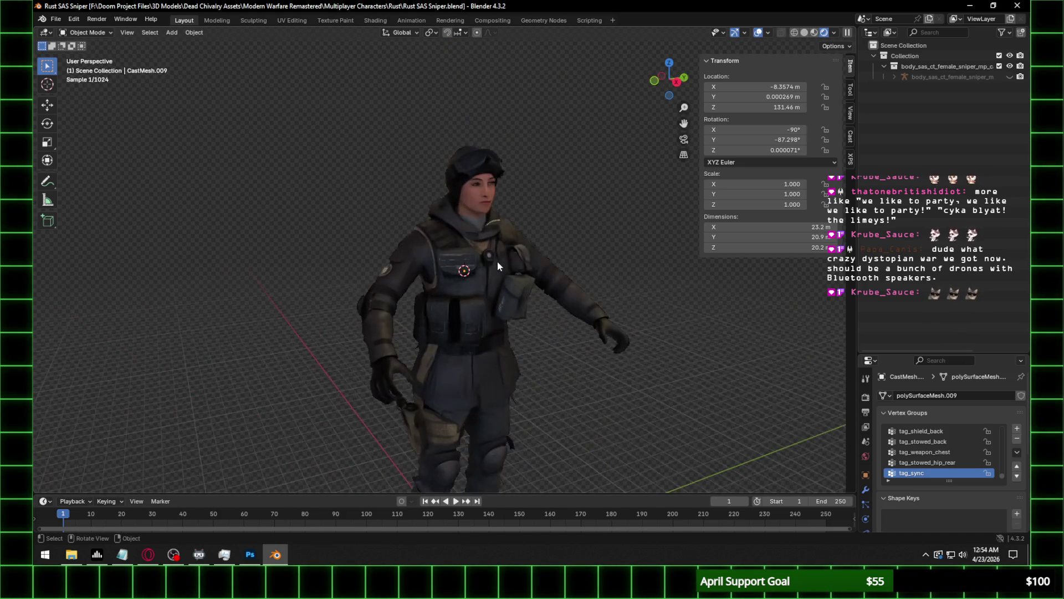
pyautogui.scroll(2, 497, 261)
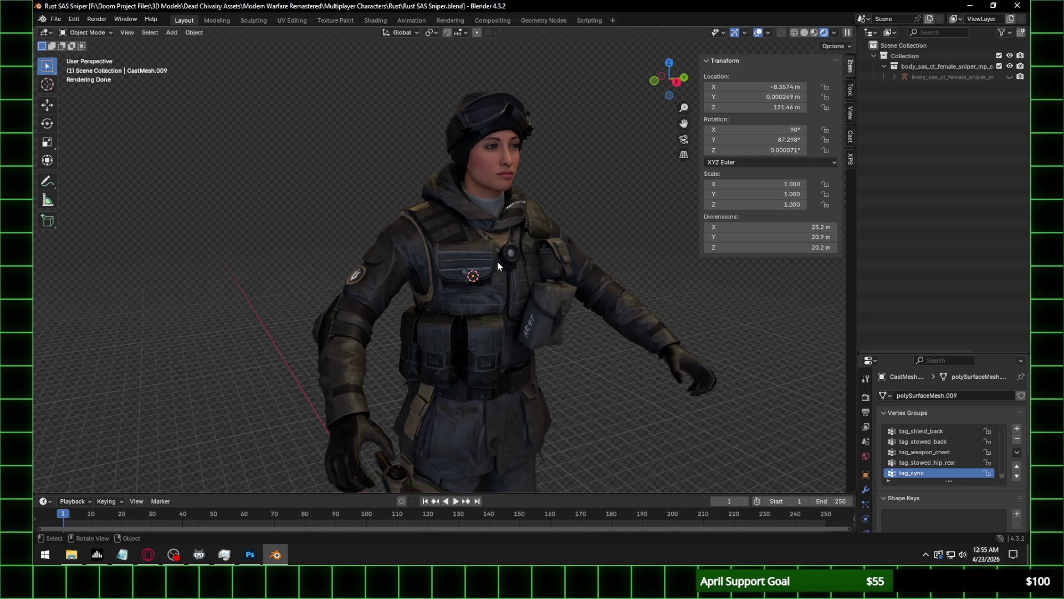
pyautogui.press('shift')
pyautogui.hotkey('alt', 'Tab')
pyautogui.hotkey('alt', 'Tab')
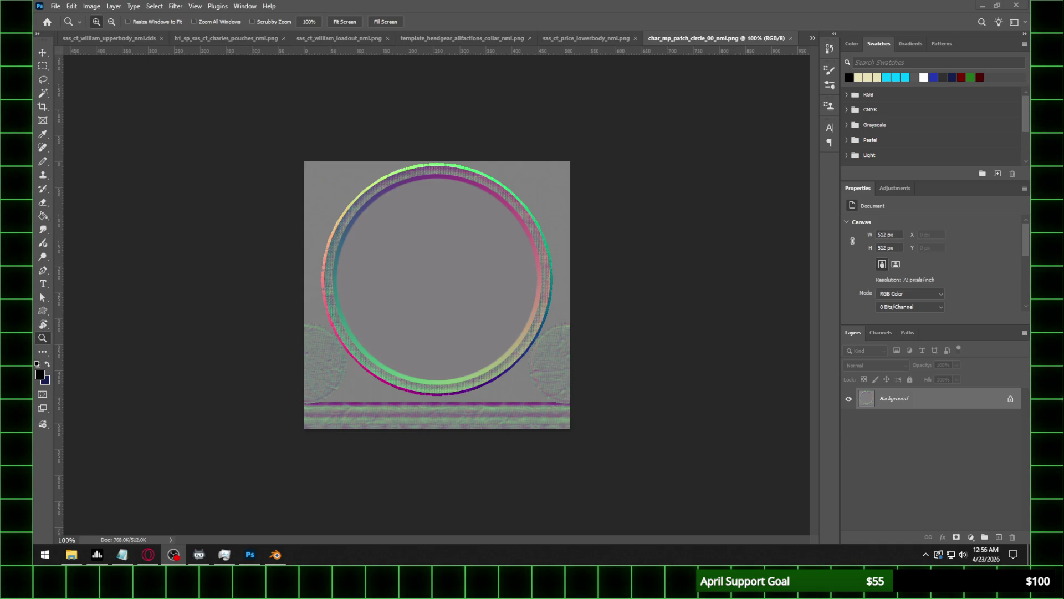
# Leave char_mp_patch_circle_00_nml.png unchanged and return to Blender.
pyautogui.click(276, 554)
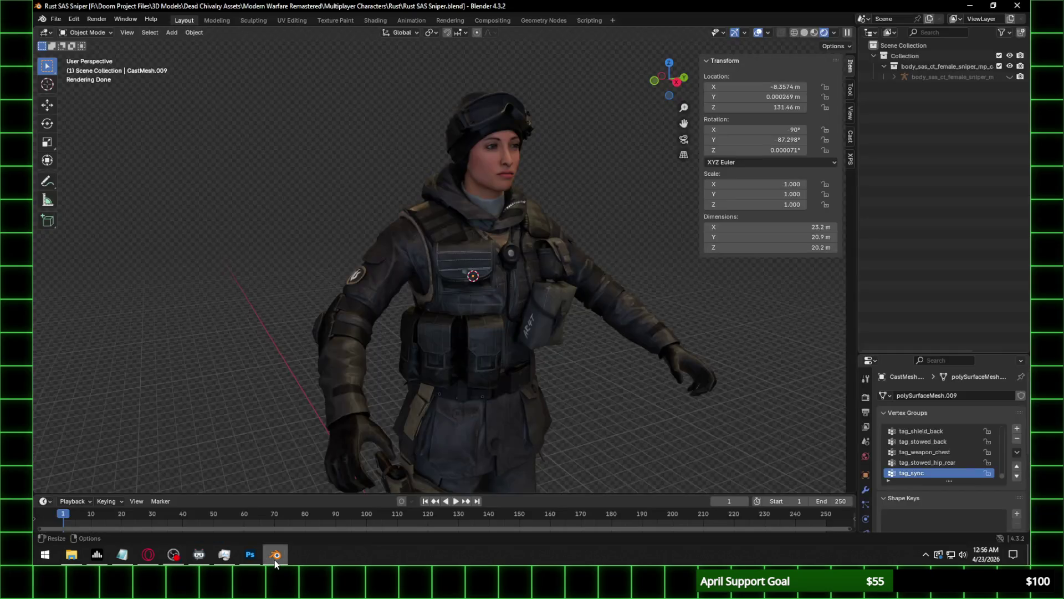
# Orbit around the shoulder patch and upper body to check the head and patch textures.
pyautogui.scroll(3, 537, 245)
pyautogui.moveTo(474, 243); pyautogui.dragTo(551, 249, button='middle')
pyautogui.scroll(1, 493, 251)
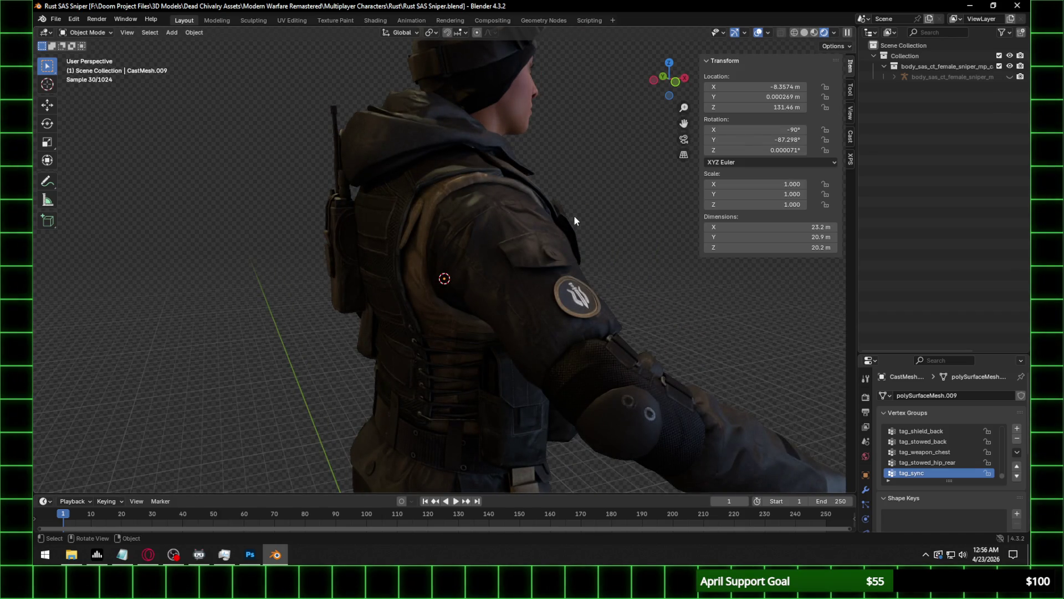
pyautogui.moveTo(573, 215); pyautogui.dragTo(463, 231, button='middle')
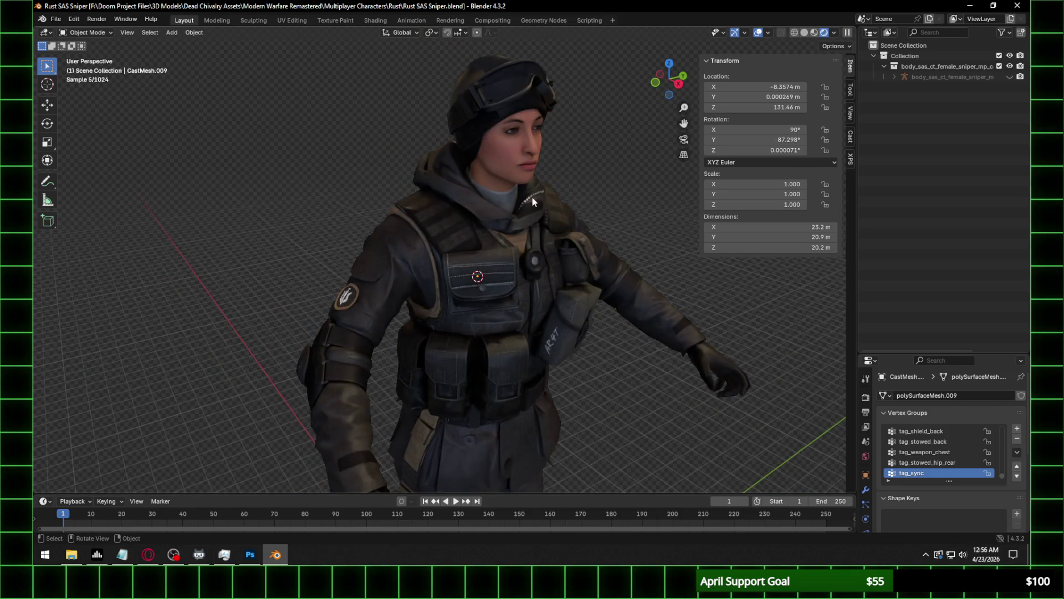
pyautogui.moveTo(519, 188); pyautogui.dragTo(494, 187, button='middle')
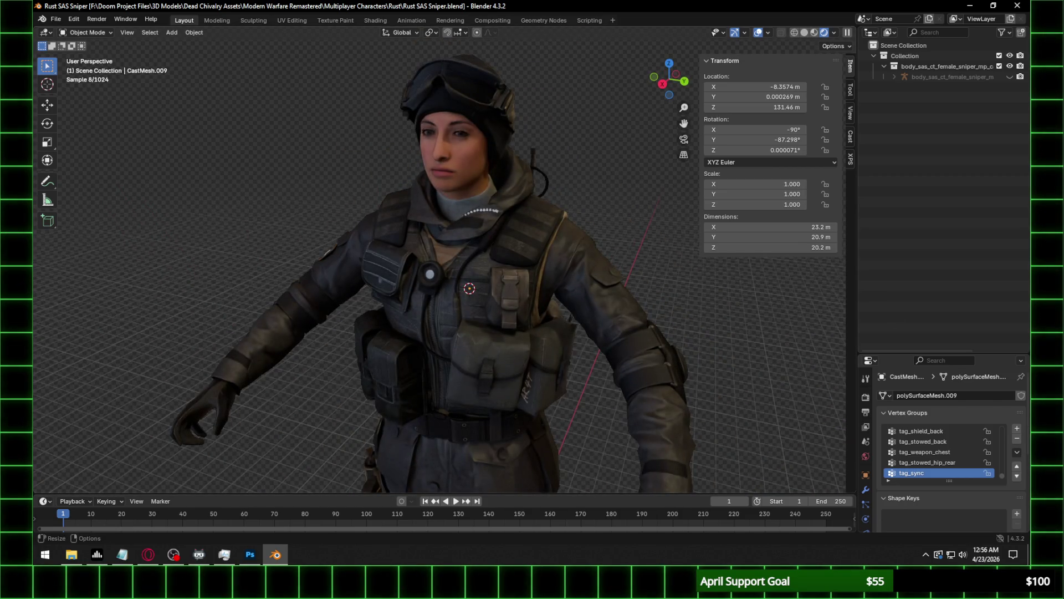
pyautogui.hotkey('alt', 'Tab')
pyautogui.hotkey('alt', 'Tab')
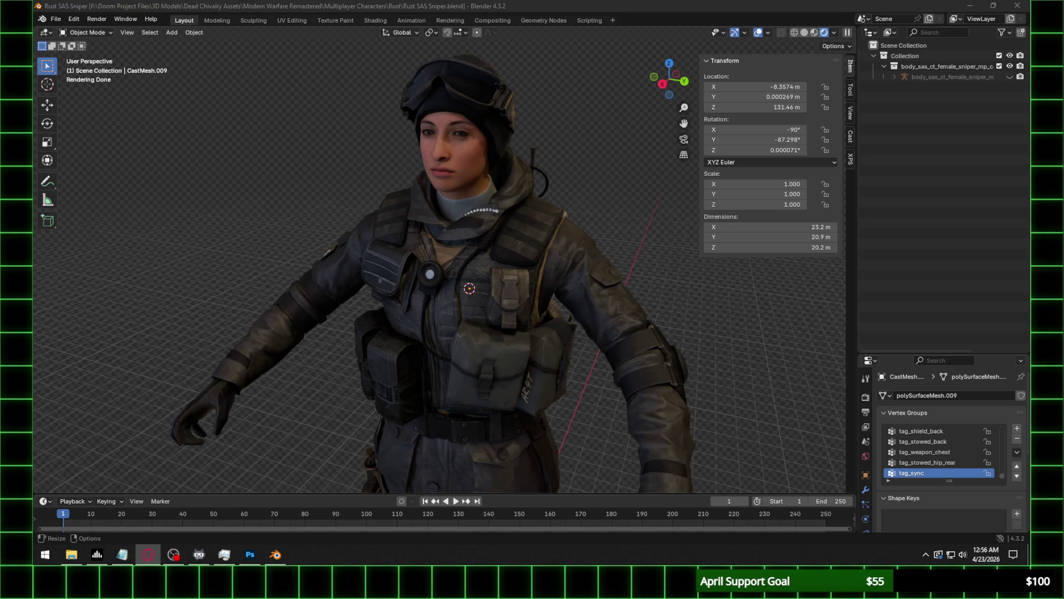
pyautogui.scroll(3, 557, 221)
pyautogui.scroll(-5, 486, 311)
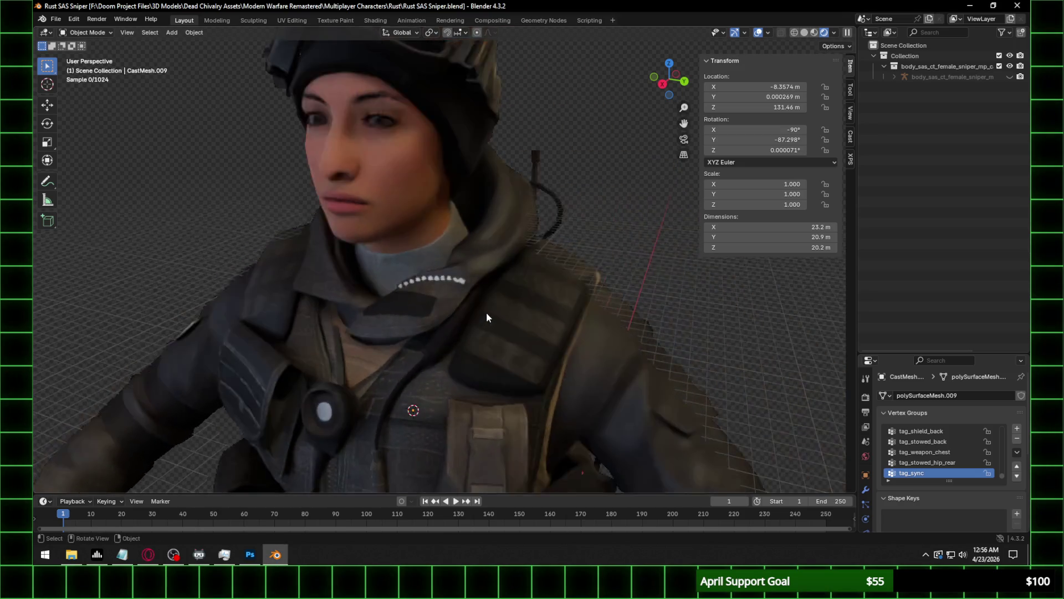
pyautogui.moveTo(446, 311)
pyautogui.mouseDown(button='middle')
pyautogui.moveTo(530, 295)
pyautogui.moveTo(595, 321)
pyautogui.mouseUp(button='middle')
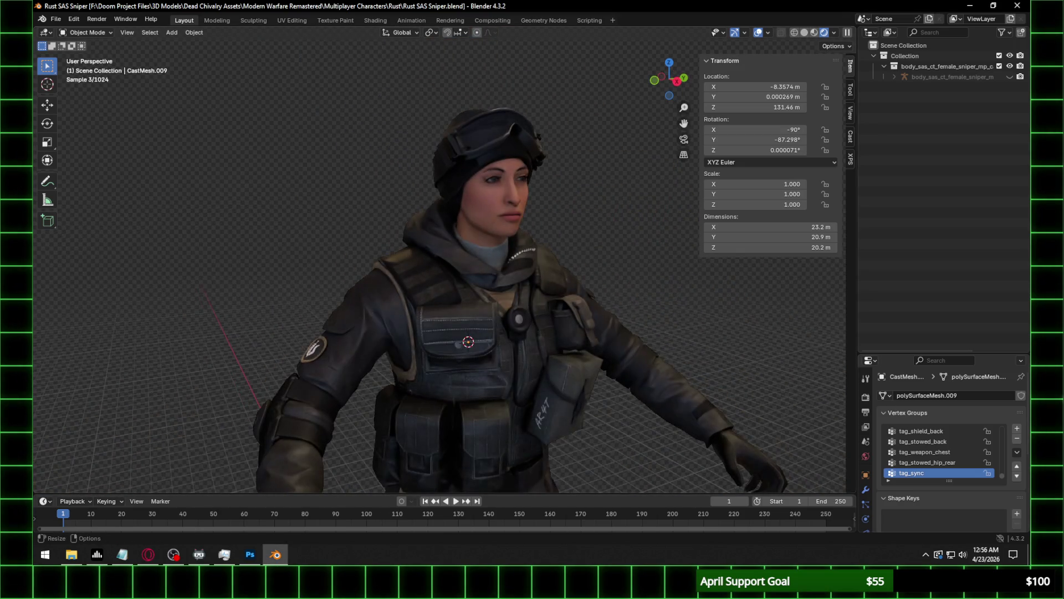
pyautogui.hotkey('alt', 'Tab')
pyautogui.scroll(-1, 574, 274)
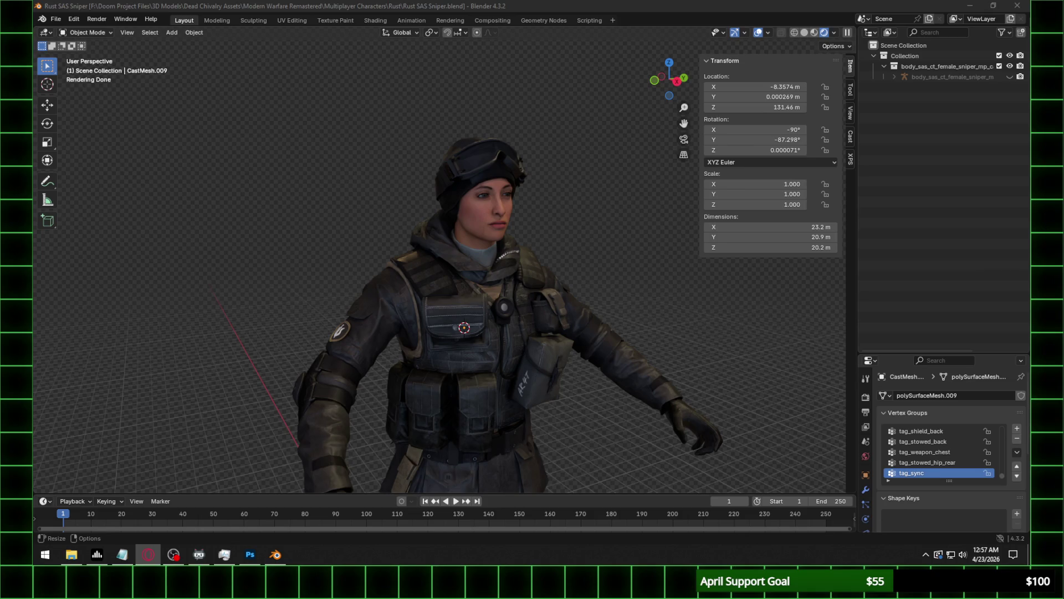
# Turn the character to face the camera and save Rust SAS Sniper.blend with Ctrl+S.
pyautogui.click(514, 38)
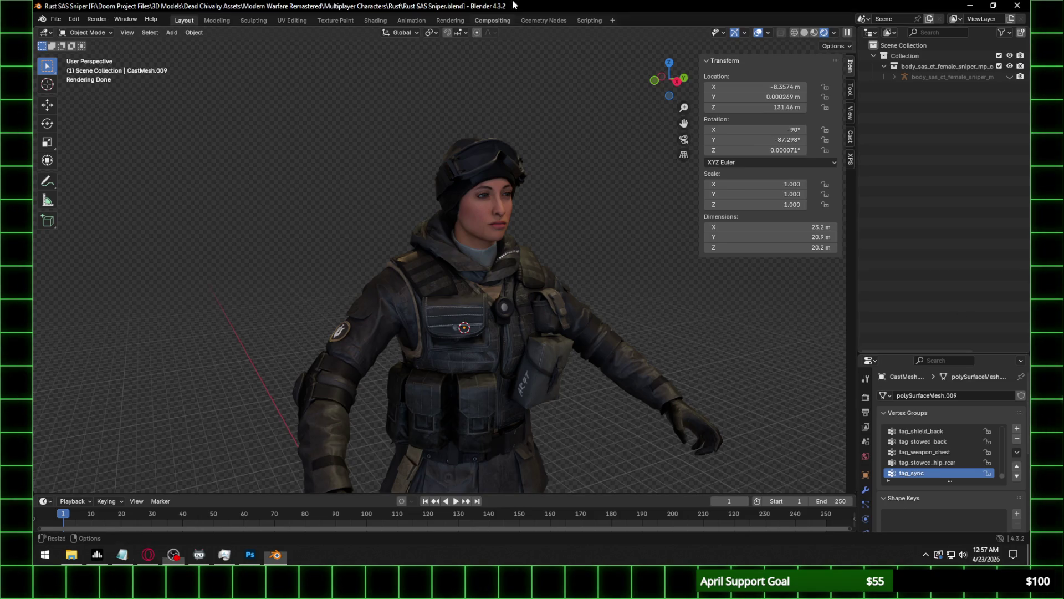
pyautogui.scroll(6, 539, 210)
pyautogui.scroll(-3, 540, 210)
pyautogui.scroll(-1, 578, 234)
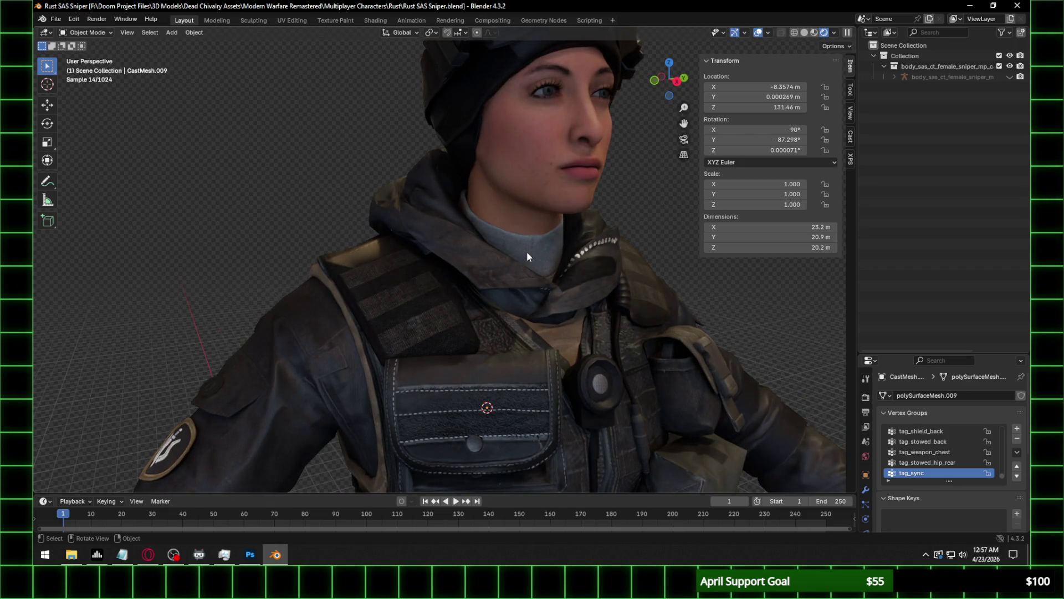
pyautogui.moveTo(527, 254)
pyautogui.mouseDown(button='middle')
pyautogui.moveTo(501, 252)
pyautogui.moveTo(591, 254)
pyautogui.moveTo(541, 262)
pyautogui.mouseUp(button='middle')
pyautogui.scroll(-5, 581, 257)
pyautogui.hotkey('ctrl', 's')
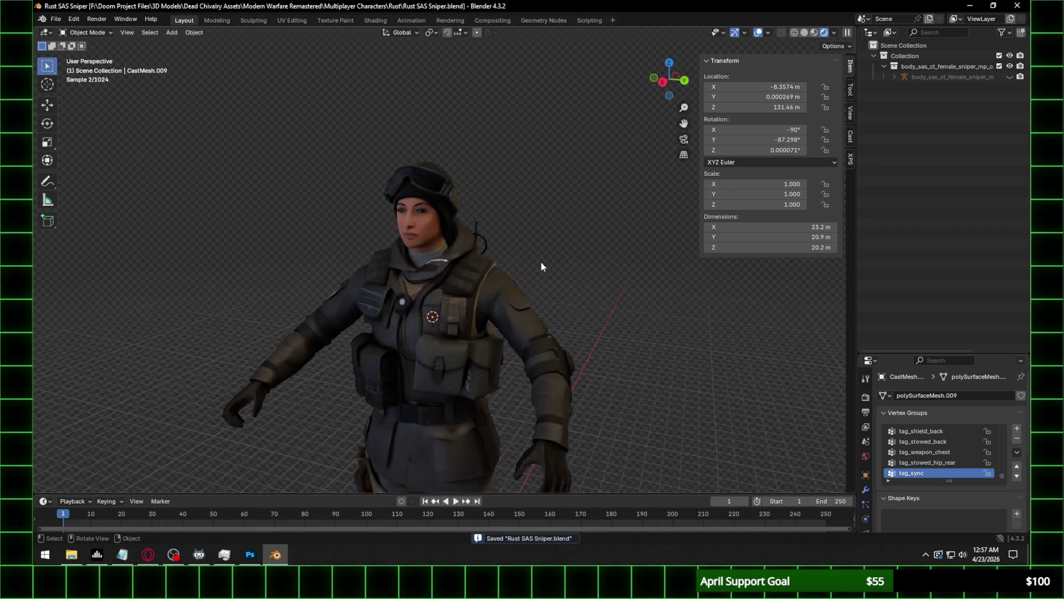
pyautogui.click(56, 19)
# Start a new General scene and delete the default cube, camera and light.
pyautogui.moveTo(66, 32)
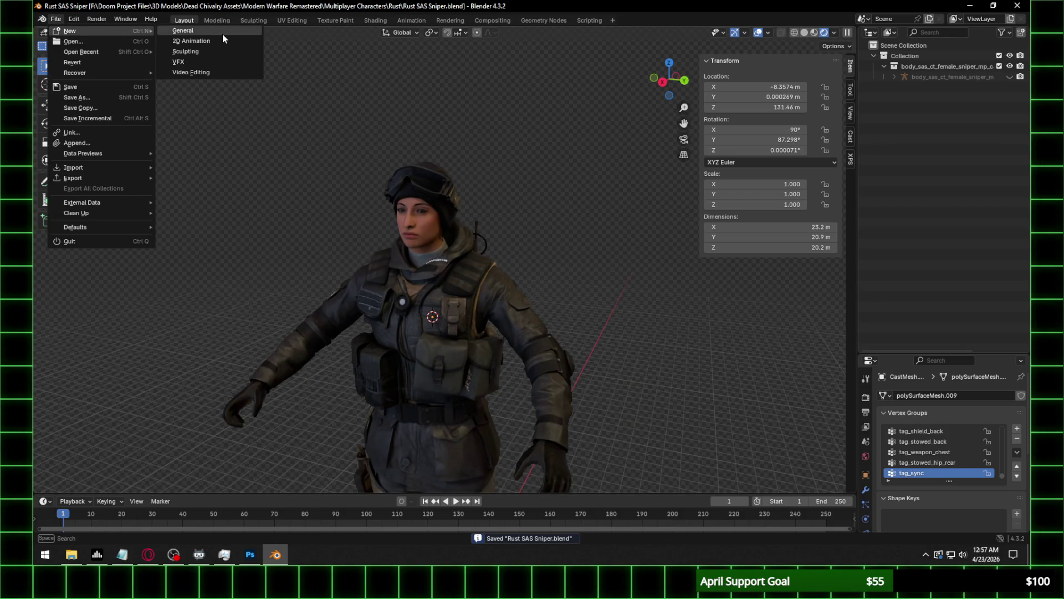
pyautogui.click(222, 34)
pyautogui.press('Delete')
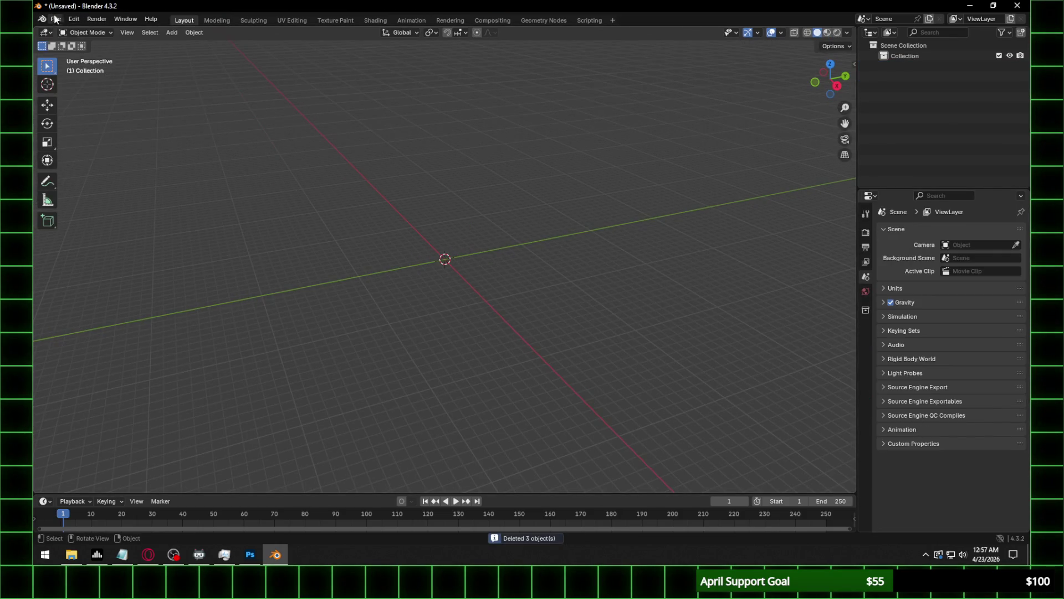
# Import the body_usmc_desert_female_sniper_mp_camo LOD0.cast model and frame it in view.
pyautogui.click(55, 19)
pyautogui.moveTo(83, 168)
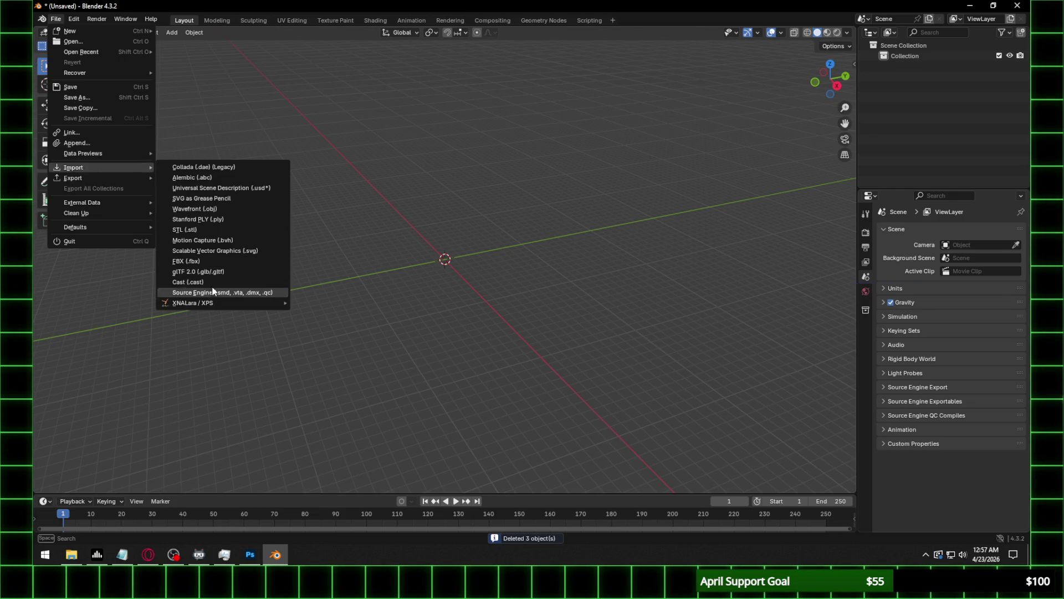
pyautogui.click(213, 284)
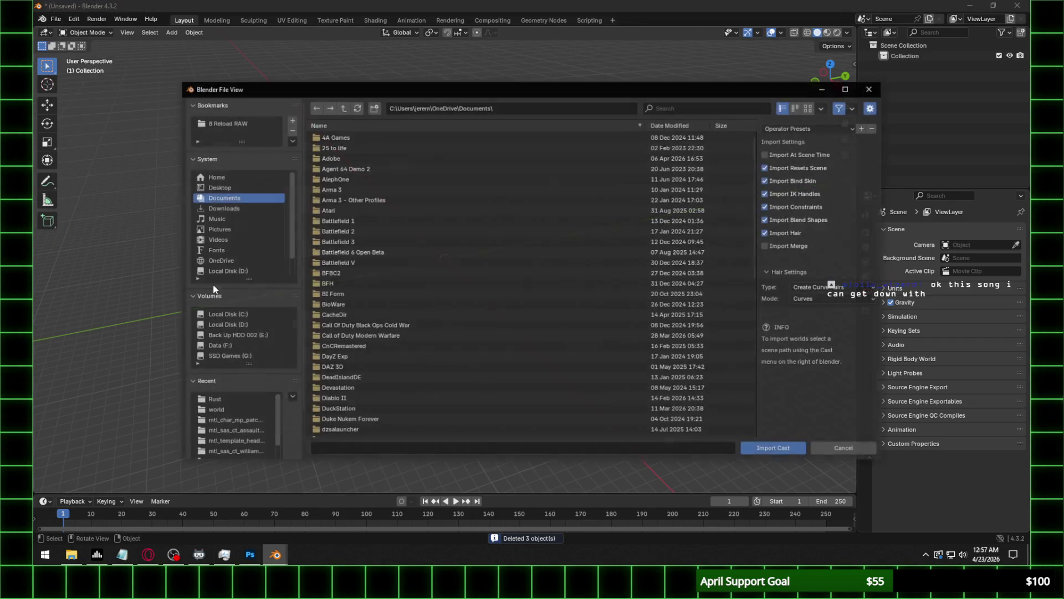
pyautogui.click(222, 411)
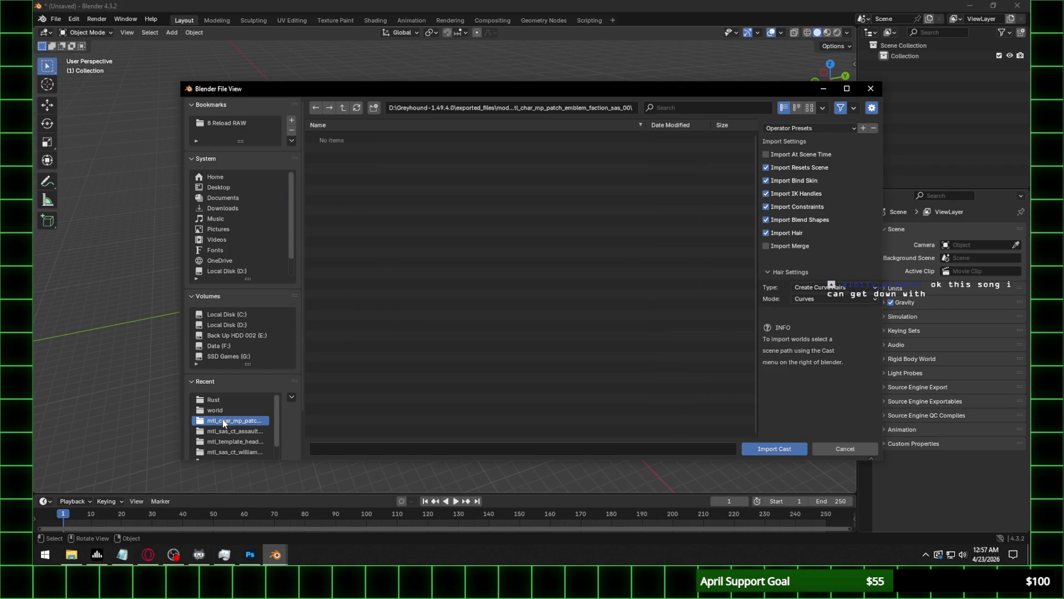
pyautogui.click(344, 108)
pyautogui.scroll(-15, 411, 292)
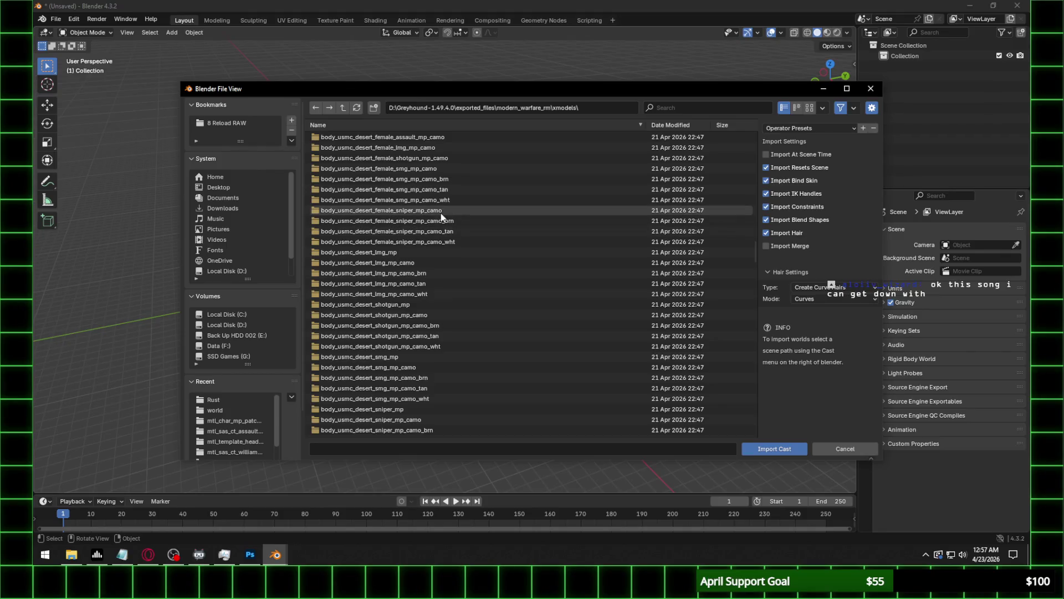
pyautogui.doubleClick(481, 211)
pyautogui.click(459, 149)
pyautogui.doubleClick(459, 148)
pyautogui.scroll(-6, 505, 237)
pyautogui.keyDown('shift'); pyautogui.moveTo(493, 176); pyautogui.dragTo(477, 265, button='middle'); pyautogui.keyUp('shift')
pyautogui.scroll(1, 476, 238)
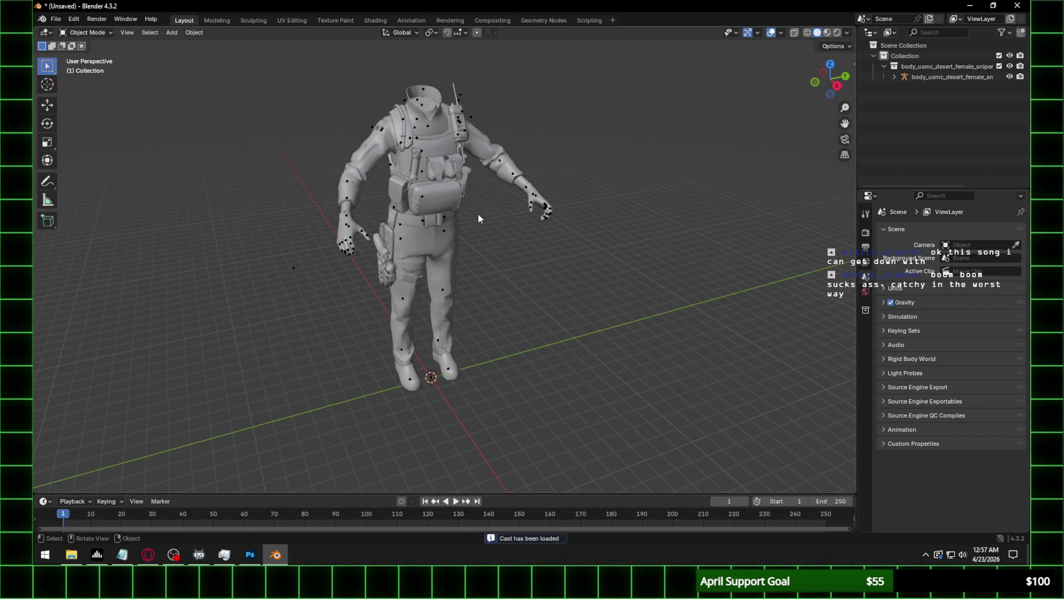
pyautogui.keyDown('shift'); pyautogui.moveTo(501, 218); pyautogui.dragTo(510, 287, button='middle'); pyautogui.keyUp('shift')
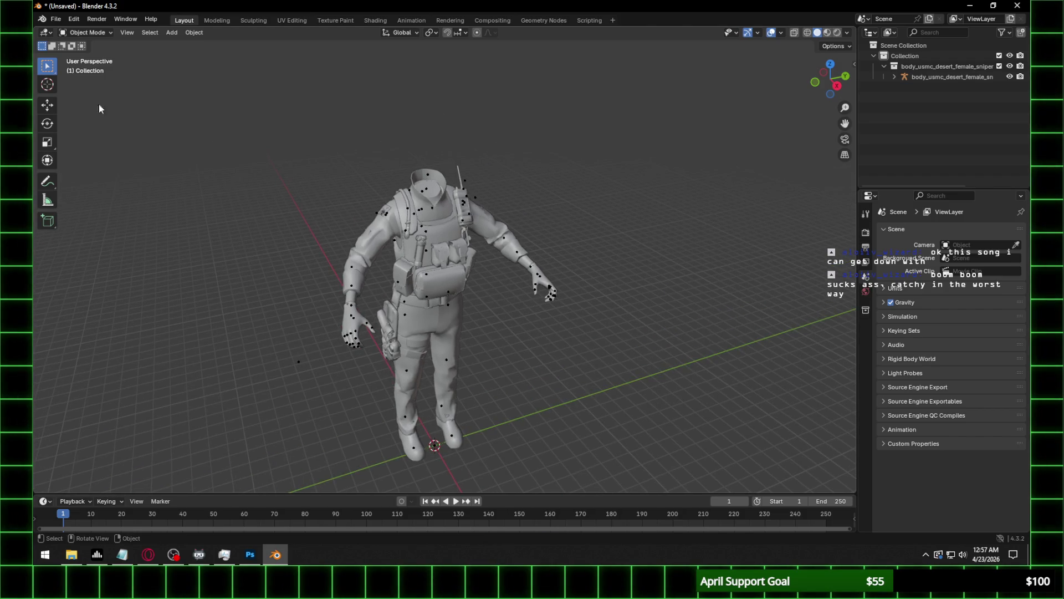
# Import the head_j_badstibner_usmc_desert_sniper_lobby LOD0.cast head model.
pyautogui.click(55, 19)
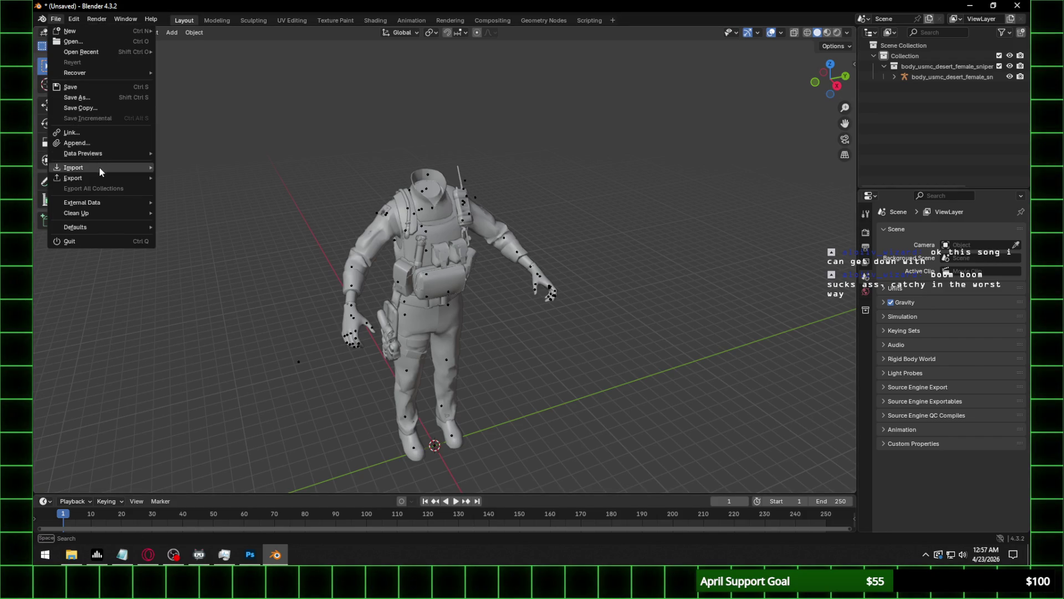
pyautogui.moveTo(99, 167)
pyautogui.click(233, 281)
pyautogui.click(232, 399)
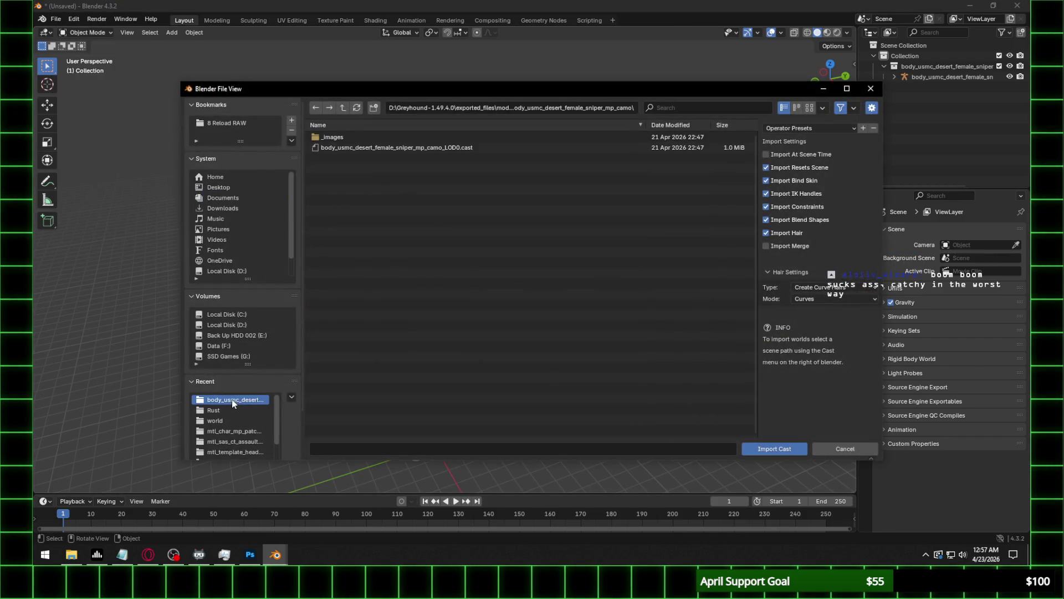
pyautogui.click(343, 107)
pyautogui.moveTo(754, 144); pyautogui.dragTo(740, 382)
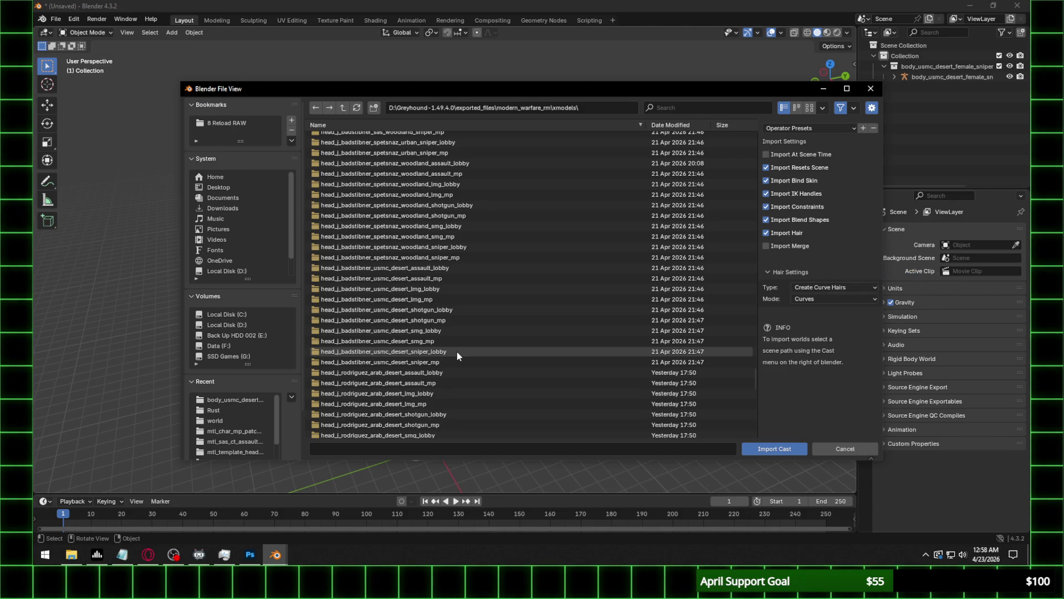
pyautogui.click(457, 352)
pyautogui.doubleClick(444, 147)
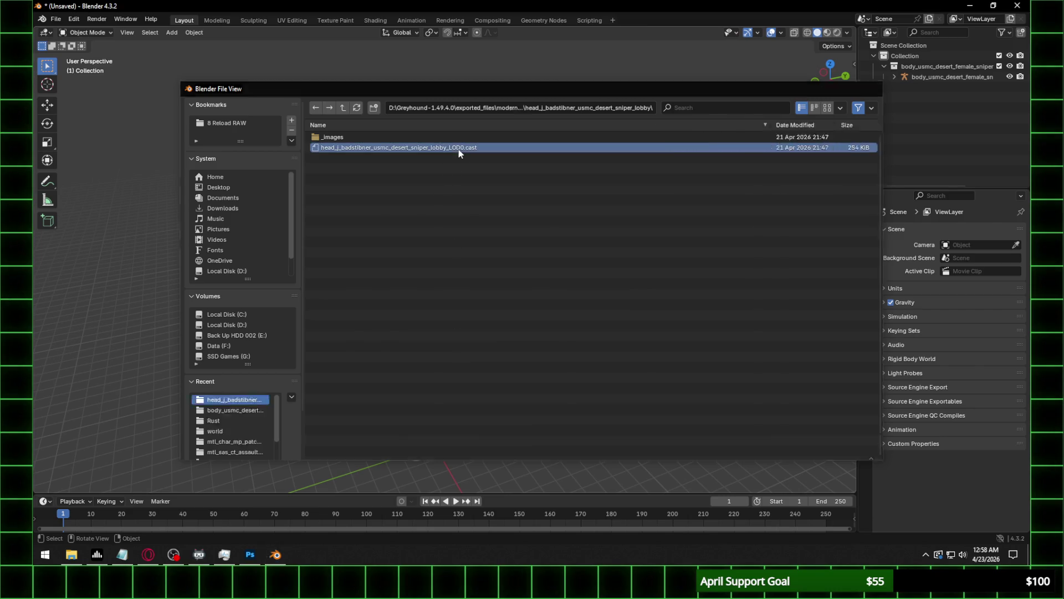
# Inspect the imported head near the legs, then undo back to the default scene.
pyautogui.scroll(5, 457, 211)
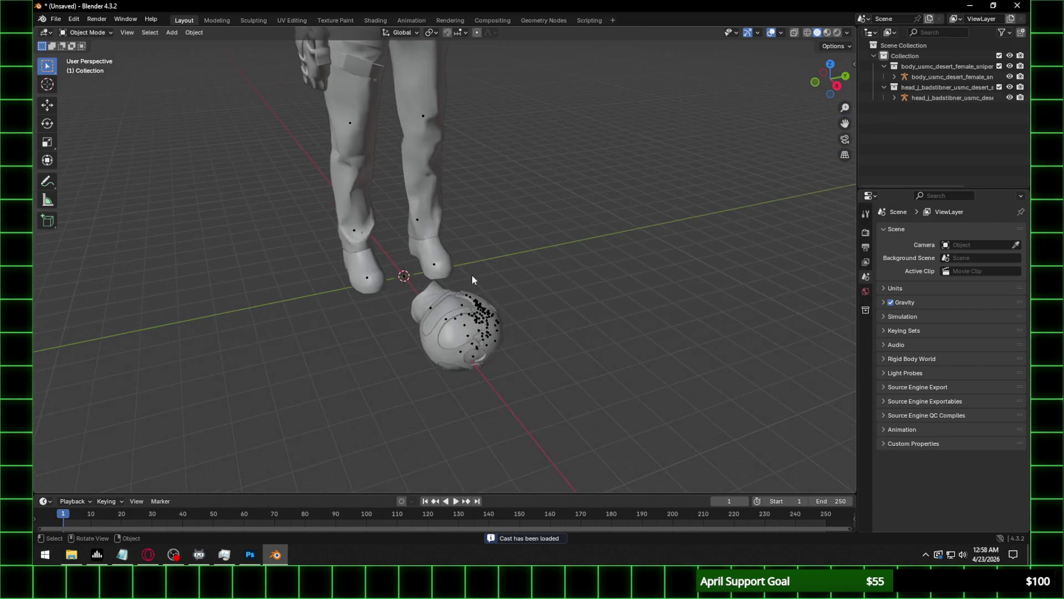
pyautogui.moveTo(471, 275); pyautogui.dragTo(375, 275, button='middle')
pyautogui.scroll(2, 453, 310)
pyautogui.hotkey('ctrl', 'z')
pyautogui.hotkey('ctrl', 'z')
pyautogui.hotkey('ctrl', 'z')
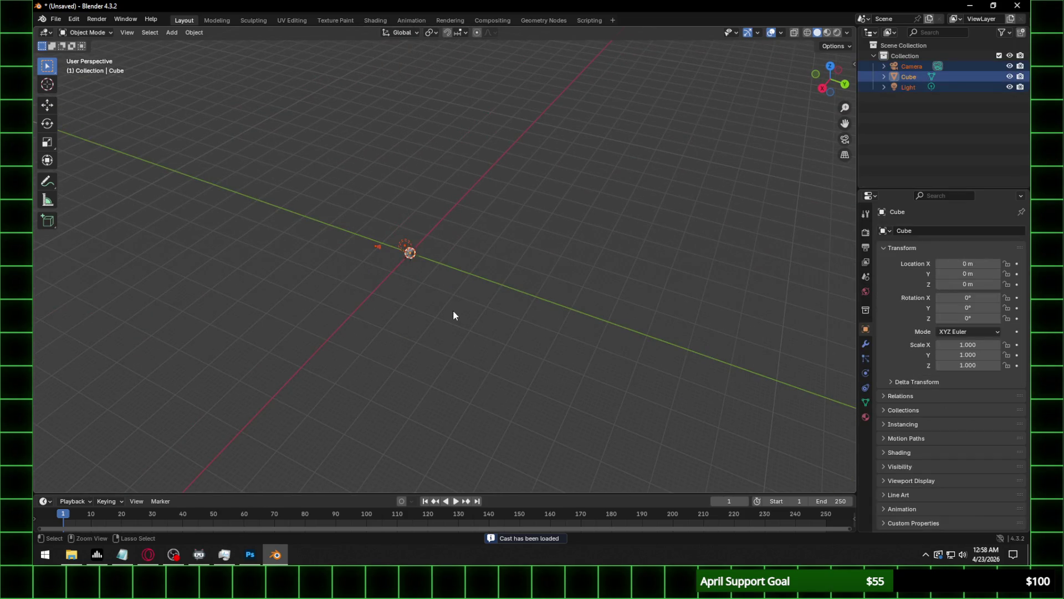
# Delete the default objects and import the desert female sniper body Cast file.
pyautogui.press('Delete')
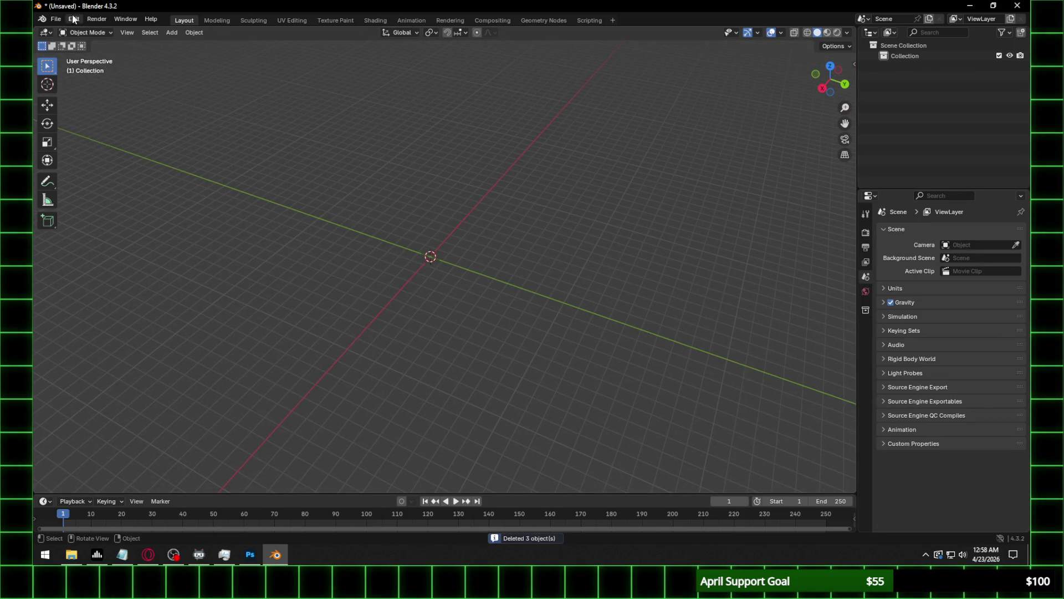
pyautogui.click(55, 19)
pyautogui.moveTo(94, 167)
pyautogui.click(213, 282)
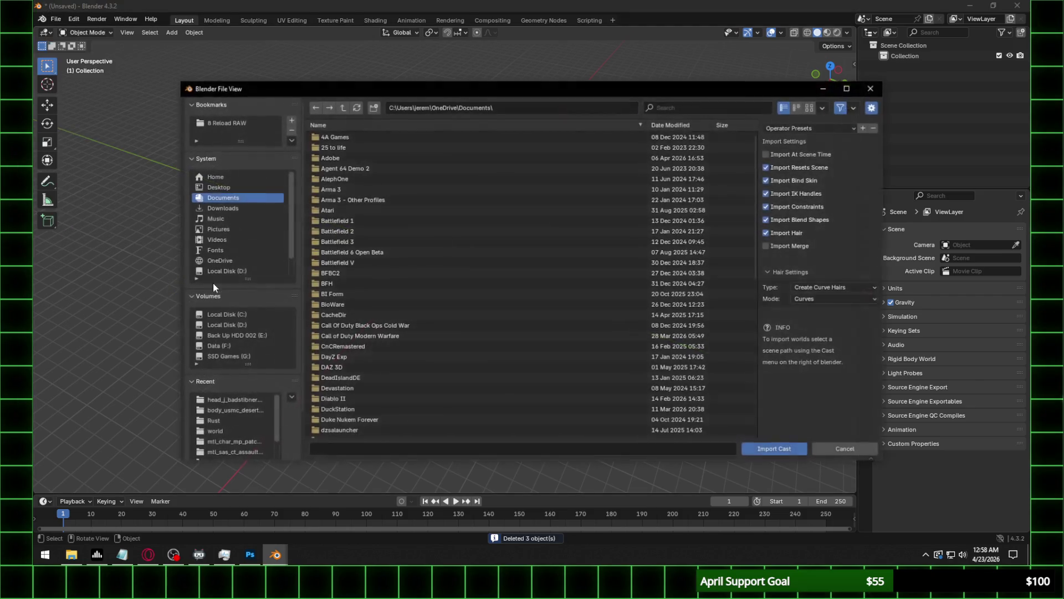
pyautogui.click(225, 408)
pyautogui.doubleClick(399, 147)
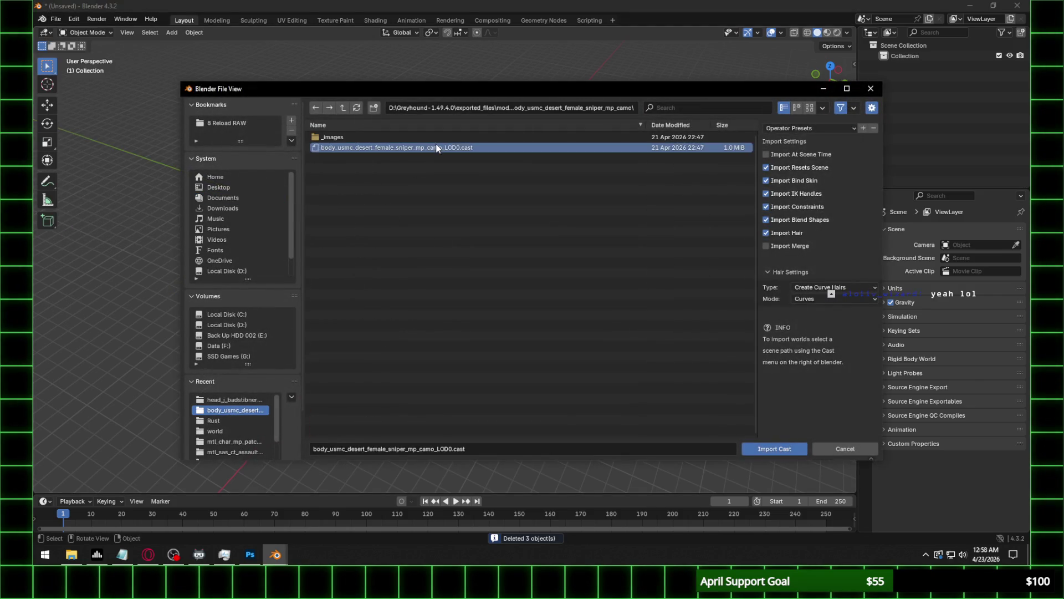
pyautogui.keyDown('shift'); pyautogui.moveTo(490, 150); pyautogui.dragTo(501, 178, button='middle'); pyautogui.keyUp('shift')
# Import the head_b_barth_usmc_desert_sniper_lobby LOD0.cast head alongside the body.
pyautogui.click(56, 19)
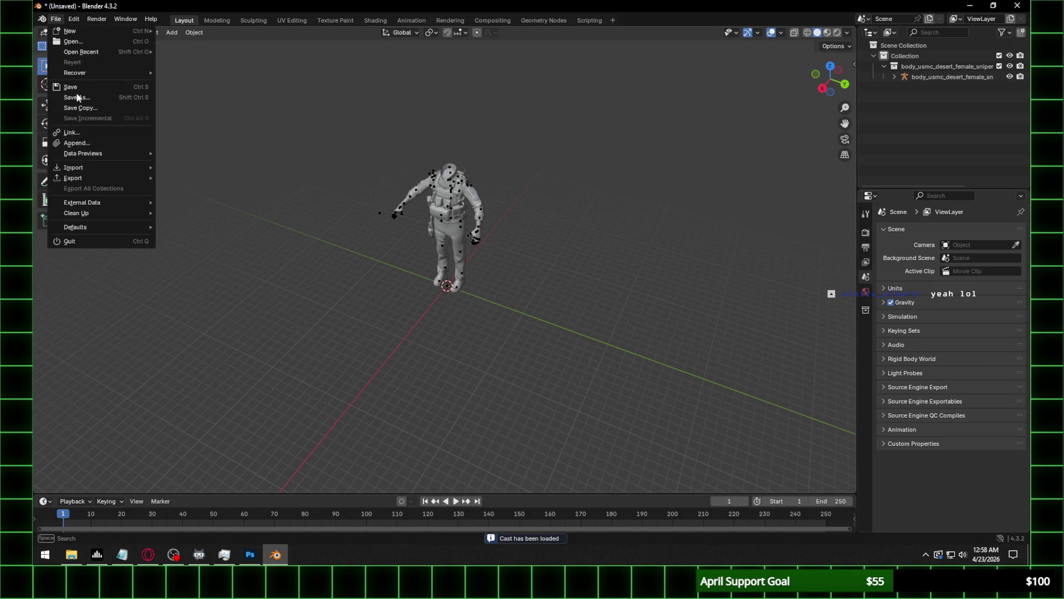
pyautogui.moveTo(94, 167)
pyautogui.click(222, 281)
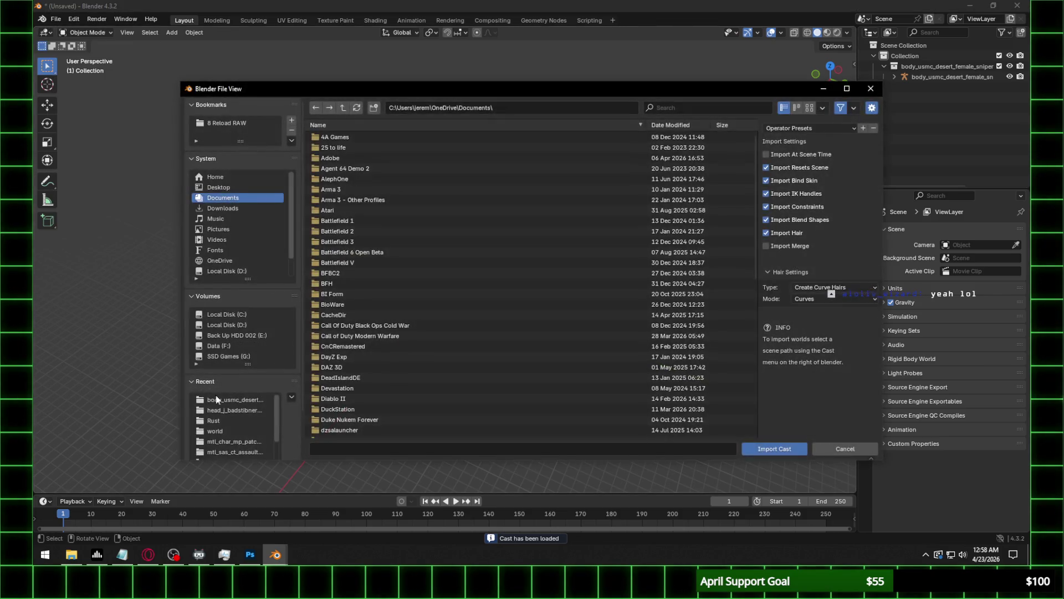
pyautogui.click(237, 404)
pyautogui.click(343, 107)
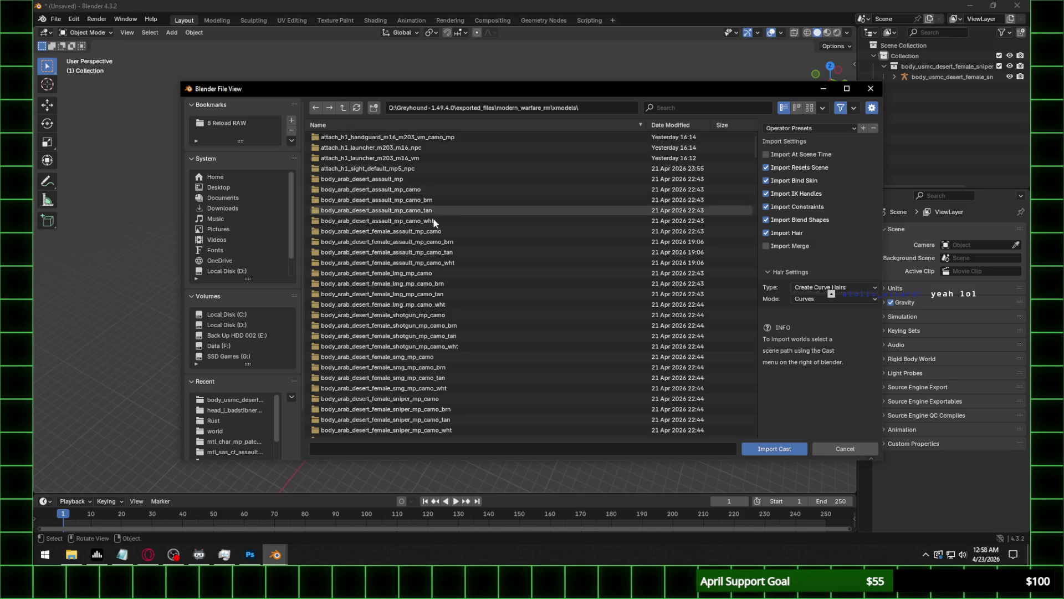
pyautogui.scroll(-15, 436, 248)
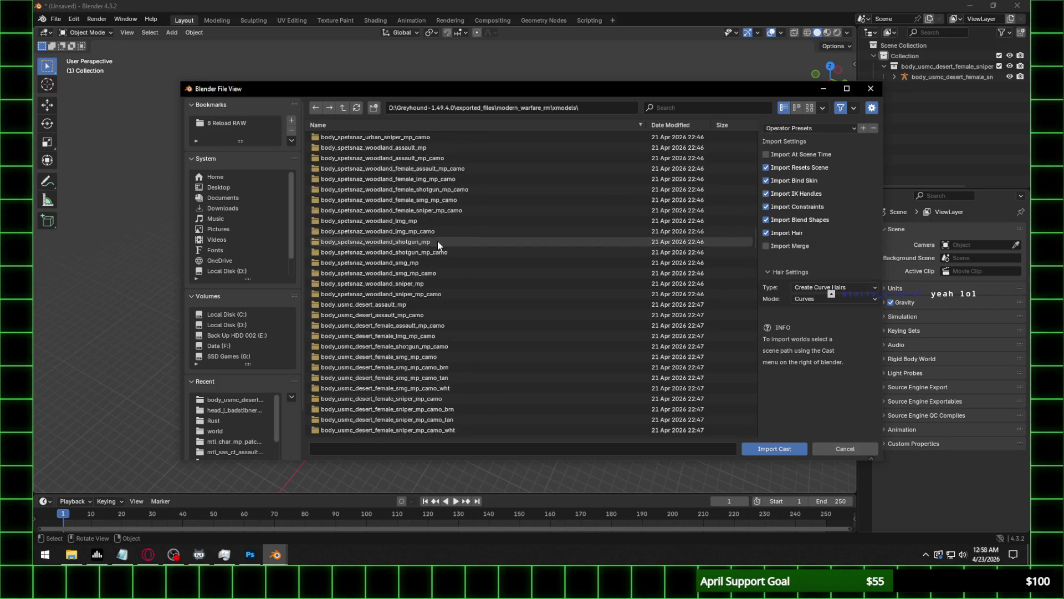
pyautogui.scroll(-12, 439, 252)
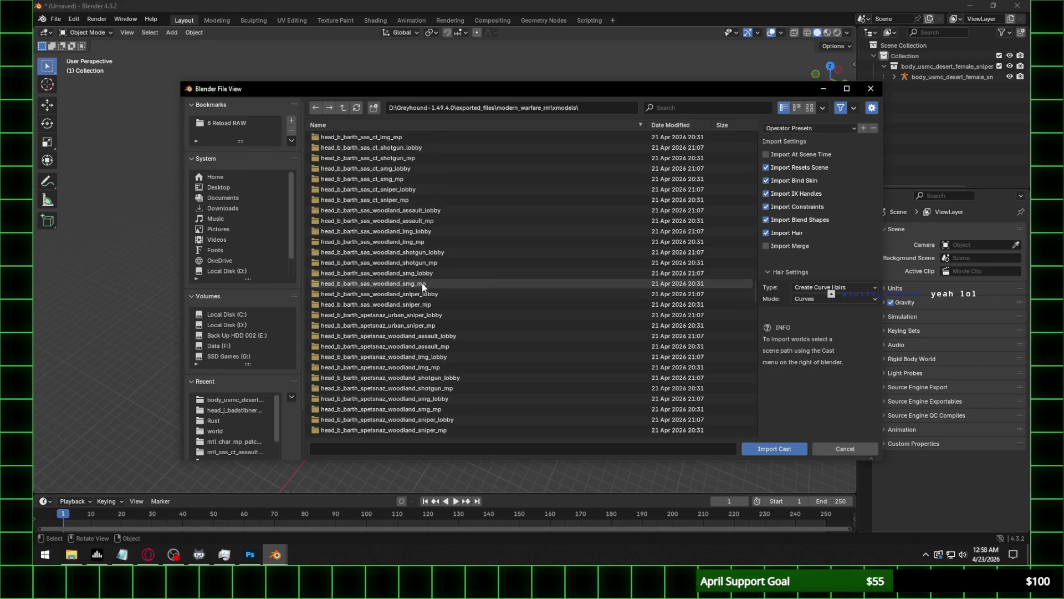
pyautogui.scroll(-2, 420, 304)
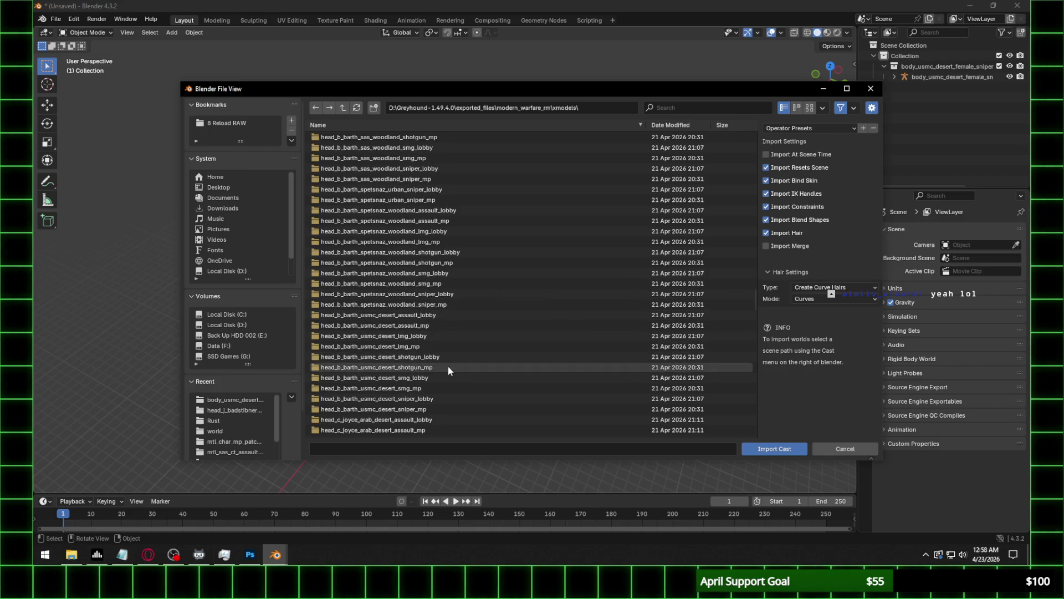
pyautogui.doubleClick(441, 399)
pyautogui.doubleClick(455, 147)
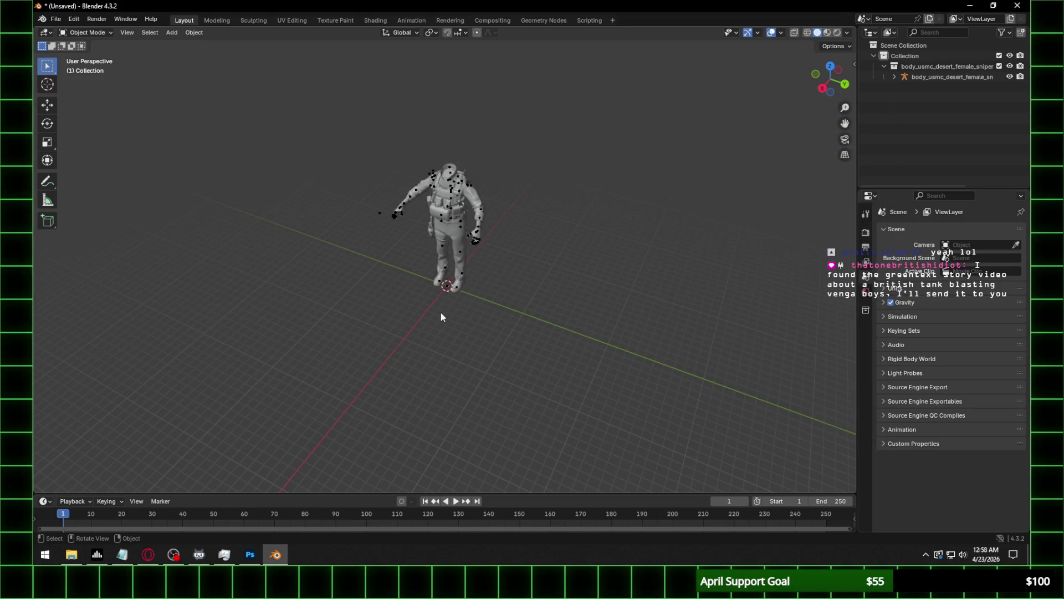
pyautogui.scroll(5, 440, 311)
pyautogui.moveTo(441, 311)
pyautogui.mouseDown(button='middle')
pyautogui.moveTo(461, 234)
pyautogui.moveTo(504, 234)
pyautogui.mouseUp(button='middle')
# Rotate the barth head -90° about the Y axis.
pyautogui.click(515, 209)
pyautogui.write('ry')
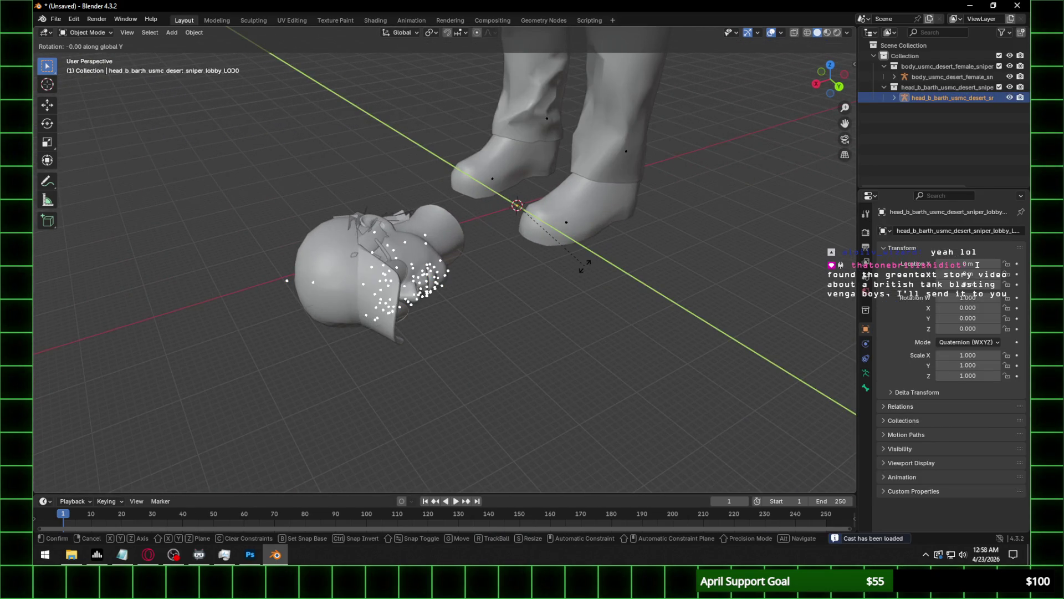
pyautogui.write('-90')
pyautogui.press('Return')
# Rotate the head -90° about the Z axis so it stands upright.
pyautogui.write('r')
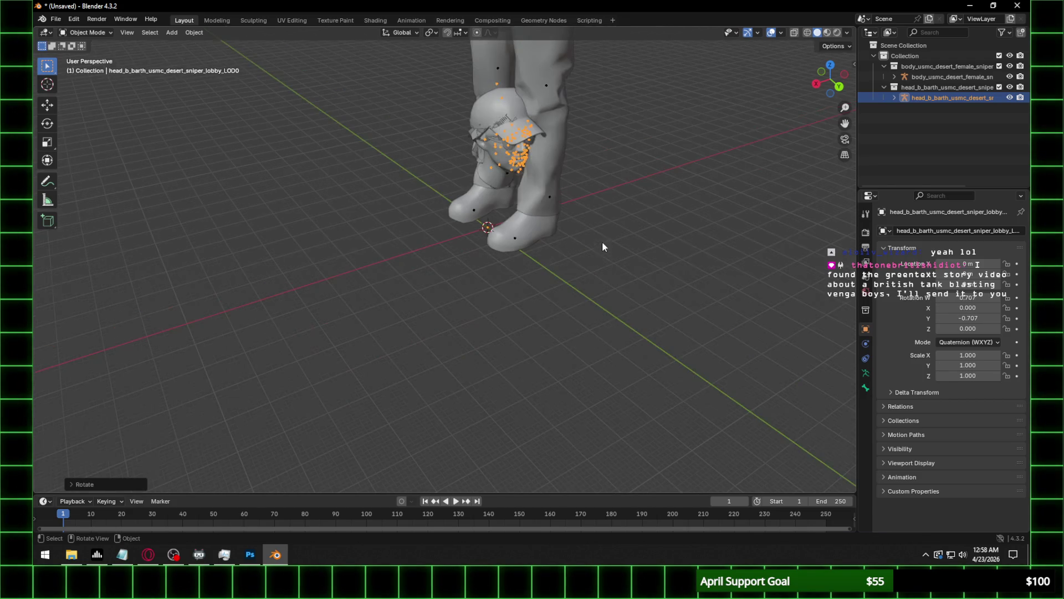
pyautogui.write('z-90')
pyautogui.press('Return')
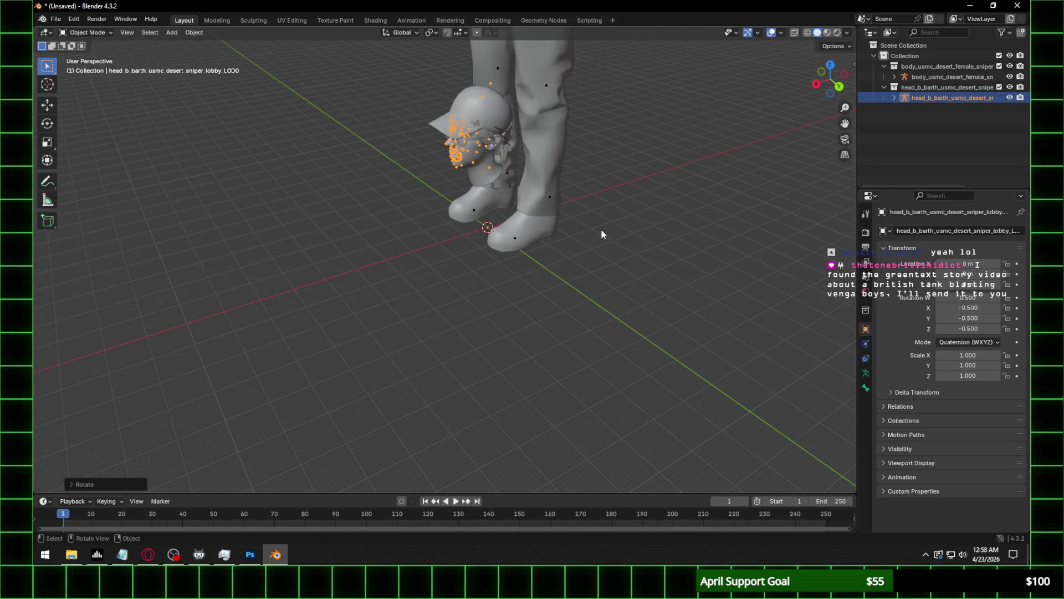
pyautogui.moveTo(561, 214)
pyautogui.mouseDown(button='middle')
pyautogui.moveTo(539, 157)
pyautogui.moveTo(529, 274)
pyautogui.moveTo(587, 225)
pyautogui.moveTo(605, 237)
pyautogui.moveTo(617, 161)
pyautogui.moveTo(487, 192)
pyautogui.mouseUp(button='middle')
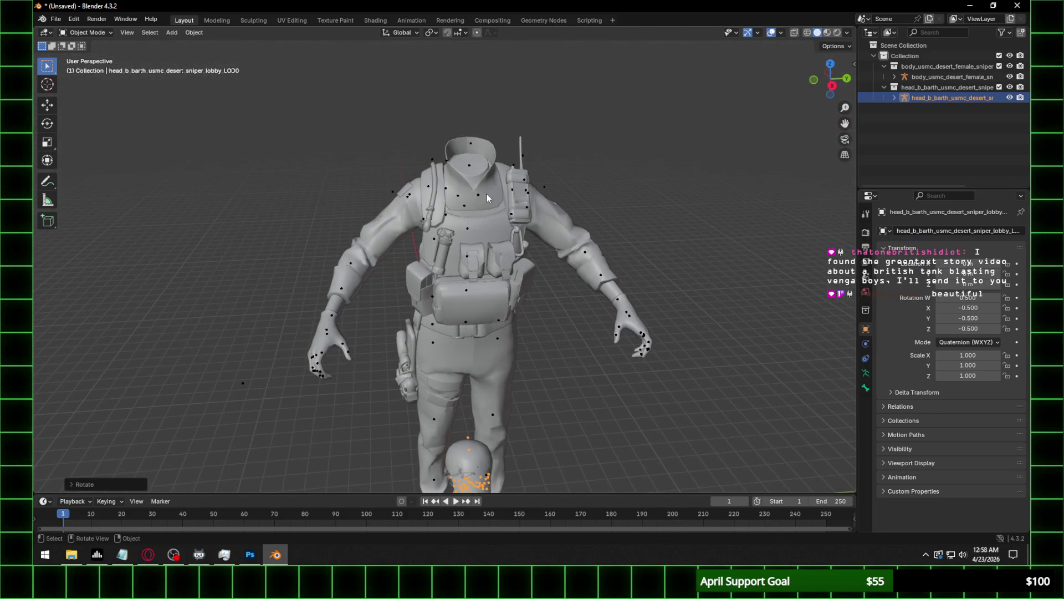
# In Pose Mode, snap the 3D cursor to the body's j_spine4 bone.
pyautogui.click(482, 195)
pyautogui.click(86, 32)
pyautogui.click(83, 66)
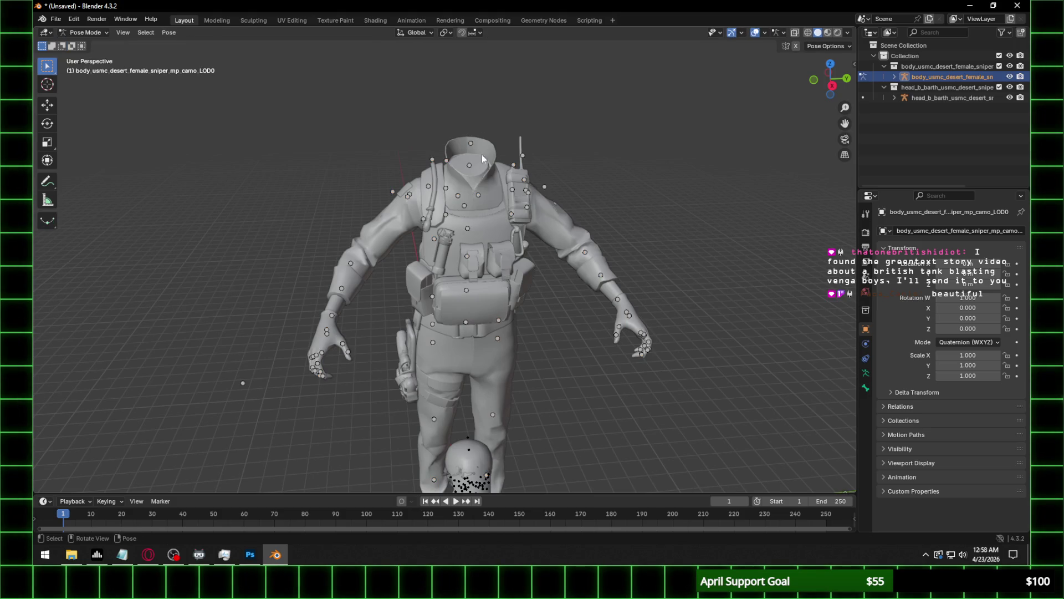
pyautogui.click(468, 228)
pyautogui.click(168, 32)
pyautogui.moveTo(192, 74)
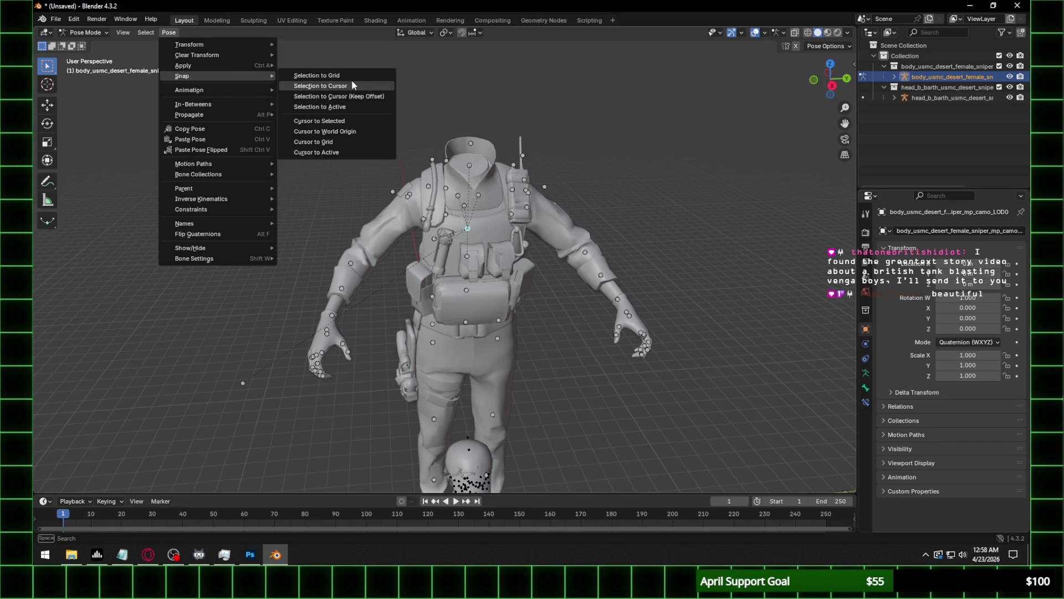
pyautogui.click(331, 120)
pyautogui.scroll(-1, 485, 203)
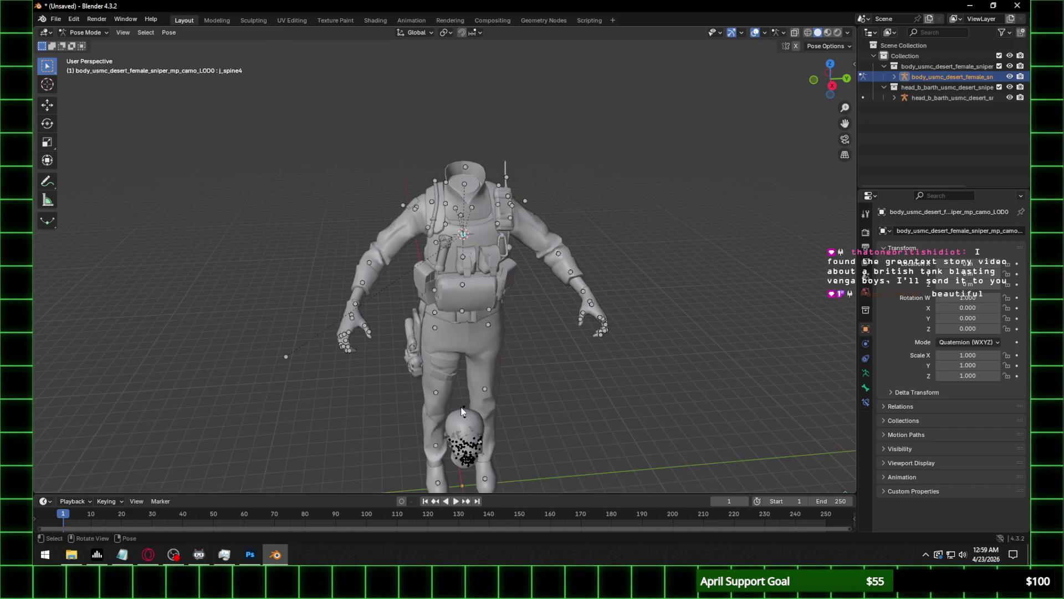
# Back in Object Mode, snap the head onto the cursor and view from the front.
pyautogui.click(85, 32)
pyautogui.click(89, 42)
pyautogui.click(490, 409)
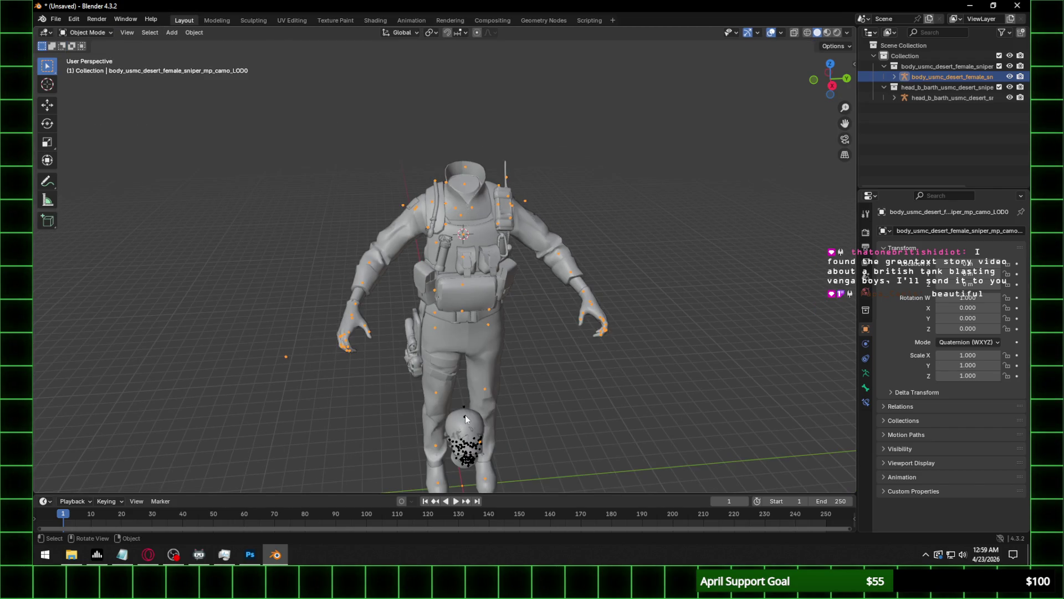
pyautogui.click(194, 32)
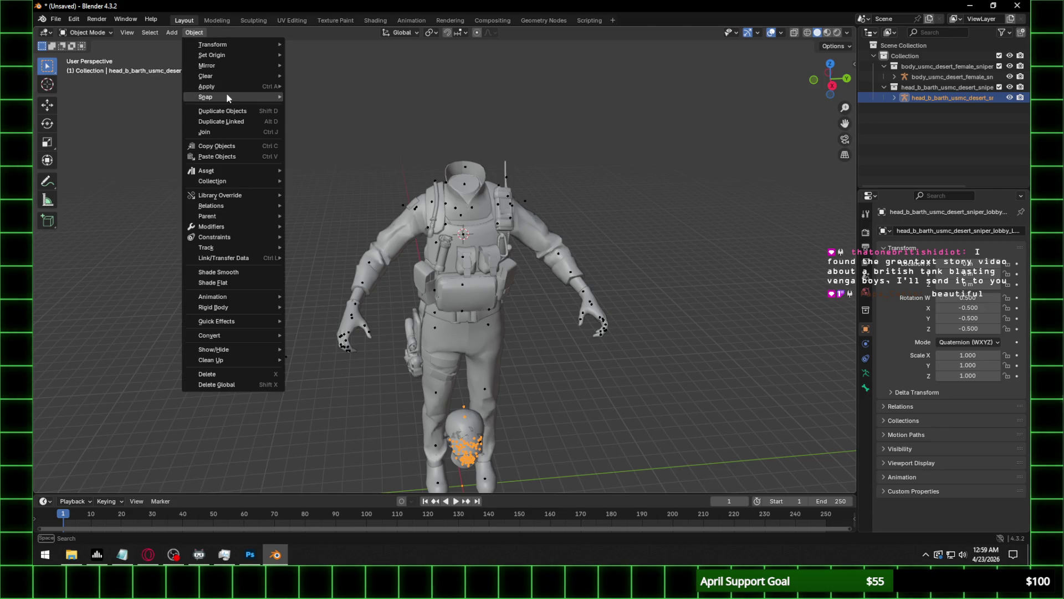
pyautogui.moveTo(226, 95)
pyautogui.click(362, 113)
pyautogui.press('KP_1')
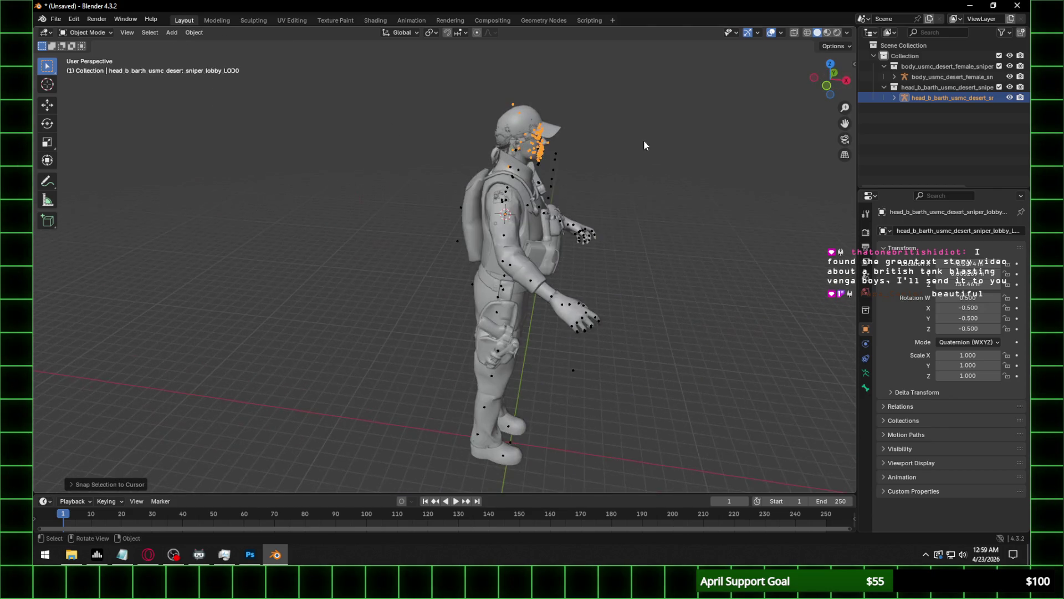
# Orbit and zoom around the character to inspect the head seated on the neck.
pyautogui.press('KP_5')
pyautogui.scroll(5, 674, 120)
pyautogui.scroll(-2, 428, 241)
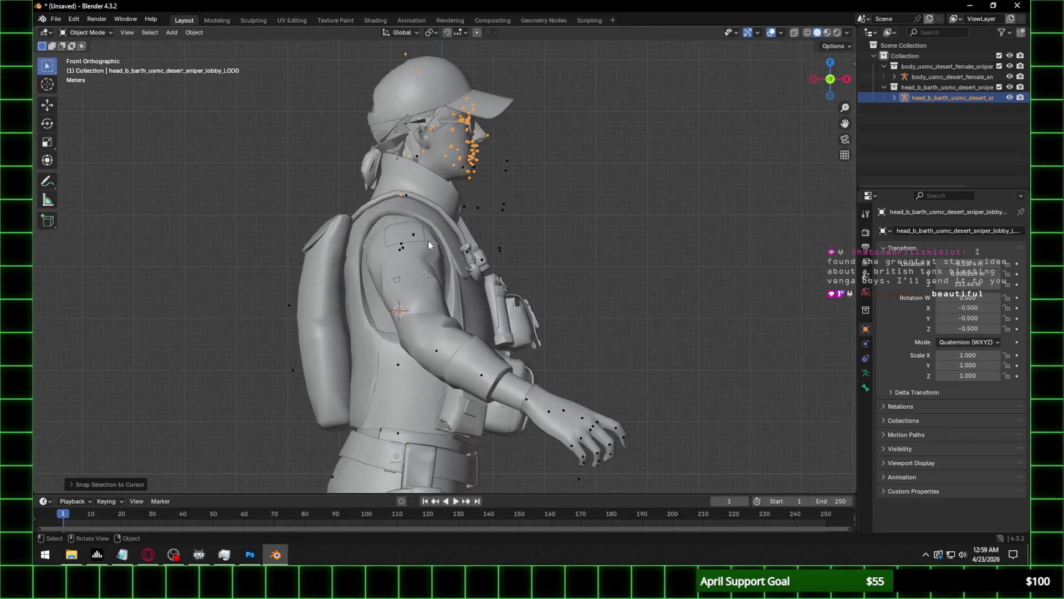
pyautogui.scroll(3, 507, 118)
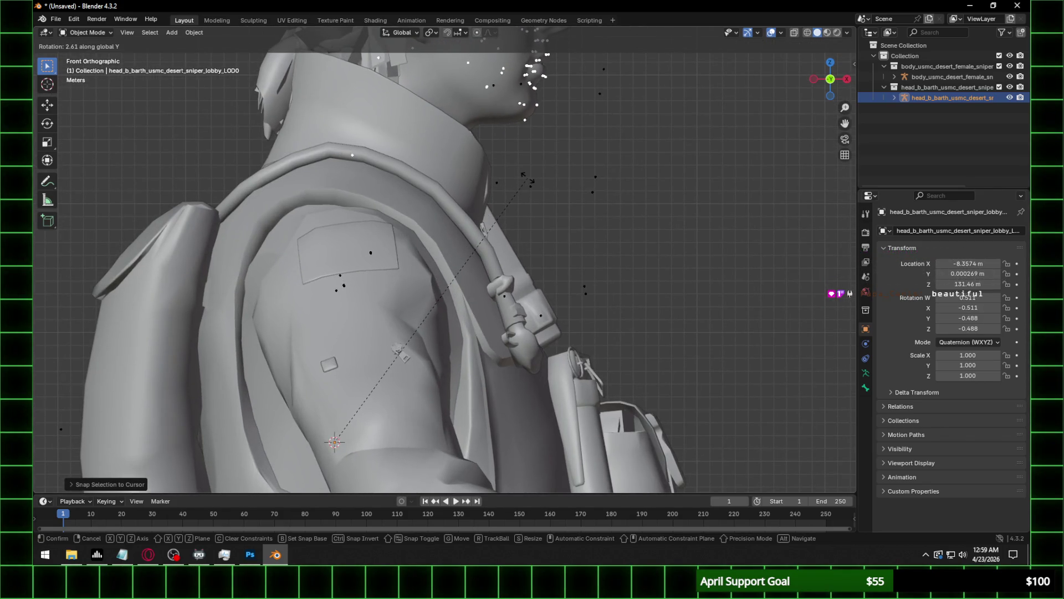
pyautogui.click(542, 190)
pyautogui.moveTo(542, 190)
pyautogui.mouseDown(button='middle')
pyautogui.moveTo(562, 144)
pyautogui.moveTo(574, 194)
pyautogui.moveTo(413, 194)
pyautogui.moveTo(440, 211)
pyautogui.moveTo(551, 221)
pyautogui.moveTo(568, 240)
pyautogui.moveTo(358, 240)
pyautogui.mouseUp(button='middle')
pyautogui.scroll(-3, 566, 247)
pyautogui.moveTo(420, 267)
pyautogui.mouseDown(button='middle')
pyautogui.moveTo(438, 272)
pyautogui.moveTo(411, 279)
pyautogui.moveTo(439, 269)
pyautogui.mouseUp(button='middle')
pyautogui.scroll(3, 440, 269)
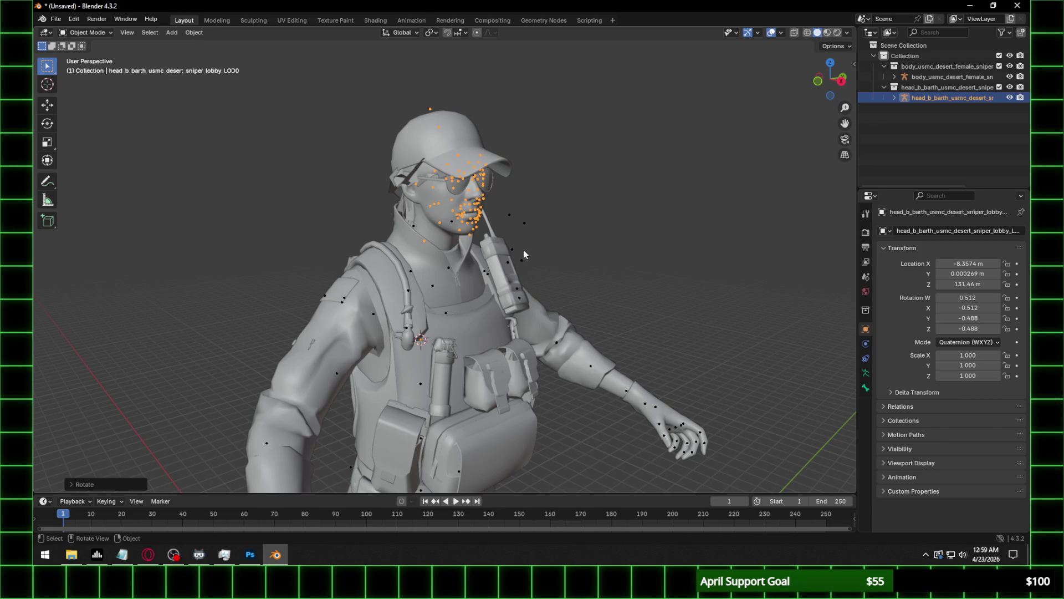
pyautogui.scroll(3, 438, 221)
pyautogui.moveTo(438, 220)
pyautogui.mouseDown(button='middle')
pyautogui.moveTo(493, 169)
pyautogui.moveTo(478, 188)
pyautogui.moveTo(484, 201)
pyautogui.moveTo(531, 197)
pyautogui.mouseUp(button='middle')
pyautogui.scroll(-3, 493, 170)
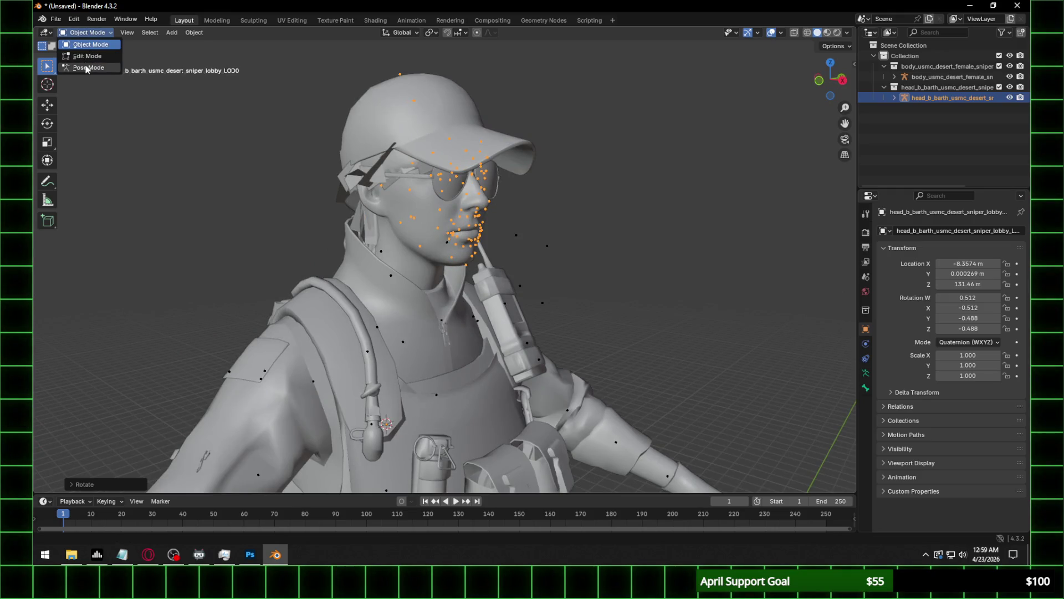
pyautogui.moveTo(438, 145); pyautogui.dragTo(521, 178, button='middle')
pyautogui.scroll(-4, 466, 153)
pyautogui.scroll(4, 625, 147)
# Put the head armature in Edit Mode and select its neck bone.
pyautogui.click(86, 32)
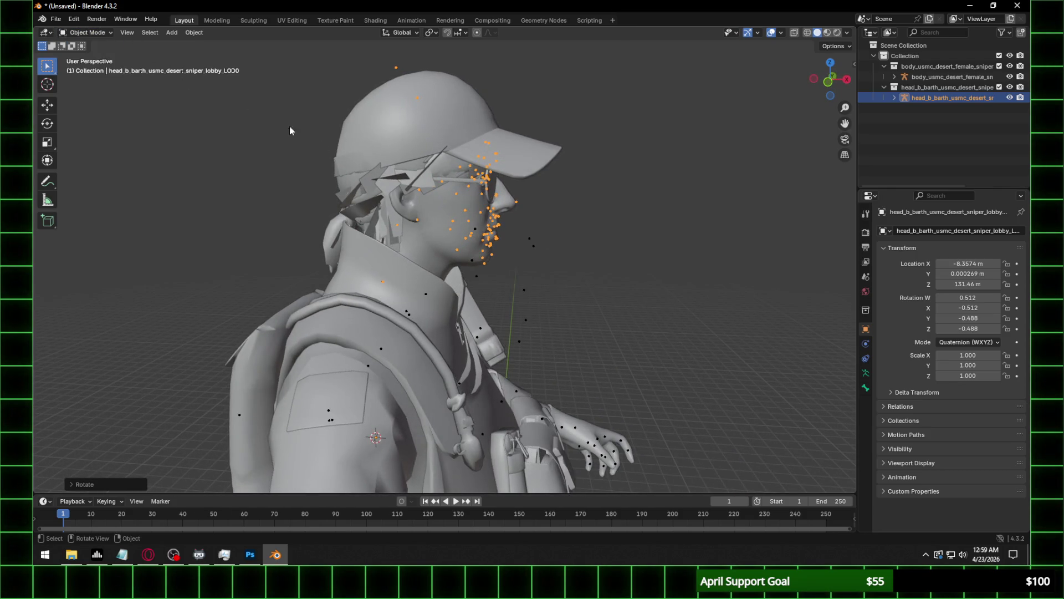
pyautogui.click(86, 32)
pyautogui.click(88, 56)
pyautogui.moveTo(446, 237); pyautogui.dragTo(465, 252, button='middle')
pyautogui.click(390, 370)
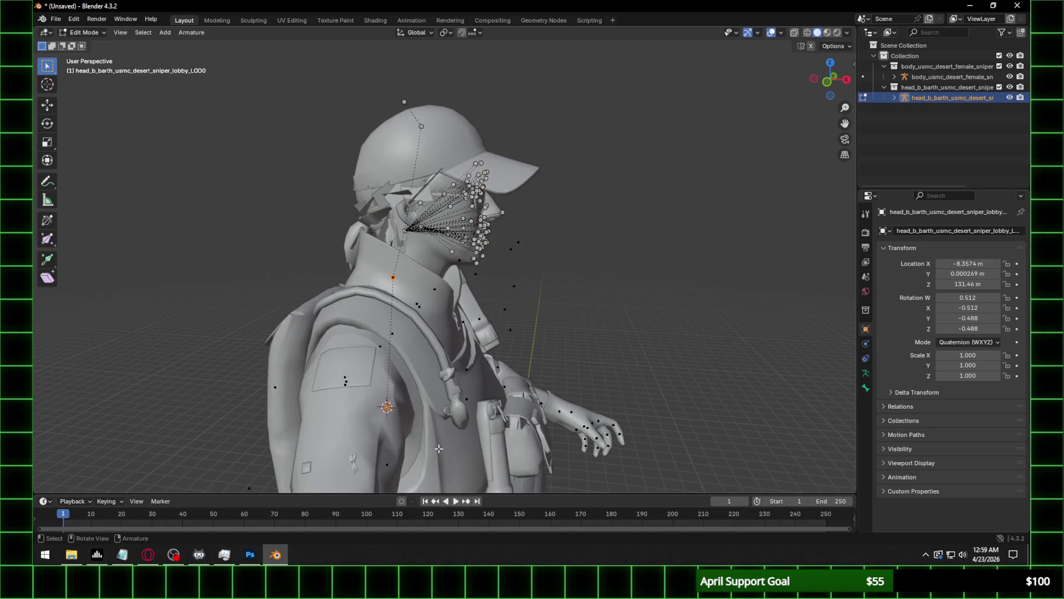
# Return to Object Mode, select the body armature and enter its Edit Mode.
pyautogui.keyDown('alt'); pyautogui.click(425, 363); pyautogui.keyUp('alt')
pyautogui.scroll(4, 425, 364)
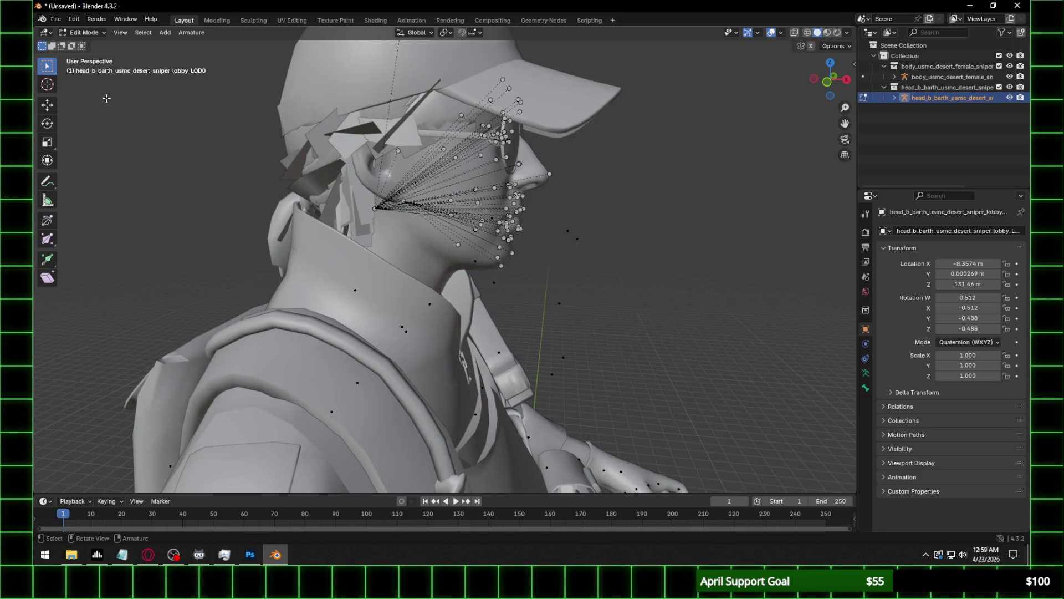
pyautogui.click(78, 31)
pyautogui.click(88, 46)
pyautogui.click(352, 290)
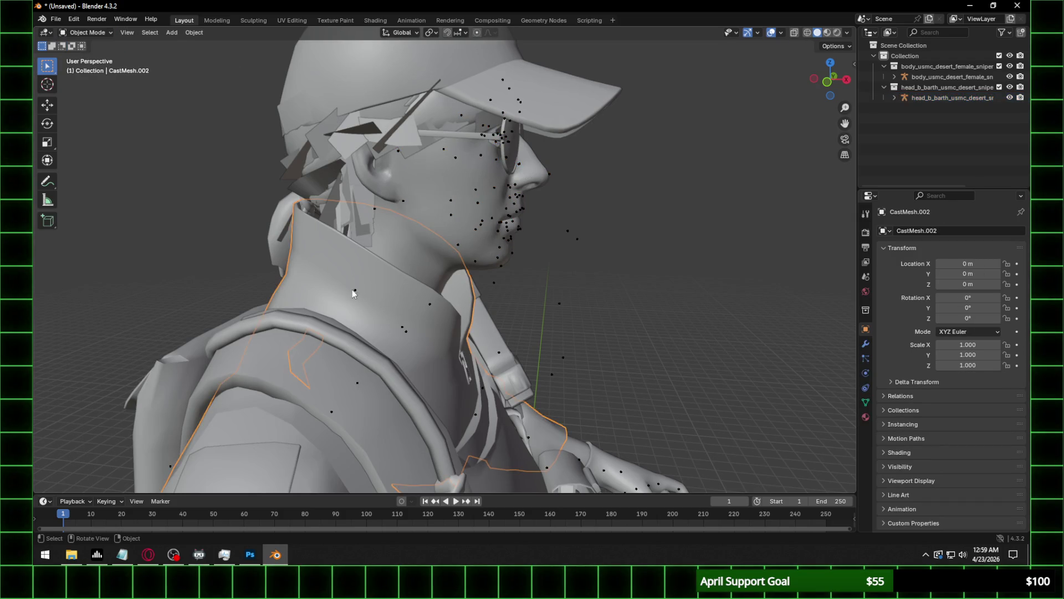
pyautogui.click(355, 291)
pyautogui.click(84, 32)
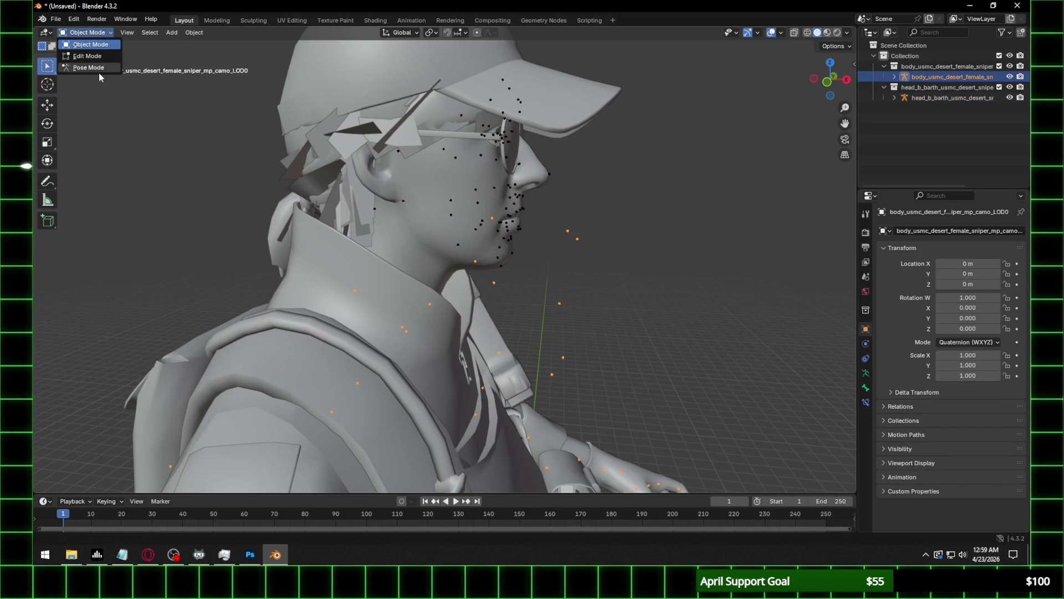
pyautogui.click(89, 67)
pyautogui.press('Tab')
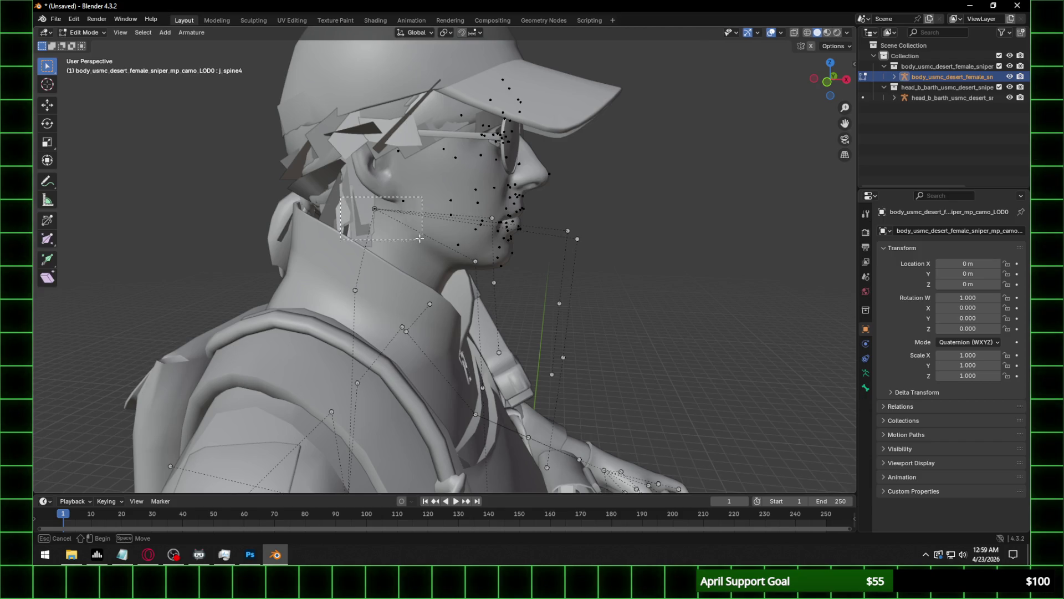
pyautogui.moveTo(410, 238)
pyautogui.mouseDown(button='middle')
pyautogui.moveTo(509, 229)
pyautogui.moveTo(589, 258)
pyautogui.moveTo(493, 233)
pyautogui.moveTo(438, 241)
pyautogui.moveTo(514, 248)
pyautogui.moveTo(431, 235)
pyautogui.mouseUp(button='middle')
# Delete the selected surplus head bones from the body armature.
pyautogui.press('x')
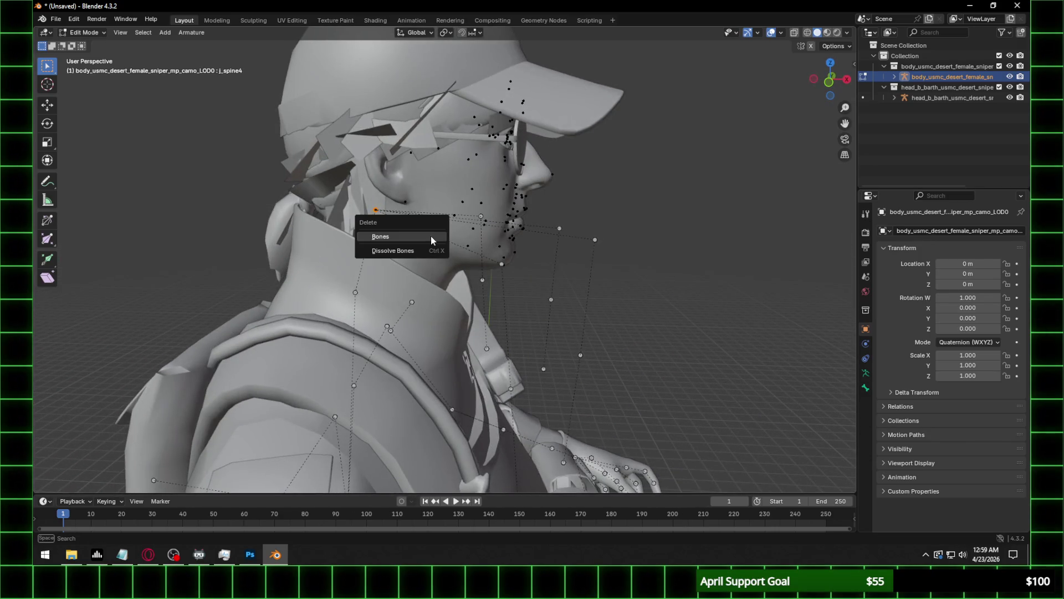
pyautogui.click(431, 237)
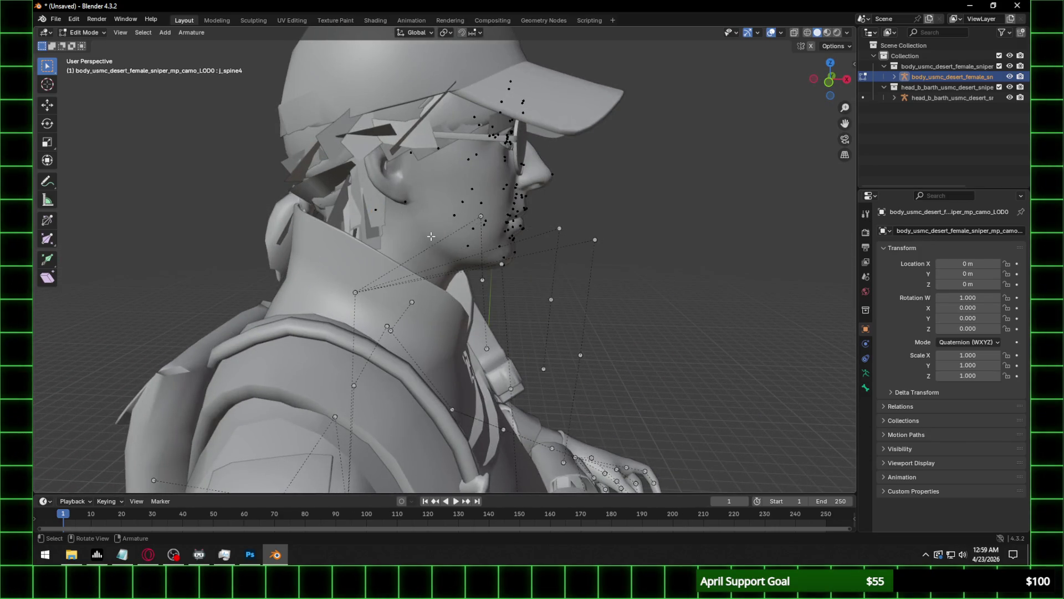
pyautogui.scroll(-2, 442, 239)
pyautogui.scroll(-1, 447, 243)
pyautogui.scroll(2, 447, 242)
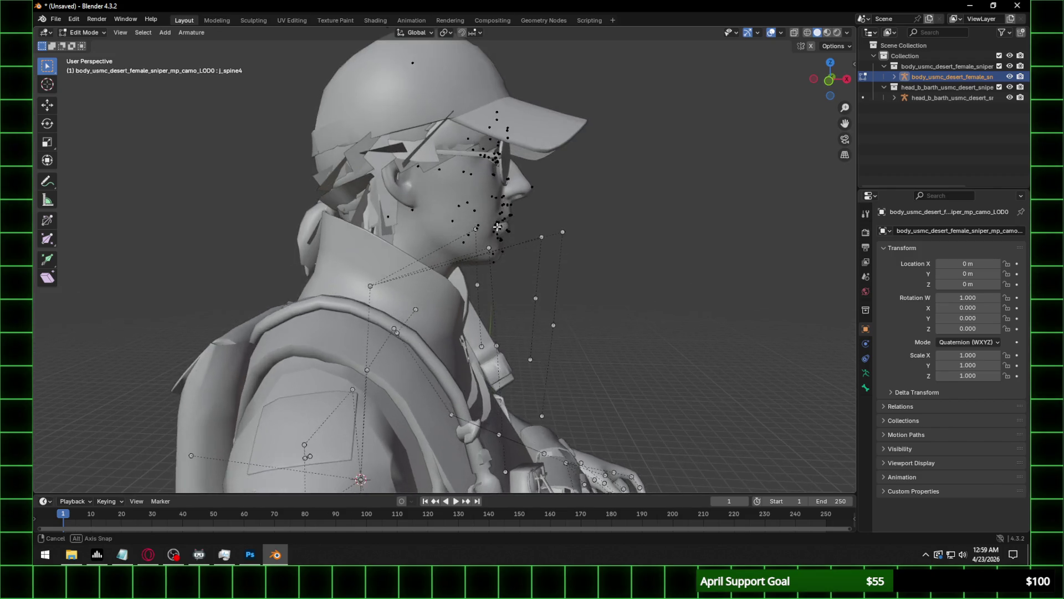
pyautogui.scroll(-1, 447, 242)
# Box-select the chin bones and clear their parent.
pyautogui.moveTo(442, 208); pyautogui.dragTo(588, 259)
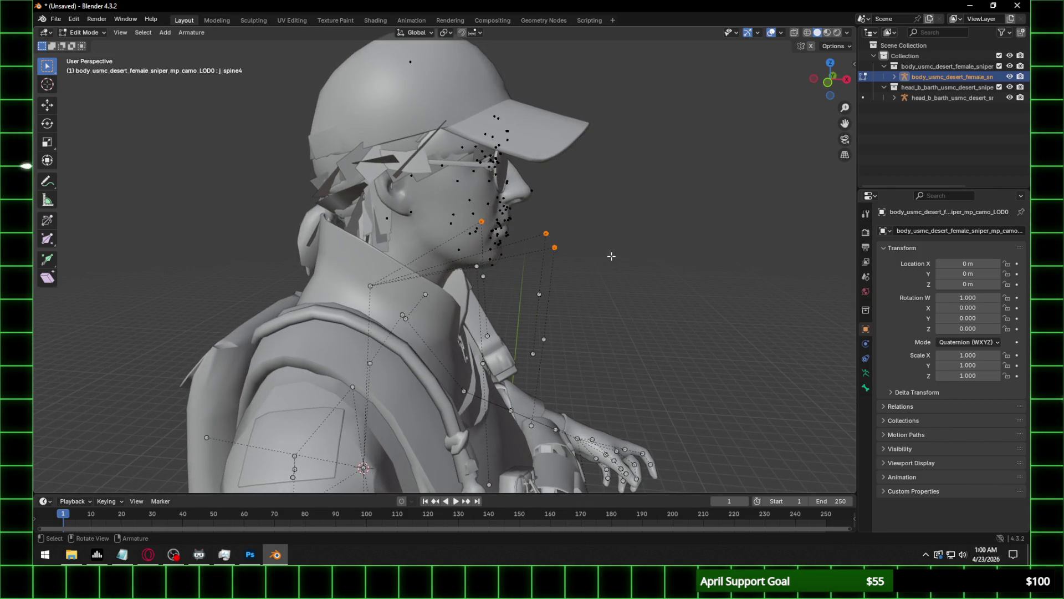
pyautogui.rightClick(556, 232)
pyautogui.moveTo(555, 232)
pyautogui.click(618, 244)
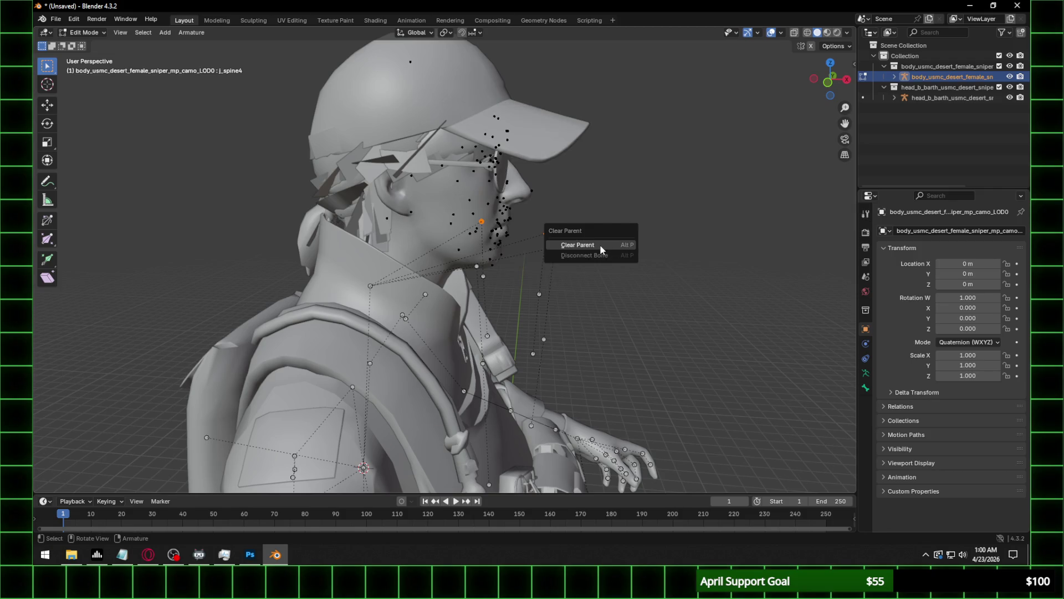
pyautogui.click(600, 244)
pyautogui.moveTo(600, 244)
pyautogui.mouseDown(button='middle')
pyautogui.moveTo(500, 263)
pyautogui.moveTo(551, 248)
pyautogui.mouseUp(button='middle')
pyautogui.rightClick(564, 259)
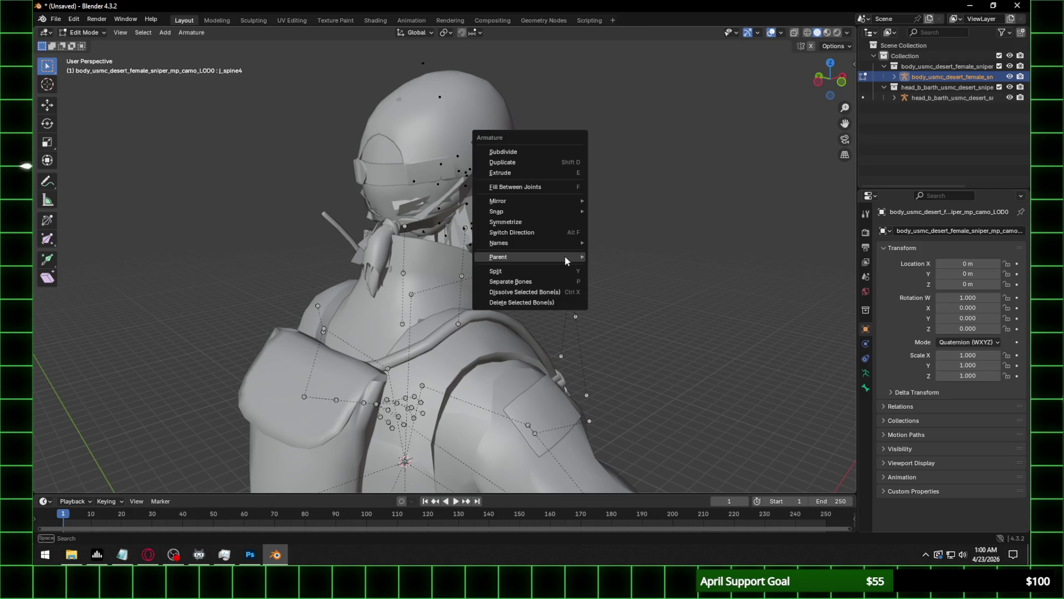
pyautogui.moveTo(565, 257)
pyautogui.click(624, 266)
pyautogui.click(617, 270)
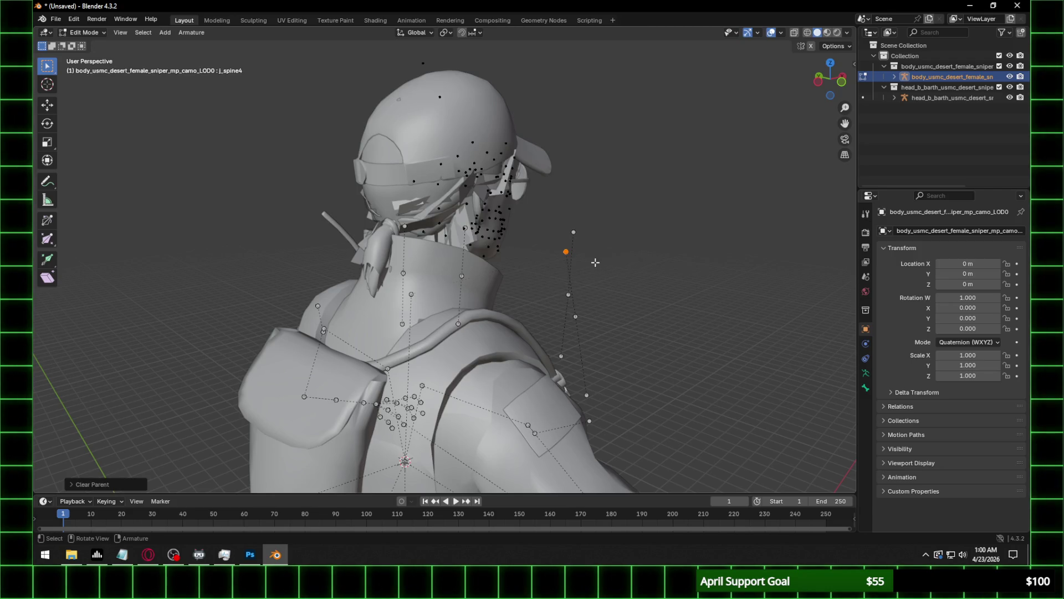
pyautogui.moveTo(595, 262); pyautogui.dragTo(577, 247, button='middle')
# Return to Object Mode and select the head armature.
pyautogui.click(84, 32)
pyautogui.click(84, 44)
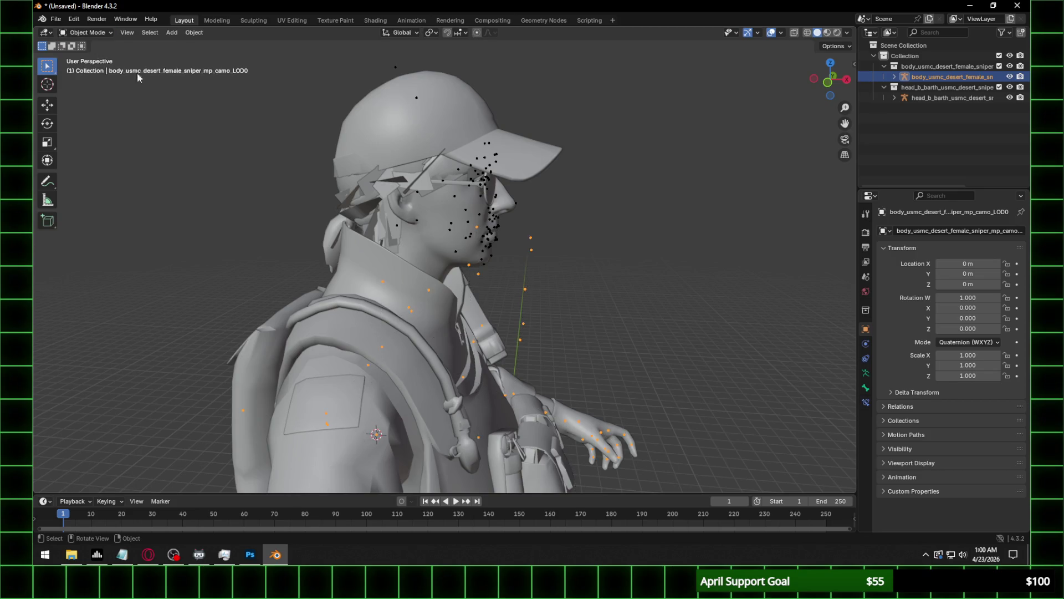
pyautogui.click(417, 222)
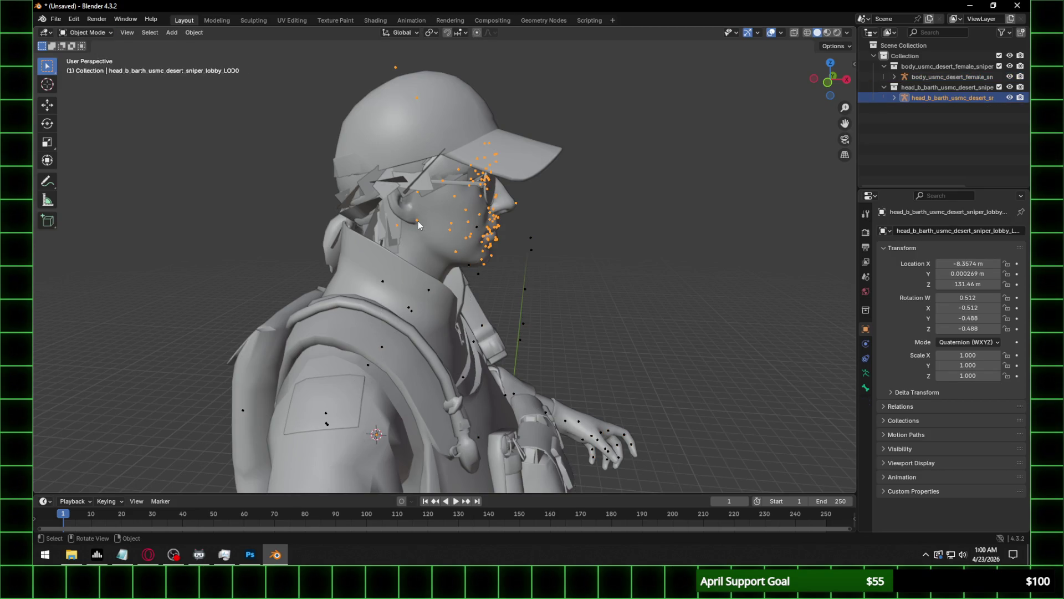
# Apply all transforms to the head armature with Ctrl+A.
pyautogui.keyDown('shift'); pyautogui.click(382, 281); pyautogui.keyUp('shift')
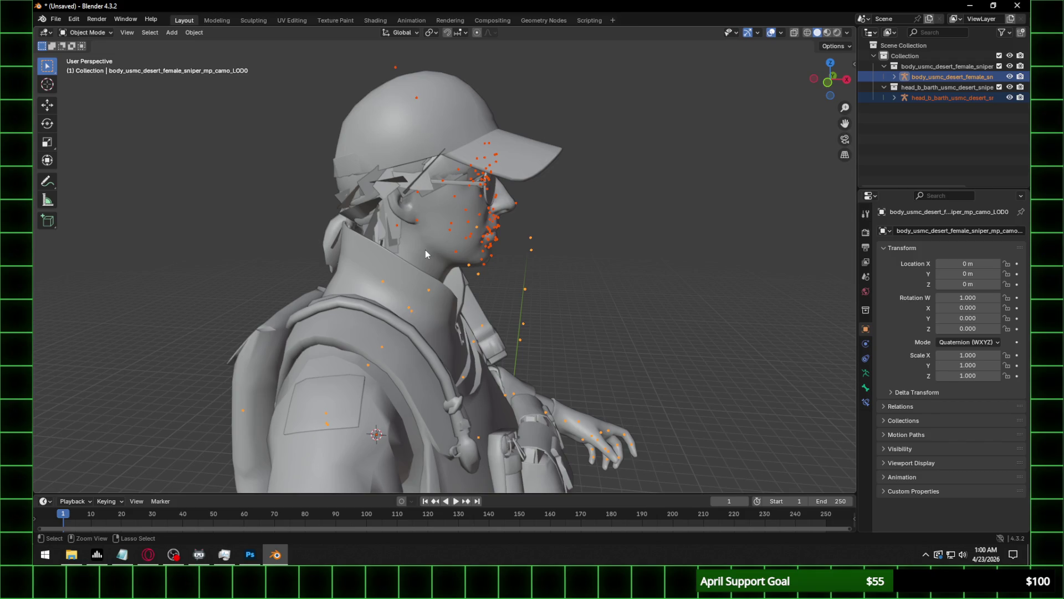
pyautogui.moveTo(426, 254)
pyautogui.mouseDown(button='middle')
pyautogui.moveTo(511, 234)
pyautogui.moveTo(456, 232)
pyautogui.moveTo(536, 243)
pyautogui.mouseUp(button='middle')
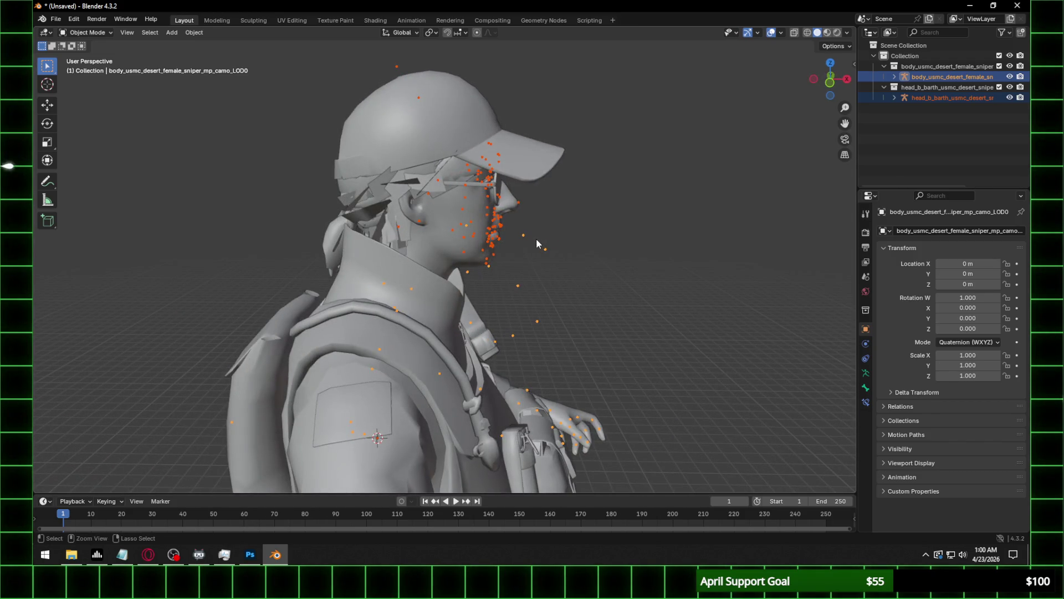
pyautogui.hotkey('ctrl', 'z')
pyautogui.hotkey('ctrl', 'z')
pyautogui.hotkey('ctrl', 'z')
pyautogui.hotkey('ctrl', 'shift', 'z')
pyautogui.hotkey('ctrl', 'shift', 'z')
pyautogui.hotkey('ctrl', 'shift', 'z')
pyautogui.click(495, 226)
pyautogui.rightClick(511, 219)
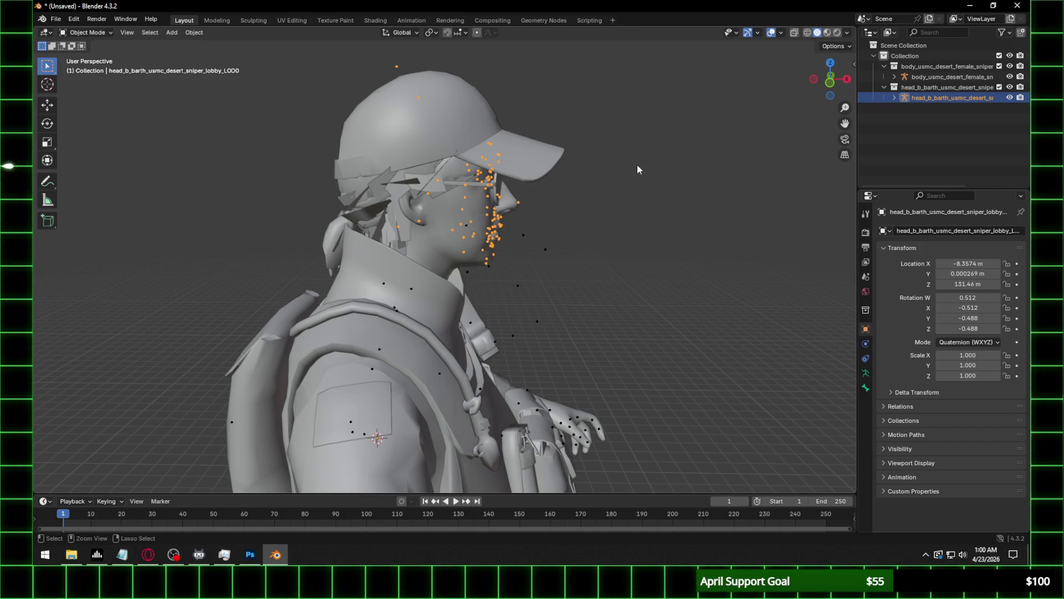
pyautogui.hotkey('ctrl', 'a')
pyautogui.click(496, 225)
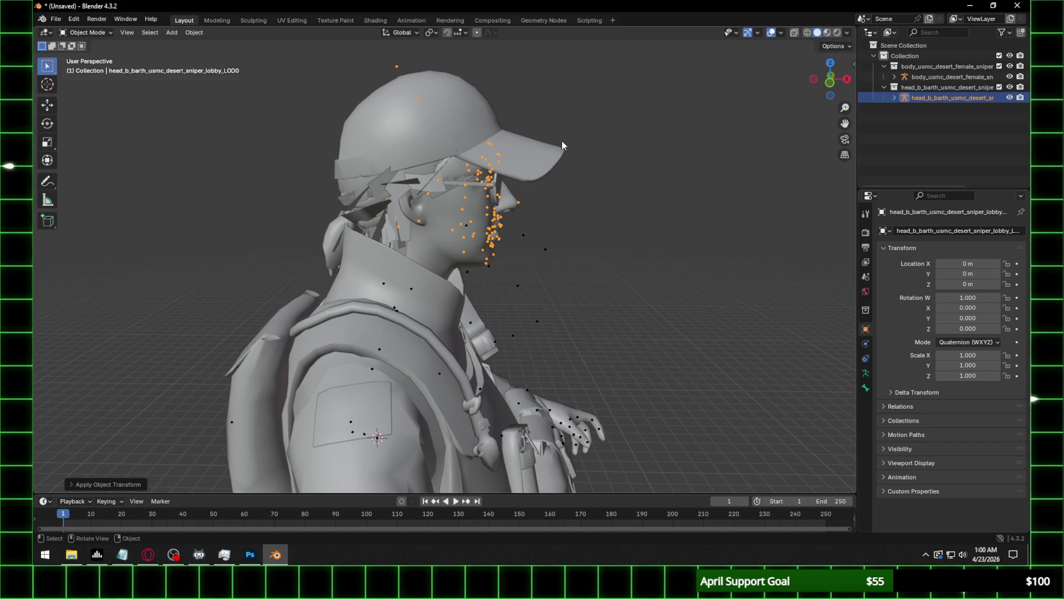
# Add the body armature to the selection and enter Edit Mode.
pyautogui.keyDown('shift'); pyautogui.click(383, 280); pyautogui.keyUp('shift')
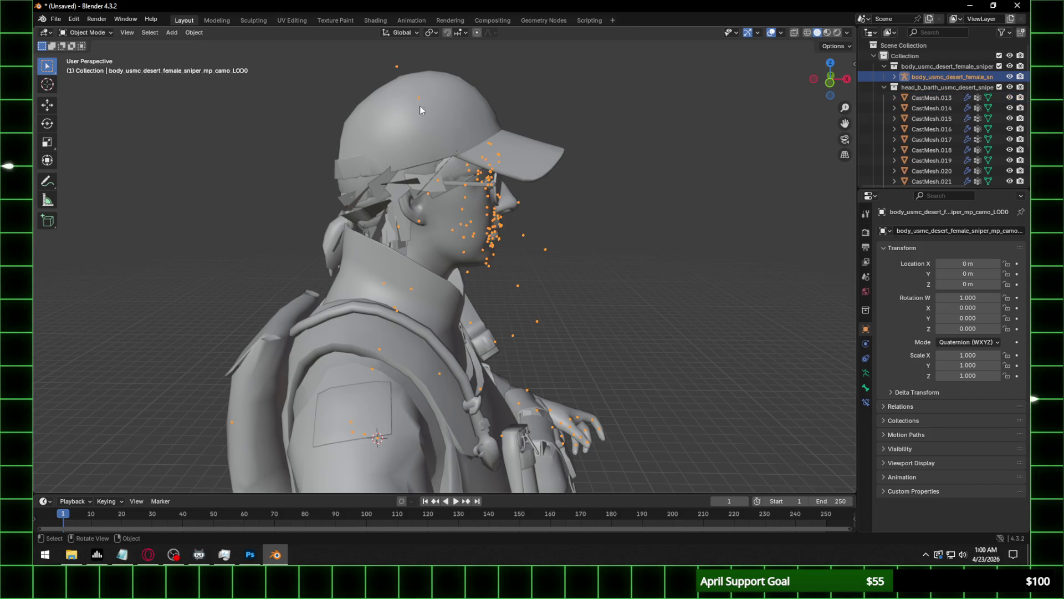
pyautogui.click(95, 33)
pyautogui.click(98, 56)
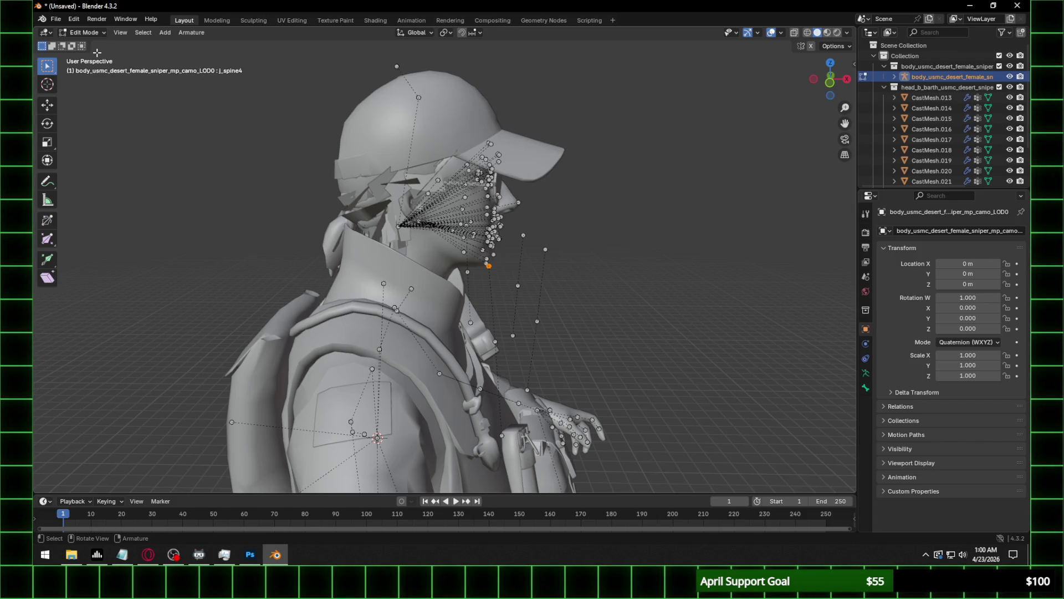
# Select the j_head bone using Select Pattern.
pyautogui.scroll(4, 403, 225)
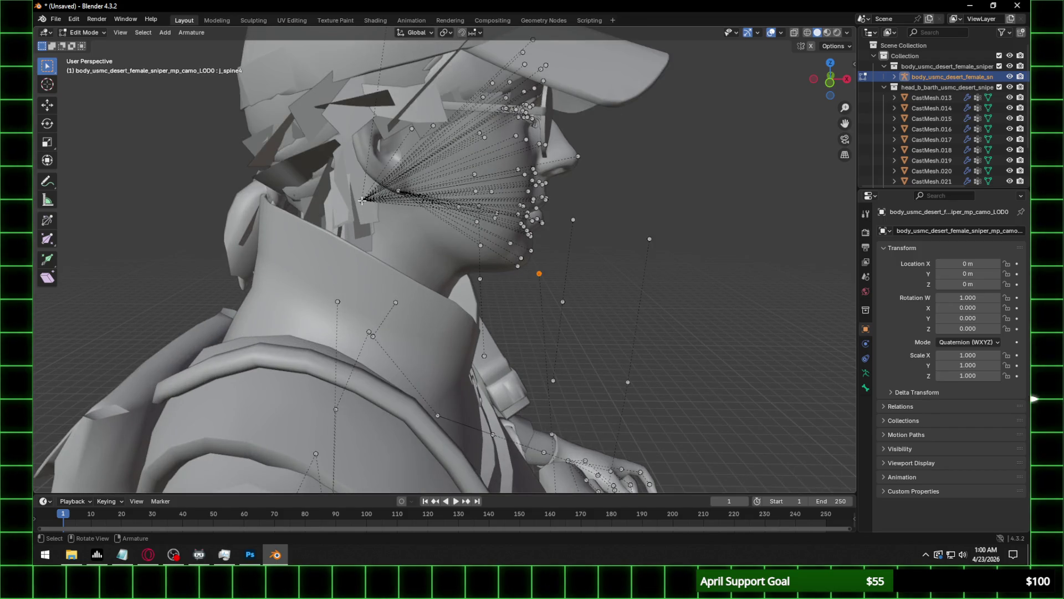
pyautogui.click(143, 33)
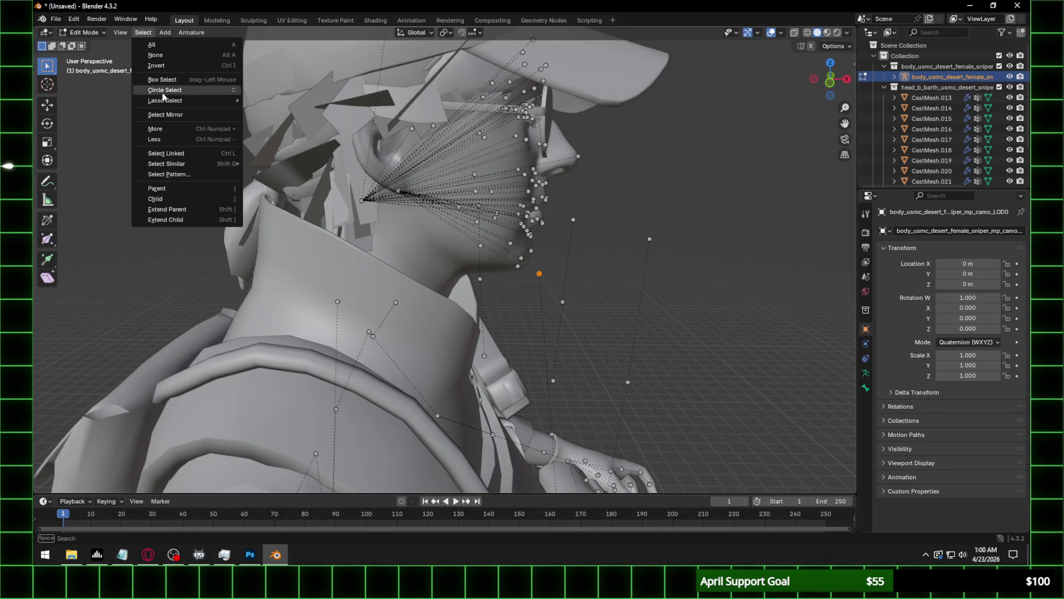
pyautogui.click(169, 175)
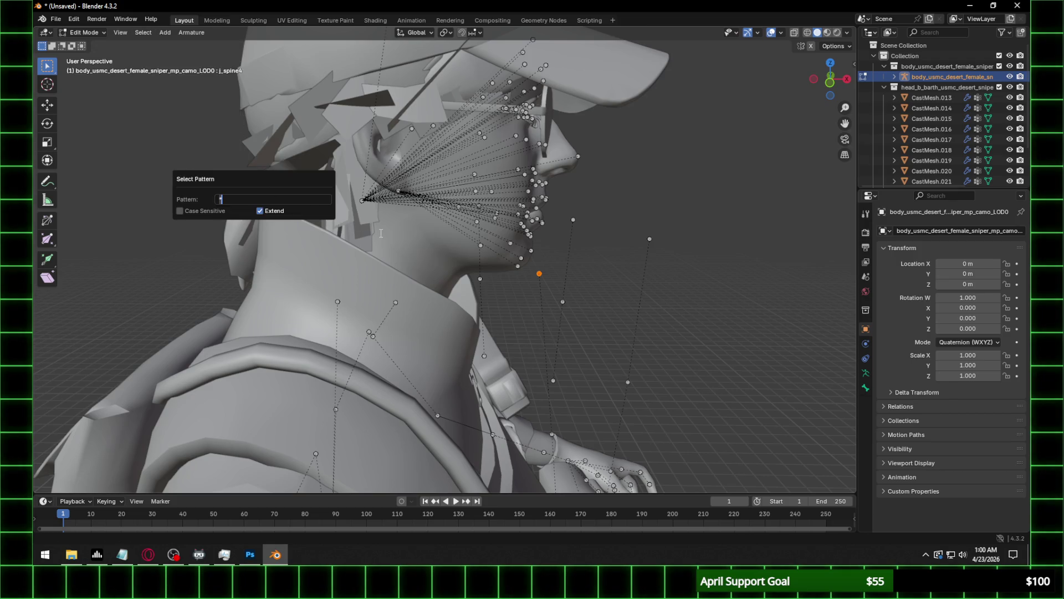
pyautogui.write('ad')
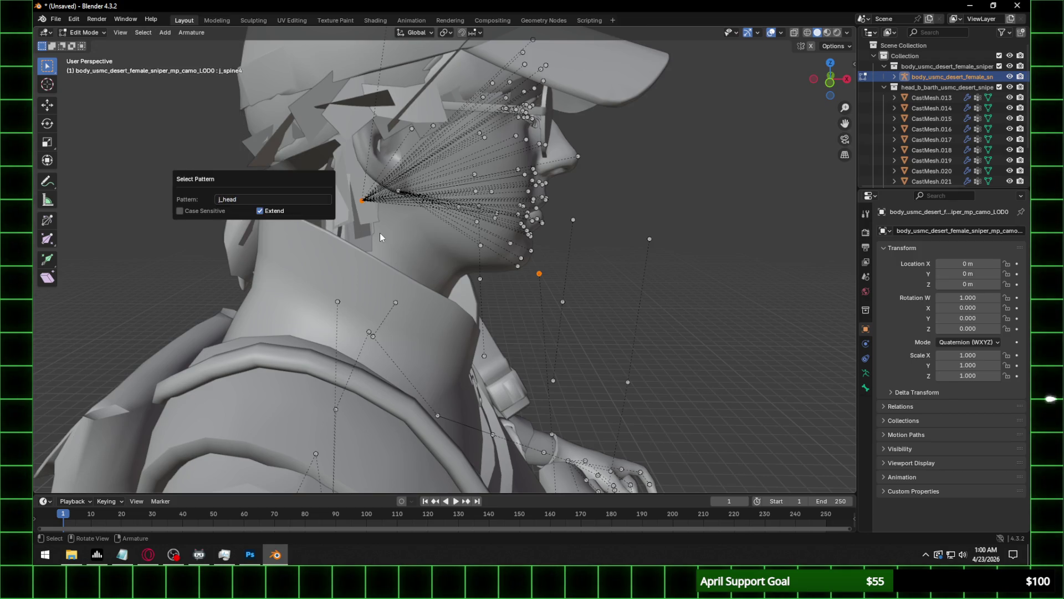
pyautogui.press('Return')
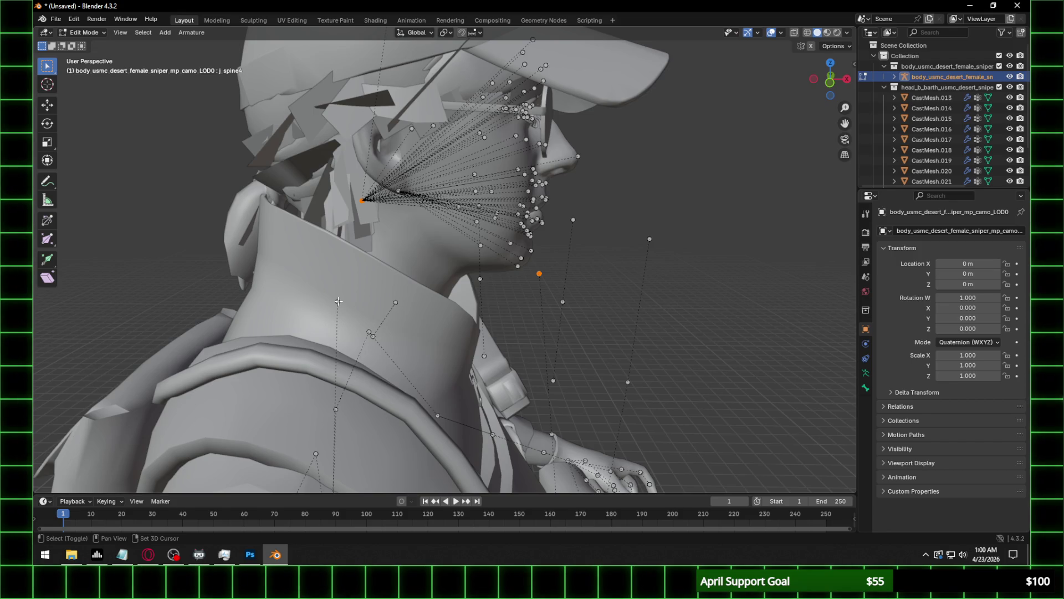
# Add j_neck to the selection by pattern, make it active, and parent the bones to it.
pyautogui.click(143, 32)
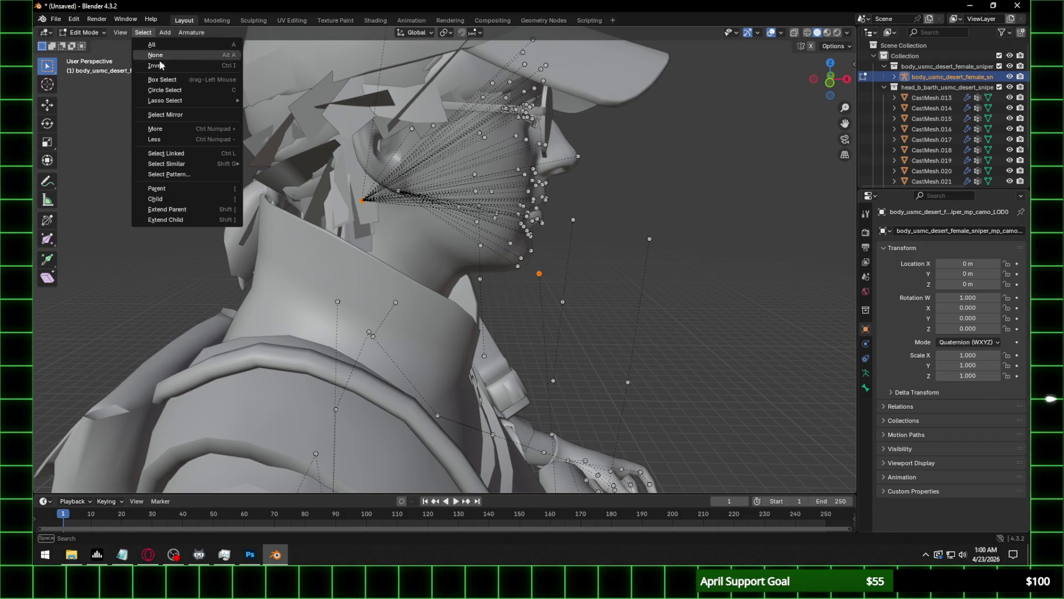
pyautogui.click(177, 176)
pyautogui.write('j_ne')
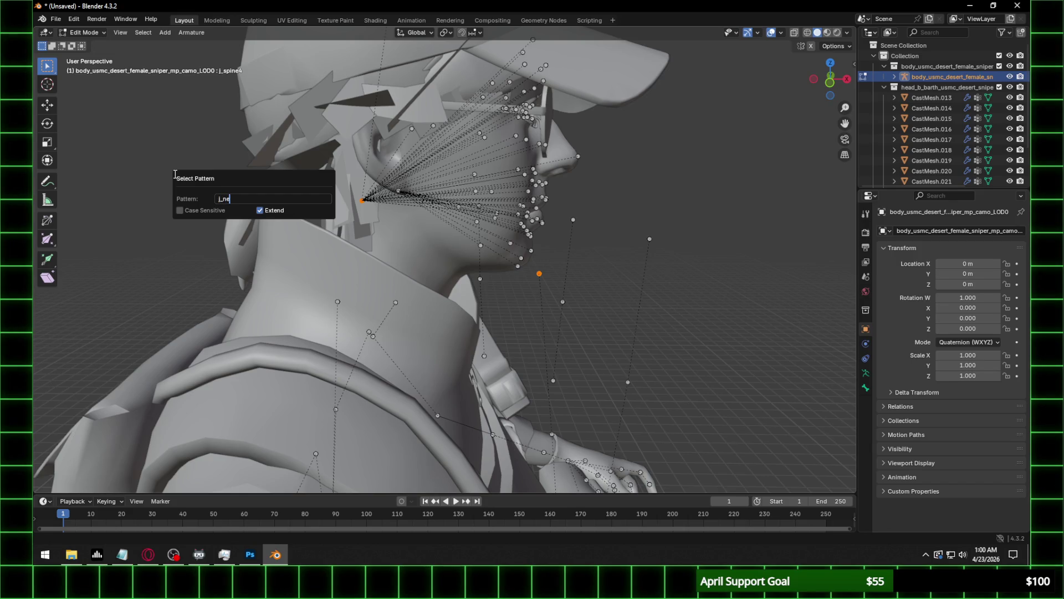
pyautogui.write('ck')
pyautogui.press('Return')
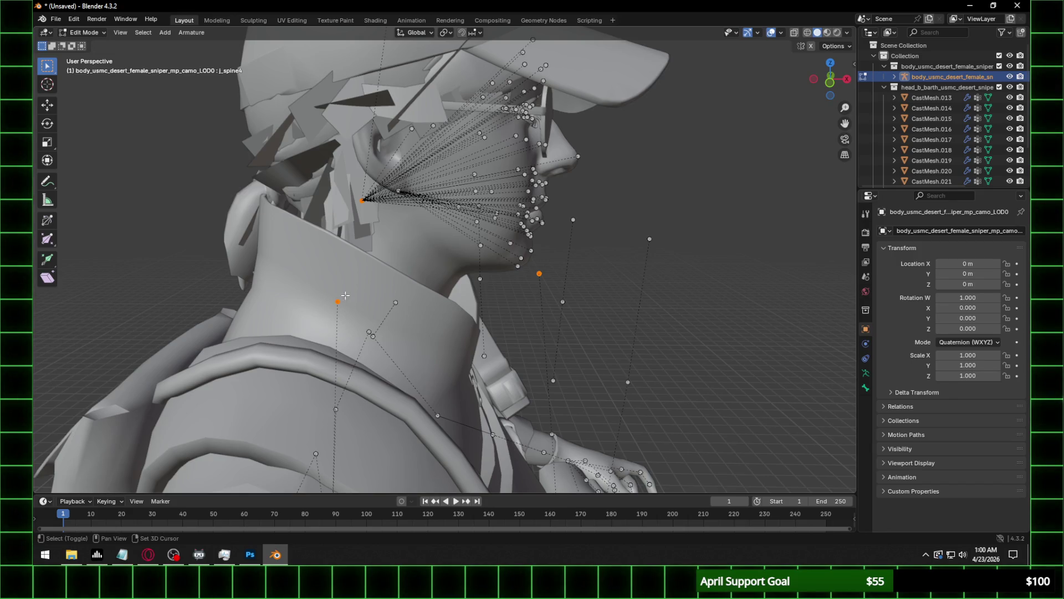
pyautogui.keyDown('shift'); pyautogui.click(340, 301); pyautogui.keyUp('shift')
pyautogui.rightClick(339, 301)
pyautogui.moveTo(345, 297)
pyautogui.click(407, 301)
pyautogui.click(406, 301)
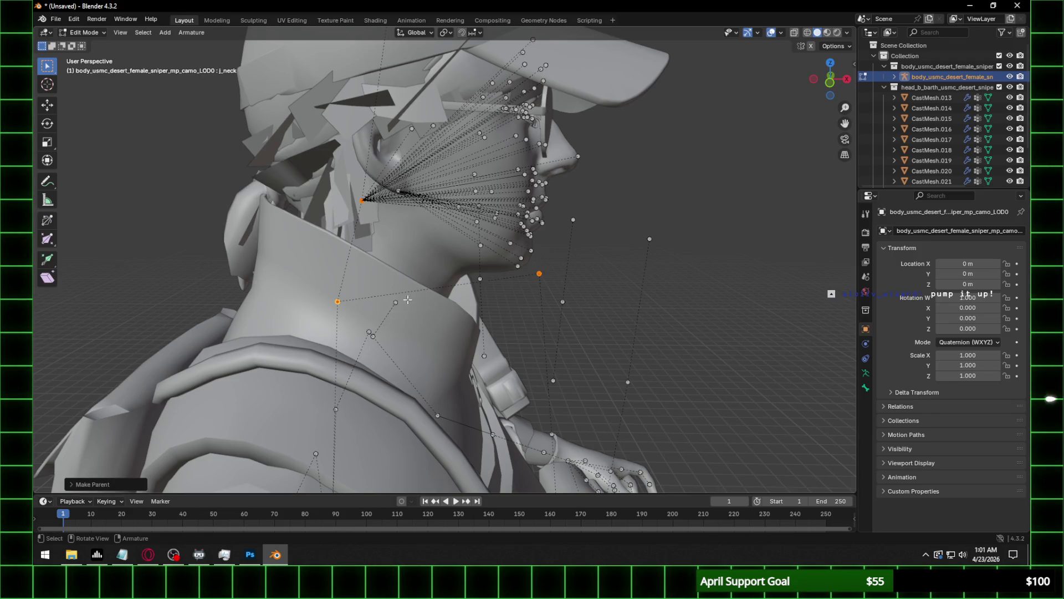
# Clear the parent link that was just created on the bone.
pyautogui.moveTo(700, 208)
pyautogui.mouseDown(button='middle')
pyautogui.moveTo(732, 213)
pyautogui.moveTo(685, 227)
pyautogui.mouseUp(button='middle')
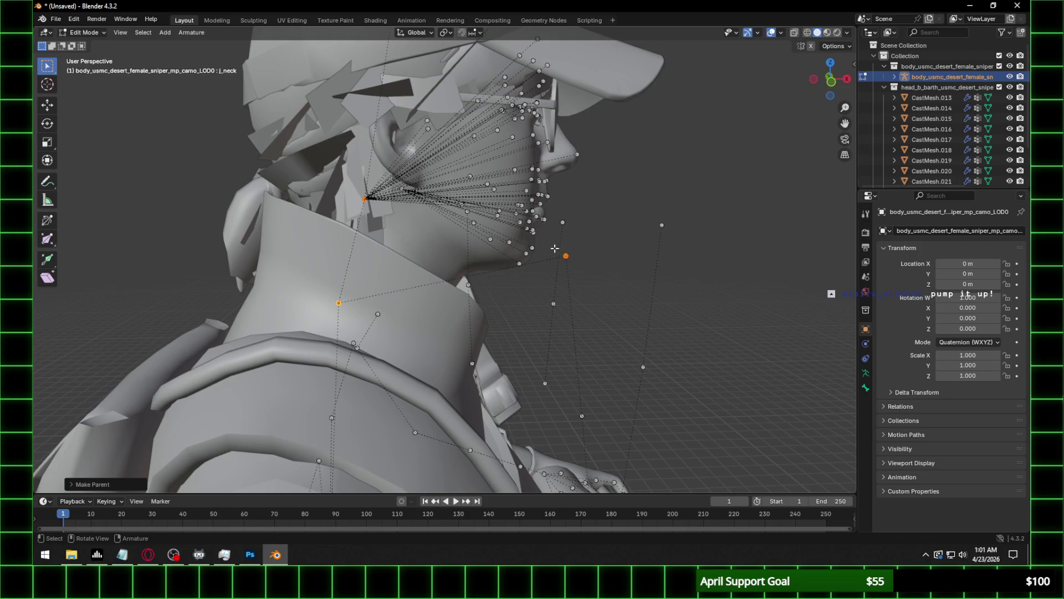
pyautogui.rightClick(571, 260)
pyautogui.moveTo(577, 260)
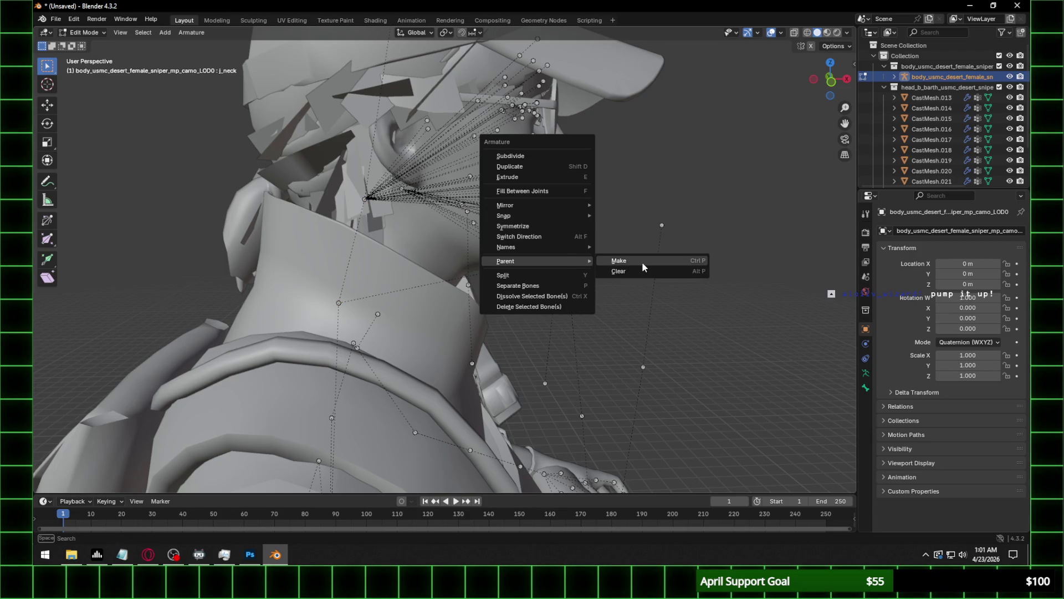
pyautogui.click(642, 270)
pyautogui.click(615, 271)
# Select all bones matching the name pattern 'j*'.
pyautogui.moveTo(643, 259); pyautogui.dragTo(615, 228, button='middle')
pyautogui.moveTo(612, 224); pyautogui.dragTo(665, 261)
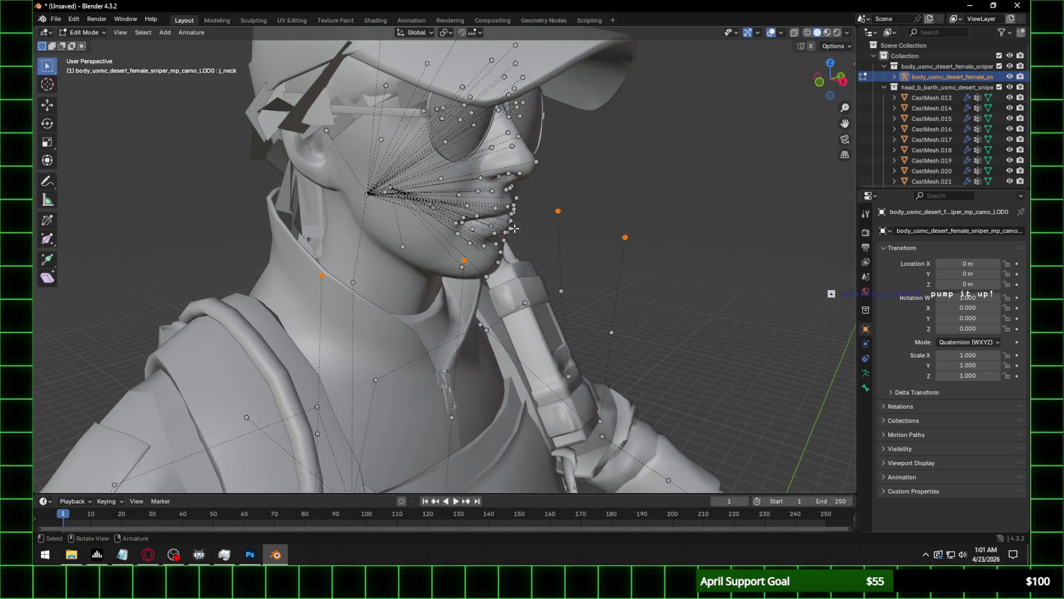
pyautogui.moveTo(514, 229); pyautogui.dragTo(600, 228, button='middle')
pyautogui.click(147, 35)
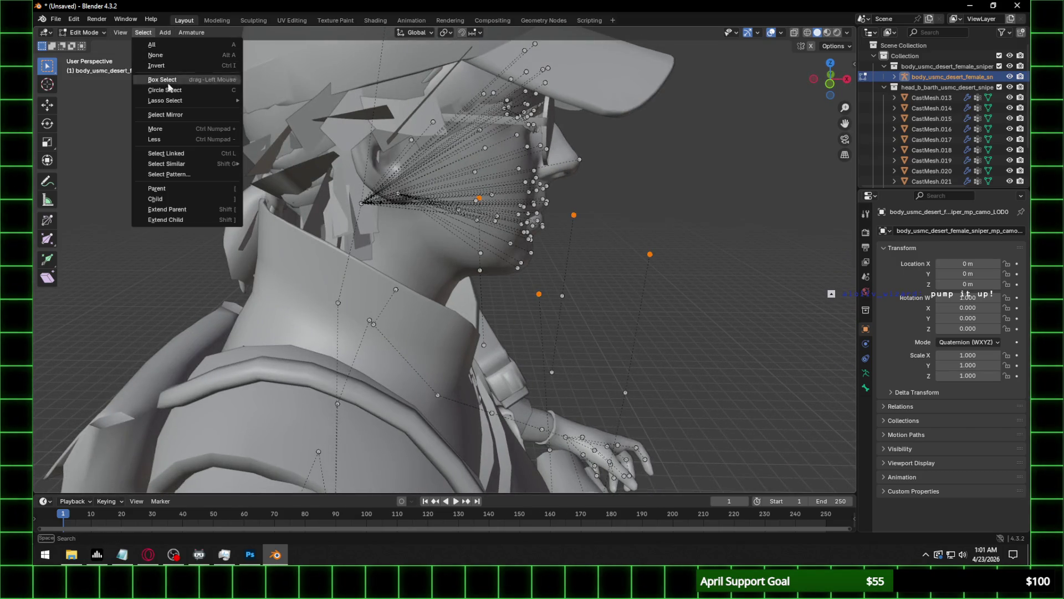
pyautogui.click(186, 174)
pyautogui.write('j')
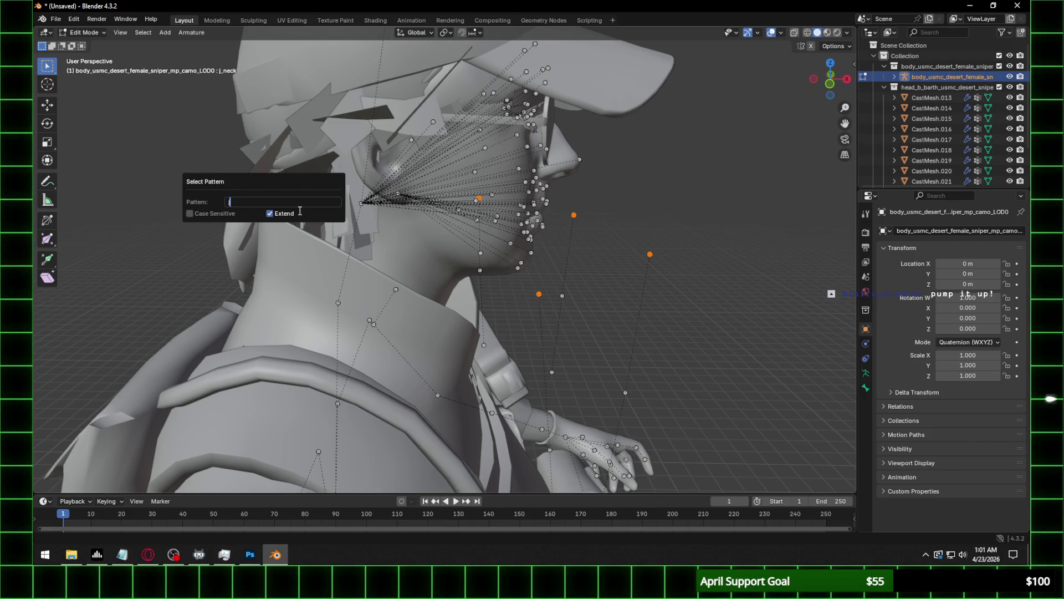
pyautogui.write('*')
pyautogui.press('Return')
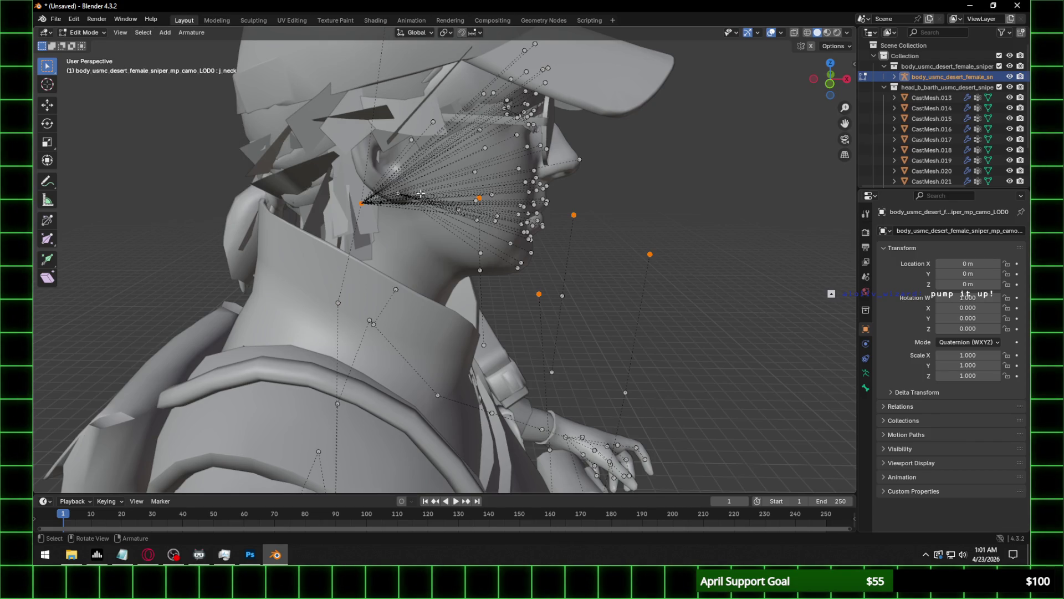
# Parent the selected j* bones to the active bone with Keep Offset.
pyautogui.rightClick(361, 202)
pyautogui.click(395, 204)
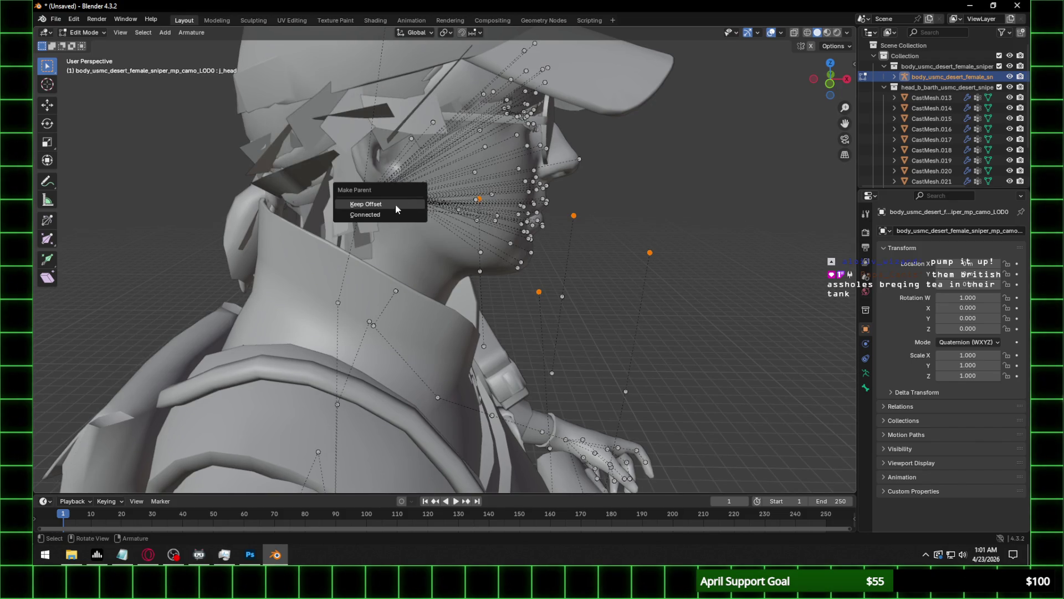
pyautogui.click(389, 204)
pyautogui.moveTo(388, 204); pyautogui.dragTo(311, 183, button='middle')
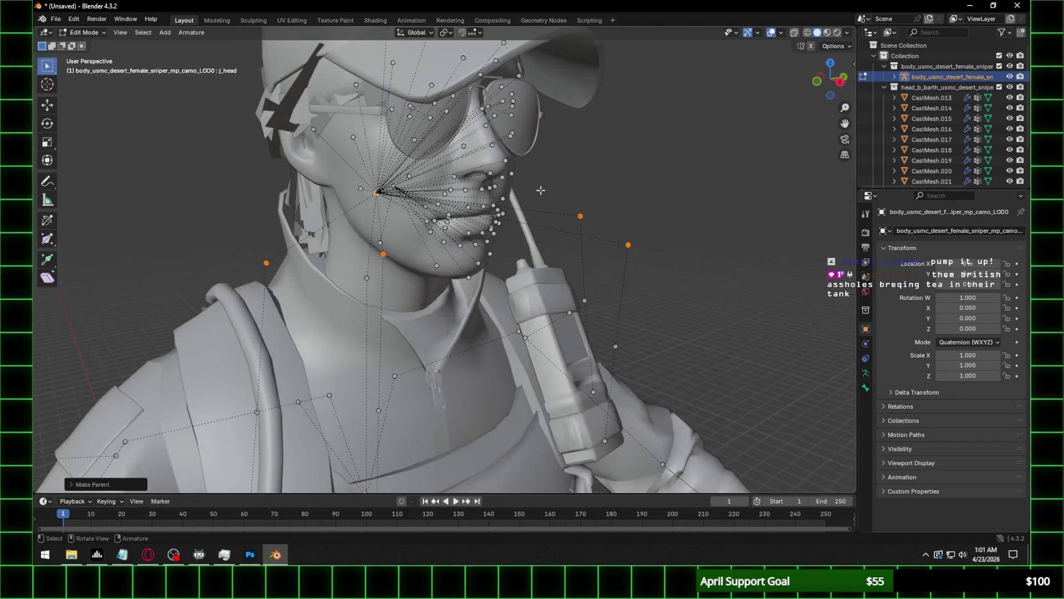
# Switch the armature back to Object Mode.
pyautogui.click(86, 33)
pyautogui.click(82, 43)
pyautogui.scroll(-5, 562, 191)
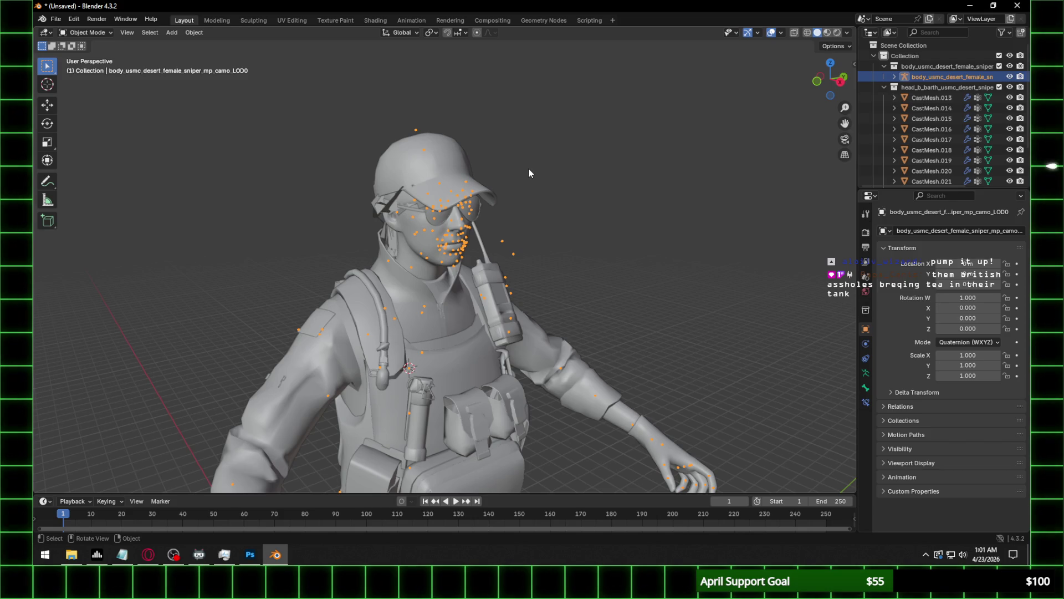
pyautogui.click(55, 19)
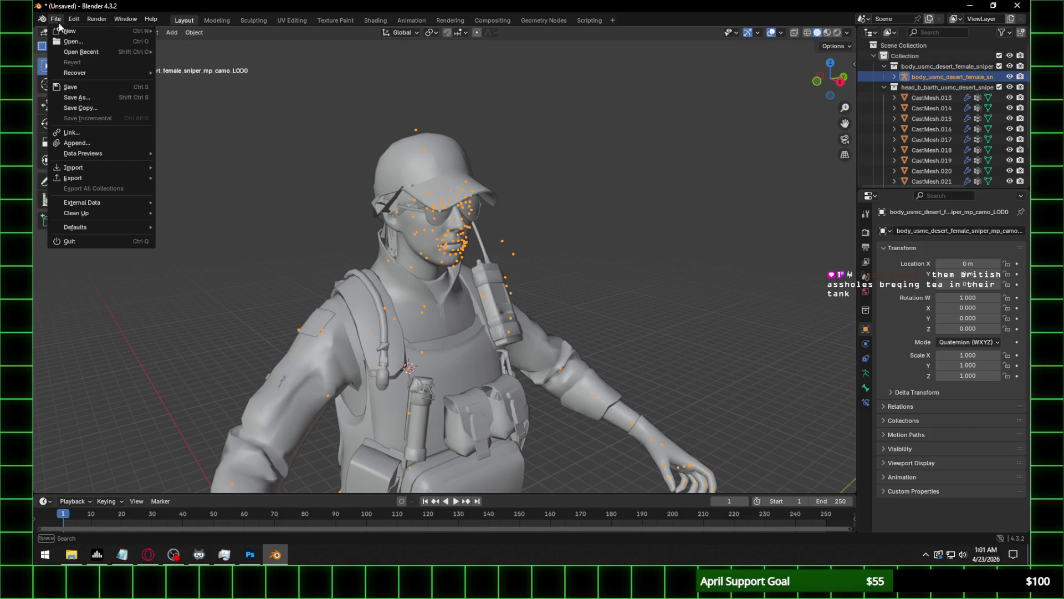
# Save the scene as 'Valkyrie USMC Sniper.blend' inside the Valkyrie characters folder.
pyautogui.click(95, 97)
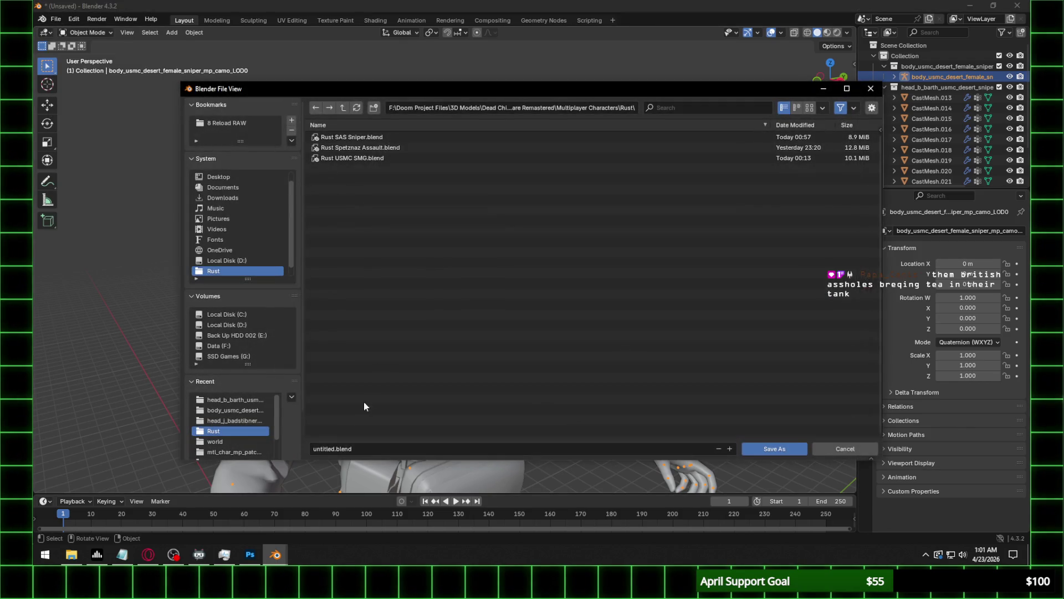
pyautogui.click(341, 111)
pyautogui.click(338, 157)
pyautogui.click(388, 448)
pyautogui.write('Valkyrie USMC')
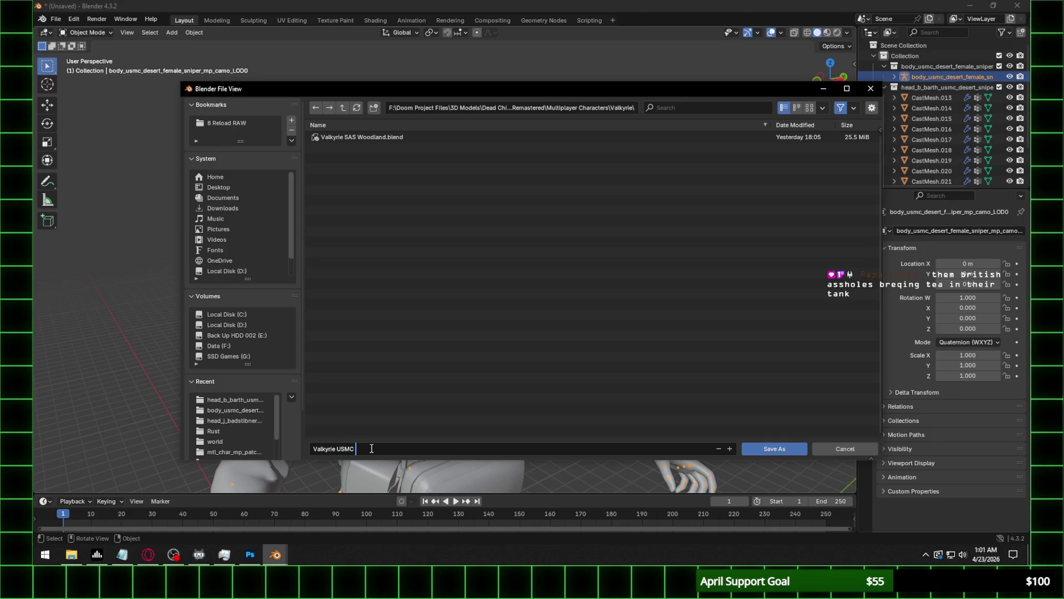
pyautogui.write(' r')
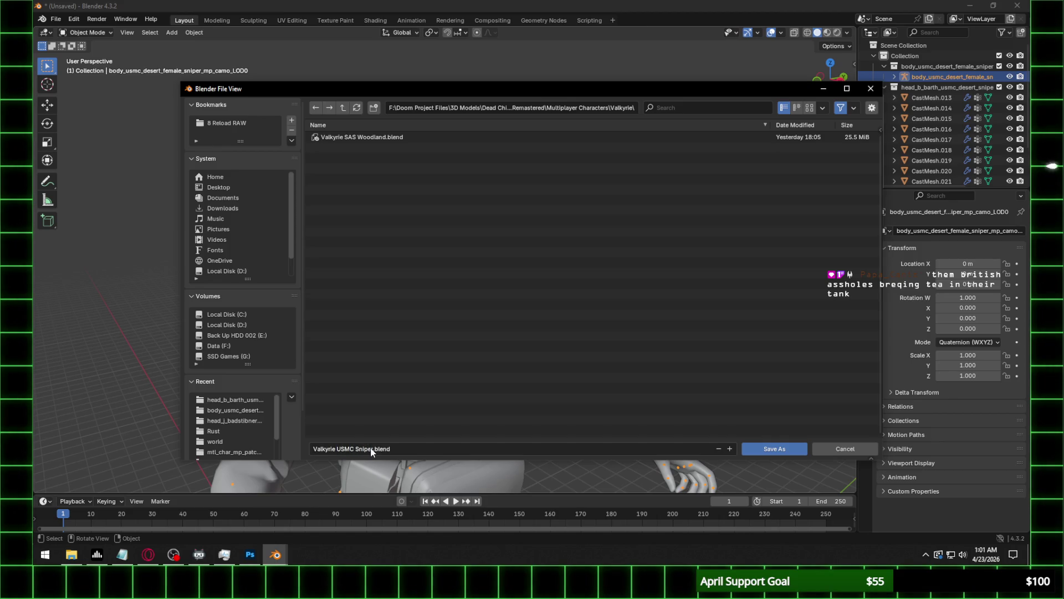
pyautogui.click(785, 442)
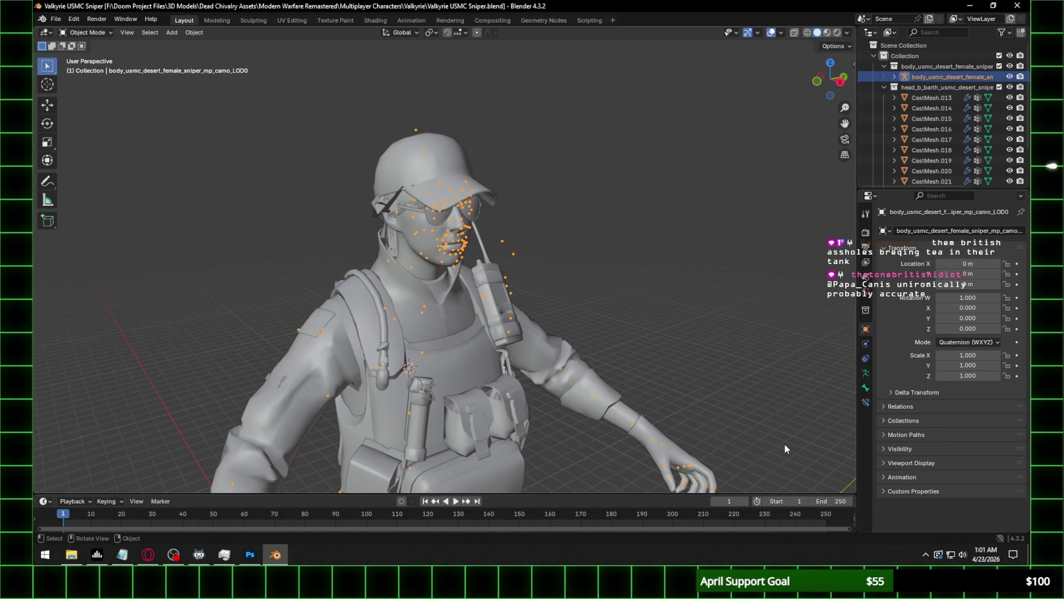
# Inspect the head bones in Pose Mode, selecting the tag_tendril_le_2 bone.
pyautogui.scroll(5, 610, 272)
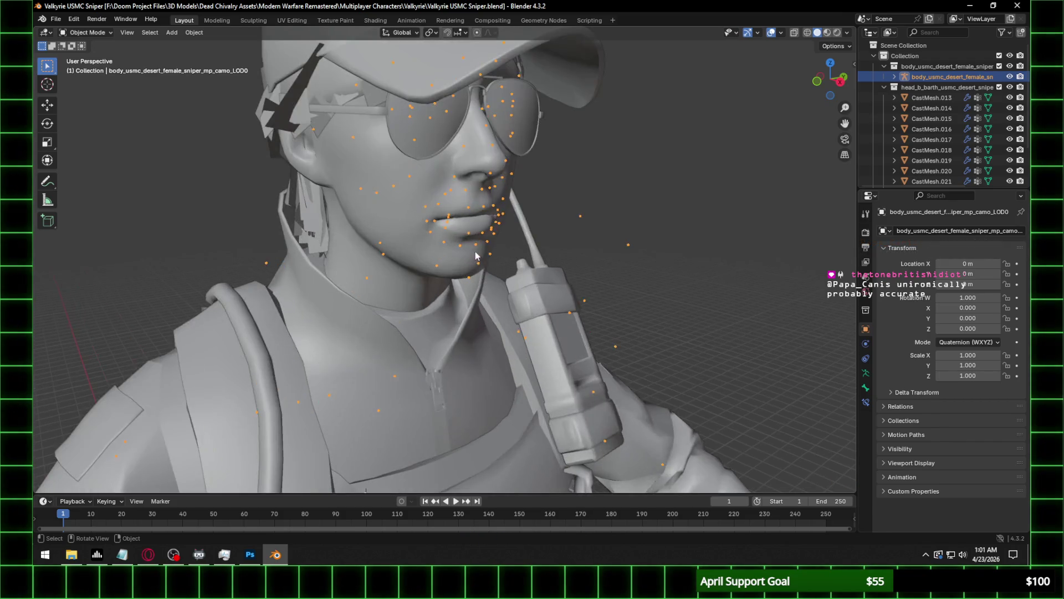
pyautogui.moveTo(610, 272); pyautogui.dragTo(541, 235, button='middle')
pyautogui.scroll(-3, 539, 175)
pyautogui.scroll(1, 527, 188)
pyautogui.moveTo(528, 189); pyautogui.dragTo(485, 220, button='middle')
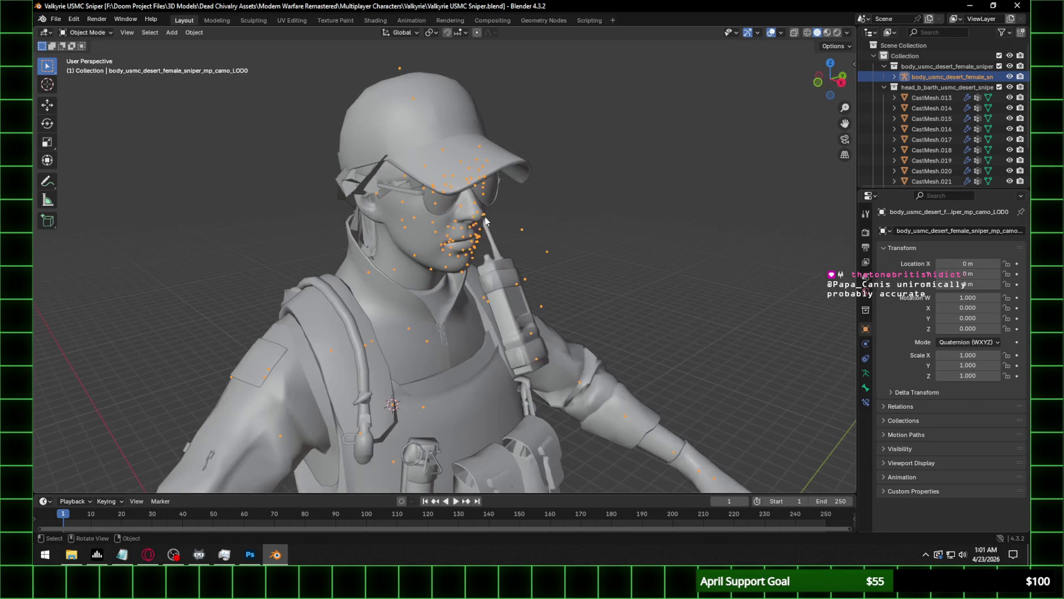
pyautogui.click(86, 32)
pyautogui.click(89, 67)
pyautogui.moveTo(388, 183); pyautogui.dragTo(497, 195, button='middle')
pyautogui.click(601, 192)
pyautogui.moveTo(613, 200)
pyautogui.mouseDown(button='middle')
pyautogui.moveTo(577, 191)
pyautogui.moveTo(590, 245)
pyautogui.mouseUp(button='middle')
pyautogui.click(539, 299)
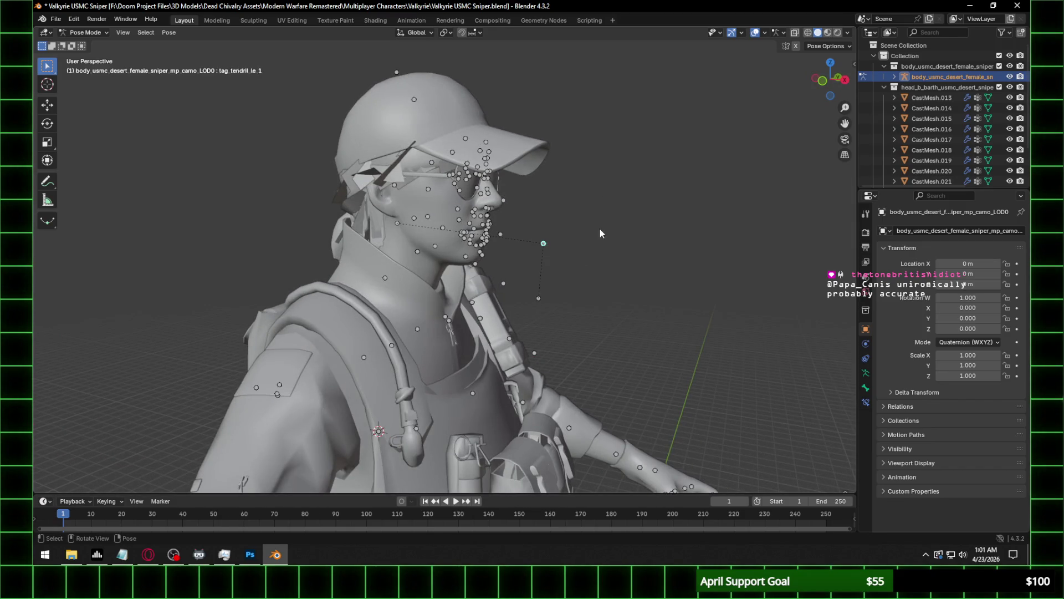
# Return to Object Mode, switch the viewport to Rendered shading and open its shading options.
pyautogui.moveTo(478, 190); pyautogui.dragTo(332, 138, button='middle')
pyautogui.click(86, 32)
pyautogui.click(83, 46)
pyautogui.moveTo(532, 182); pyautogui.dragTo(482, 185, button='middle')
pyautogui.scroll(-4, 483, 184)
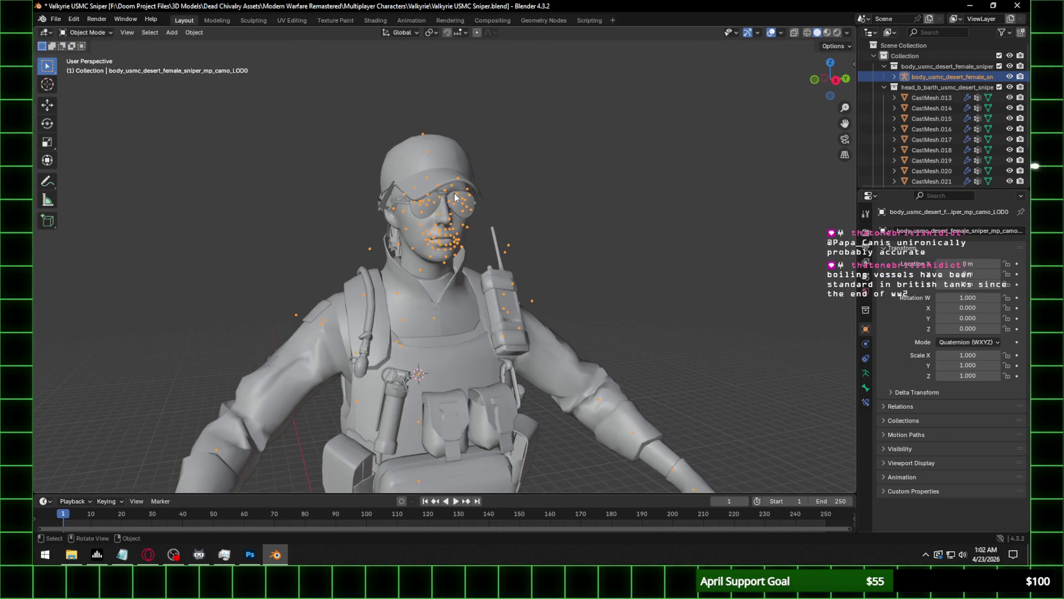
pyautogui.click(837, 32)
pyautogui.click(847, 33)
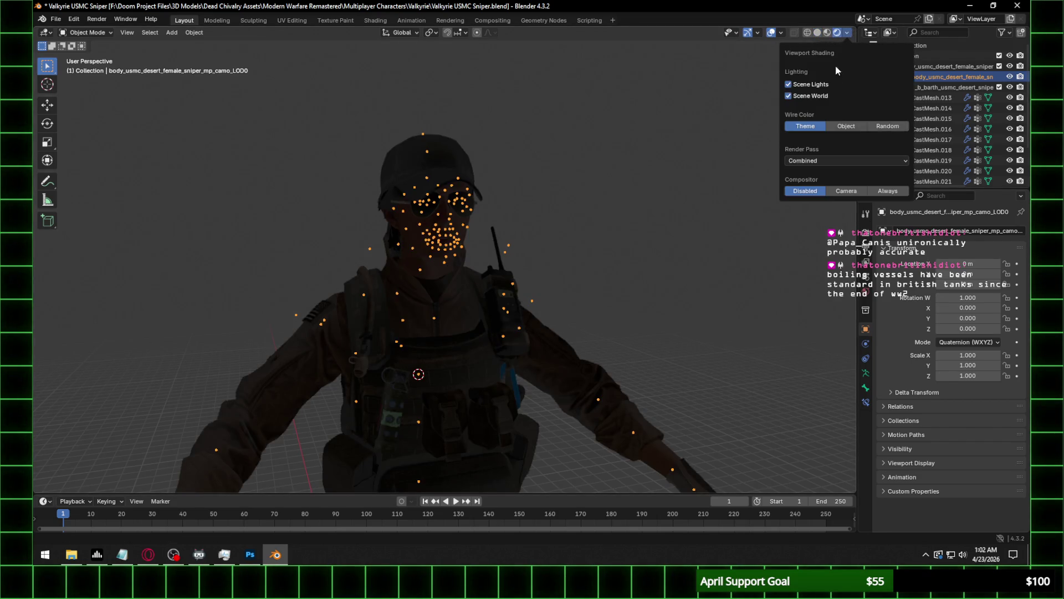
# Turn off Scene World and render with Cycles on GPU Compute with Denoise enabled.
pyautogui.click(810, 96)
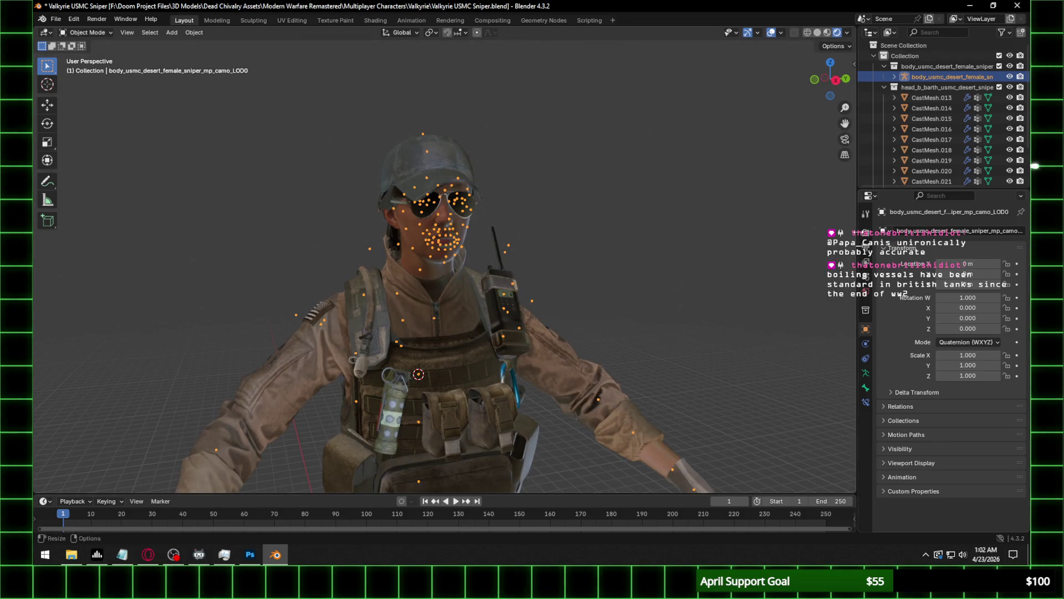
pyautogui.click(865, 231)
pyautogui.click(981, 230)
pyautogui.click(949, 269)
pyautogui.click(981, 256)
pyautogui.click(981, 270)
pyautogui.click(898, 342)
# Hide the body armature, select the head mesh, and switch to the Shading workspace.
pyautogui.scroll(4, 486, 264)
pyautogui.moveTo(486, 264); pyautogui.dragTo(488, 219, button='middle')
pyautogui.click(1009, 77)
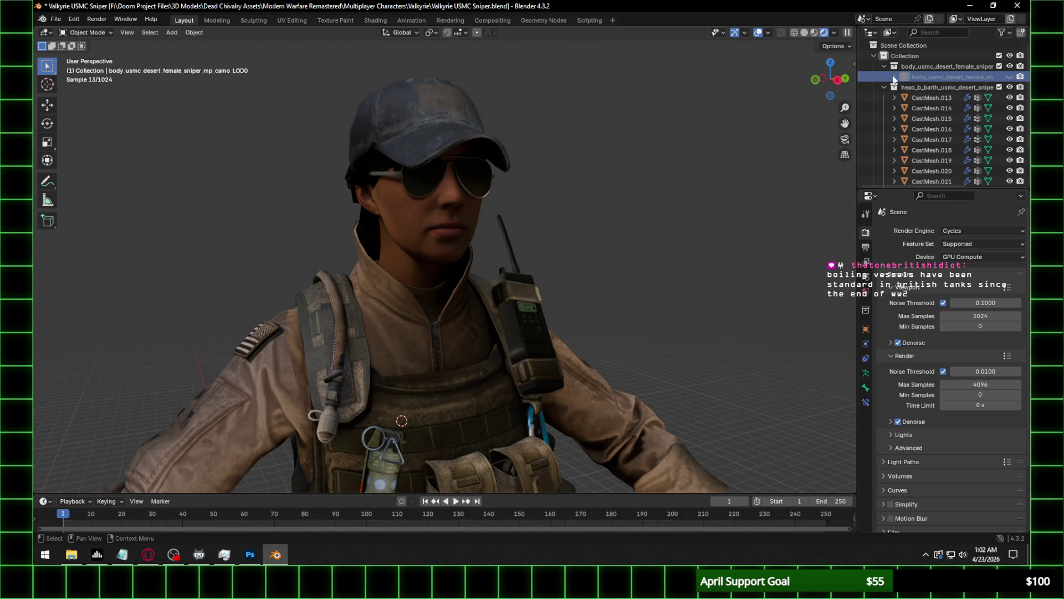
pyautogui.click(884, 87)
pyautogui.click(458, 218)
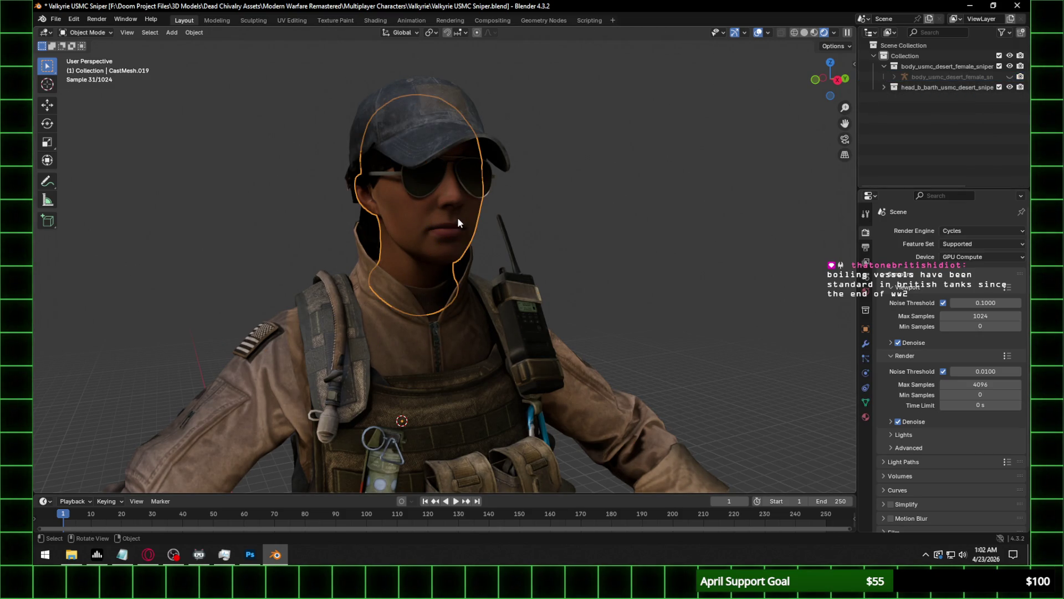
pyautogui.click(375, 20)
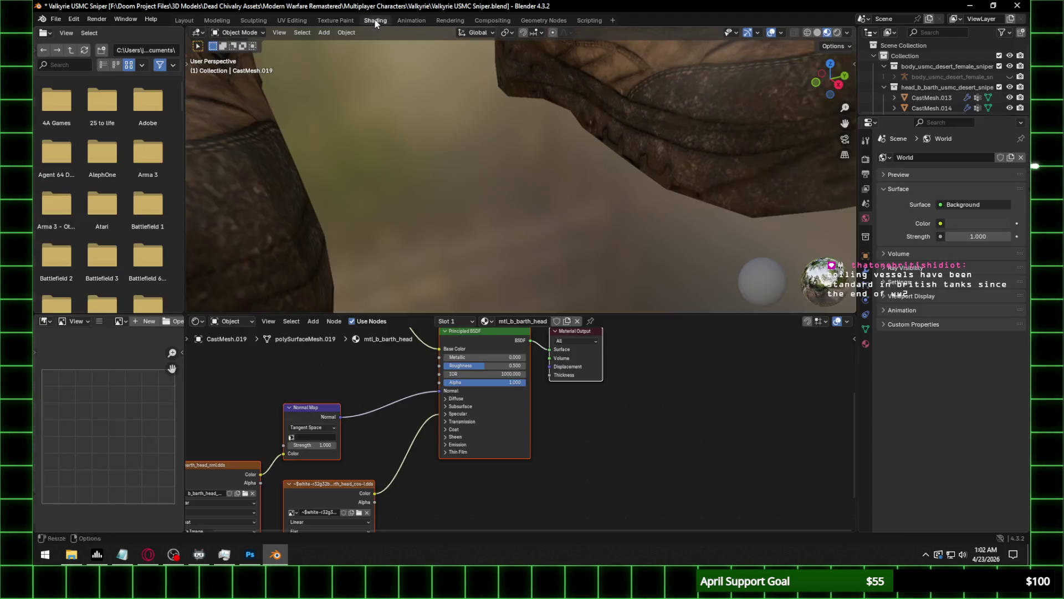
# Browse from the normal map Image Texture node and copy the head texture folder path.
pyautogui.moveTo(369, 388); pyautogui.dragTo(327, 435, button='middle')
pyautogui.click(320, 441)
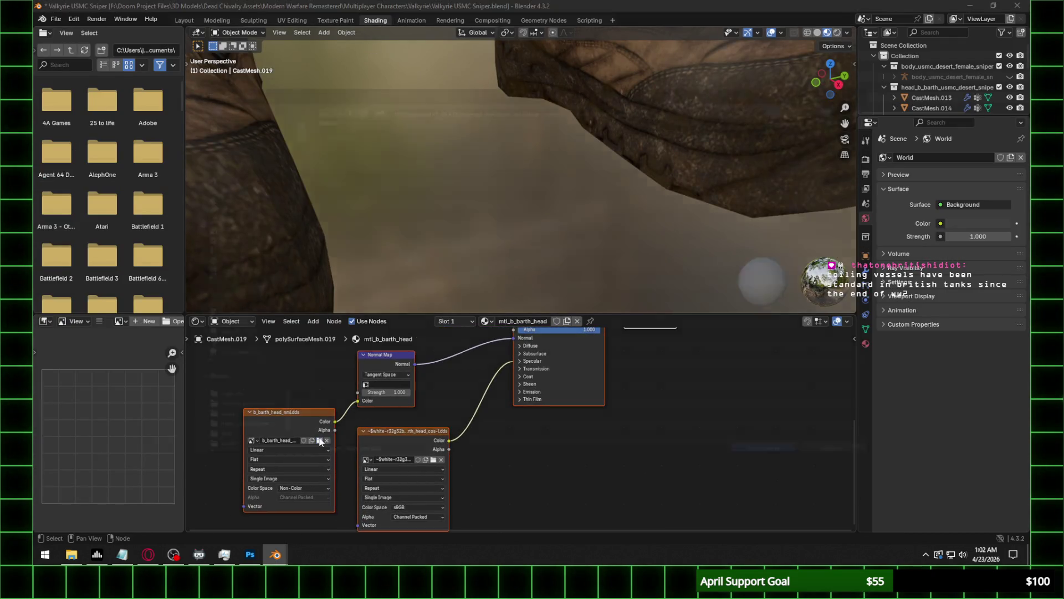
pyautogui.click(443, 108)
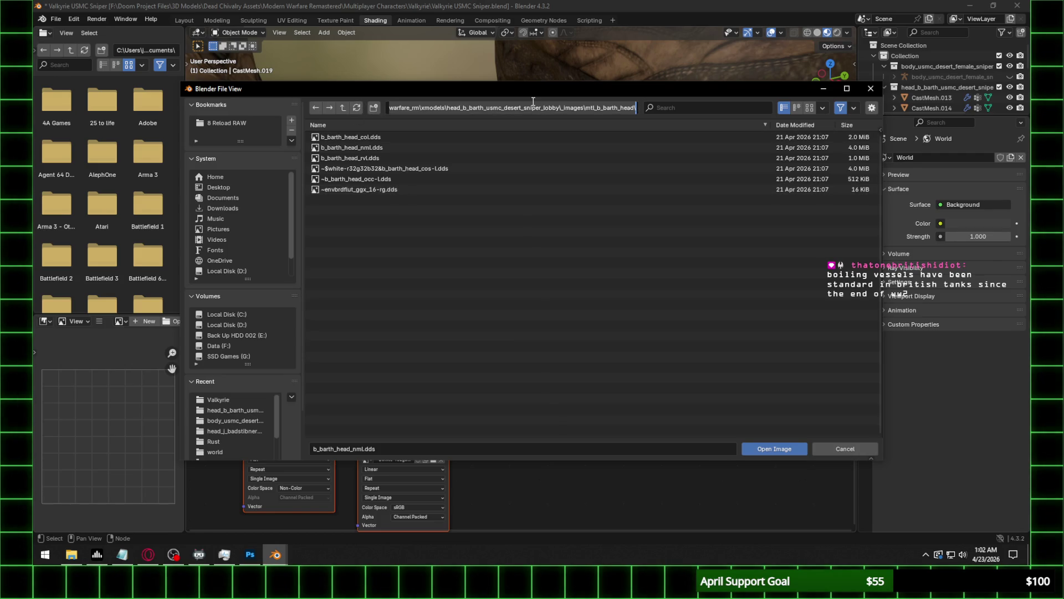
pyautogui.click(71, 554)
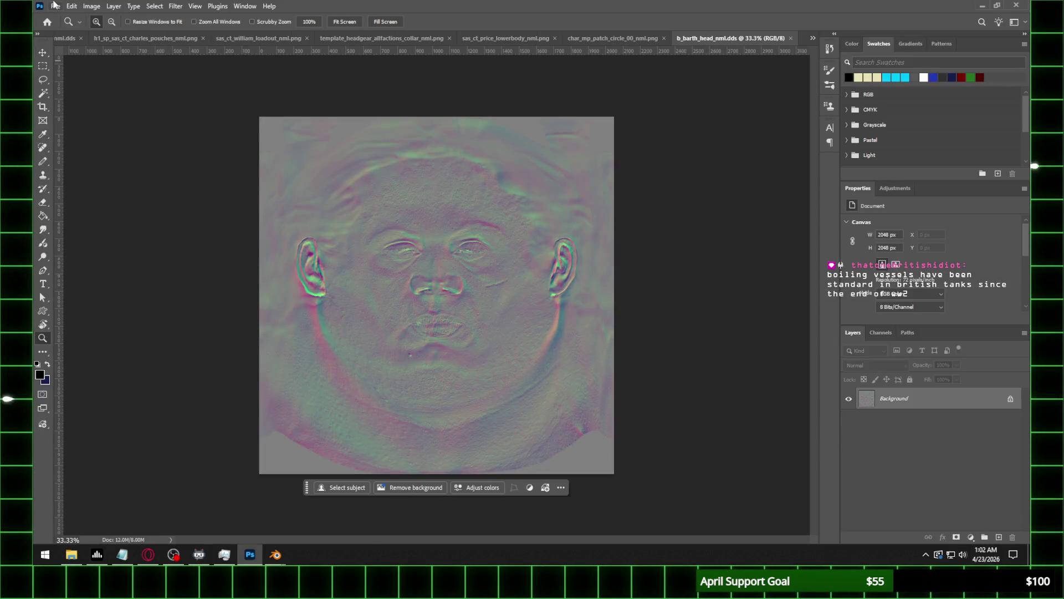
# In Photoshop, begin saving b_barth_head_nml.dds as a PNG file.
pyautogui.click(56, 6)
pyautogui.click(84, 132)
pyautogui.click(205, 426)
pyautogui.click(205, 368)
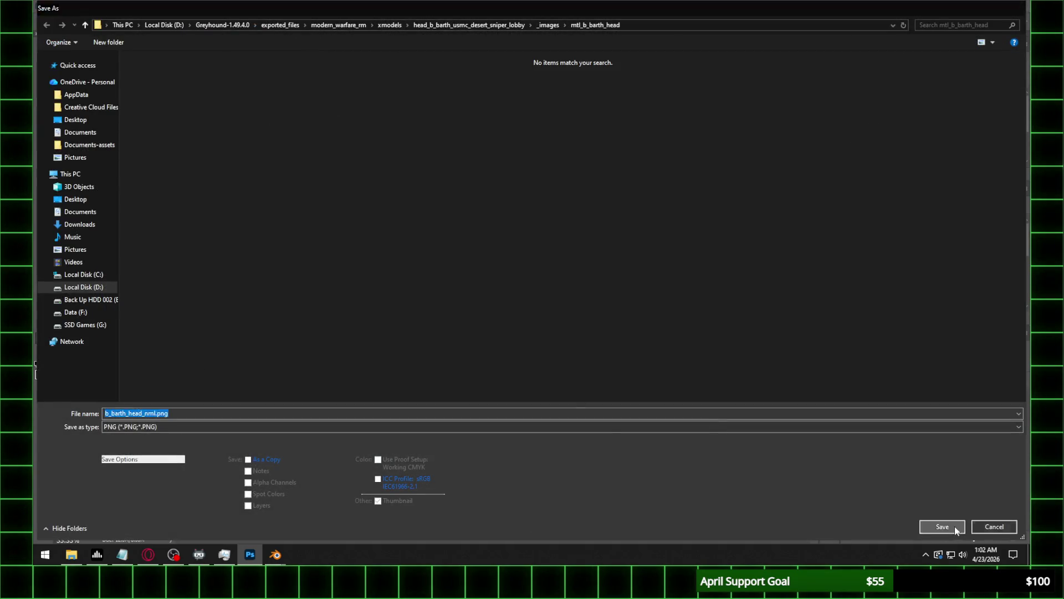
# Save b_barth_head_nml.png with the PNG format options and return to Blender's file browser.
pyautogui.click(954, 527)
pyautogui.click(388, 201)
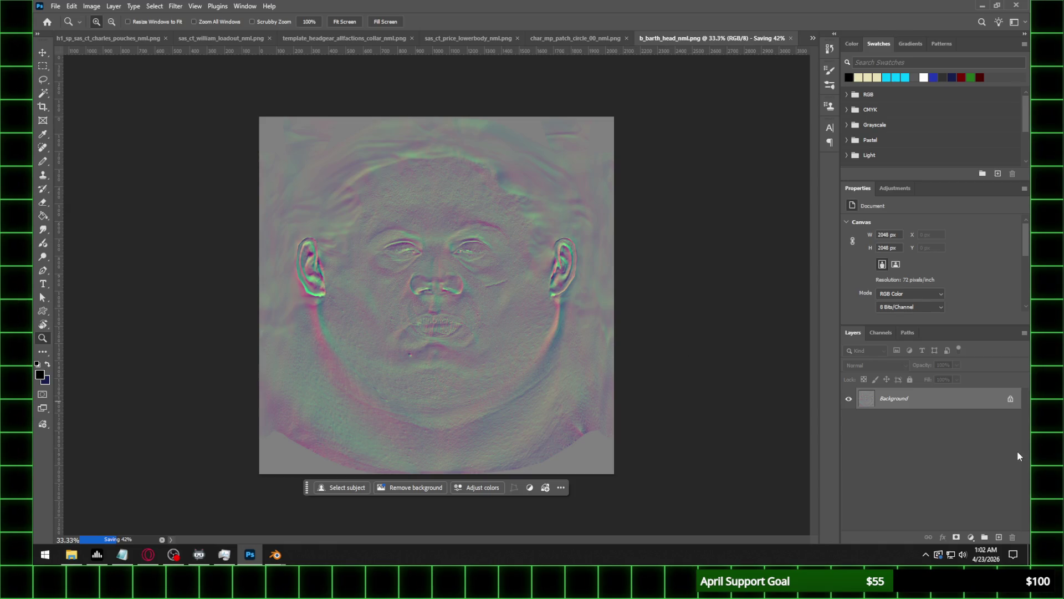
pyautogui.click(148, 555)
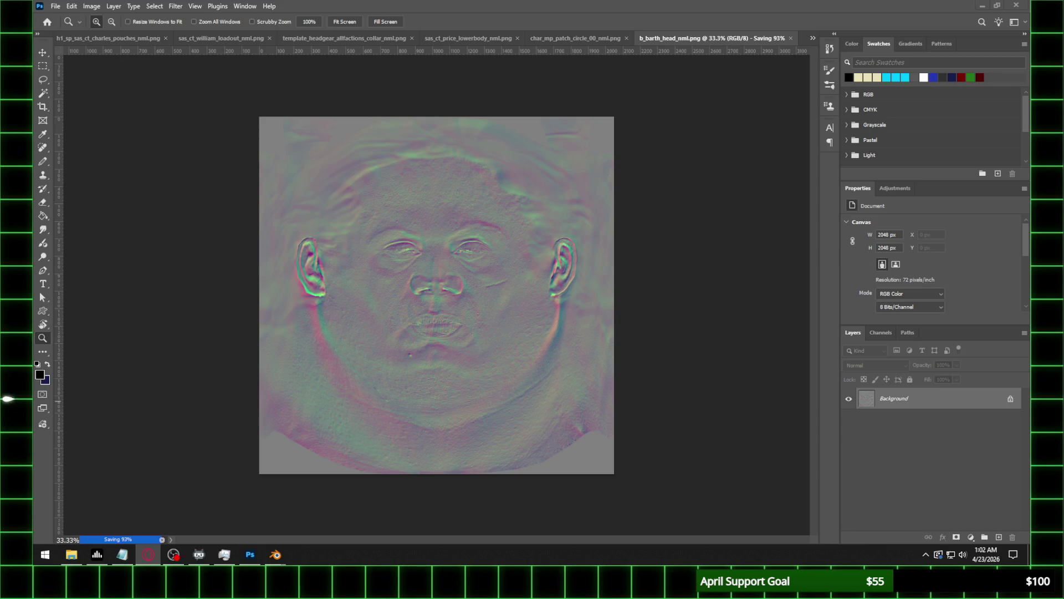
pyautogui.click(8, 398)
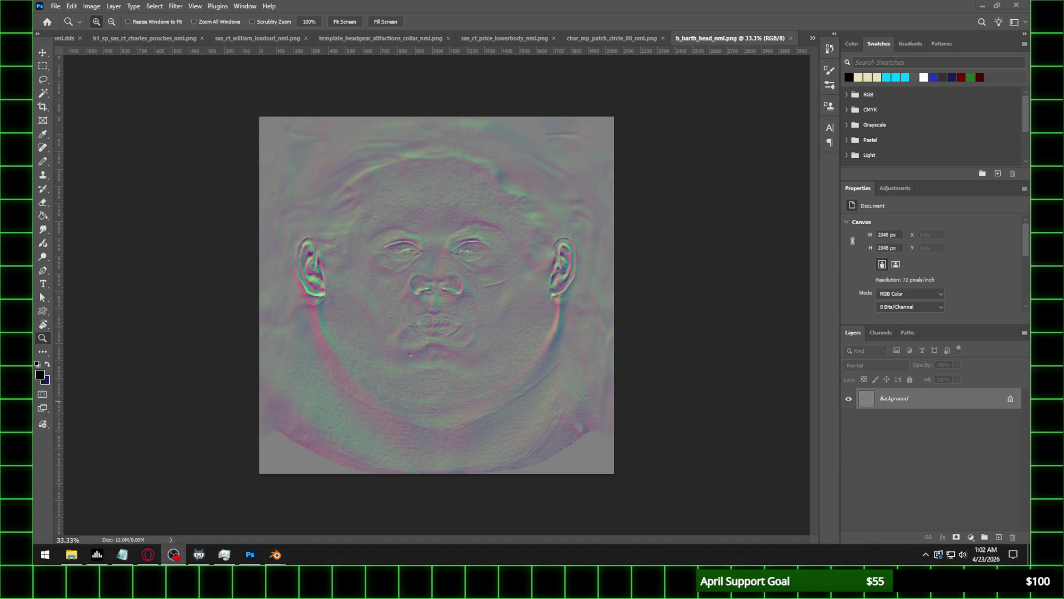
pyautogui.hotkey('alt', 'Tab')
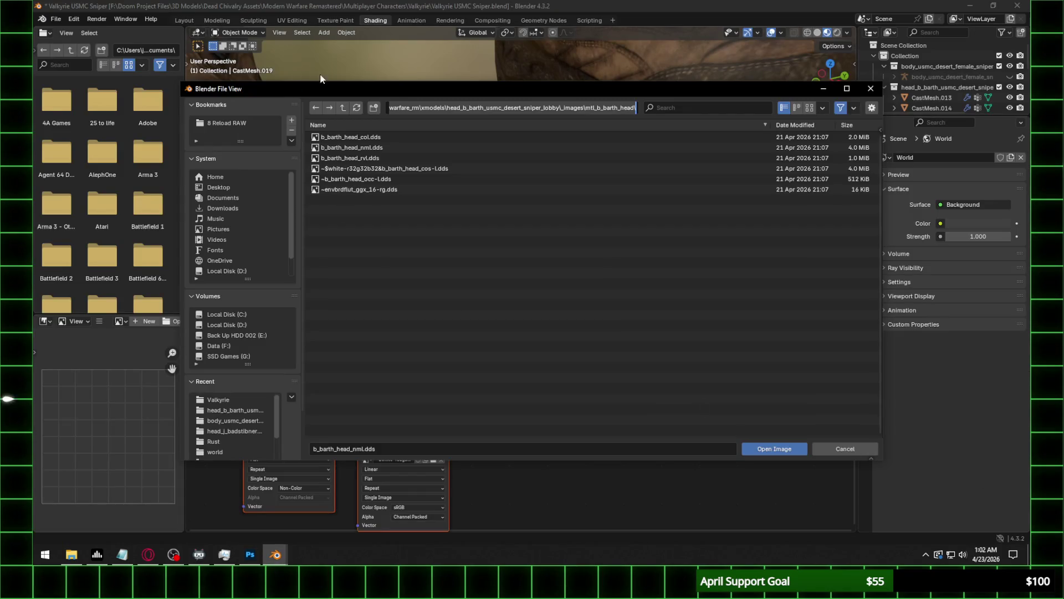
# Load b_barth_head_nml.png into the image node and set the Normal Map to UVMap, strength 0.35.
pyautogui.press('Return')
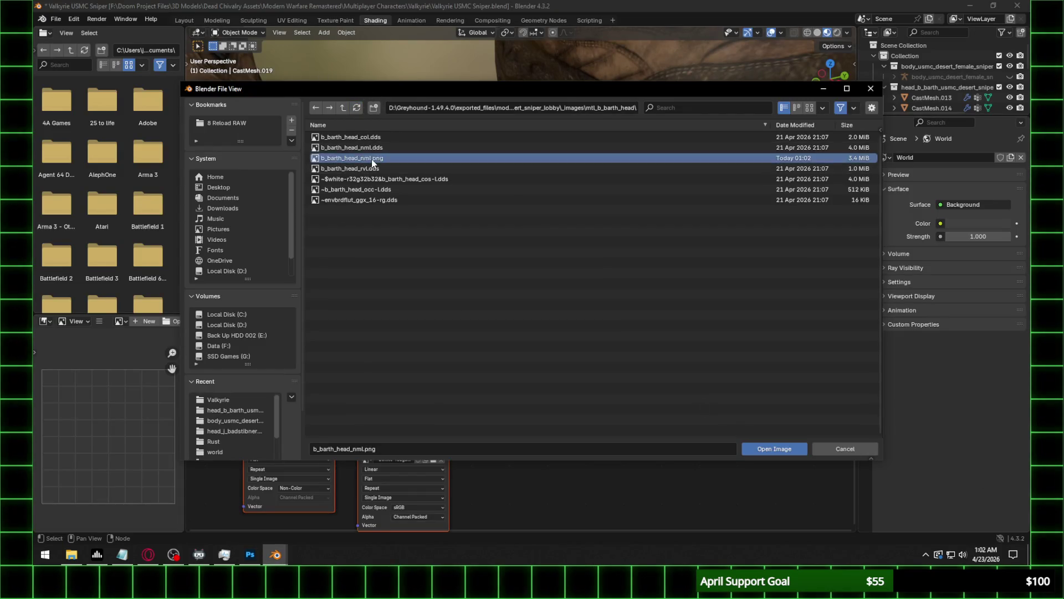
pyautogui.press('Return')
pyautogui.click(388, 384)
pyautogui.click(391, 394)
pyautogui.click(392, 392)
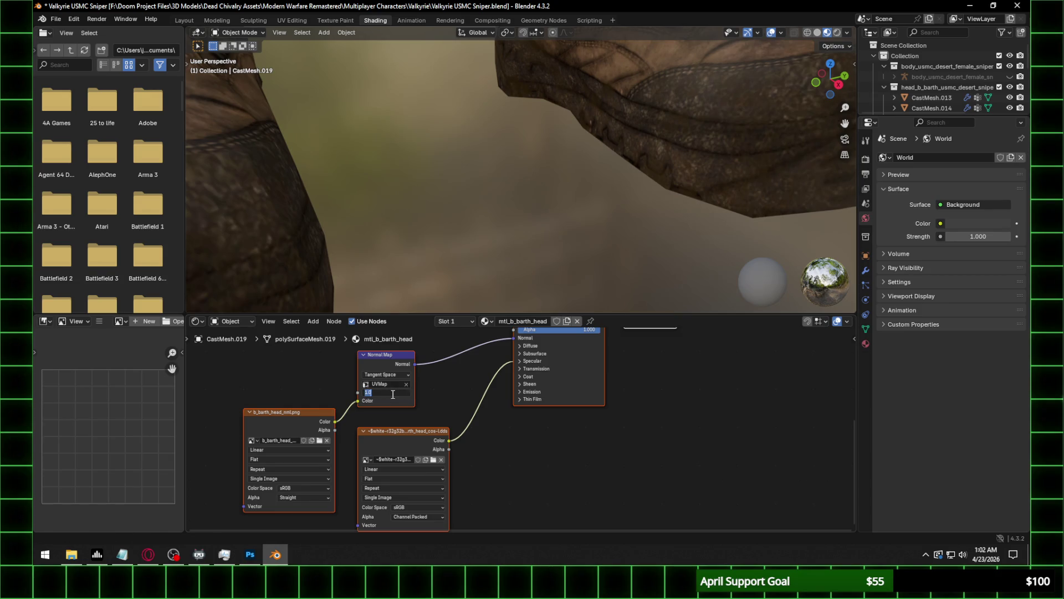
pyautogui.press('Return')
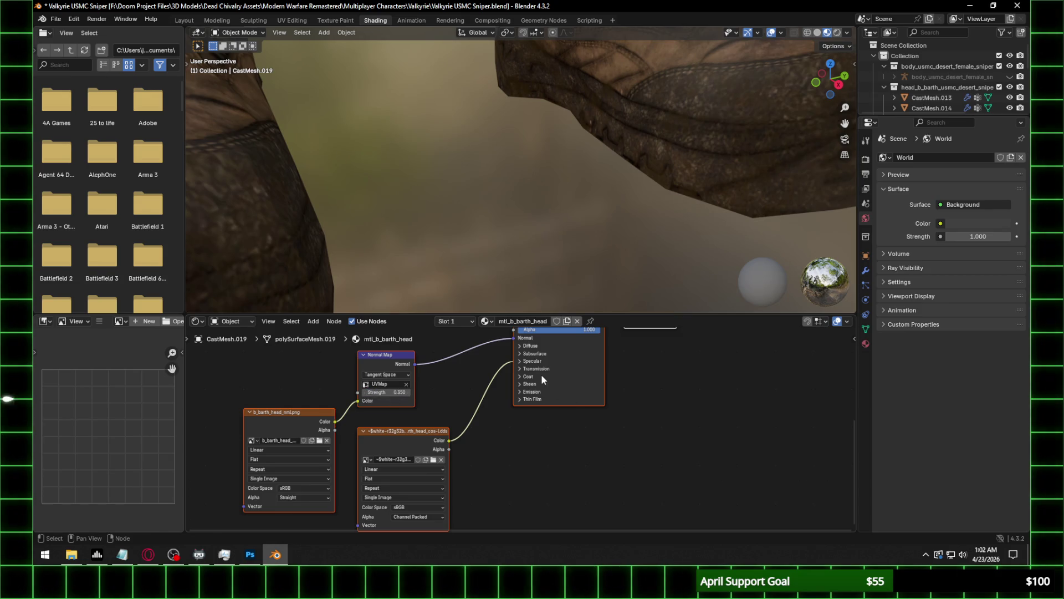
# Set the Principled shader's Specular IOR Level to 0.1.
pyautogui.click(531, 361)
pyautogui.doubleClick(542, 379)
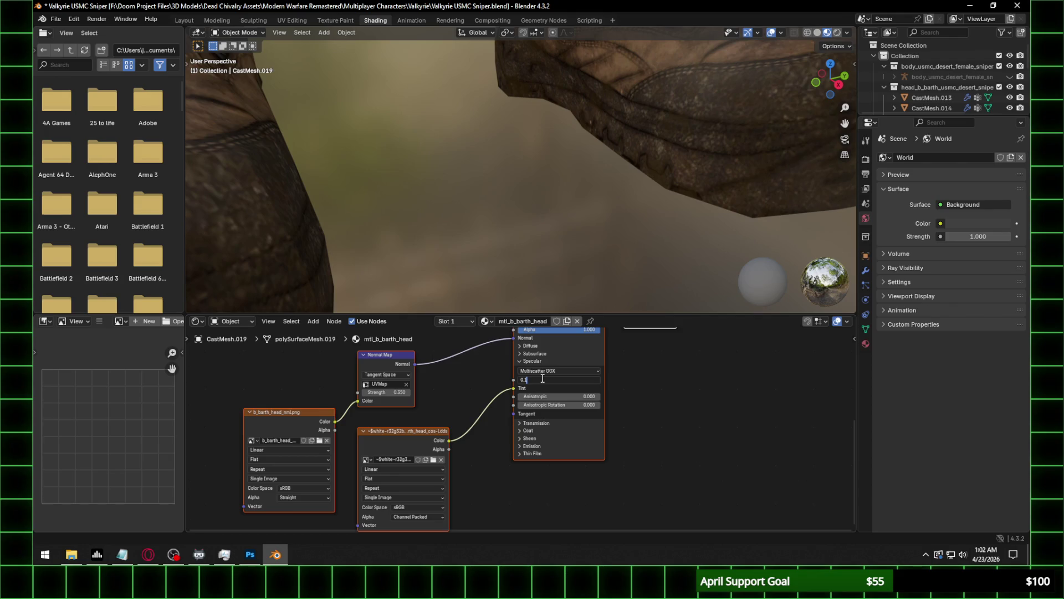
pyautogui.press('Return')
pyautogui.scroll(-5, 575, 183)
pyautogui.moveTo(575, 183)
pyautogui.keyDown('shift'); pyautogui.mouseDown(button='middle')
pyautogui.moveTo(555, 79)
pyautogui.moveTo(550, 309)
pyautogui.mouseUp(button='middle'); pyautogui.keyUp('shift')
pyautogui.scroll(6, 550, 310)
pyautogui.scroll(-2, 527, 182)
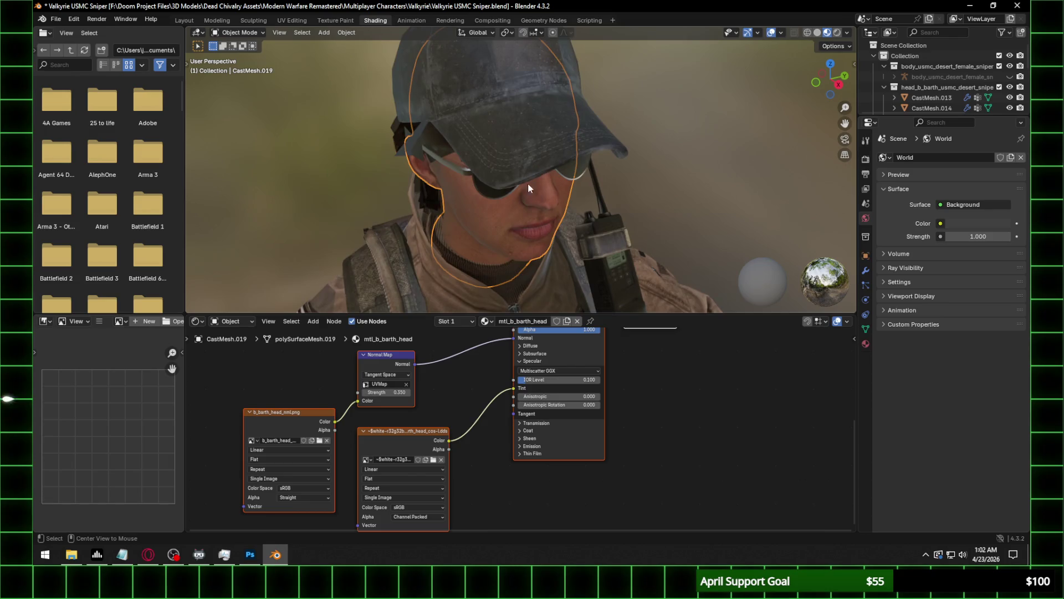
pyautogui.scroll(5, 518, 189)
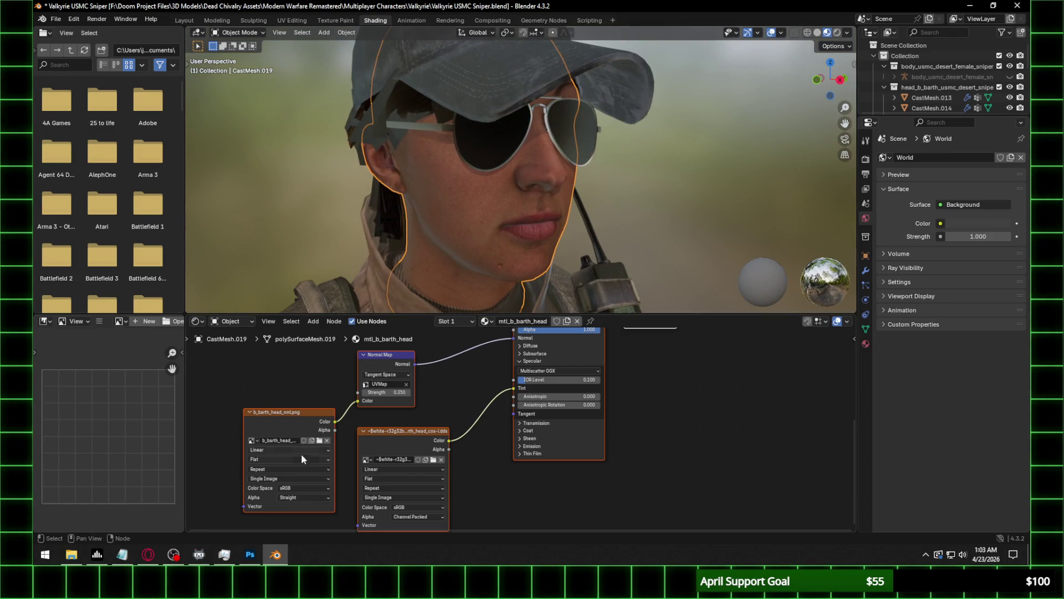
# Set the normal map texture's color space to Non-Color, then select the hair mesh.
pyautogui.click(307, 487)
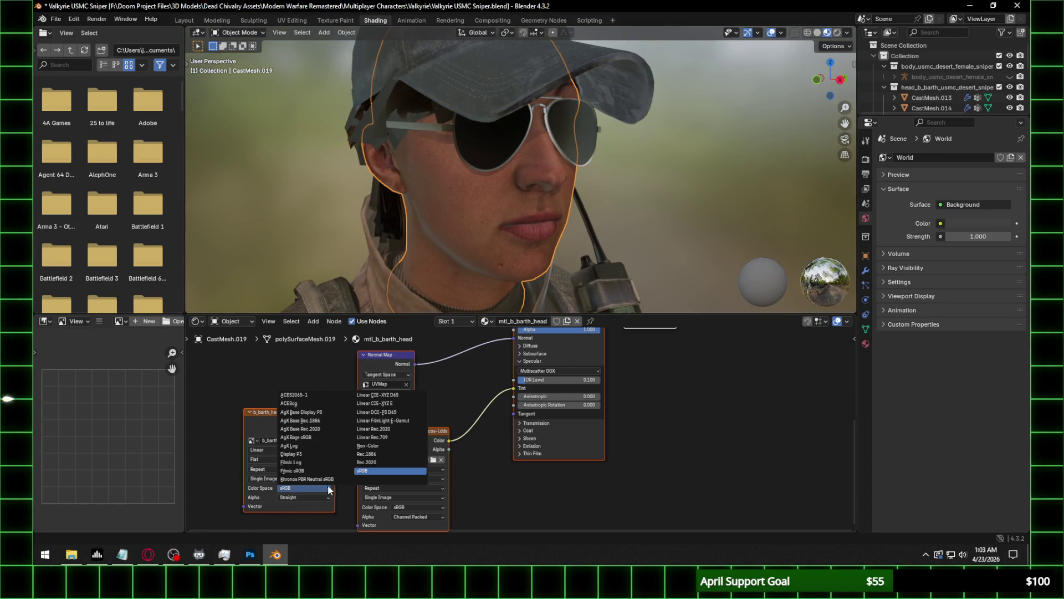
pyautogui.click(376, 444)
pyautogui.moveTo(533, 261)
pyautogui.mouseDown(button='middle')
pyautogui.moveTo(570, 240)
pyautogui.moveTo(633, 248)
pyautogui.moveTo(530, 257)
pyautogui.moveTo(708, 209)
pyautogui.moveTo(602, 205)
pyautogui.moveTo(643, 200)
pyautogui.moveTo(603, 203)
pyautogui.moveTo(639, 139)
pyautogui.mouseUp(button='middle')
pyautogui.scroll(-3, 687, 208)
pyautogui.scroll(3, 603, 206)
pyautogui.click(639, 143)
pyautogui.moveTo(397, 370); pyautogui.dragTo(376, 352, button='middle')
# Connect the hair Image Texture's Alpha to the Principled shader's Alpha input.
pyautogui.moveTo(376, 359); pyautogui.dragTo(478, 506)
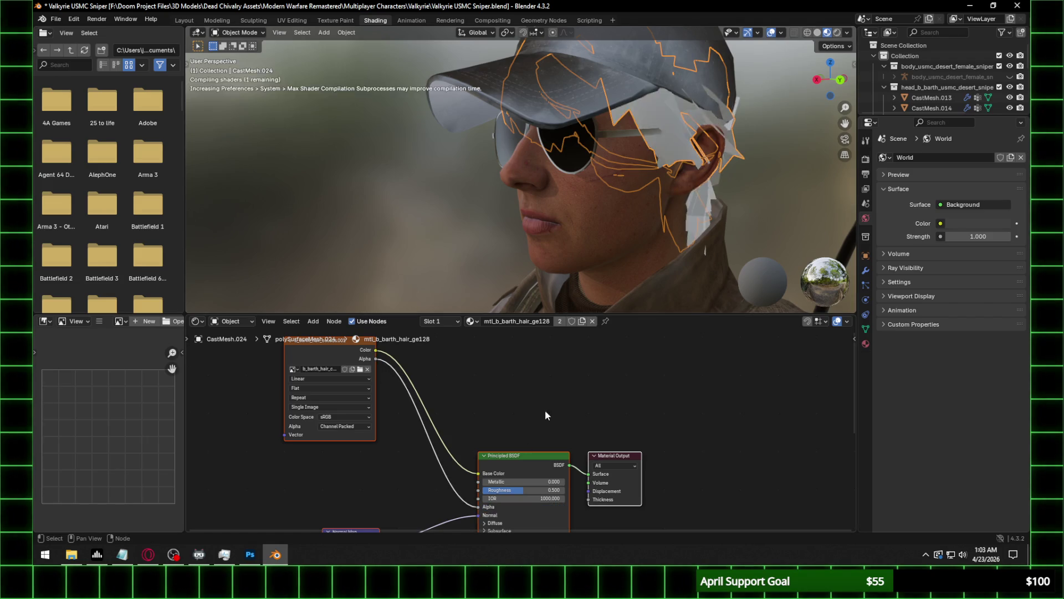
pyautogui.moveTo(574, 122)
pyautogui.mouseDown(button='middle')
pyautogui.moveTo(627, 135)
pyautogui.moveTo(640, 204)
pyautogui.mouseUp(button='middle')
pyautogui.scroll(4, 640, 183)
pyautogui.hotkey('alt', 'a')
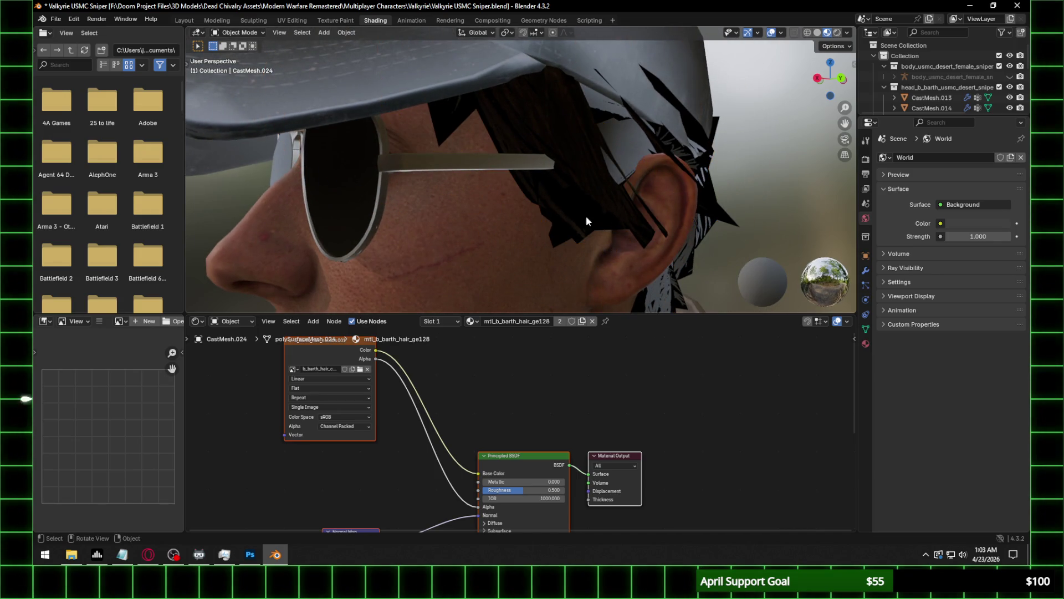
# Set Cycles Light Paths Total, Transparent, Transmission and Volume max bounces to 64.
pyautogui.click(866, 161)
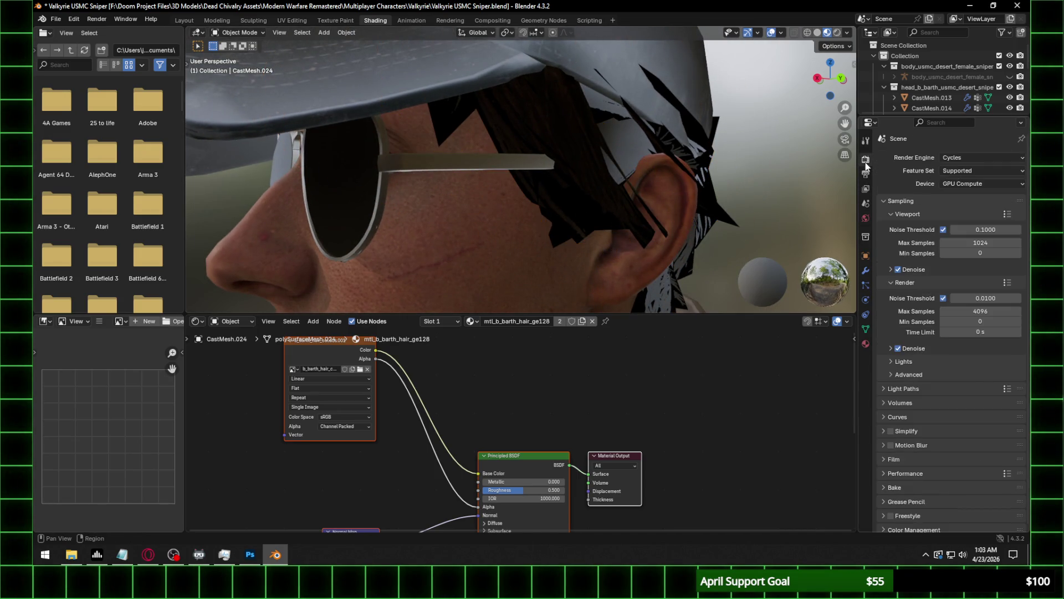
pyautogui.click(899, 390)
pyautogui.doubleClick(983, 417)
pyautogui.write('64')
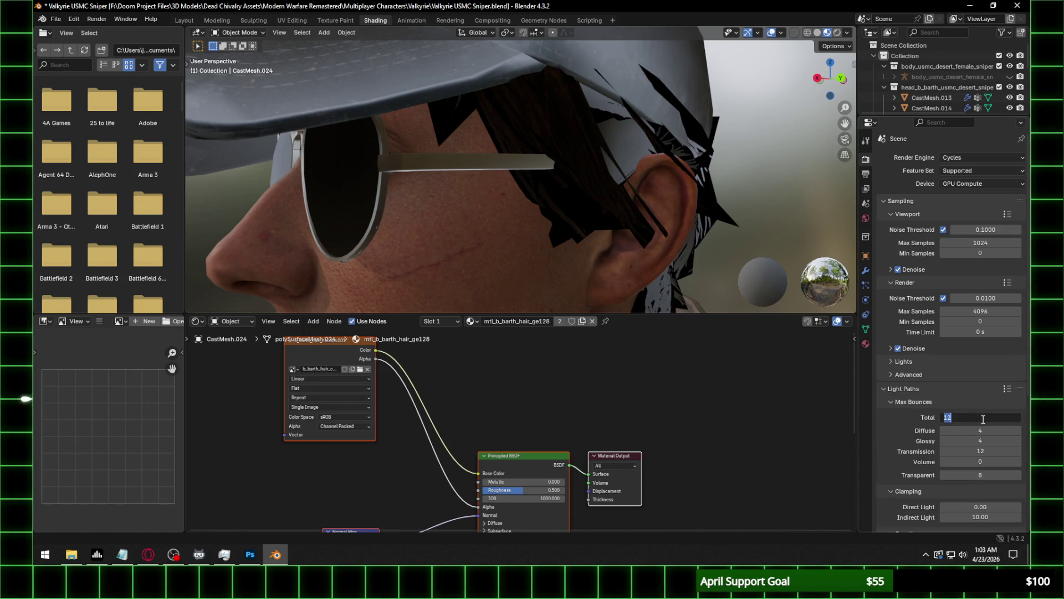
pyautogui.press('Return')
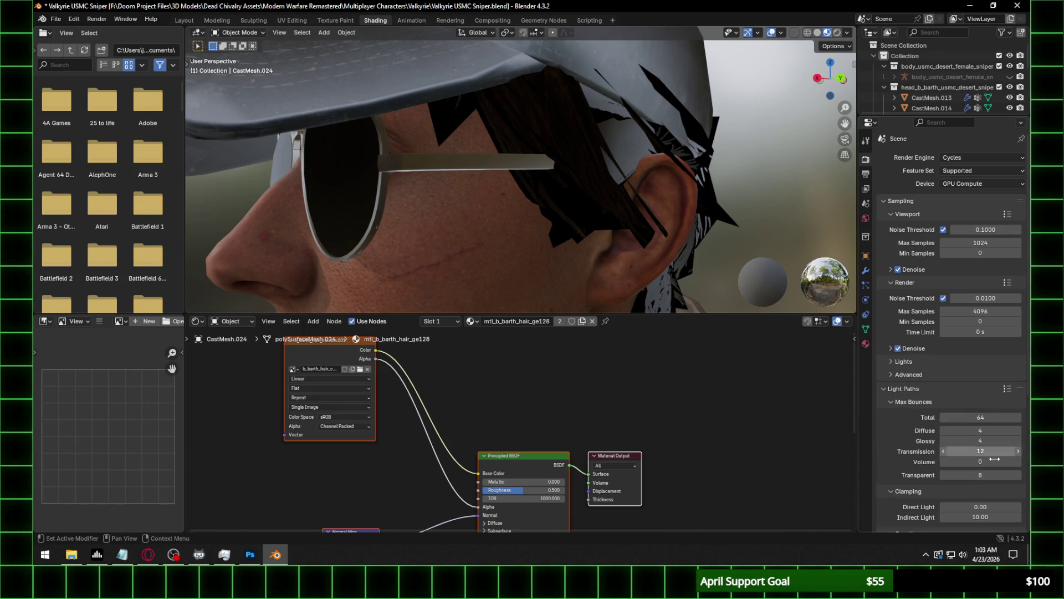
pyautogui.doubleClick(985, 475)
pyautogui.write('5')
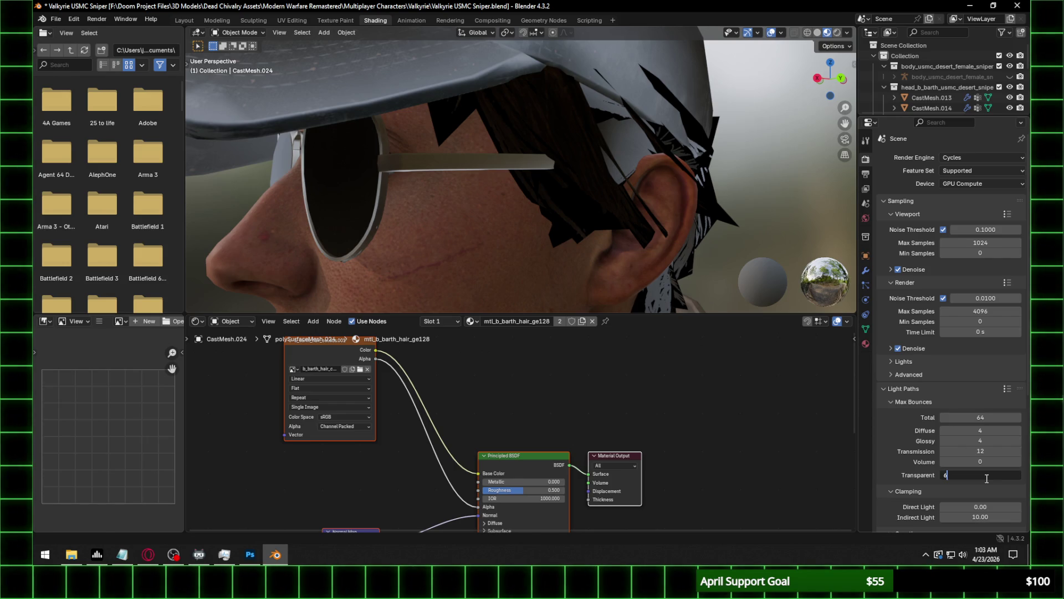
pyautogui.write('4')
pyautogui.press('Return')
pyautogui.doubleClick(983, 452)
pyautogui.write('6')
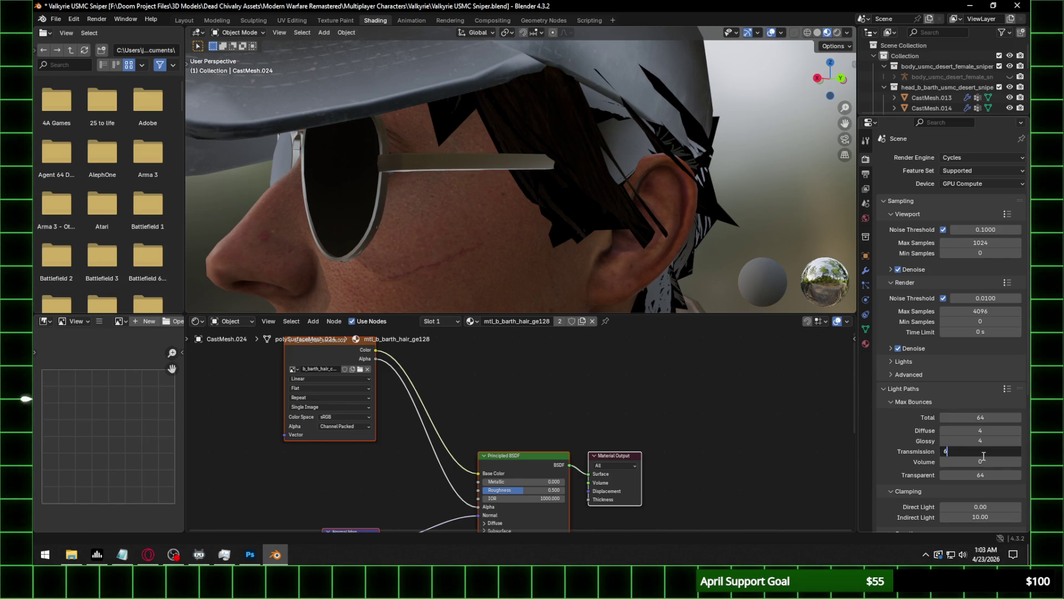
pyautogui.press('Return')
pyautogui.doubleClick(983, 464)
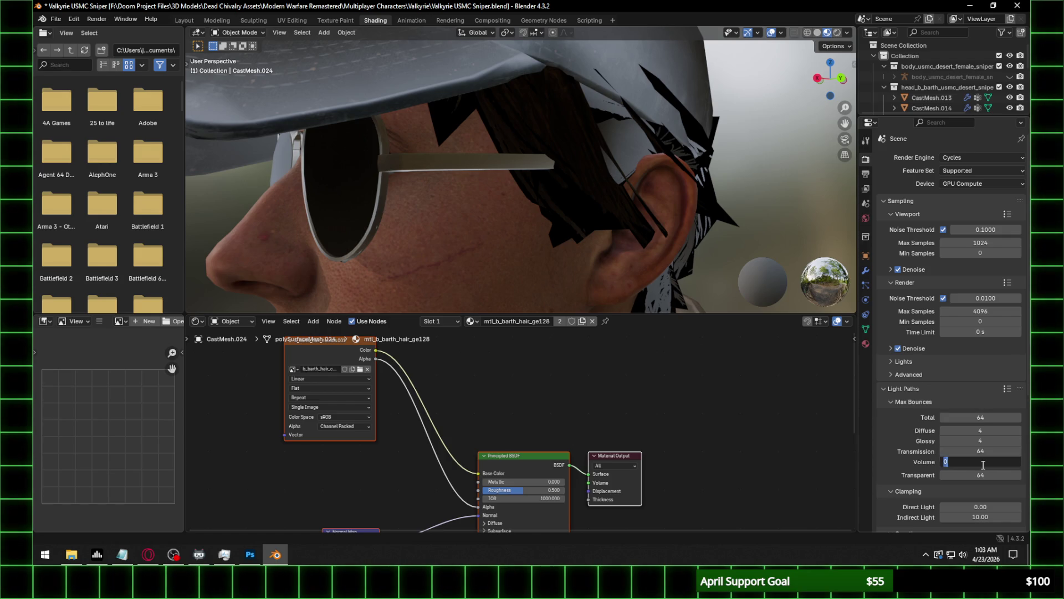
pyautogui.write('64')
pyautogui.press('Return')
# Select the second hair mesh using the mtl_b_barth_hair material.
pyautogui.moveTo(664, 175)
pyautogui.mouseDown(button='middle')
pyautogui.moveTo(576, 188)
pyautogui.moveTo(639, 190)
pyautogui.mouseUp(button='middle')
pyautogui.moveTo(808, 286)
pyautogui.mouseDown(button='middle')
pyautogui.moveTo(666, 238)
pyautogui.moveTo(744, 135)
pyautogui.moveTo(594, 164)
pyautogui.moveTo(490, 162)
pyautogui.mouseUp(button='middle')
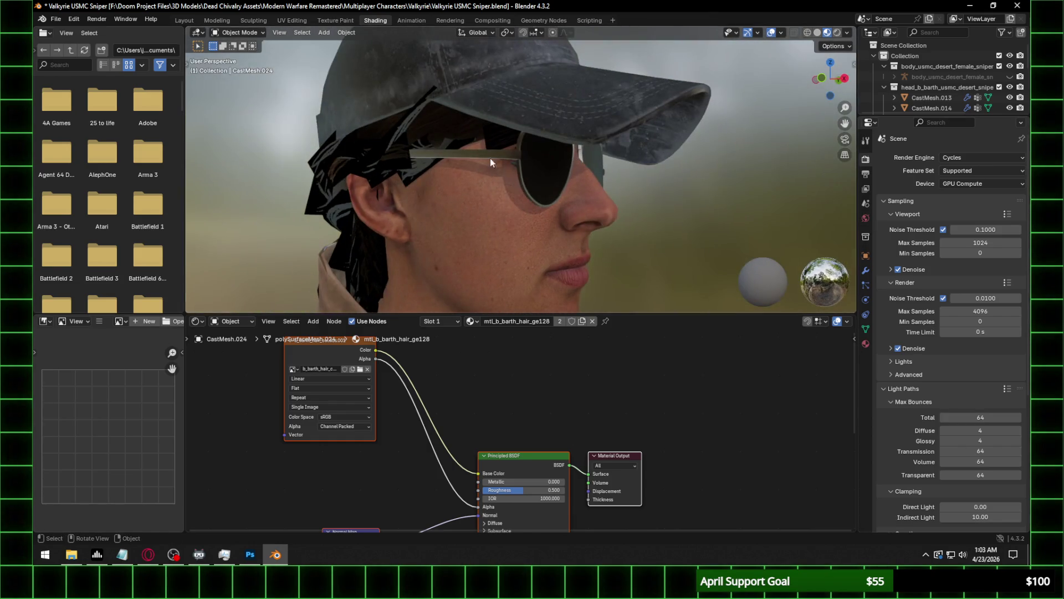
pyautogui.click(427, 135)
pyautogui.click(382, 155)
pyautogui.click(384, 160)
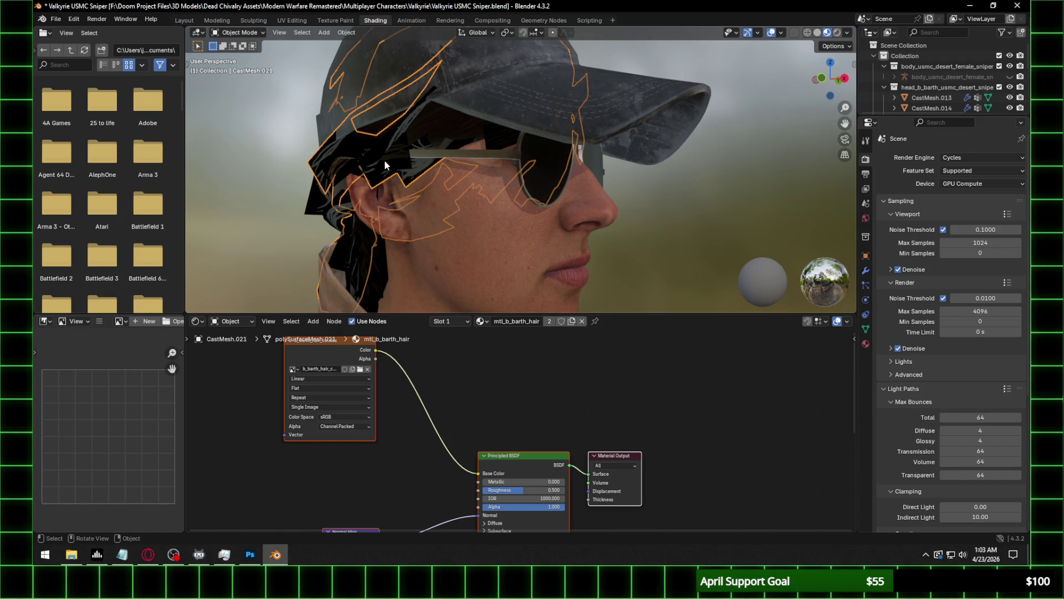
# Link the alpha of the mtl_b_barth_hair and eyelash textures to their Principled shaders' Alpha inputs.
pyautogui.moveTo(376, 359); pyautogui.dragTo(477, 507)
pyautogui.moveTo(507, 300)
pyautogui.mouseDown(button='middle')
pyautogui.moveTo(437, 174)
pyautogui.moveTo(473, 184)
pyautogui.moveTo(489, 206)
pyautogui.moveTo(405, 216)
pyautogui.mouseUp(button='middle')
pyautogui.click(521, 151)
pyautogui.press('h')
pyautogui.moveTo(547, 154); pyautogui.dragTo(449, 117, button='middle')
pyautogui.click(449, 117)
pyautogui.moveTo(376, 351)
pyautogui.mouseDown()
pyautogui.moveTo(458, 494)
pyautogui.moveTo(484, 498)
pyautogui.mouseUp()
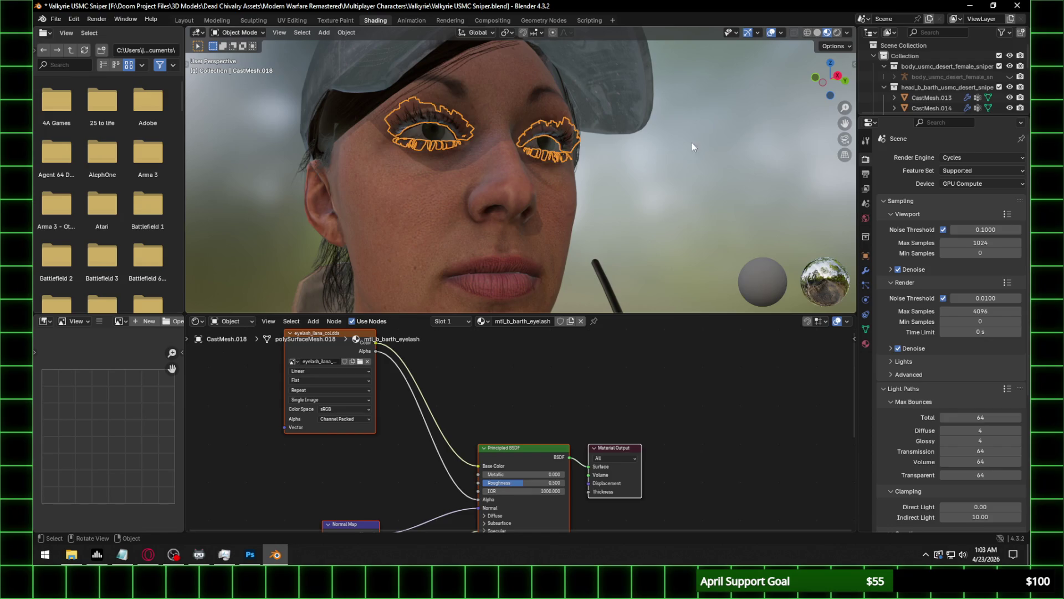
pyautogui.moveTo(637, 168)
pyautogui.mouseDown(button='middle')
pyautogui.moveTo(650, 178)
pyautogui.moveTo(617, 181)
pyautogui.moveTo(632, 179)
pyautogui.moveTo(527, 139)
pyautogui.moveTo(580, 144)
pyautogui.moveTo(591, 205)
pyautogui.mouseUp(button='middle')
pyautogui.hotkey('alt', 'h')
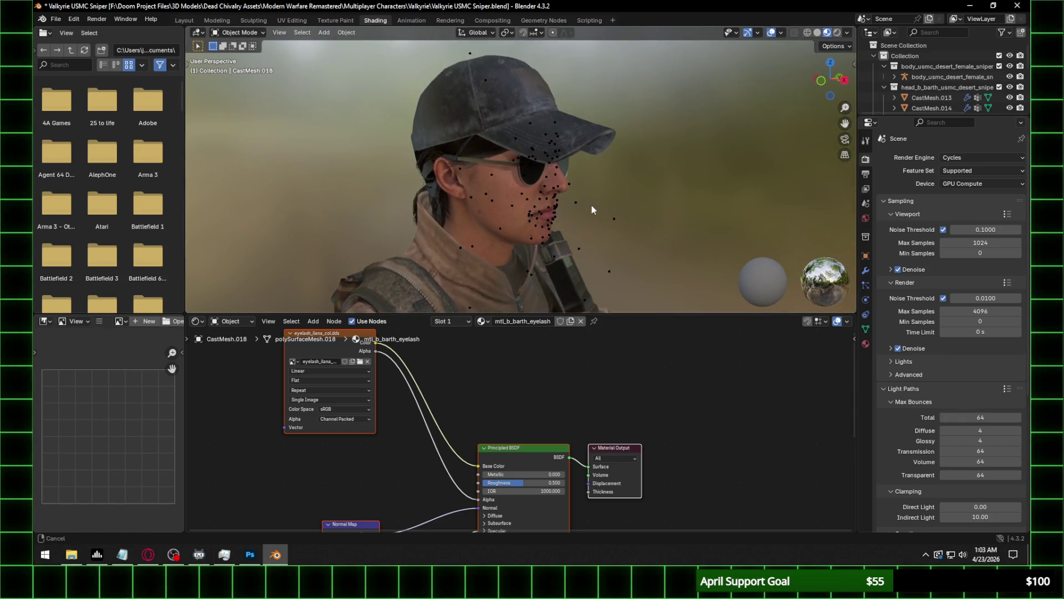
# Set the cap's Normal Map to use UVMap with strength 0.350.
pyautogui.click(471, 99)
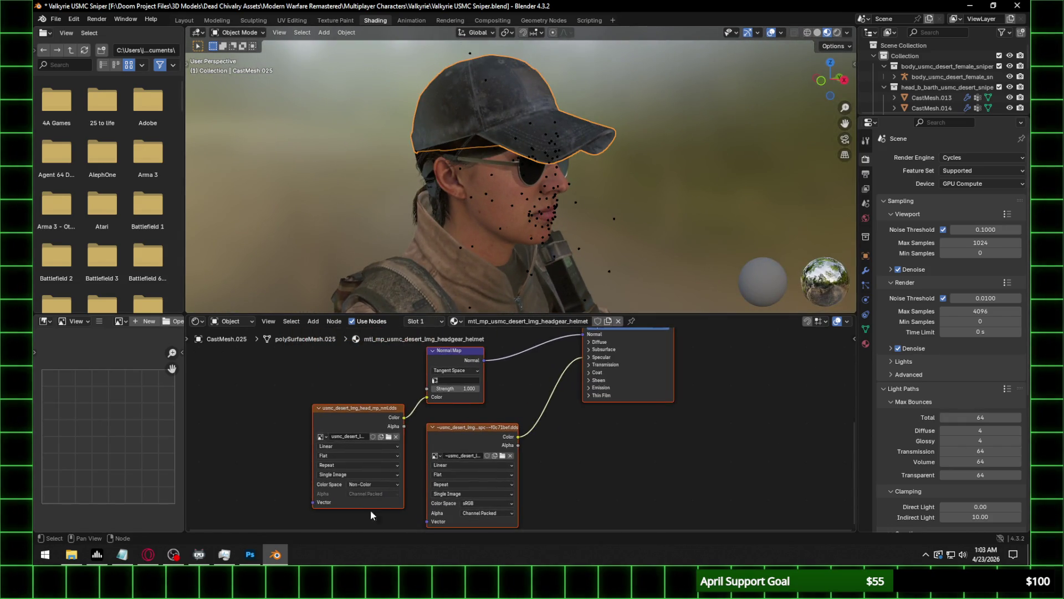
pyautogui.click(456, 380)
pyautogui.click(458, 392)
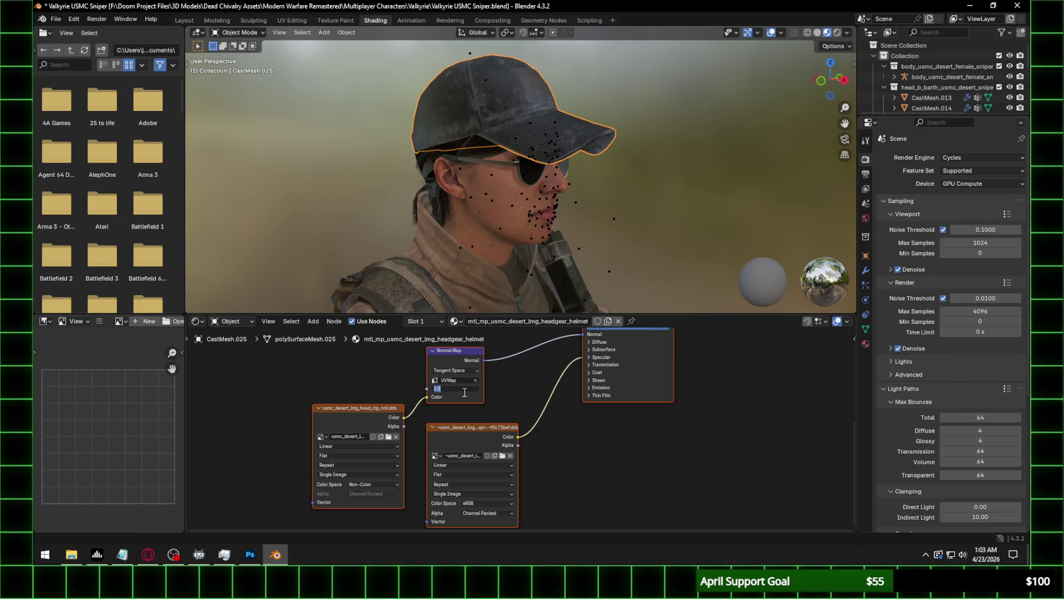
pyautogui.write('0.5')
pyautogui.press('Return')
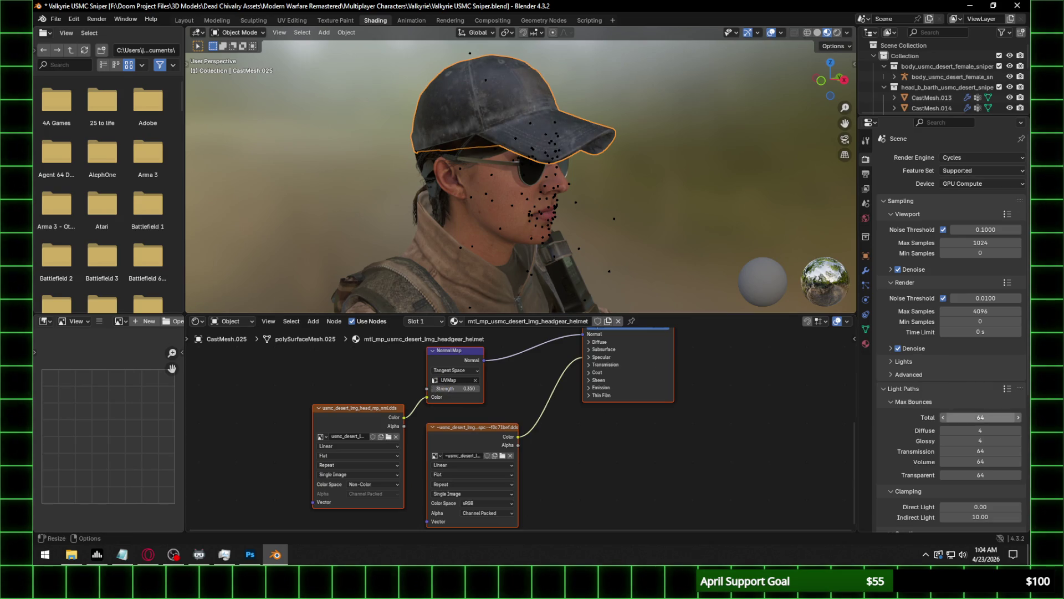
pyautogui.click(148, 554)
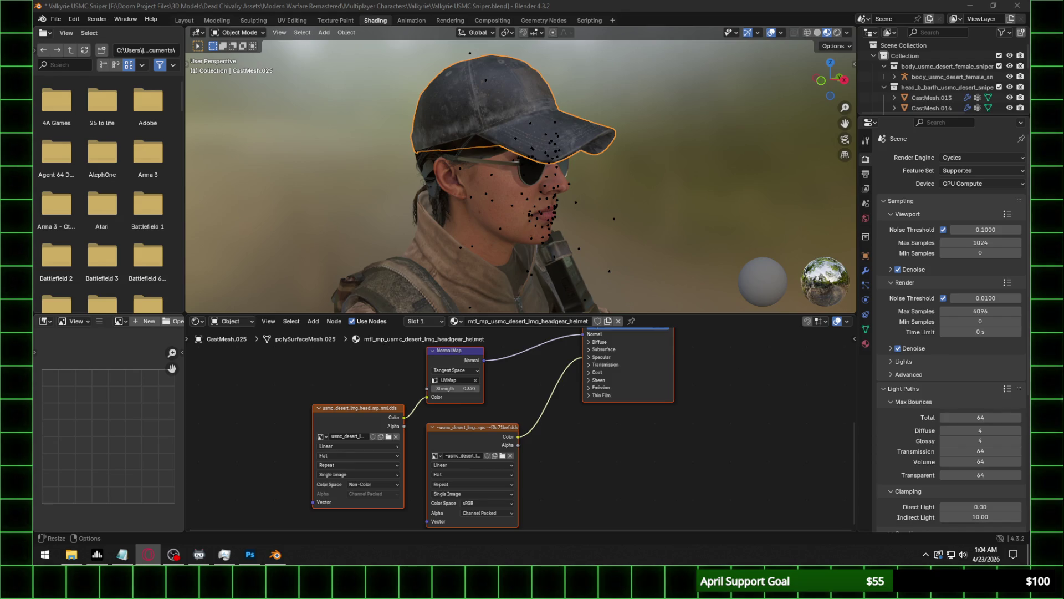
# Open the file browser for the cap's normal map and copy its texture folder path.
pyautogui.click(389, 436)
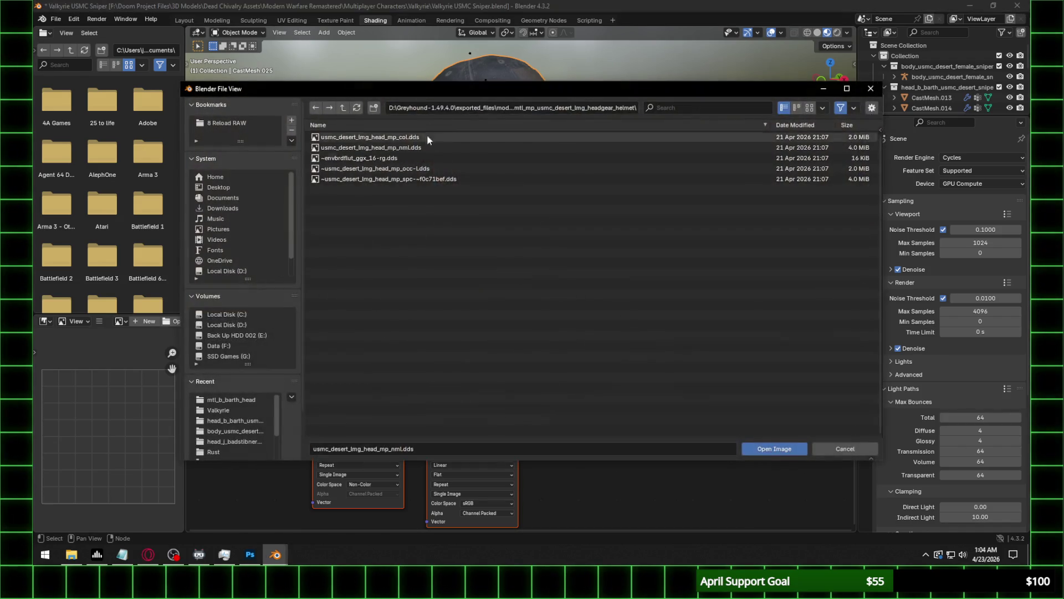
pyautogui.click(427, 107)
pyautogui.click(71, 554)
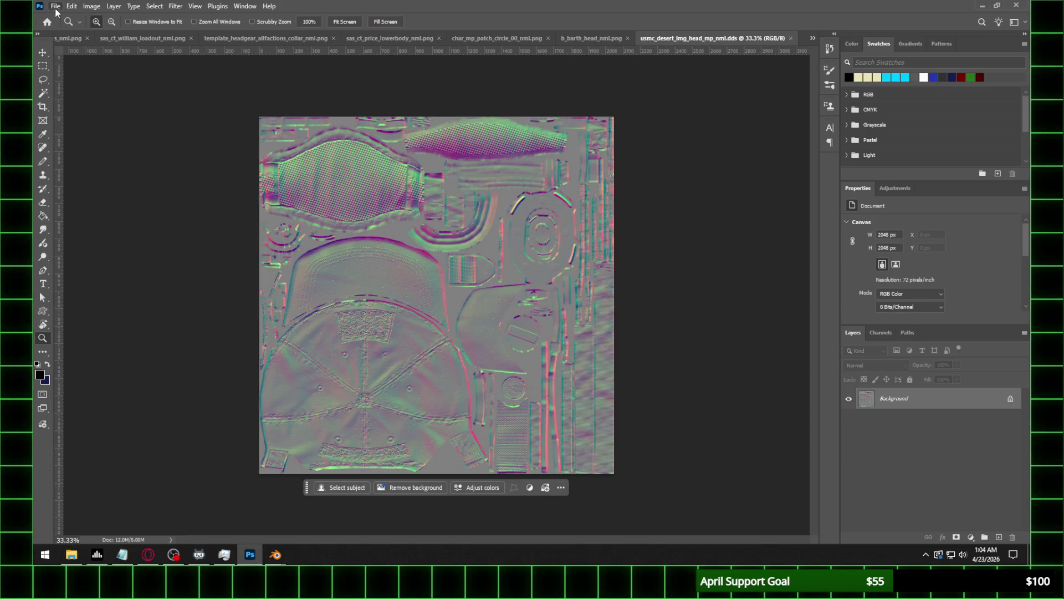
# Resave the helmet normal map as usmc_desert_lmg_head_mp_nml.png in Photoshop and refresh Blender's file list.
pyautogui.click(56, 7)
pyautogui.click(72, 133)
pyautogui.click(141, 426)
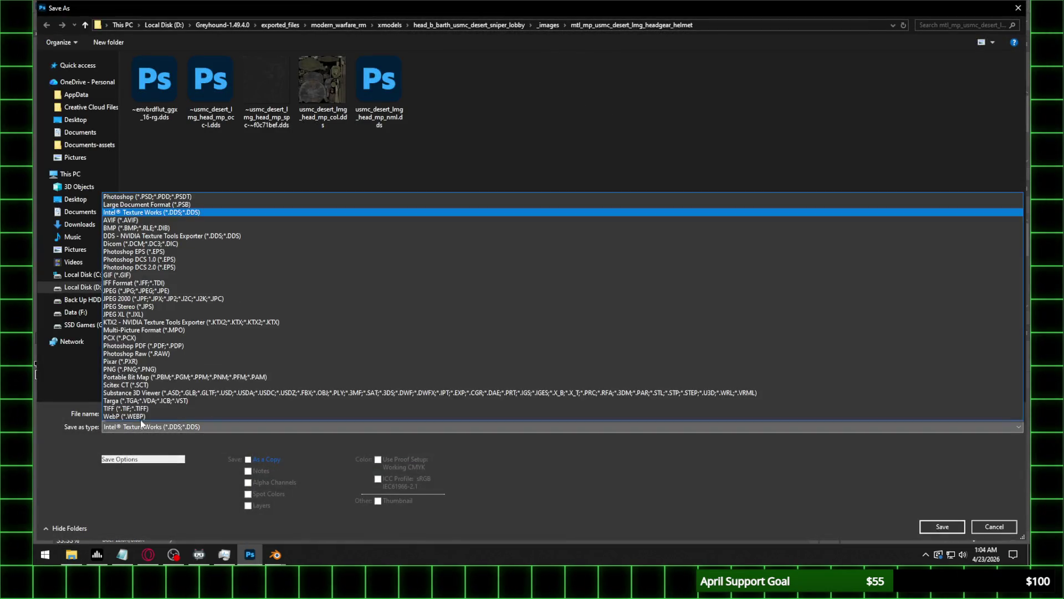
pyautogui.click(133, 370)
pyautogui.click(942, 526)
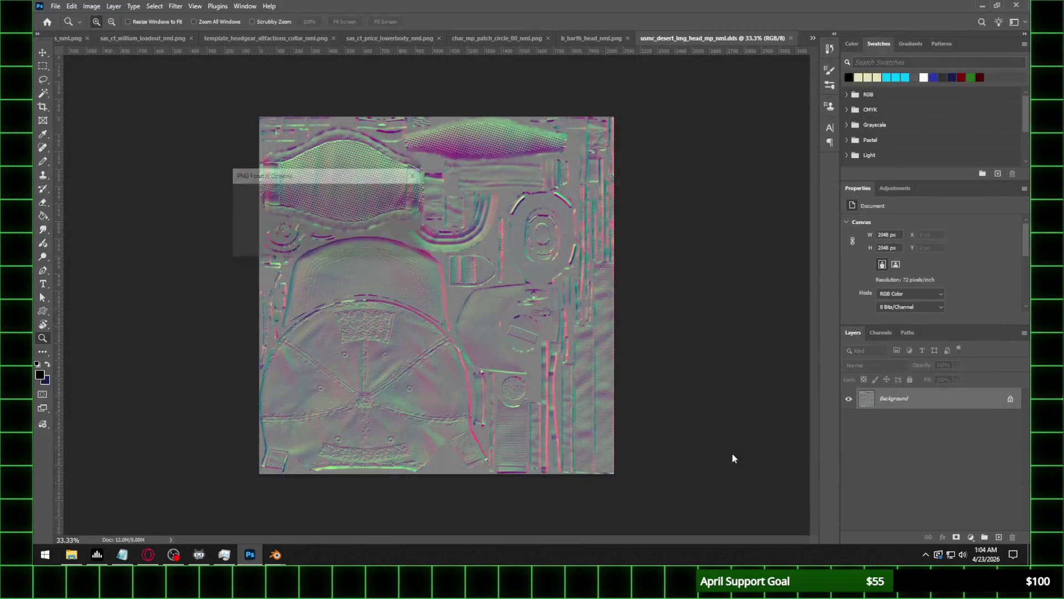
pyautogui.click(392, 200)
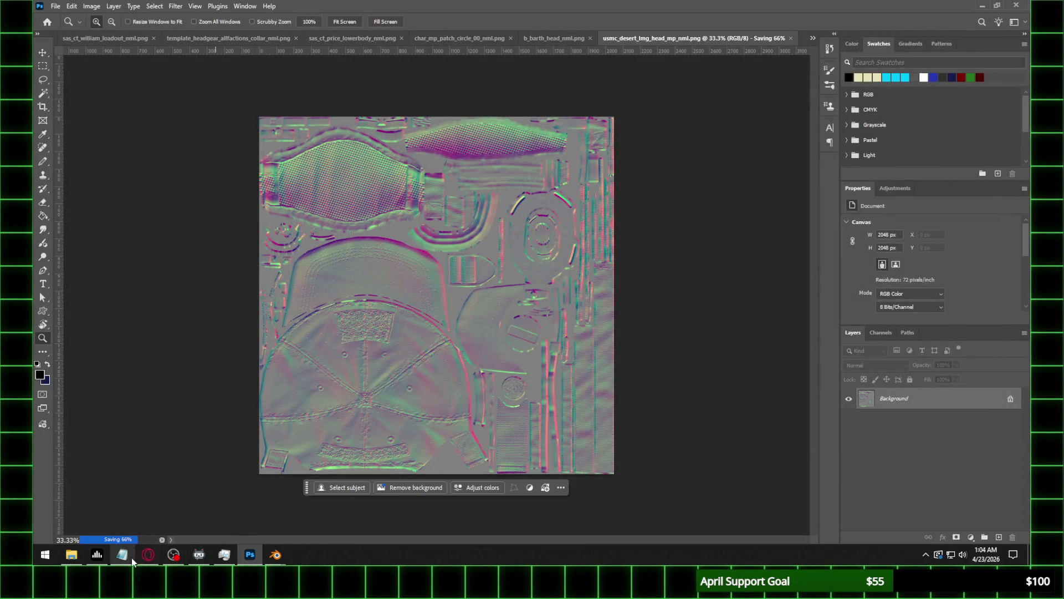
pyautogui.moveTo(282, 556)
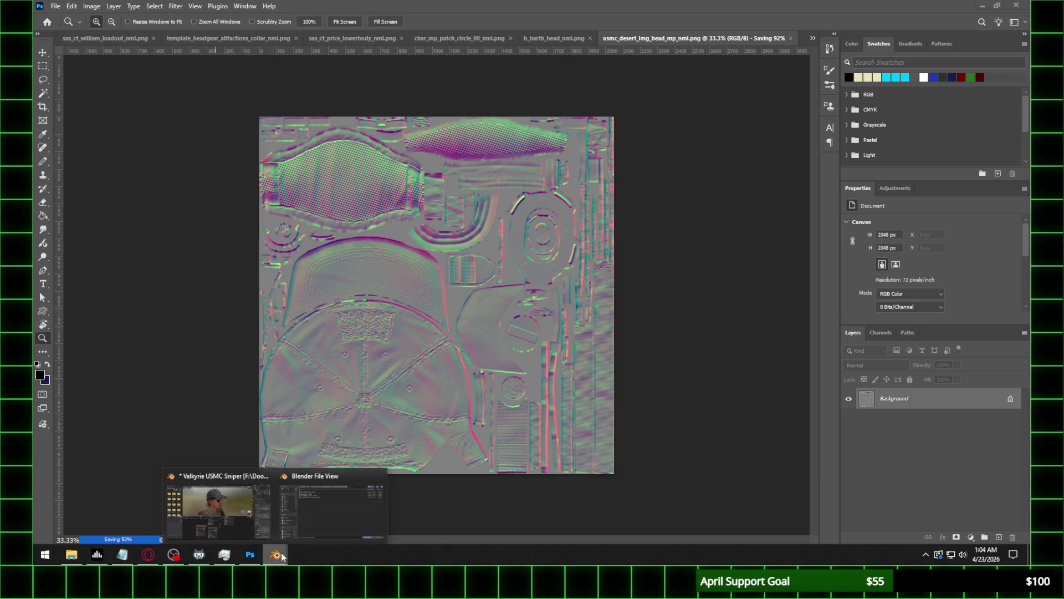
pyautogui.click(234, 504)
pyautogui.click(359, 109)
# Load the PNG normal map into the helmet's image node with Non-Color colour space.
pyautogui.doubleClick(366, 158)
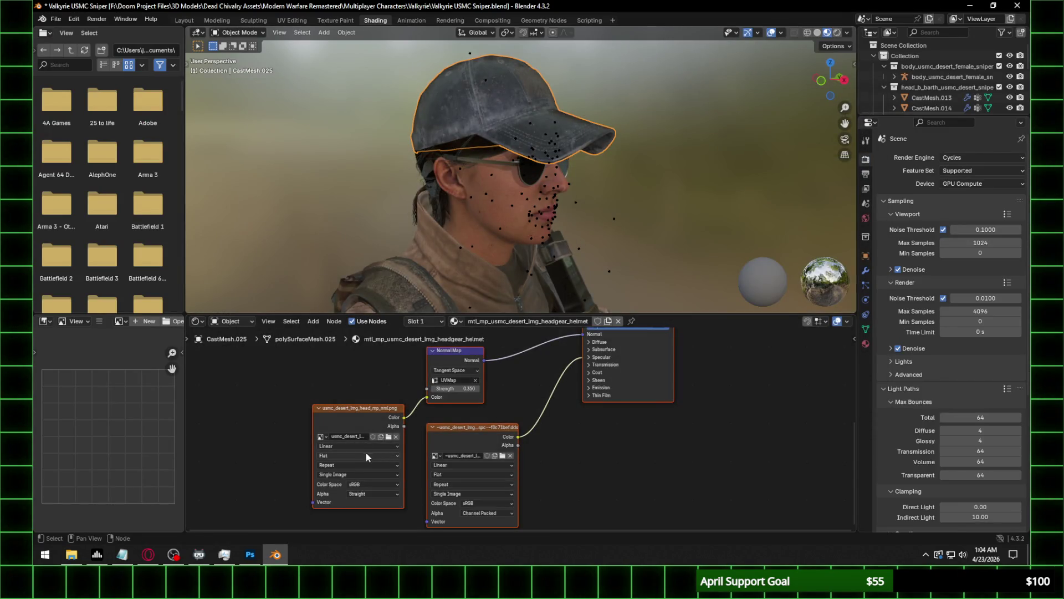
pyautogui.click(384, 483)
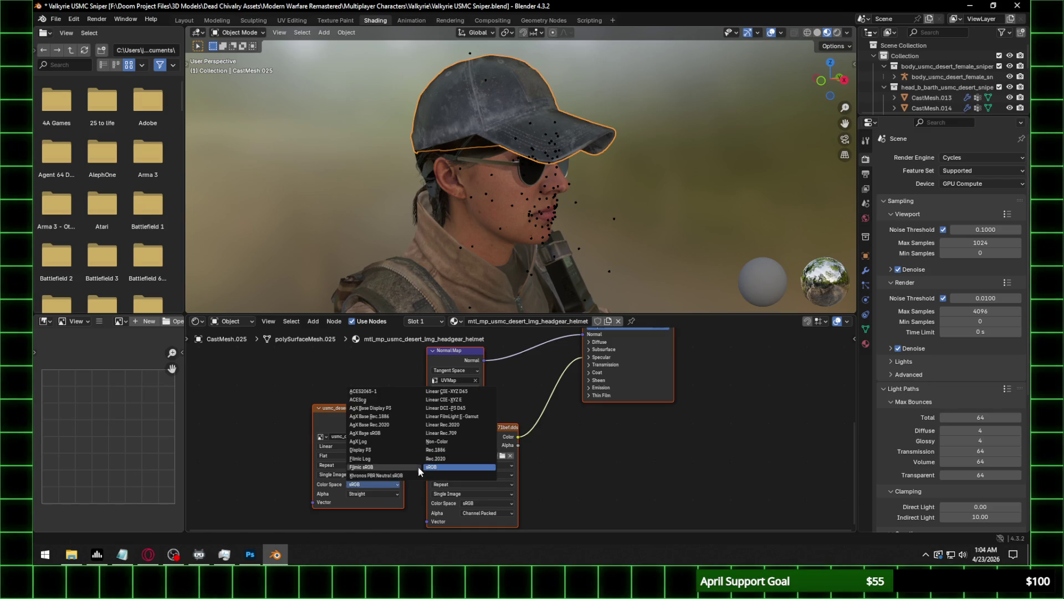
pyautogui.click(446, 441)
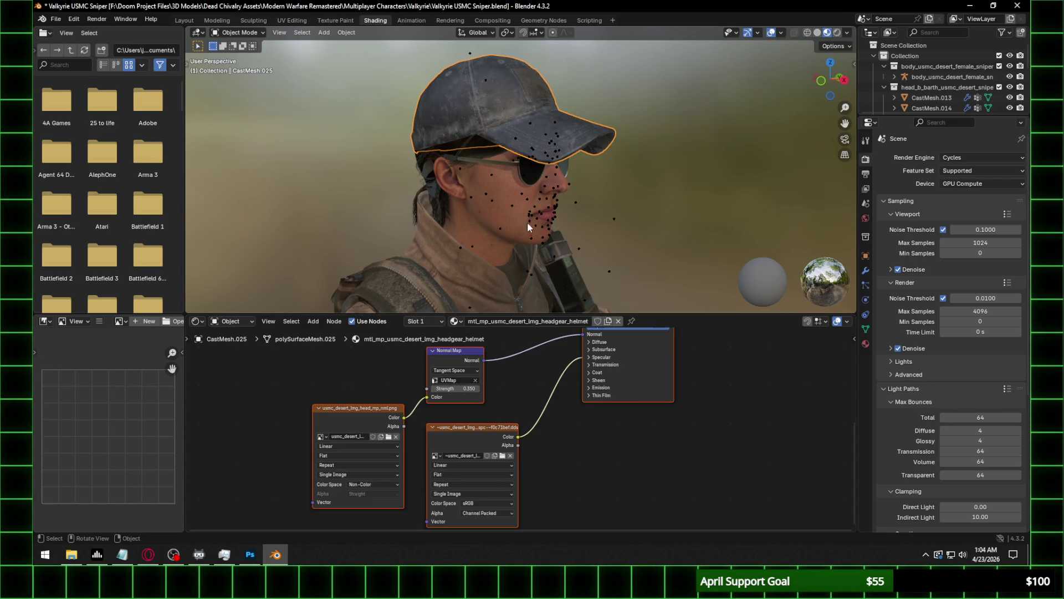
# Set the helmet's Specular IOR Level to 0.1, then select the sunglasses.
pyautogui.click(601, 356)
pyautogui.click(612, 373)
pyautogui.write('0.1')
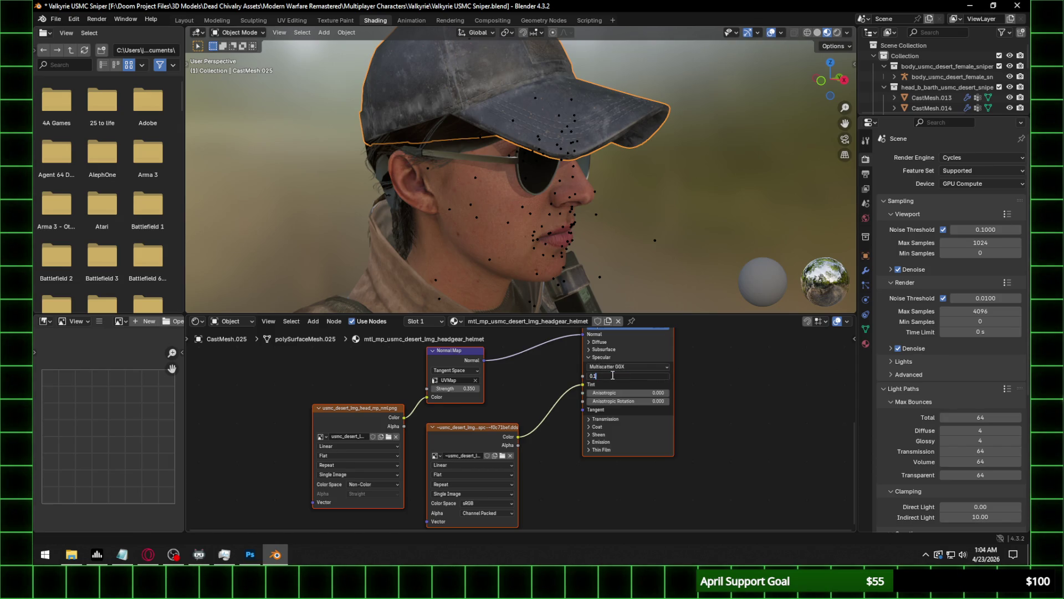
pyautogui.press('Return')
pyautogui.moveTo(656, 194); pyautogui.dragTo(561, 148, button='middle')
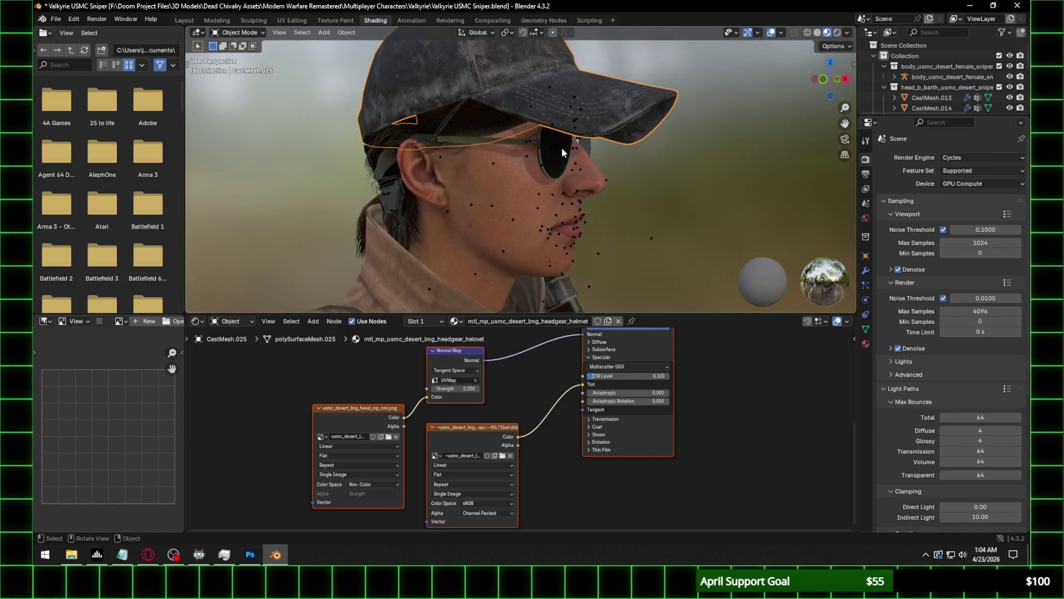
pyautogui.click(511, 140)
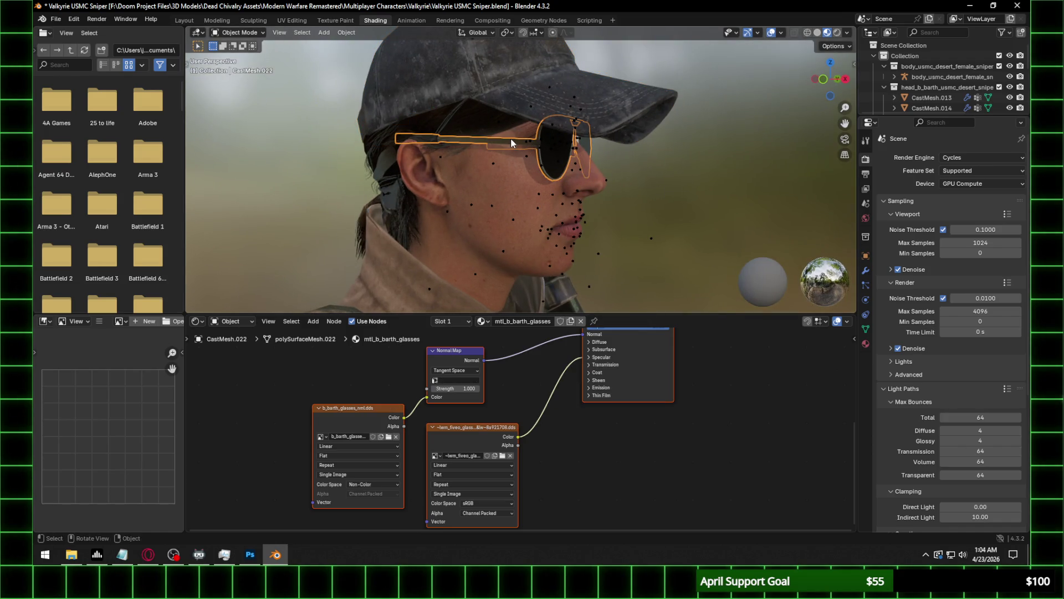
# Resave the glasses normal map b_barth_glasses_nml.dds as a PNG in Photoshop.
pyautogui.click(388, 437)
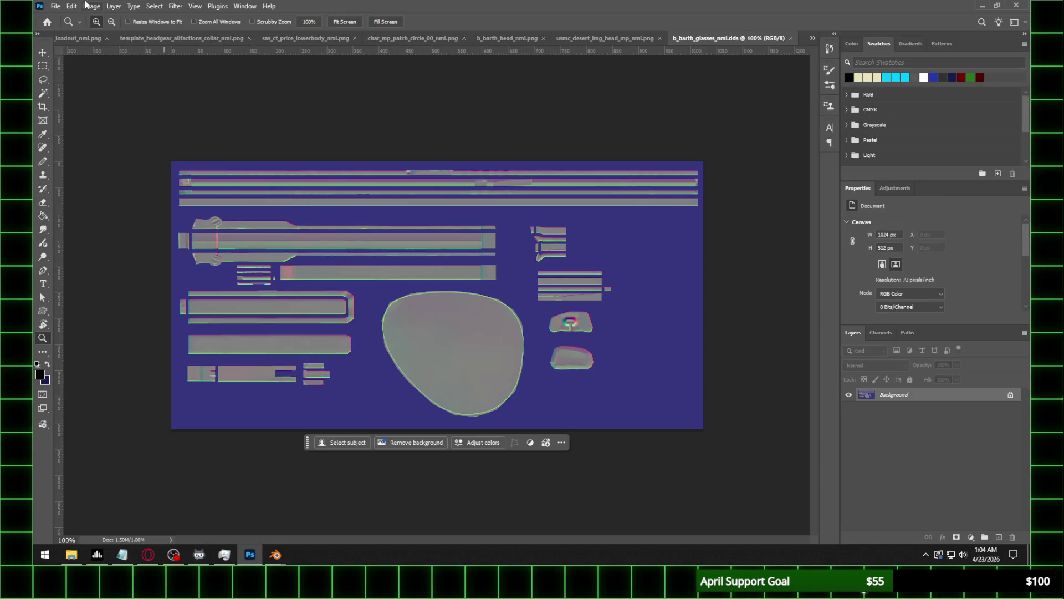
pyautogui.click(55, 7)
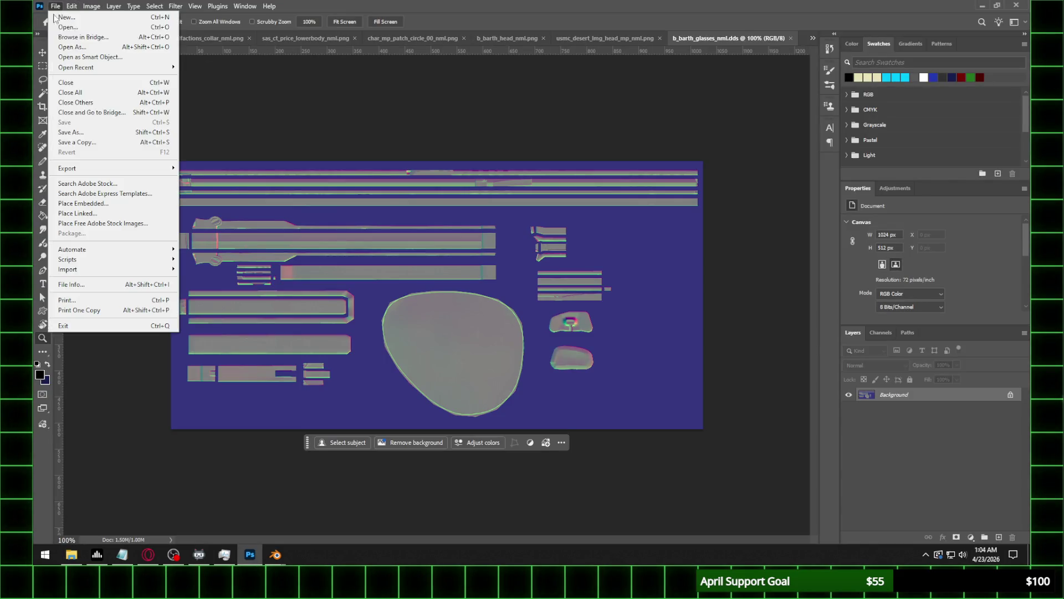
pyautogui.click(102, 134)
pyautogui.click(368, 427)
pyautogui.click(370, 395)
pyautogui.press('Return')
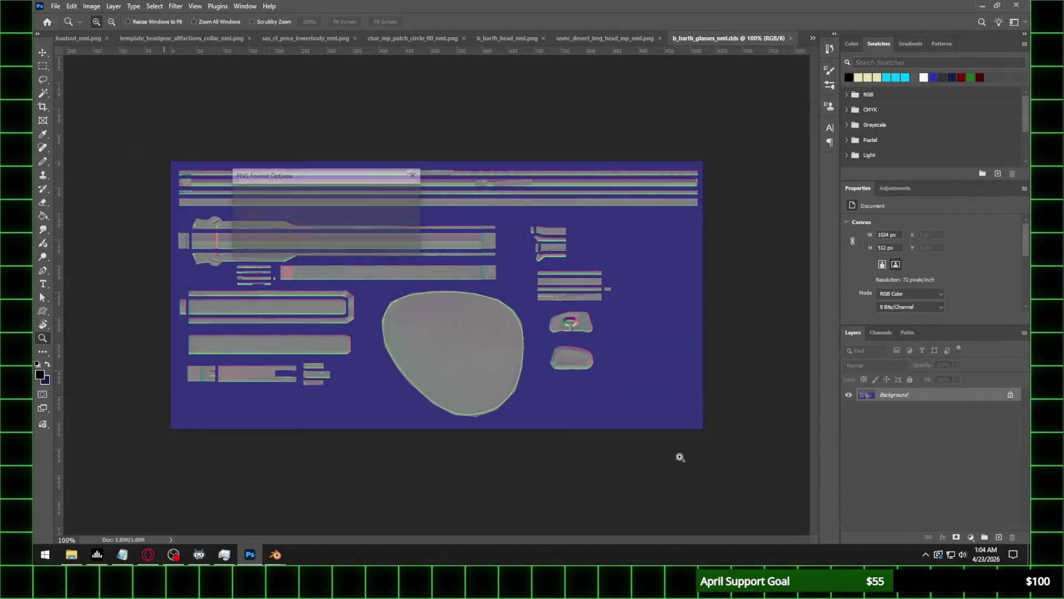
pyautogui.click(390, 204)
# Refresh Blender's file browser and load b_barth_glasses_nml.png into the image node.
pyautogui.moveTo(276, 555)
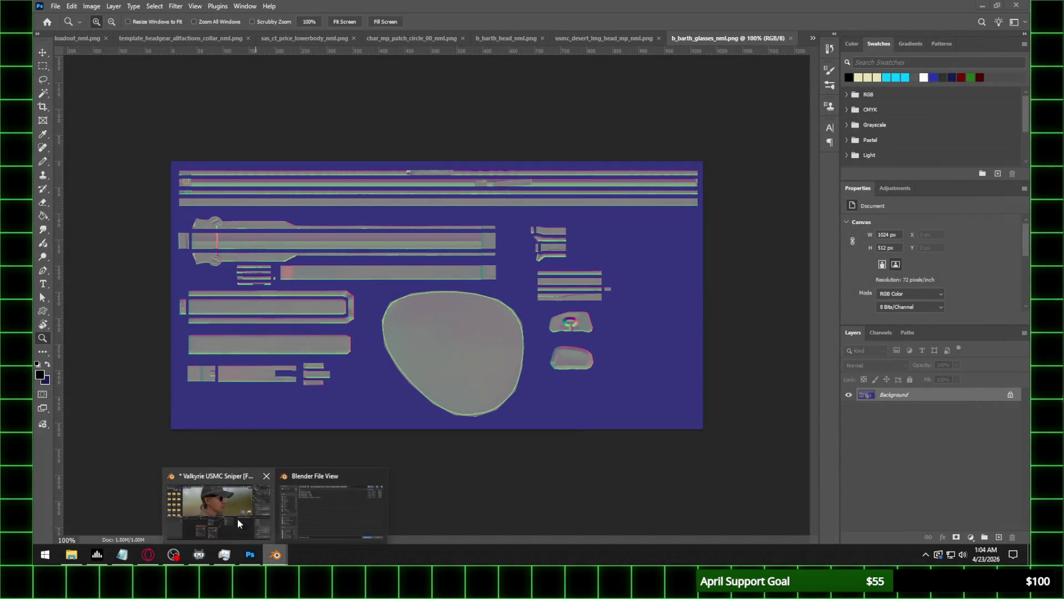
pyautogui.click(332, 513)
pyautogui.click(357, 108)
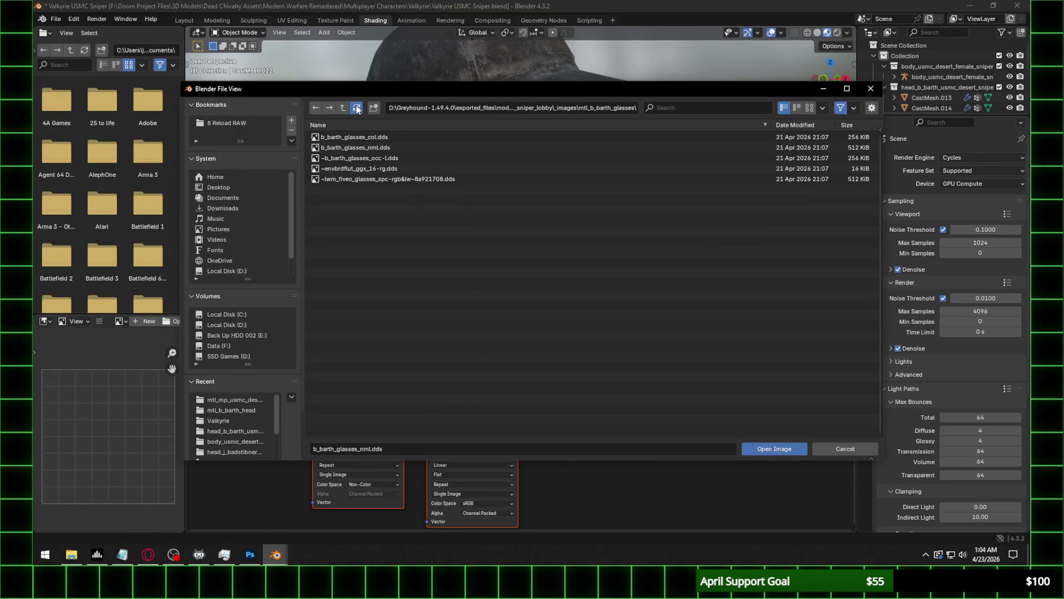
pyautogui.doubleClick(361, 158)
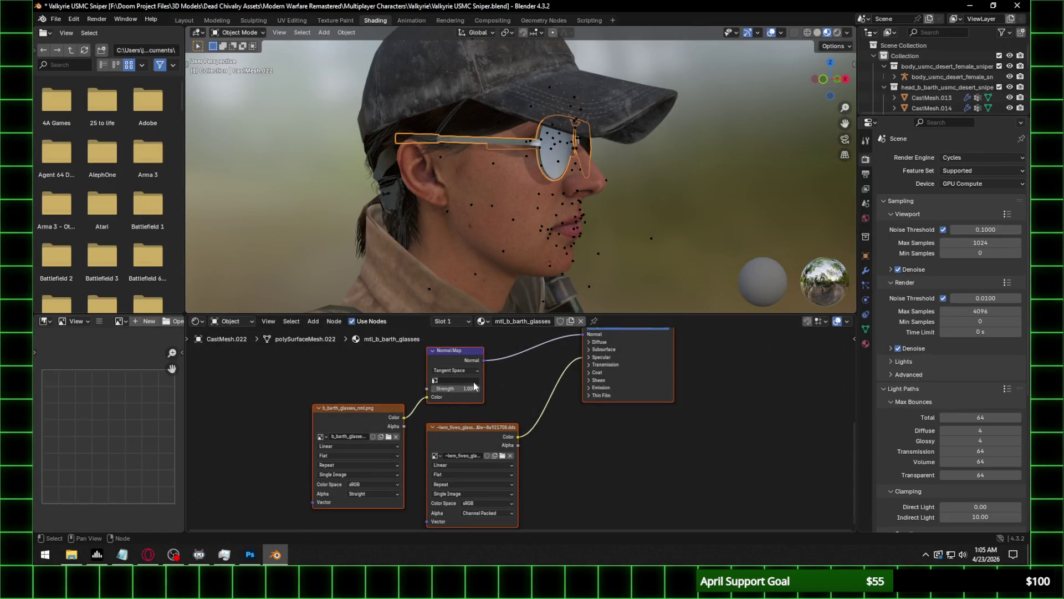
# Set the glasses normal map to Non-Color, UVMap, and strength 0.35.
pyautogui.click(379, 484)
pyautogui.click(445, 441)
pyautogui.click(455, 380)
pyautogui.click(463, 390)
pyautogui.click(463, 389)
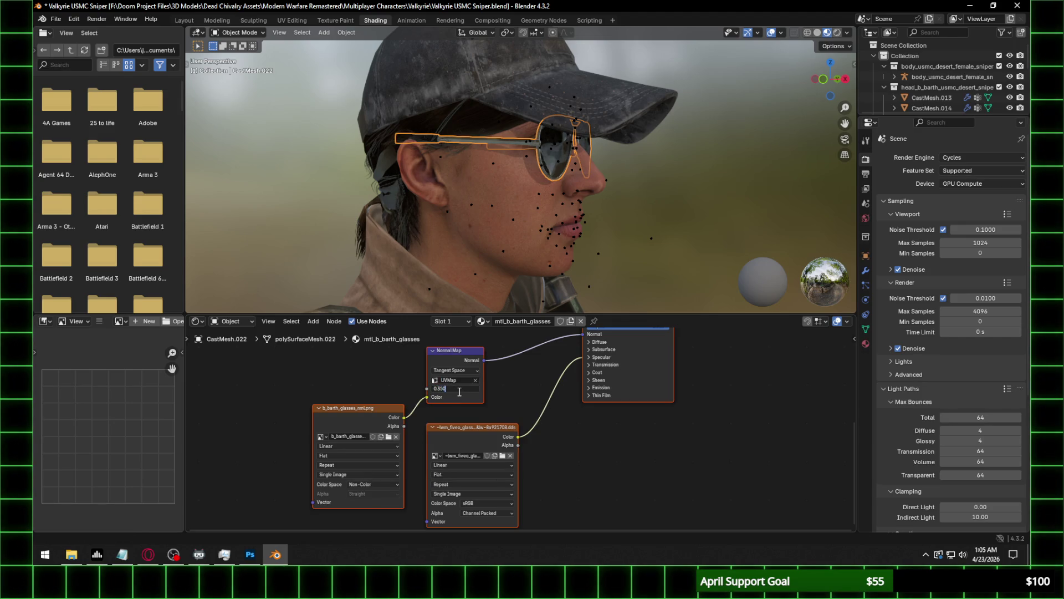
pyautogui.press('Return')
# Select the cap to compare materials, then reselect the sunglasses from the front.
pyautogui.moveTo(470, 155)
pyautogui.mouseDown(button='middle')
pyautogui.moveTo(541, 153)
pyautogui.moveTo(495, 154)
pyautogui.moveTo(540, 149)
pyautogui.moveTo(493, 120)
pyautogui.mouseUp(button='middle')
pyautogui.click(493, 120)
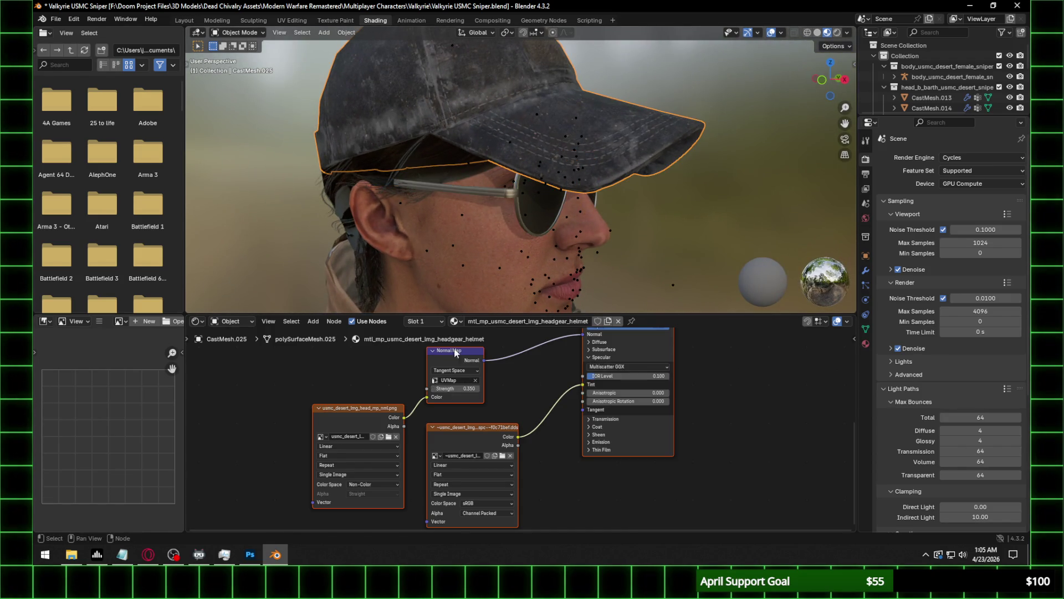
pyautogui.click(515, 224)
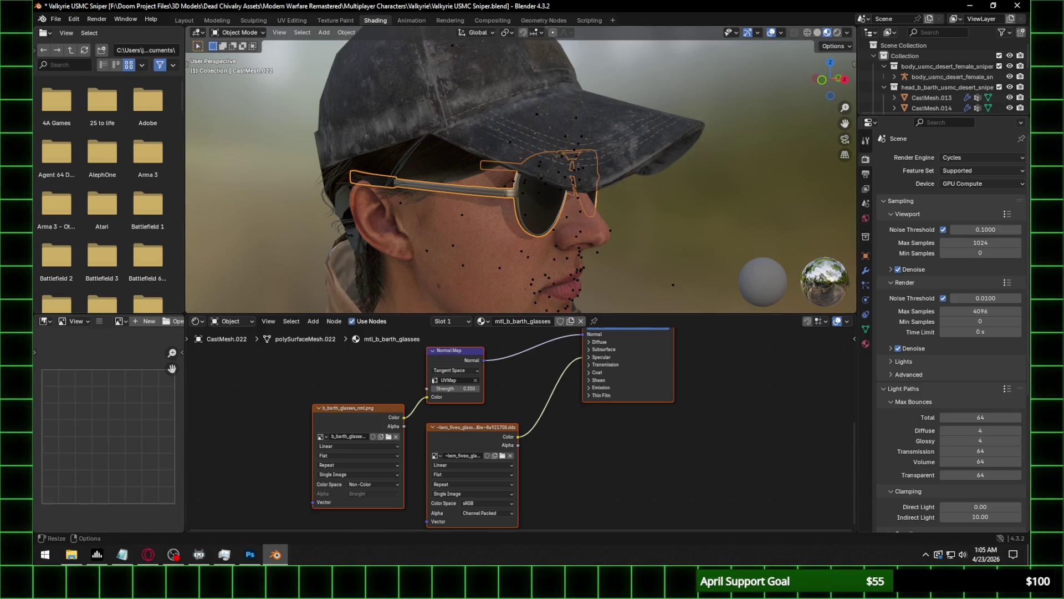
pyautogui.moveTo(593, 246); pyautogui.dragTo(541, 222, button='middle')
pyautogui.scroll(2, 540, 221)
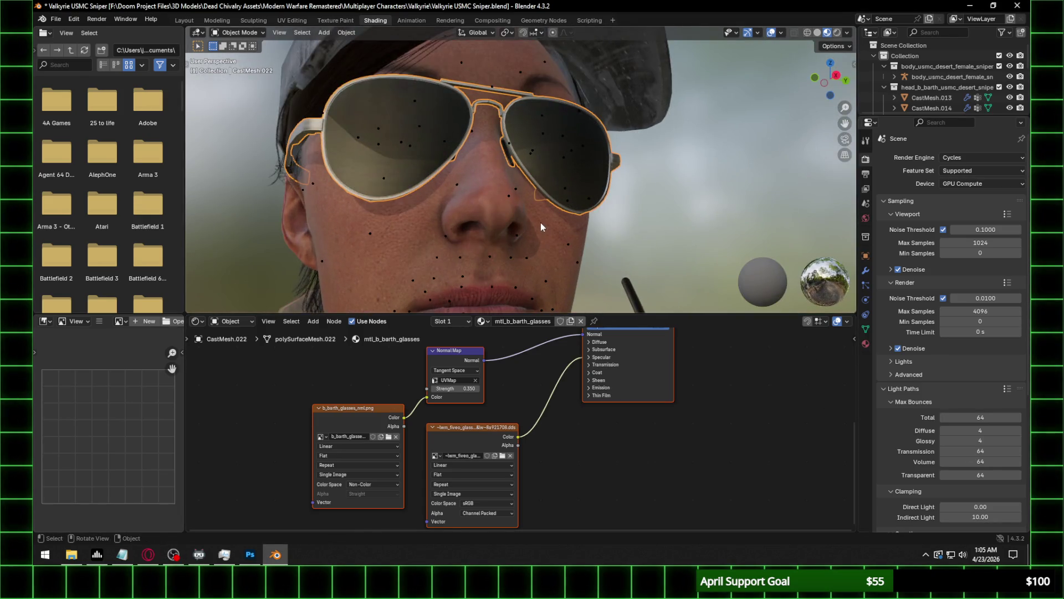
# Set the lenses' Specular IOR Level to 0.1, trying and undoing an Alpha-to-IOR link.
pyautogui.click(605, 358)
pyautogui.click(630, 378)
pyautogui.write('0.100')
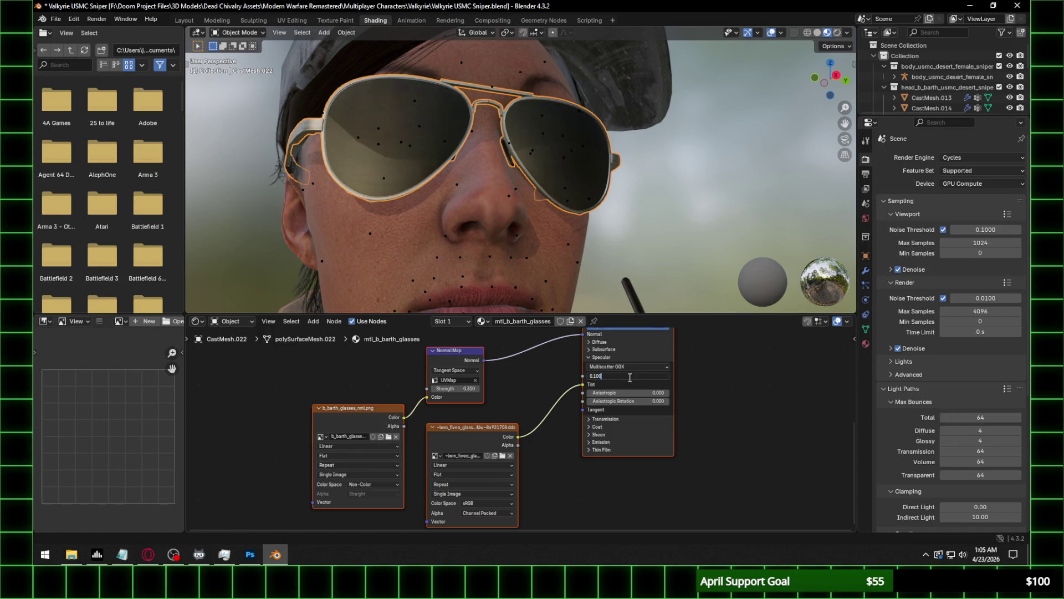
pyautogui.press('Return')
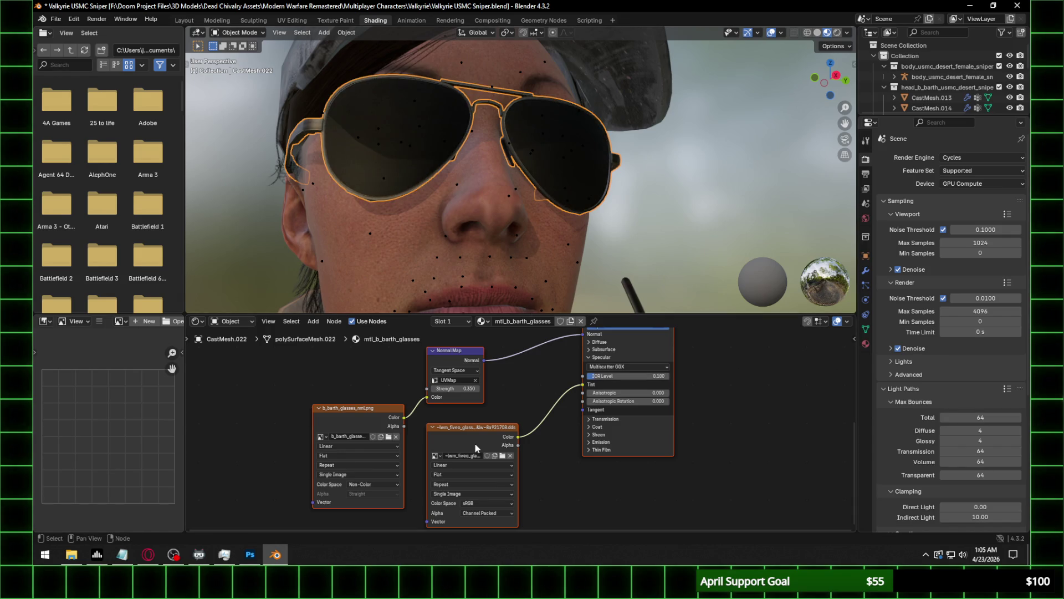
pyautogui.click(474, 443)
pyautogui.moveTo(518, 446); pyautogui.dragTo(582, 377)
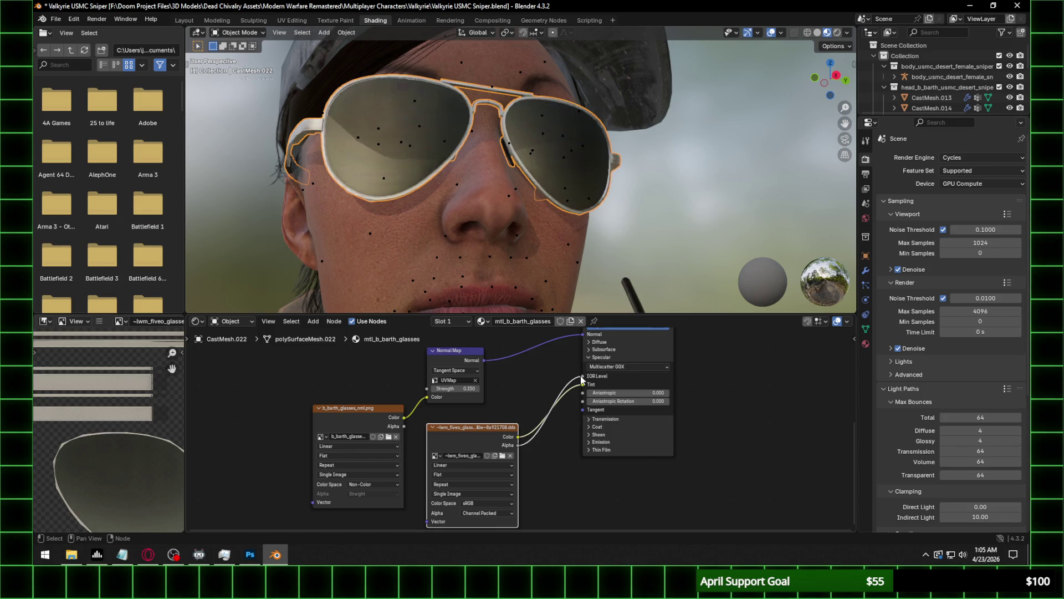
pyautogui.hotkey('ctrl', 'z')
pyautogui.moveTo(434, 244)
pyautogui.mouseDown(button='middle')
pyautogui.moveTo(483, 201)
pyautogui.moveTo(510, 228)
pyautogui.mouseUp(button='middle')
pyautogui.moveTo(577, 238)
pyautogui.mouseDown(button='middle')
pyautogui.moveTo(663, 224)
pyautogui.moveTo(568, 232)
pyautogui.moveTo(564, 241)
pyautogui.moveTo(766, 251)
pyautogui.mouseUp(button='middle')
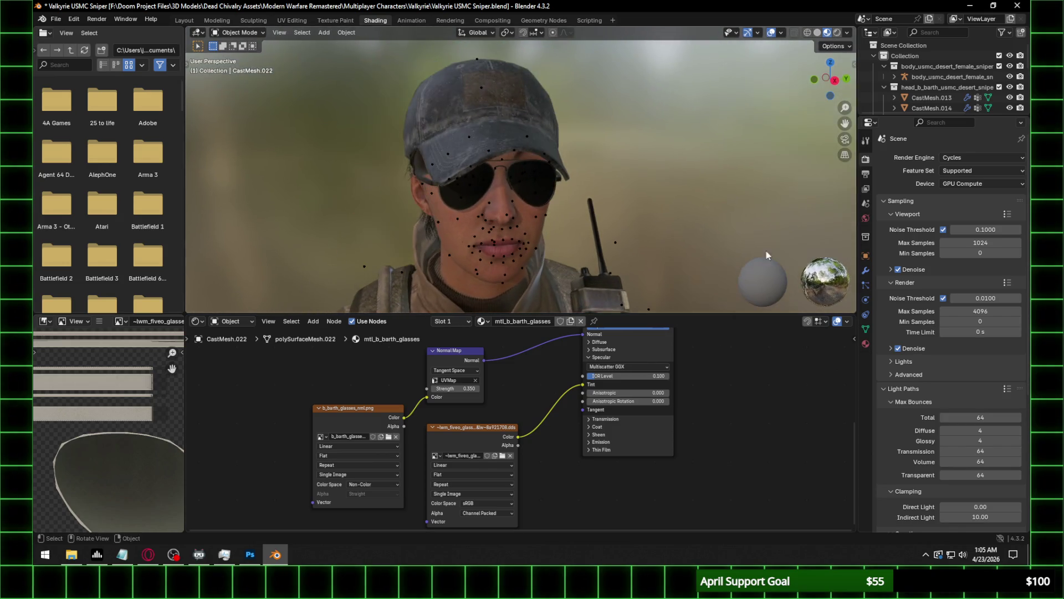
# Preview the head in Cycles rendered shading lit by an HDRI, with denoising kept on.
pyautogui.click(983, 158)
pyautogui.click(969, 193)
pyautogui.click(898, 270)
pyautogui.click(899, 270)
pyautogui.click(837, 32)
pyautogui.scroll(2, 482, 199)
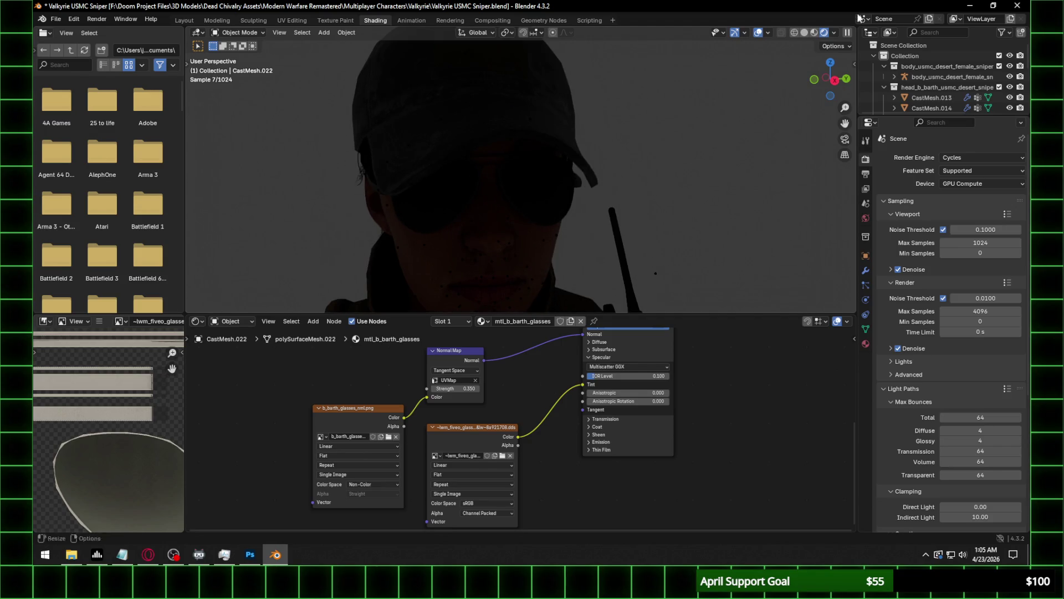
pyautogui.click(834, 32)
pyautogui.click(777, 130)
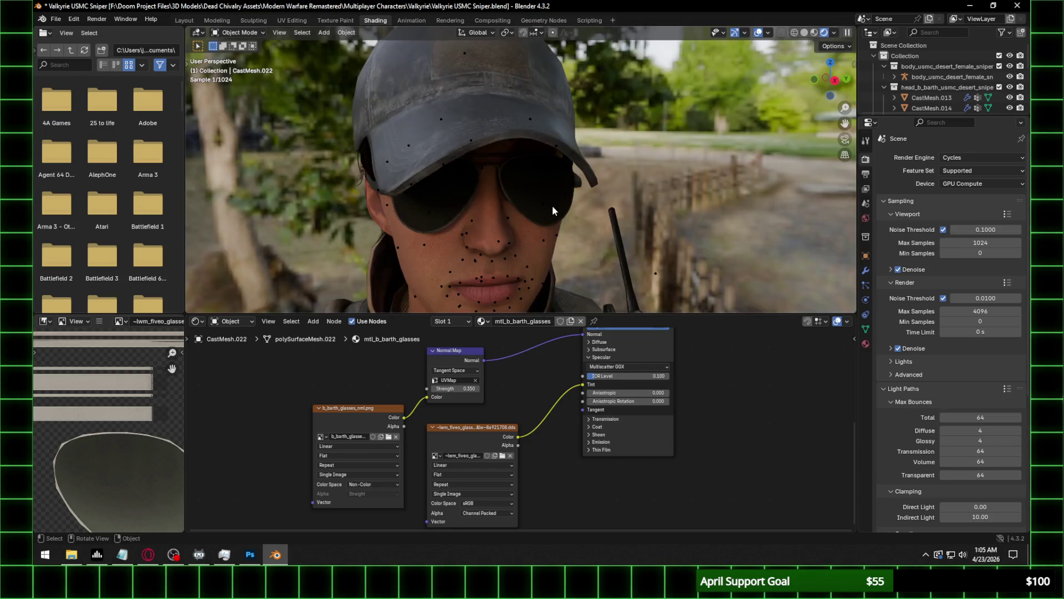
pyautogui.moveTo(544, 180)
pyautogui.mouseDown(button='middle')
pyautogui.moveTo(529, 145)
pyautogui.moveTo(577, 151)
pyautogui.mouseUp(button='middle')
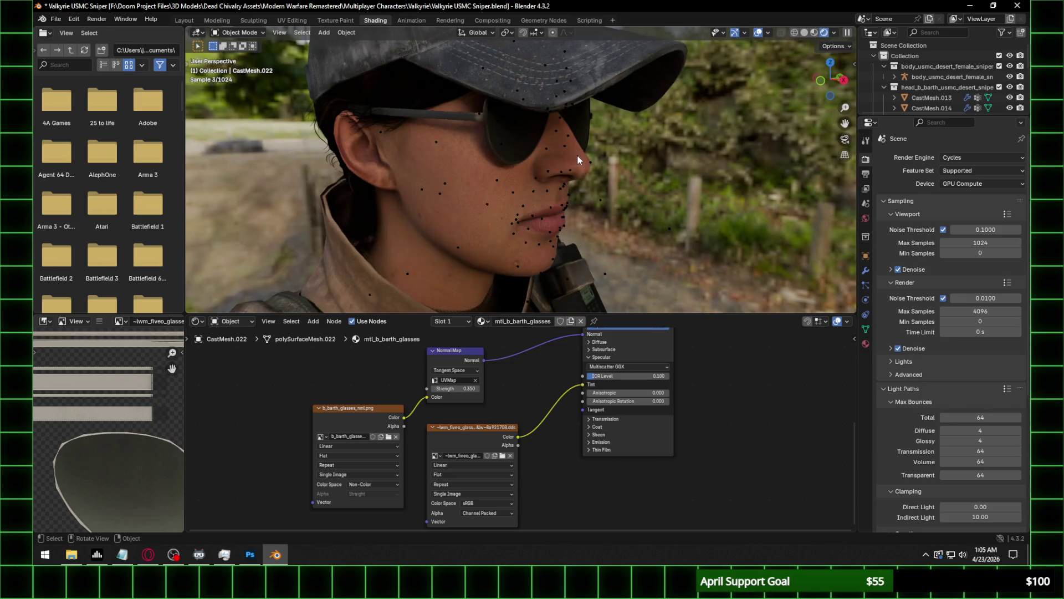
pyautogui.moveTo(601, 241); pyautogui.dragTo(475, 182, button='middle')
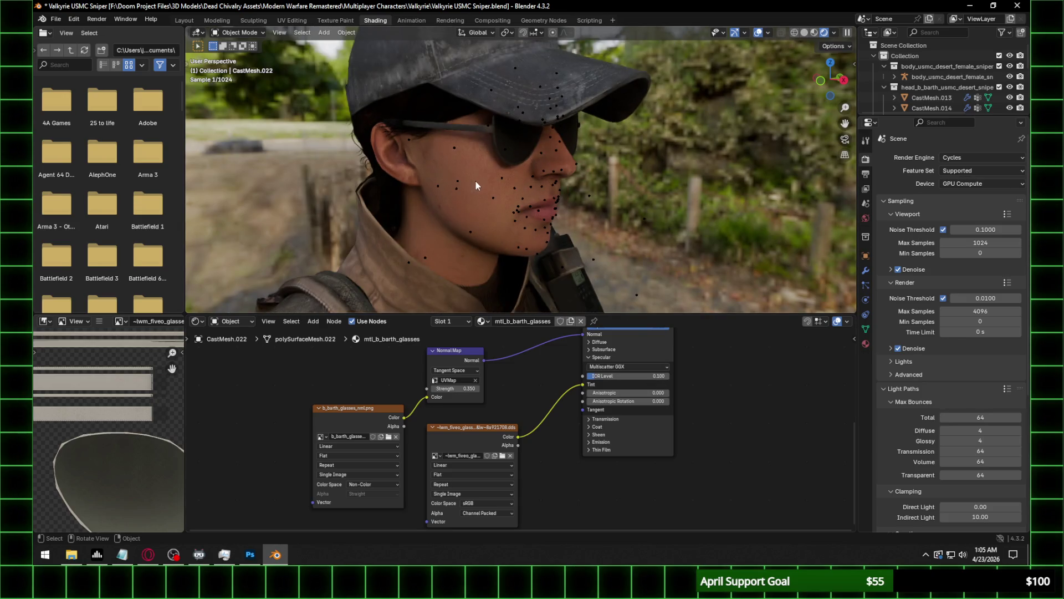
# Raise the glasses' IOR Level to 0.3 and inspect them from several angles.
pyautogui.click(637, 379)
pyautogui.write('0.500')
pyautogui.press('Return')
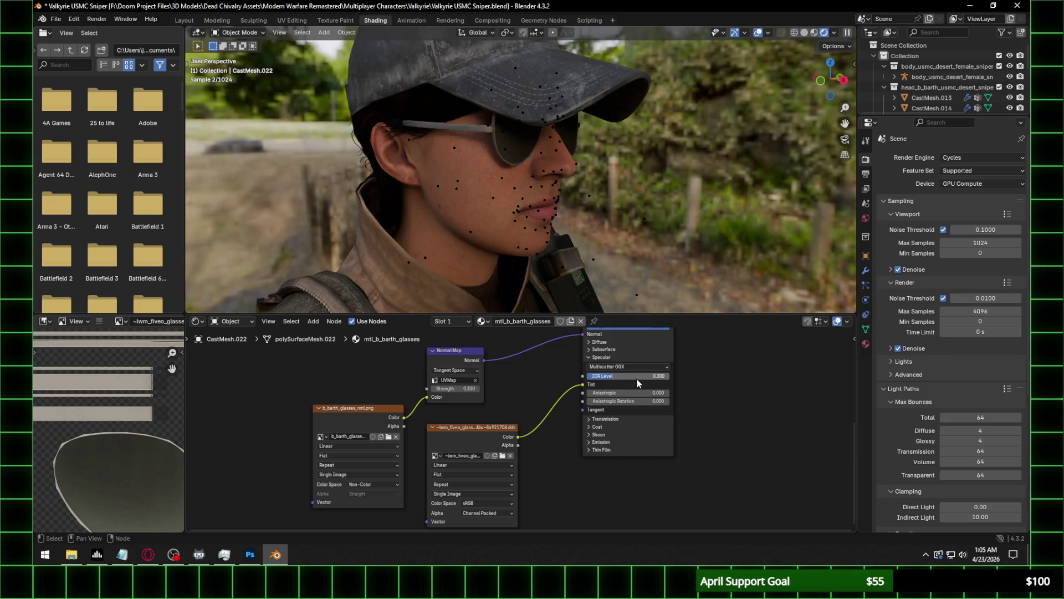
pyautogui.moveTo(680, 148); pyautogui.dragTo(628, 138, button='middle')
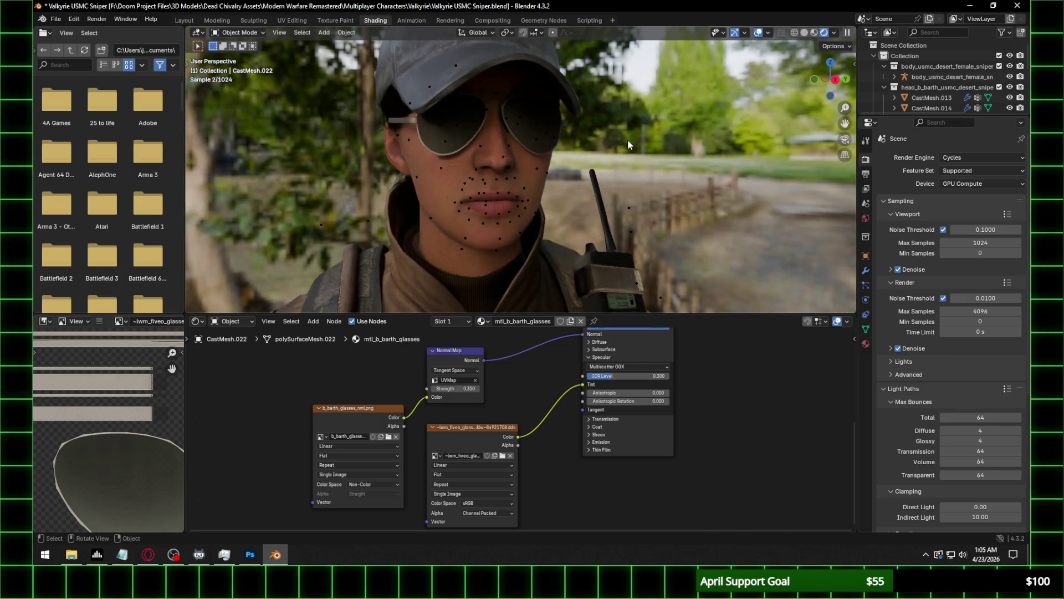
pyautogui.moveTo(551, 205); pyautogui.dragTo(593, 205, button='middle')
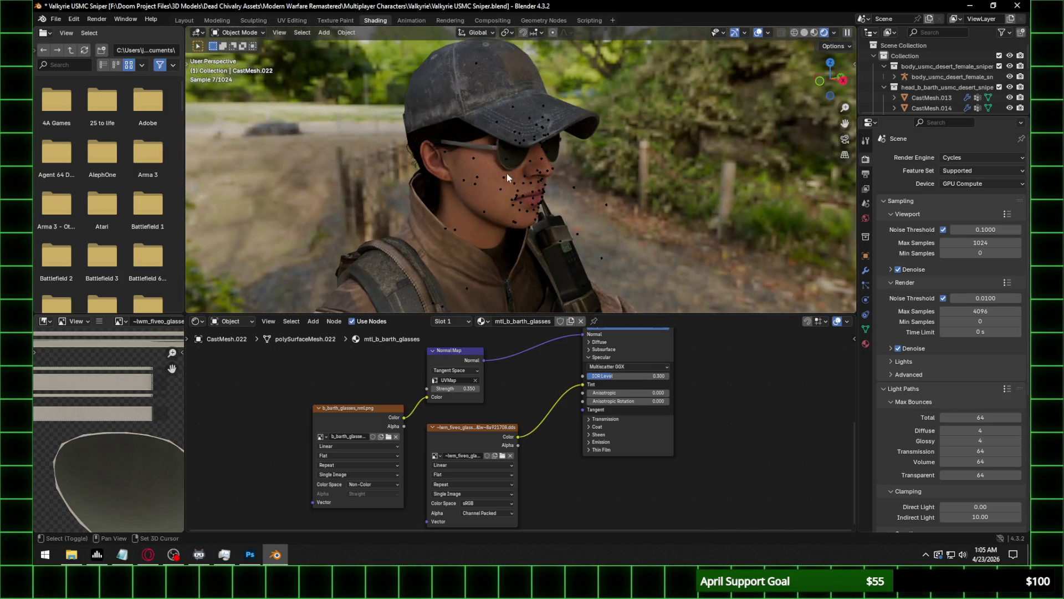
pyautogui.moveTo(517, 206); pyautogui.dragTo(600, 201, button='middle')
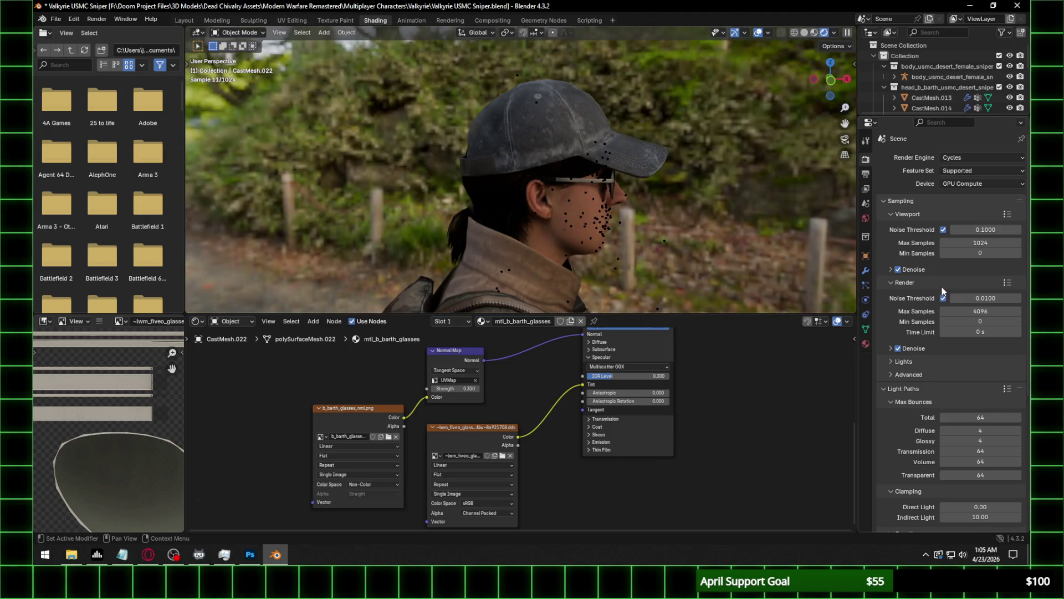
pyautogui.moveTo(554, 144); pyautogui.dragTo(539, 142, button='middle')
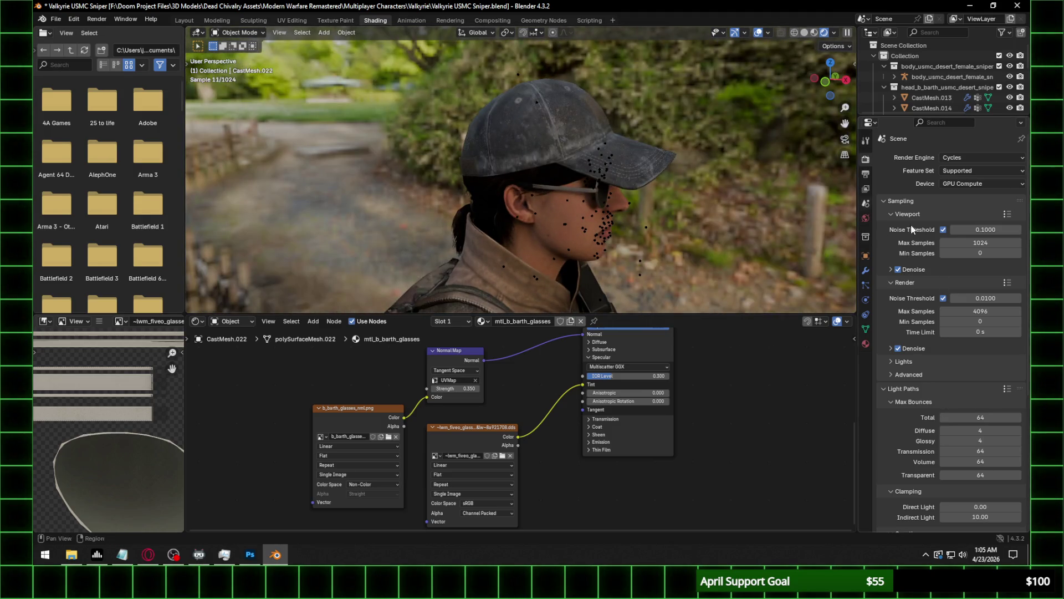
# Compare denoising off and on, hide the female body, and select the hair.
pyautogui.click(898, 270)
pyautogui.click(898, 270)
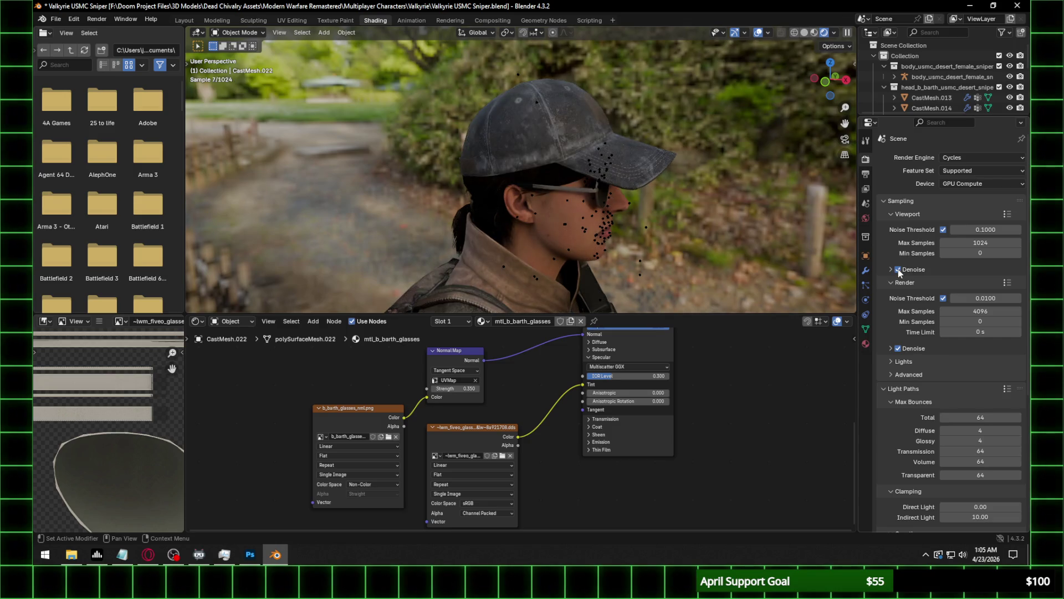
pyautogui.moveTo(612, 159); pyautogui.dragTo(603, 161, button='middle')
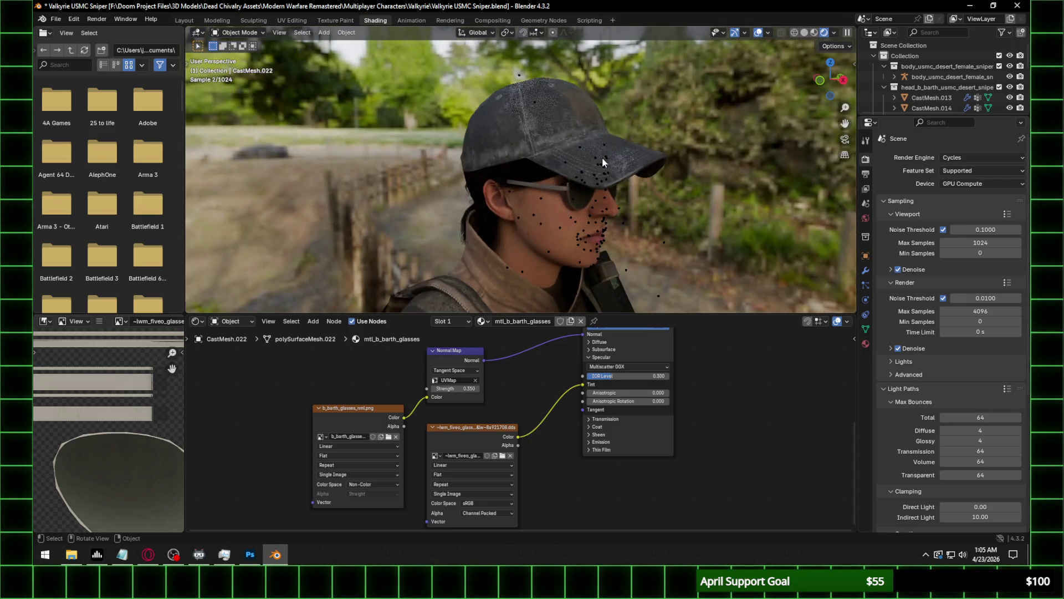
pyautogui.moveTo(603, 213)
pyautogui.keyDown('ctrl'); pyautogui.mouseDown(button='middle')
pyautogui.moveTo(677, 271)
pyautogui.moveTo(630, 190)
pyautogui.moveTo(597, 186)
pyautogui.mouseUp(button='middle'); pyautogui.keyUp('ctrl')
pyautogui.click(1008, 77)
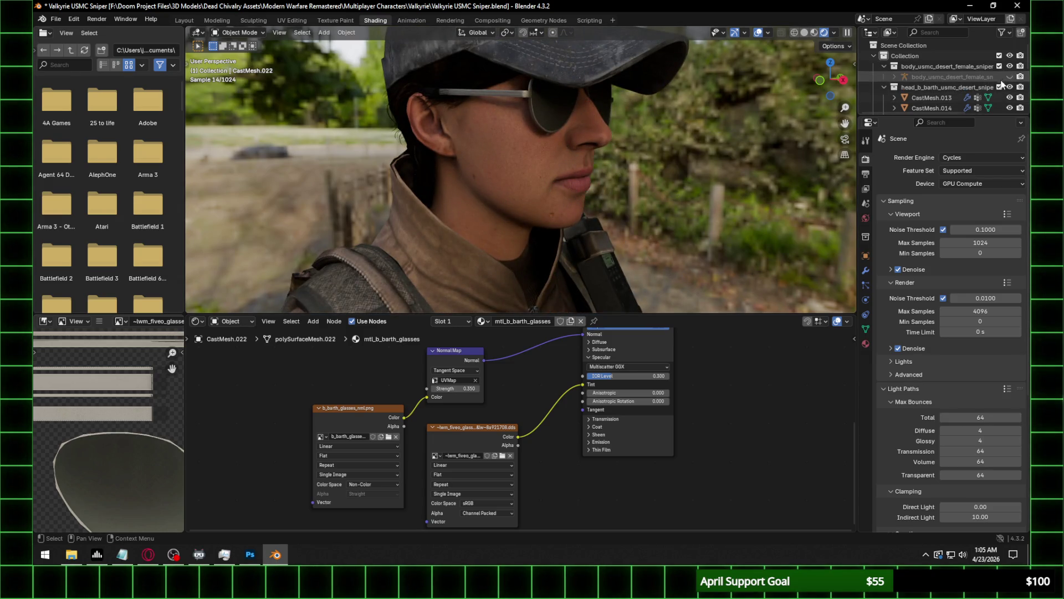
pyautogui.moveTo(491, 125)
pyautogui.mouseDown(button='middle')
pyautogui.moveTo(560, 127)
pyautogui.moveTo(488, 132)
pyautogui.mouseUp(button='middle')
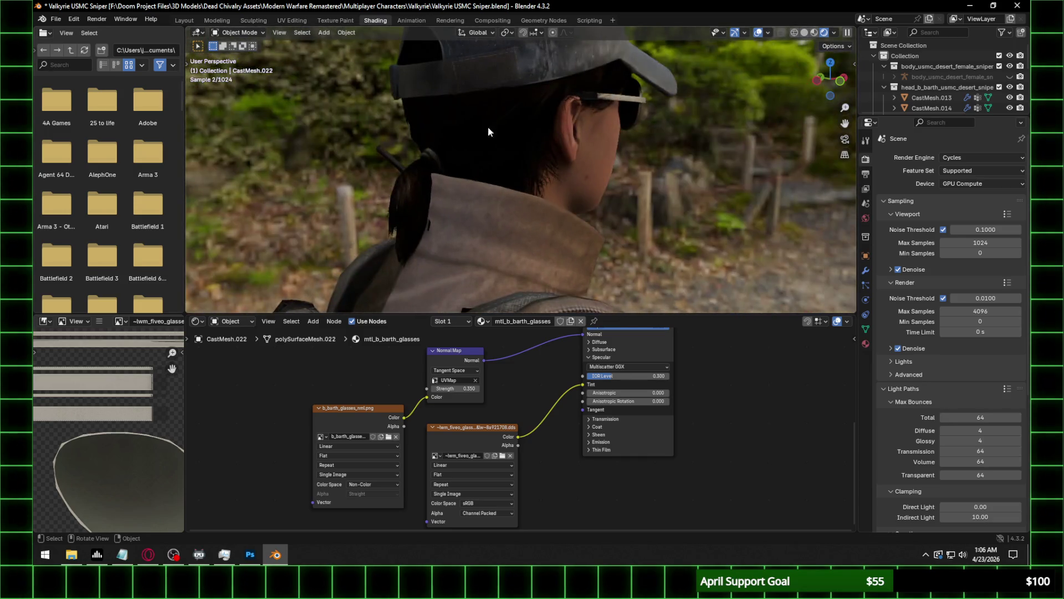
pyautogui.click(475, 124)
# Set the hair material's IOR Level to 0.3.
pyautogui.click(627, 377)
pyautogui.write('.3')
pyautogui.press('Return')
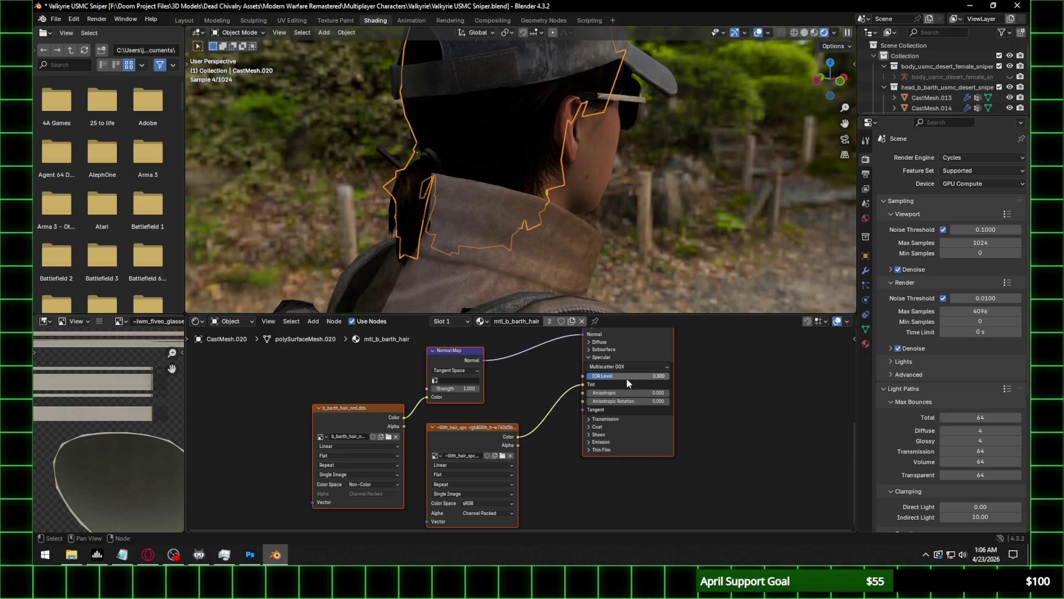
# Select the upper body and browse for its camo normal map image.
pyautogui.moveTo(669, 105)
pyautogui.mouseDown(button='middle')
pyautogui.moveTo(643, 133)
pyautogui.moveTo(536, 122)
pyautogui.moveTo(571, 134)
pyautogui.moveTo(573, 210)
pyautogui.moveTo(531, 227)
pyautogui.mouseUp(button='middle')
pyautogui.click(531, 228)
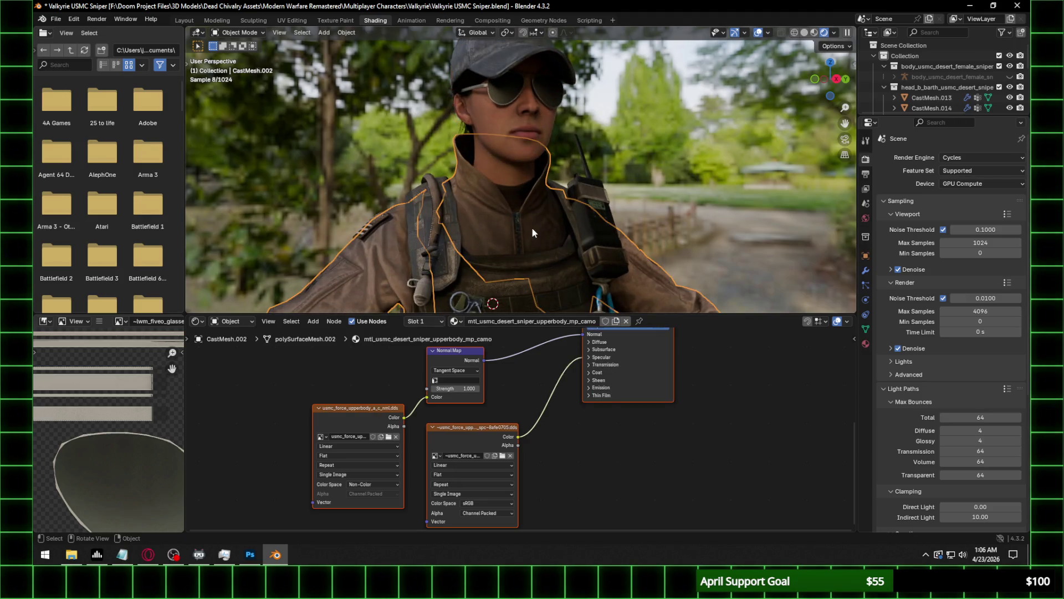
pyautogui.click(388, 436)
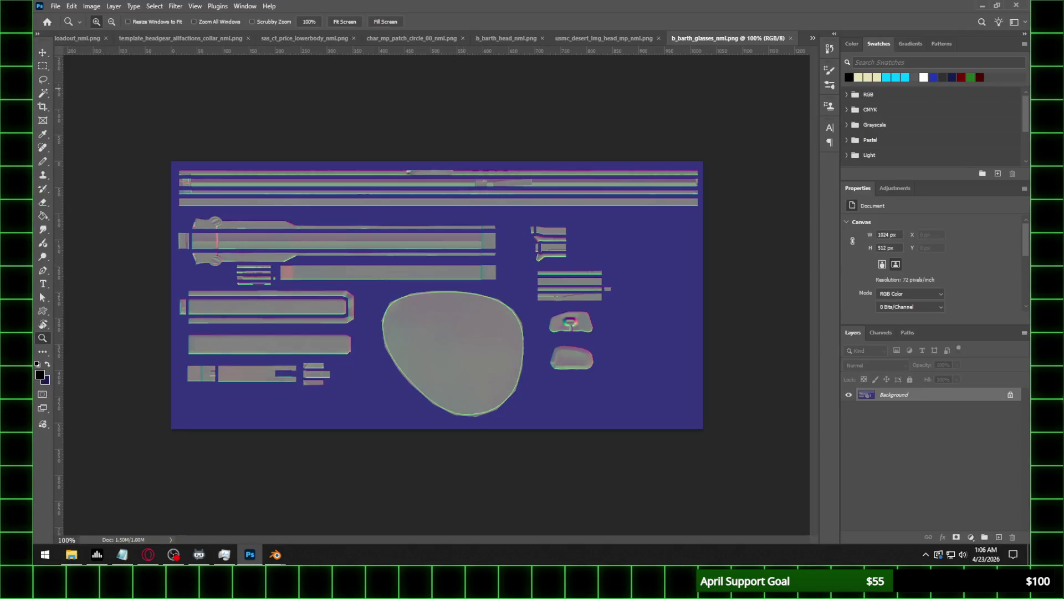
# Save usmc_force_upperbody_a_c_nml as a PNG in Photoshop, then return to Blender.
pyautogui.click(55, 6)
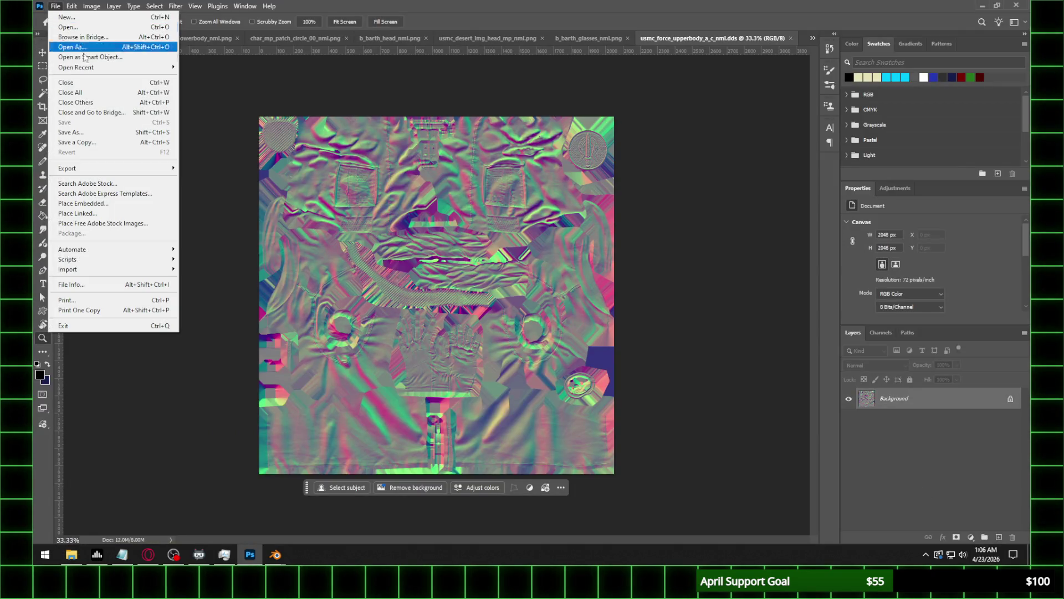
pyautogui.click(71, 132)
pyautogui.click(144, 427)
pyautogui.click(120, 369)
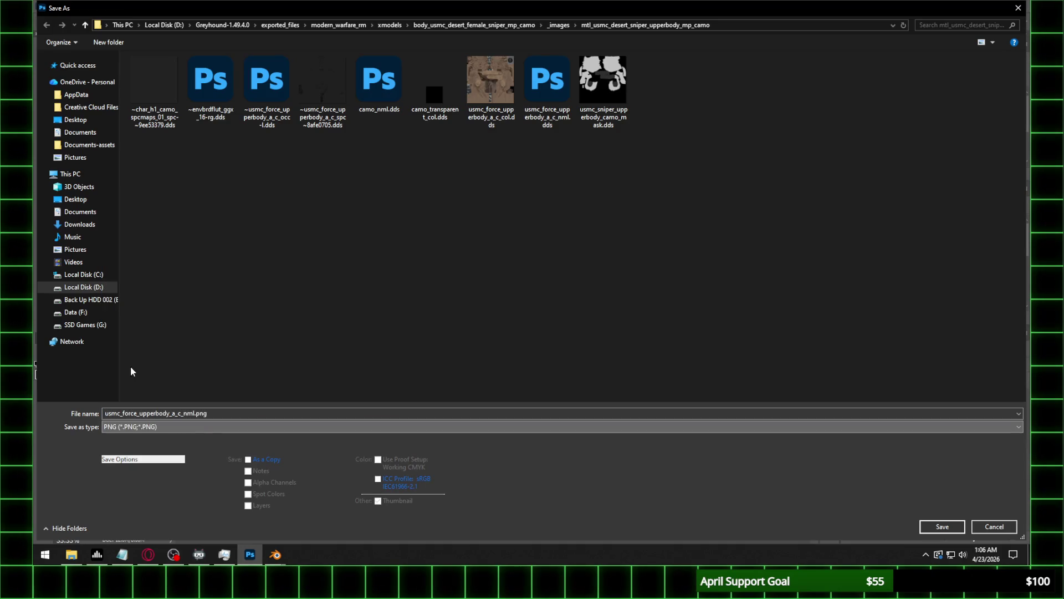
pyautogui.press('Return')
pyautogui.click(404, 200)
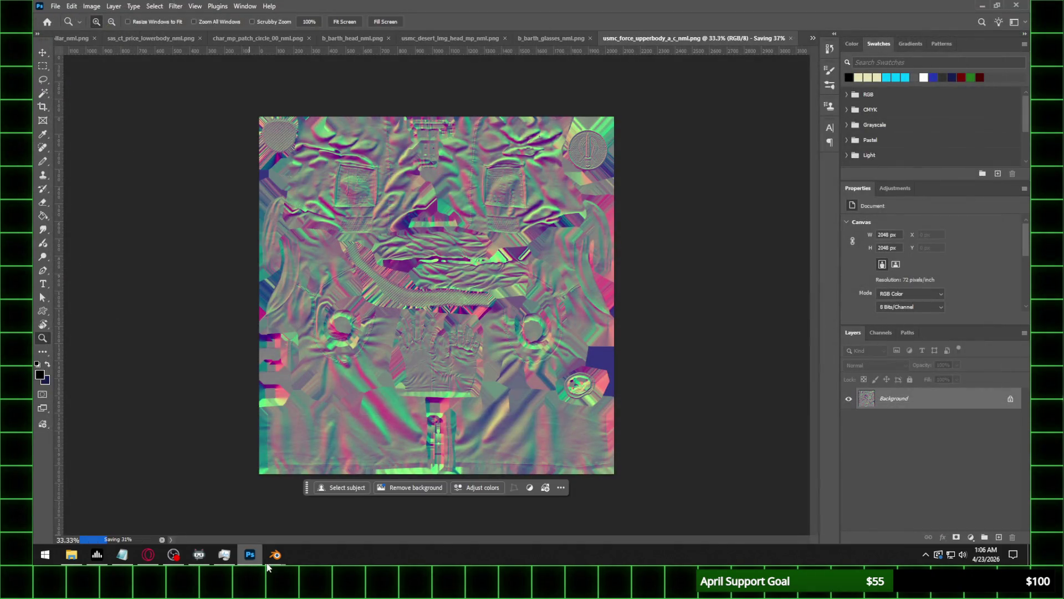
pyautogui.moveTo(276, 554)
pyautogui.click(238, 492)
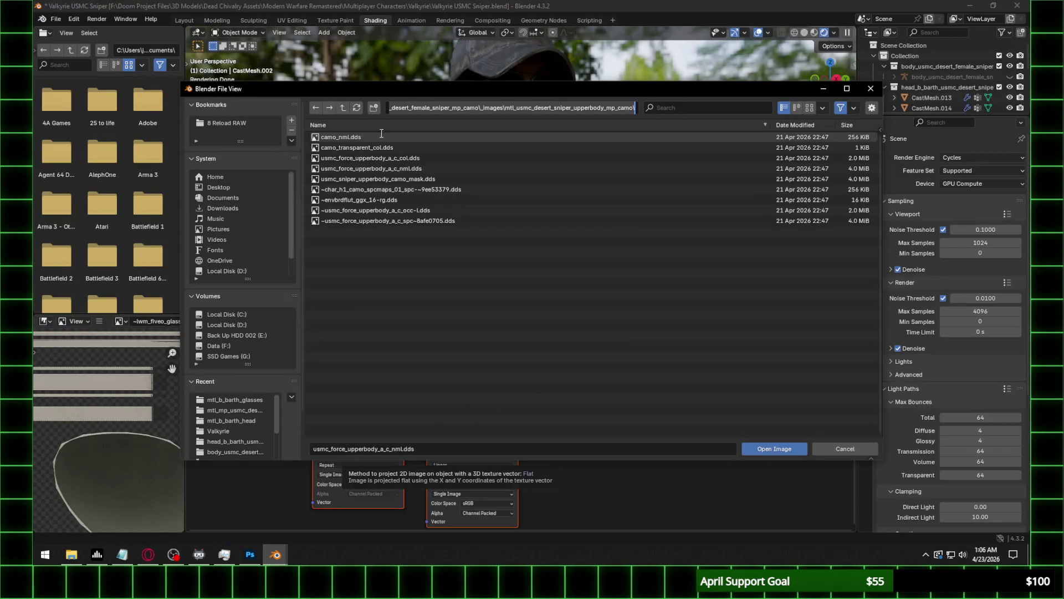
# Load usmc_force_upperbody_a_c_nml.png as Non-Color on UVMap at normal strength 0.35.
pyautogui.click(357, 108)
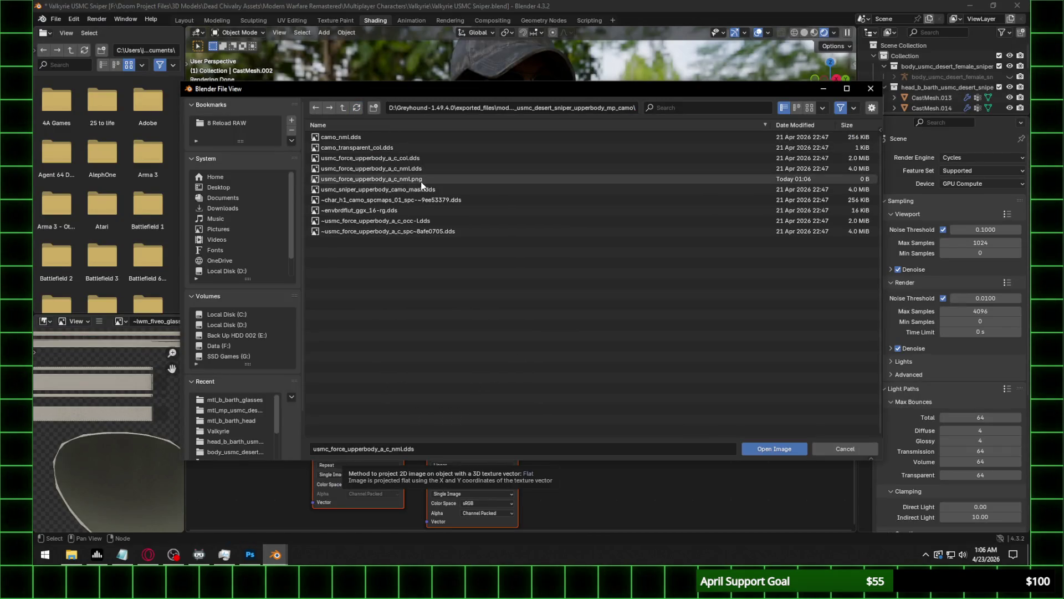
pyautogui.doubleClick(421, 179)
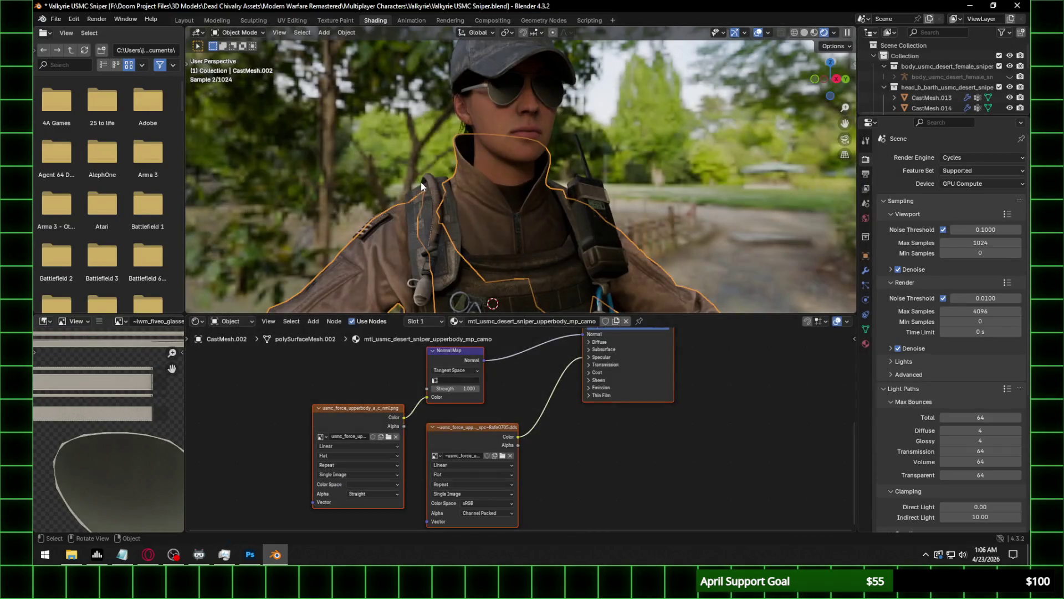
pyautogui.click(378, 484)
pyautogui.click(447, 431)
pyautogui.click(474, 381)
pyautogui.click(465, 394)
pyautogui.click(465, 390)
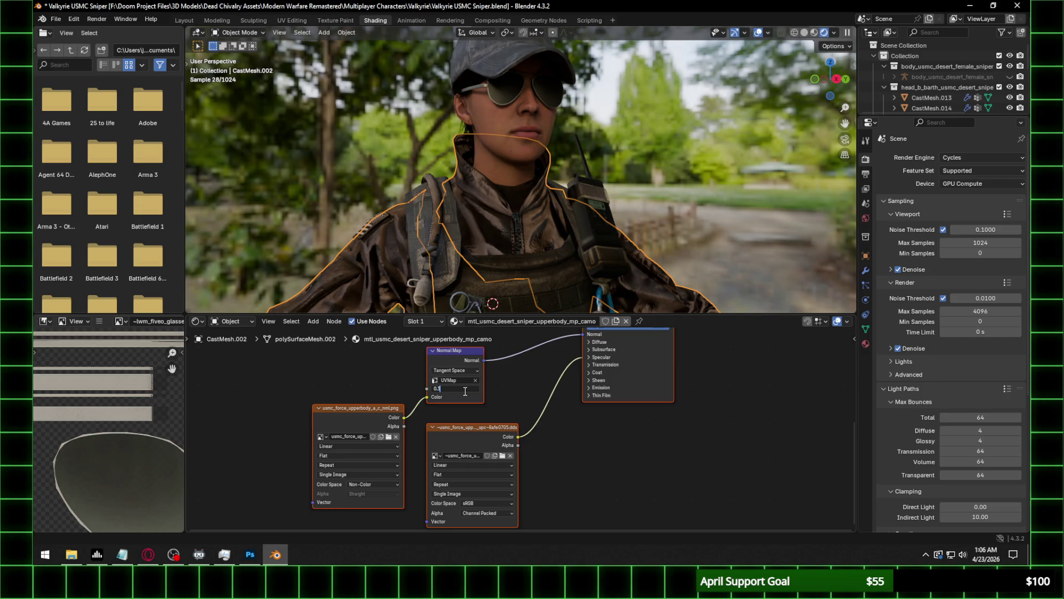
pyautogui.write('5')
pyautogui.press('Return')
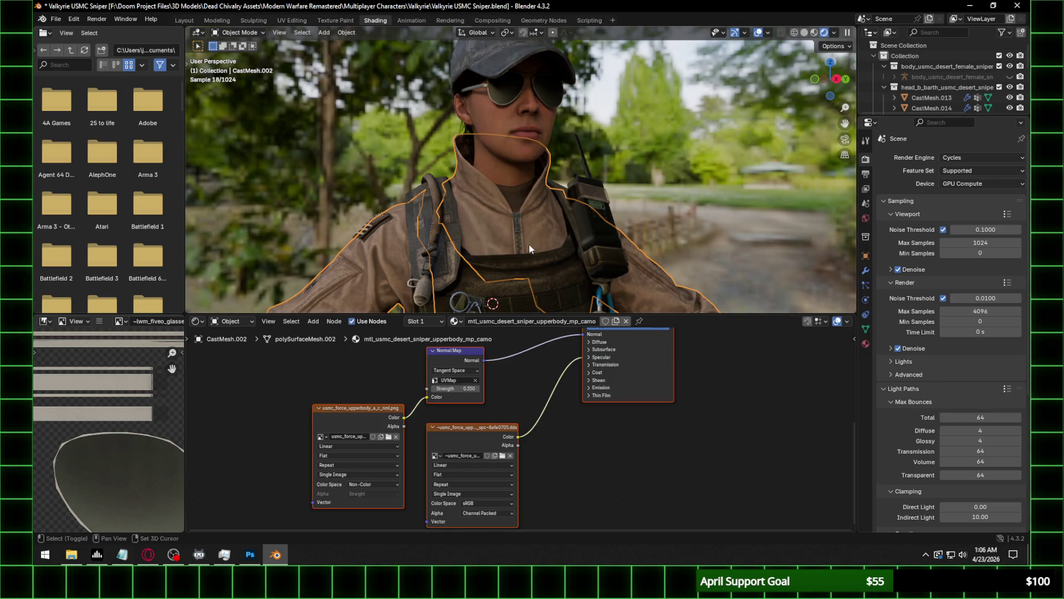
# Set the upper body's Specular IOR Level to 0.3 and inspect the torso.
pyautogui.scroll(-2, 505, 256)
pyautogui.scroll(-2, 492, 260)
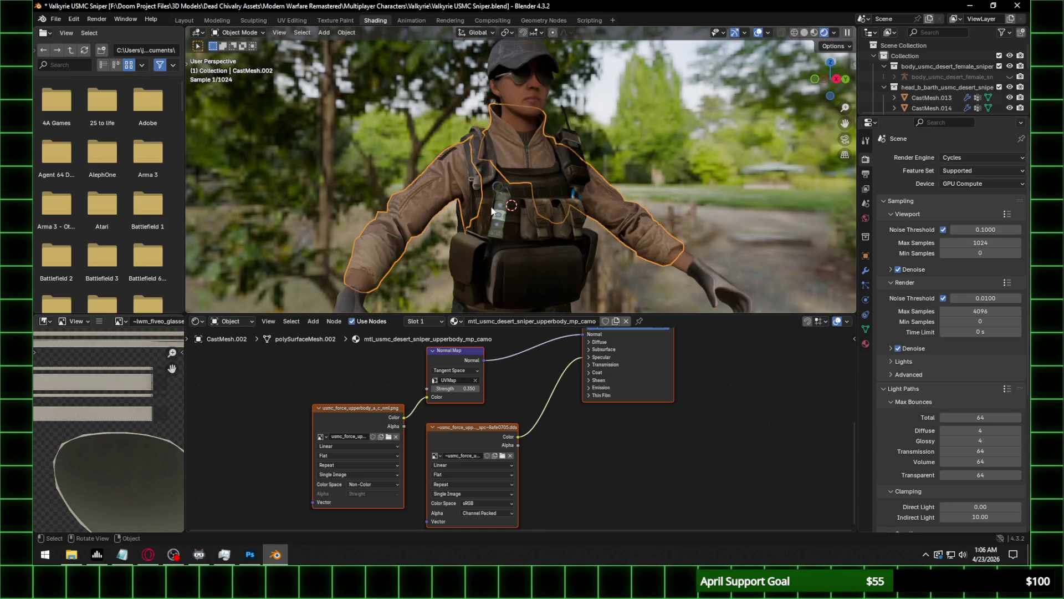
pyautogui.click(601, 357)
pyautogui.click(637, 377)
pyautogui.press('Return')
pyautogui.scroll(3, 668, 236)
pyautogui.moveTo(660, 221)
pyautogui.mouseDown(button='middle')
pyautogui.moveTo(628, 152)
pyautogui.moveTo(587, 164)
pyautogui.moveTo(612, 186)
pyautogui.moveTo(597, 197)
pyautogui.moveTo(702, 190)
pyautogui.moveTo(664, 185)
pyautogui.mouseUp(button='middle')
pyautogui.scroll(-5, 596, 198)
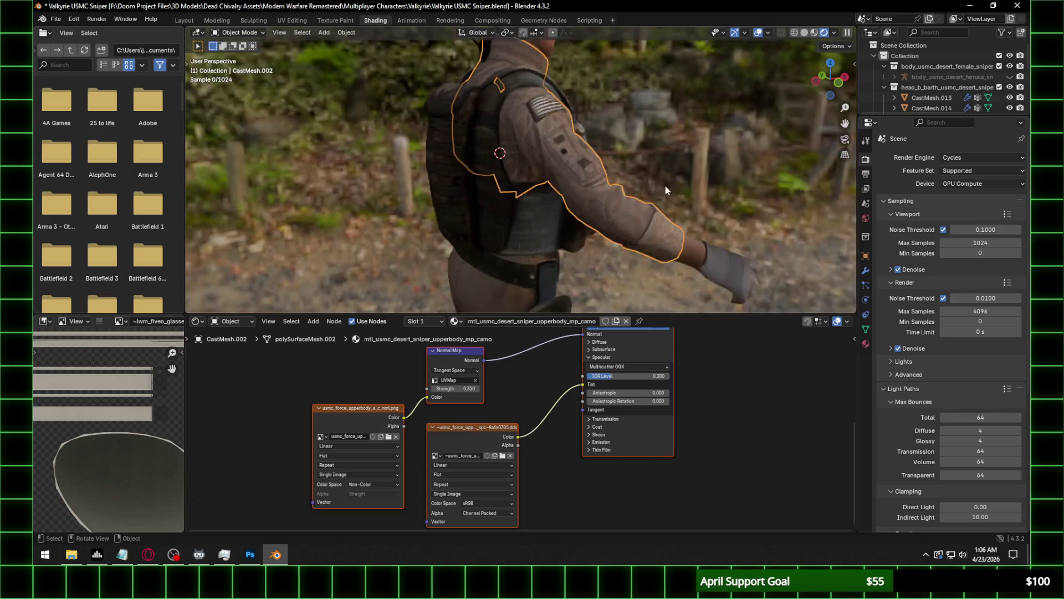
# Select the vest and open the folder of its normal map in Photoshop.
pyautogui.click(553, 218)
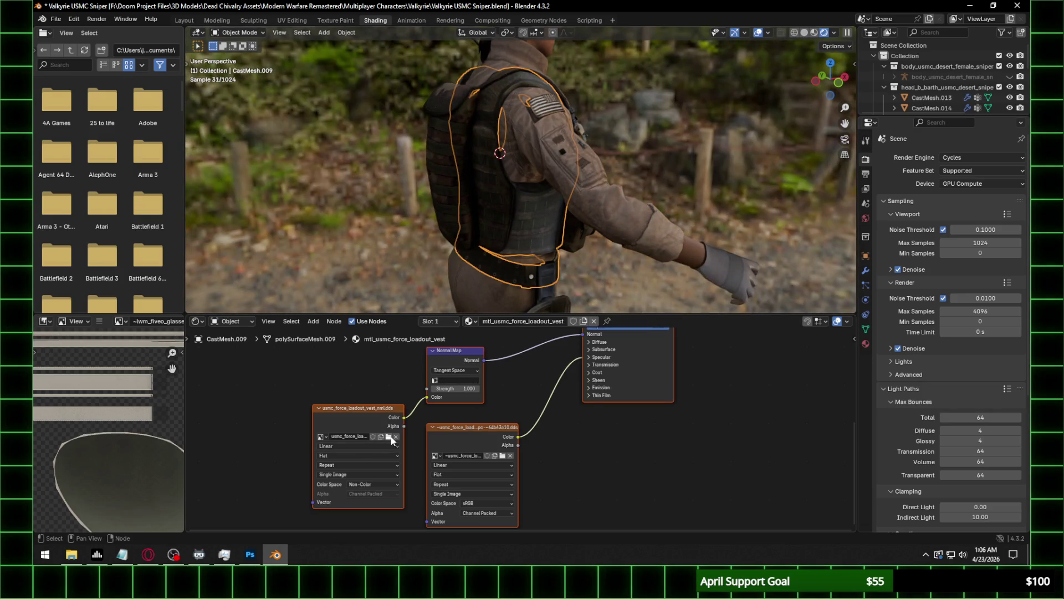
pyautogui.click(388, 436)
pyautogui.click(543, 107)
pyautogui.hotkey('alt', 'Tab')
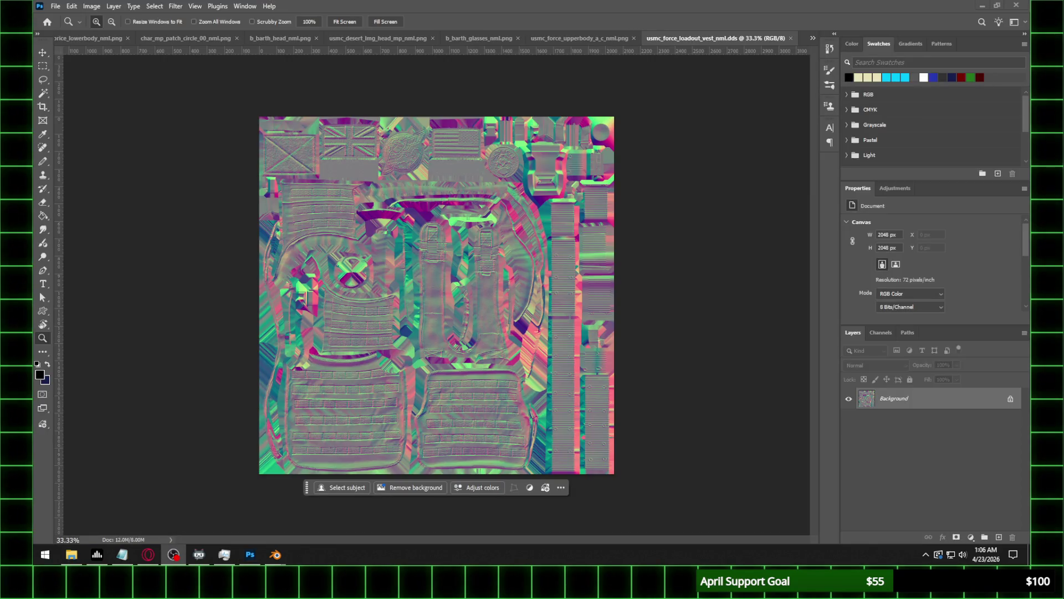
# Save the vest normal map as usmc_force_loadout_vest_nml.png, then return to Blender.
pyautogui.click(56, 6)
pyautogui.click(77, 133)
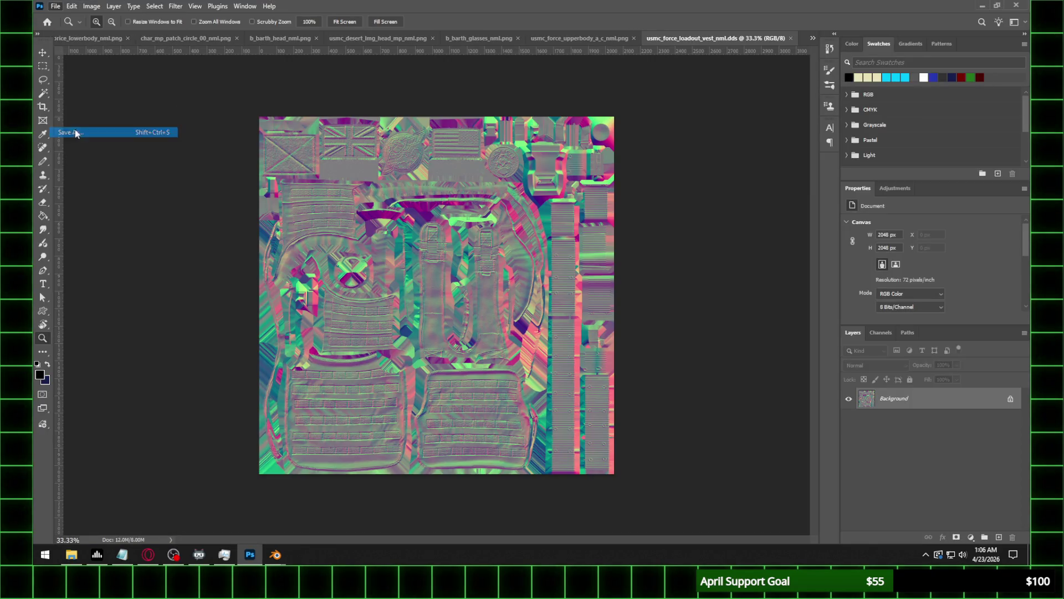
pyautogui.click(184, 427)
pyautogui.click(520, 376)
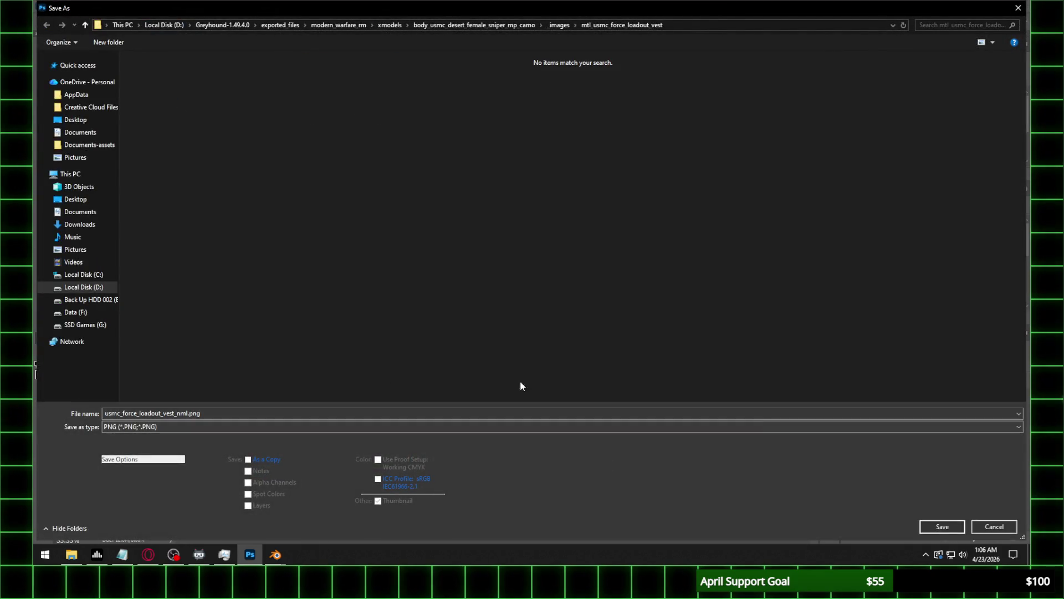
pyautogui.click(962, 525)
pyautogui.press('Return')
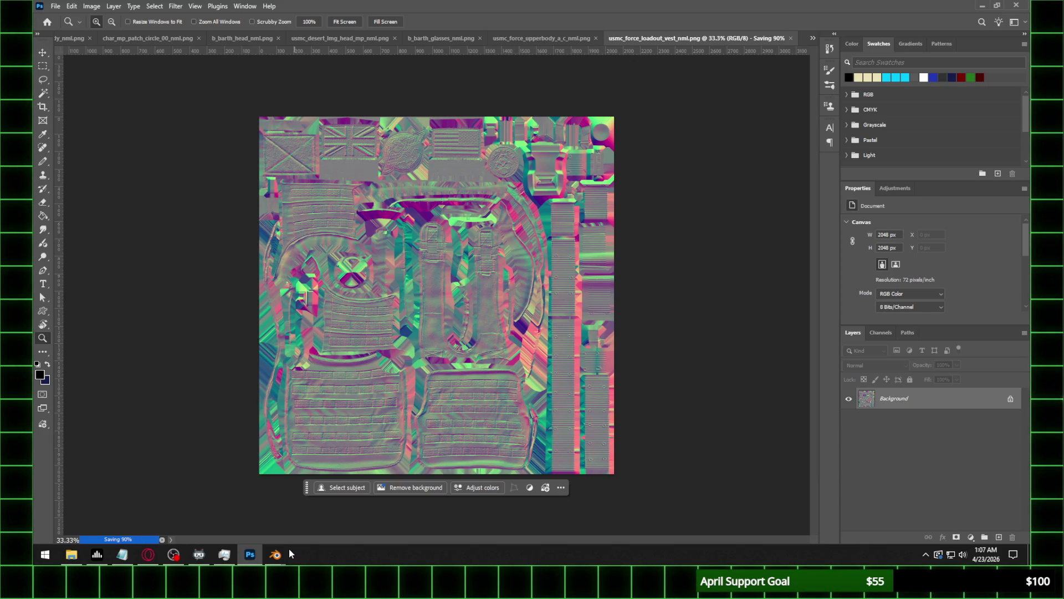
pyautogui.moveTo(275, 553)
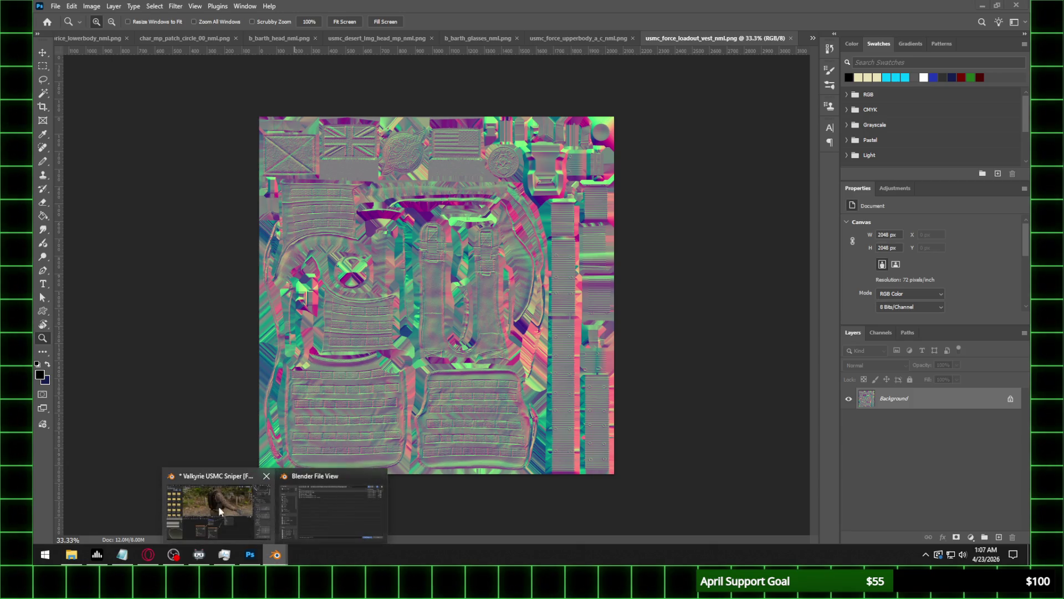
pyautogui.click(332, 510)
# Refresh the file list and load usmc_force_loadout_vest_nml.png into the vest's image node.
pyautogui.click(357, 108)
pyautogui.doubleClick(413, 158)
pyautogui.moveTo(537, 185)
pyautogui.mouseDown(button='middle')
pyautogui.moveTo(554, 182)
pyautogui.moveTo(537, 178)
pyautogui.mouseUp(button='middle')
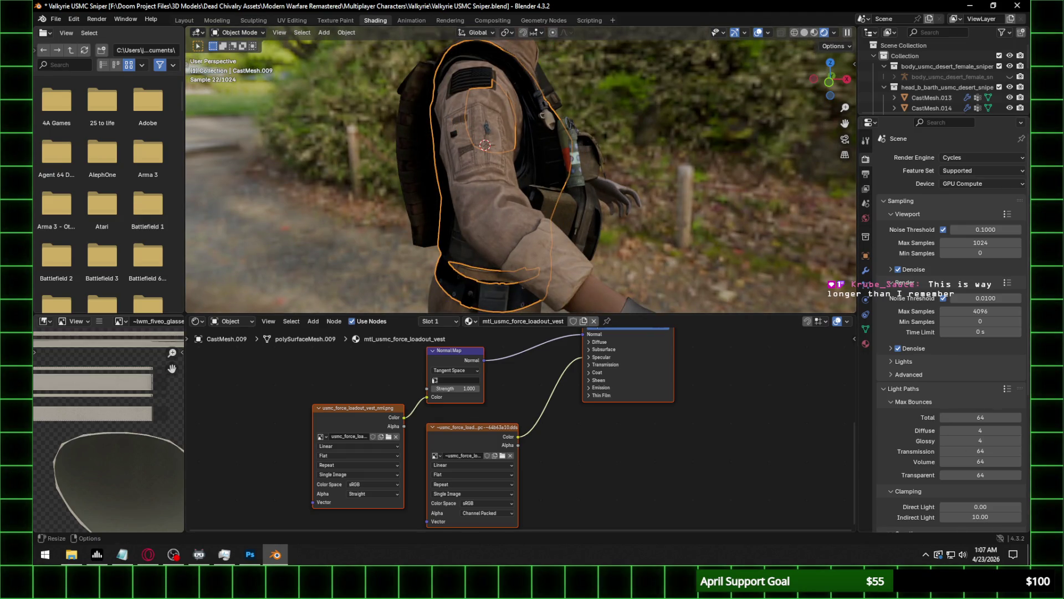
pyautogui.hotkey('alt', 'Tab')
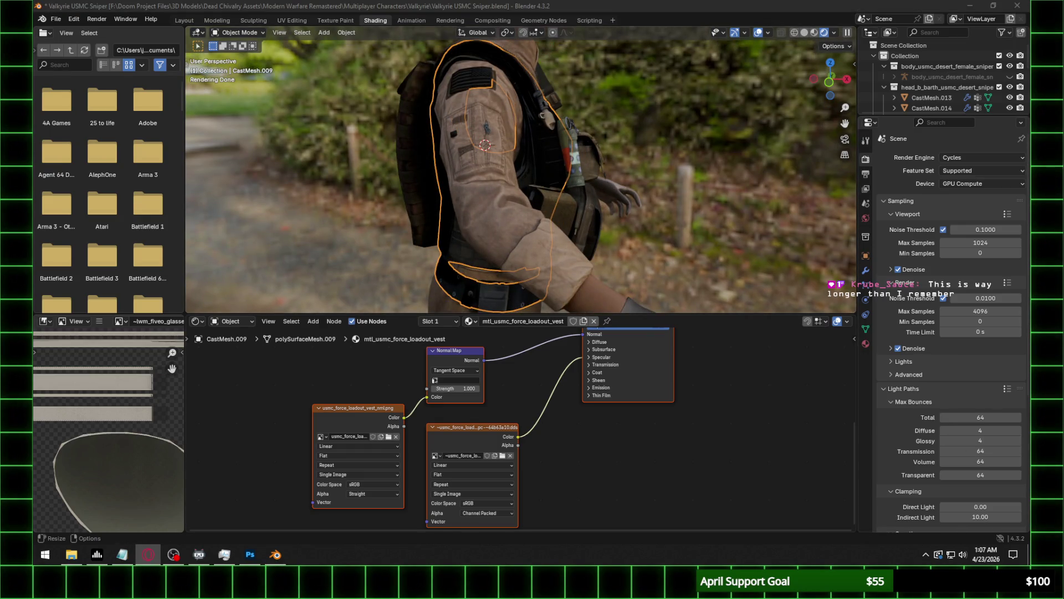
pyautogui.click(387, 437)
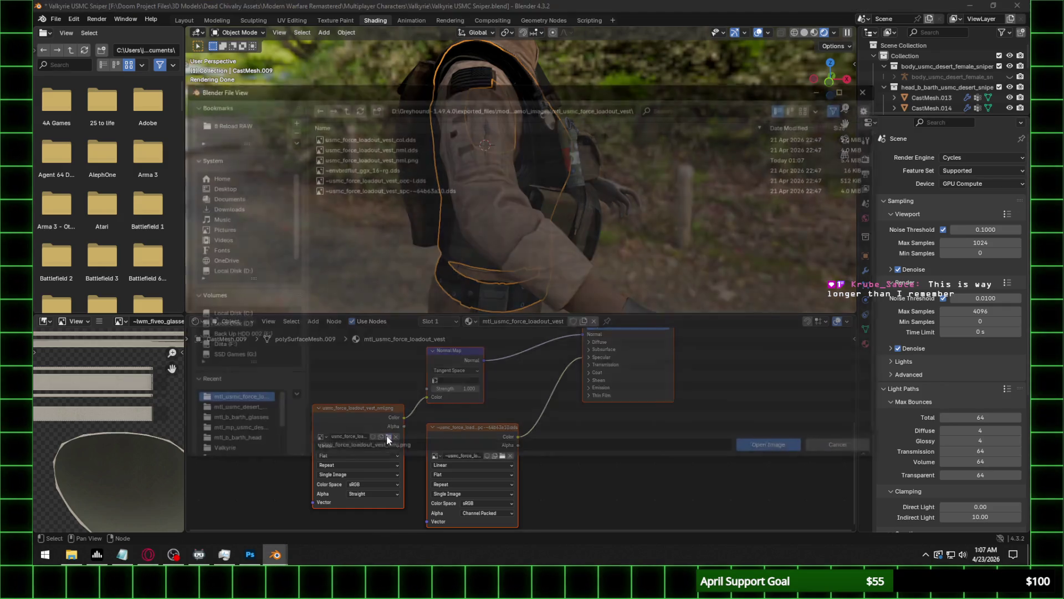
pyautogui.click(853, 449)
# Set the vest normal map to Non-Color, UVMap, and strength 0.35.
pyautogui.click(387, 486)
pyautogui.click(438, 441)
pyautogui.click(457, 380)
pyautogui.click(463, 392)
pyautogui.click(466, 388)
pyautogui.write('0.35')
pyautogui.press('Return')
pyautogui.moveTo(608, 142)
pyautogui.mouseDown(button='middle')
pyautogui.moveTo(543, 152)
pyautogui.moveTo(538, 164)
pyautogui.mouseUp(button='middle')
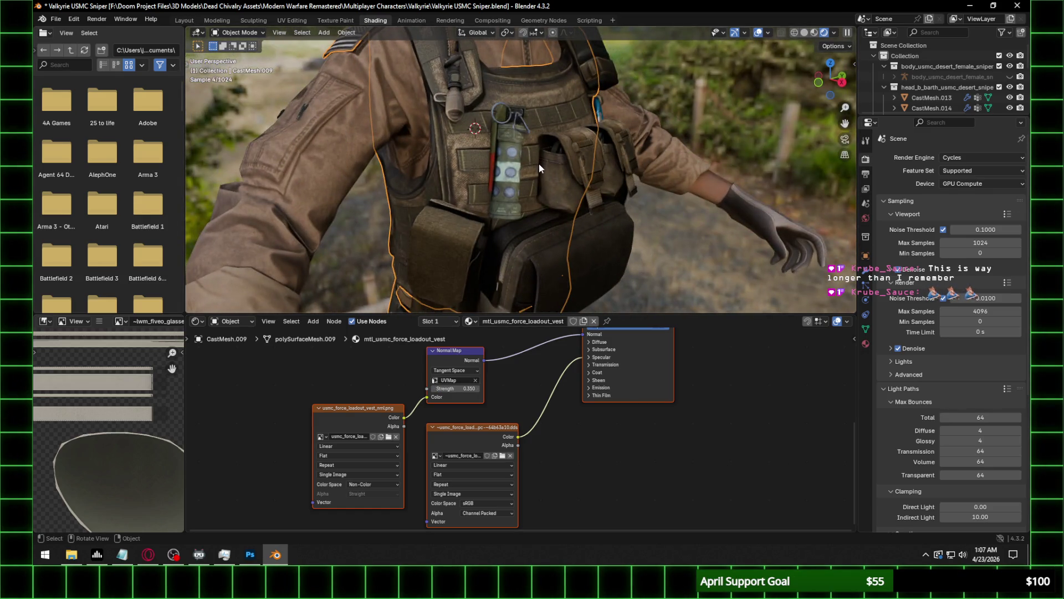
# Set the vest's Specular IOR Level to 0.3.
pyautogui.click(601, 357)
pyautogui.click(639, 375)
pyautogui.write('0')
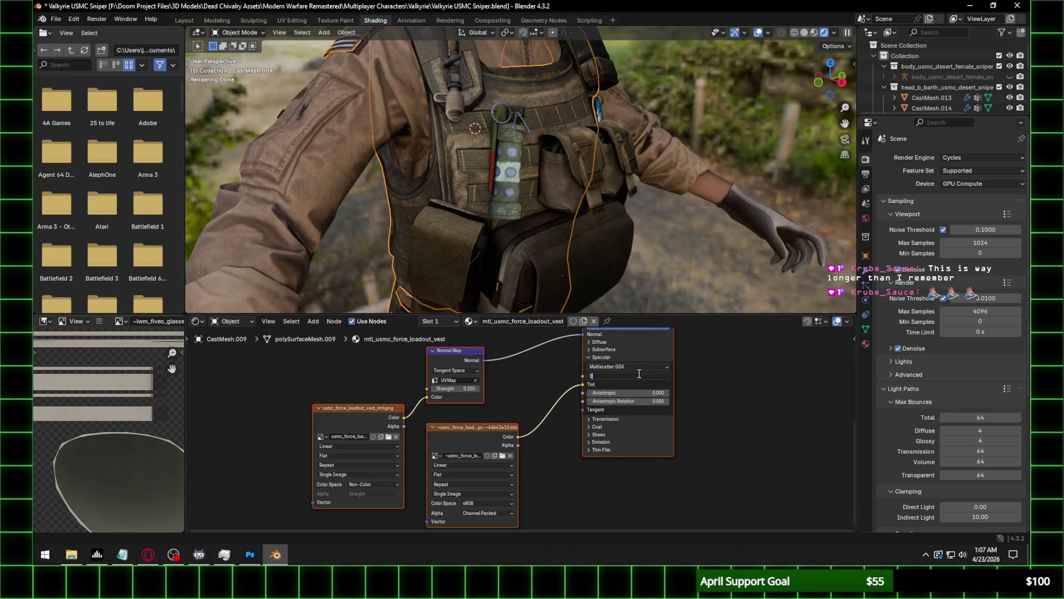
pyautogui.press('Return')
pyautogui.scroll(-3, 664, 83)
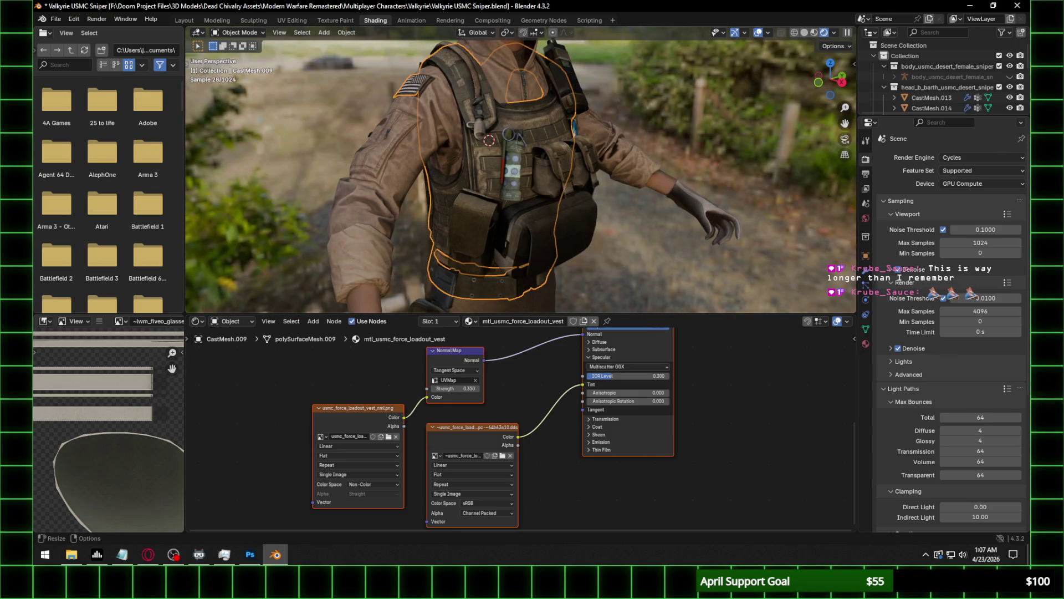
pyautogui.hotkey('alt', 'Tab')
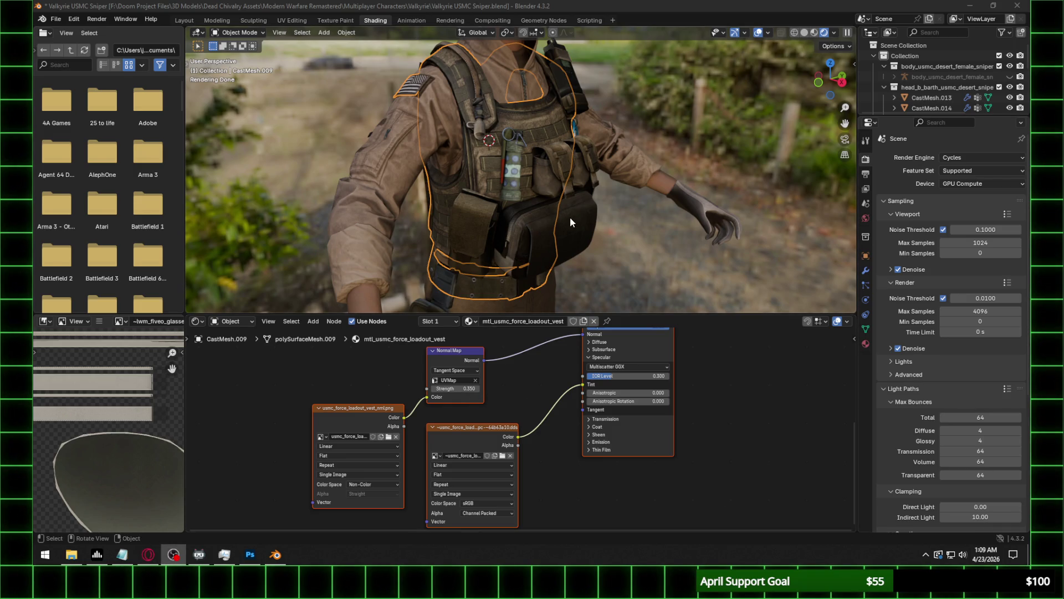
pyautogui.moveTo(553, 184)
pyautogui.mouseDown(button='middle')
pyautogui.moveTo(572, 175)
pyautogui.moveTo(616, 196)
pyautogui.moveTo(536, 239)
pyautogui.moveTo(553, 220)
pyautogui.mouseUp(button='middle')
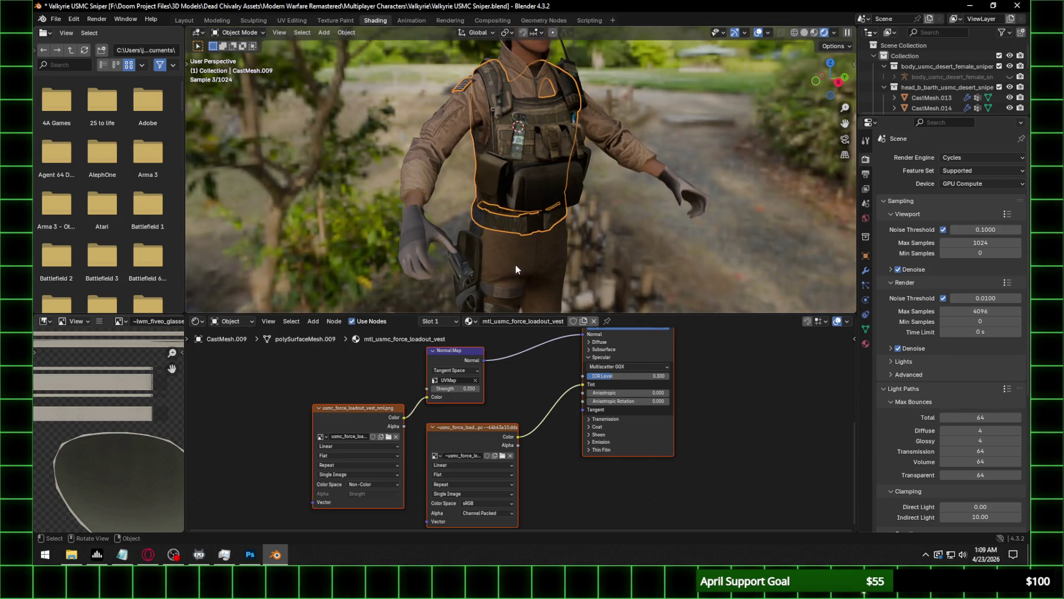
# Finish the vest's IOR Level edit, select the gloves, and browse for their normal map image.
pyautogui.doubleClick(632, 376)
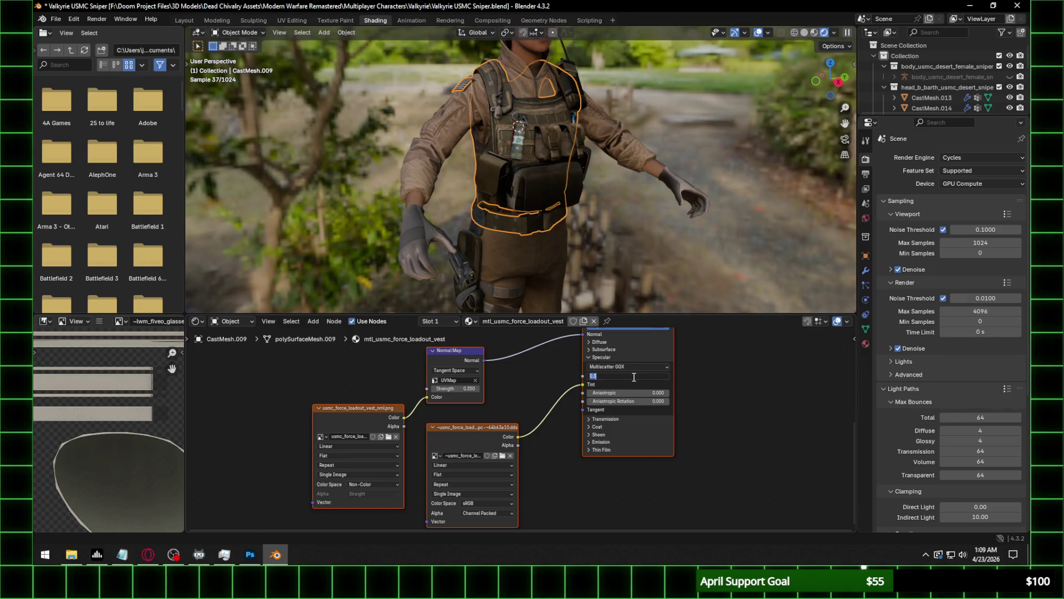
pyautogui.click(413, 227)
pyautogui.click(414, 227)
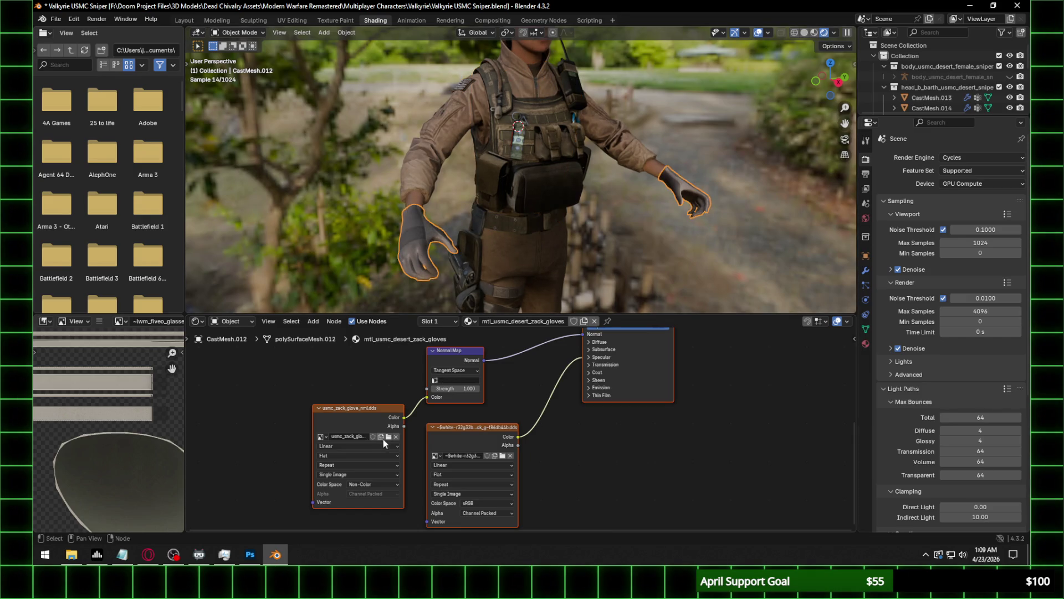
pyautogui.click(389, 436)
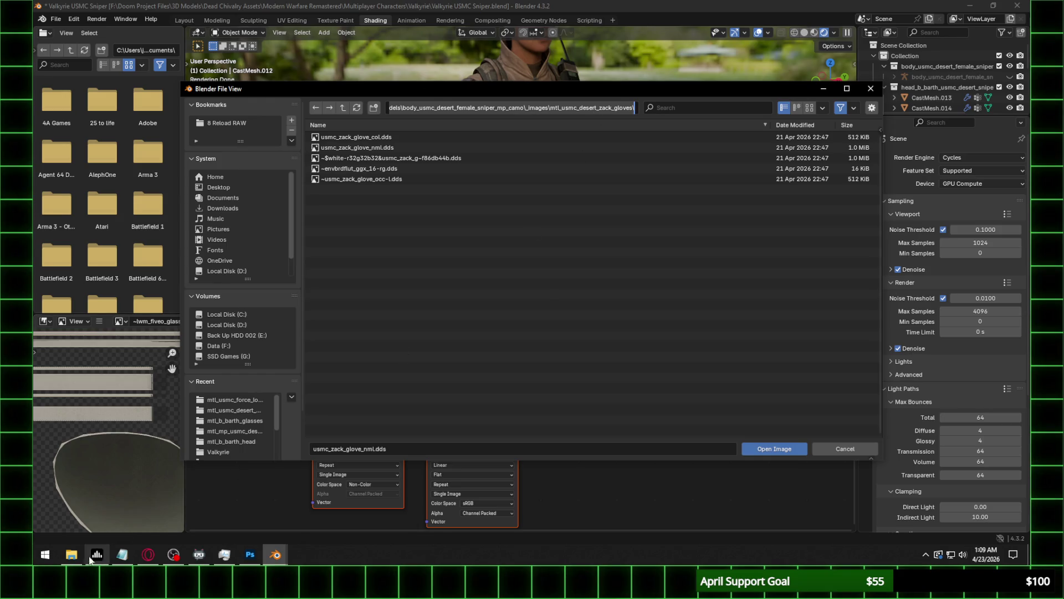
pyautogui.click(72, 554)
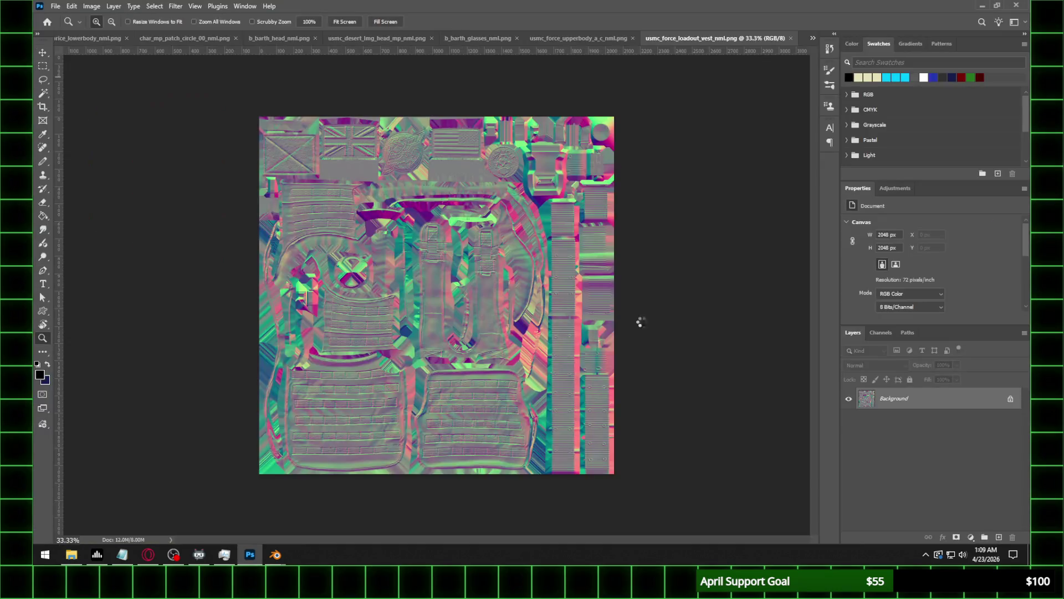
# Resave the glove normal map in Photoshop as the PNG usmc_zack_glove_nml.png.
pyautogui.click(53, 5)
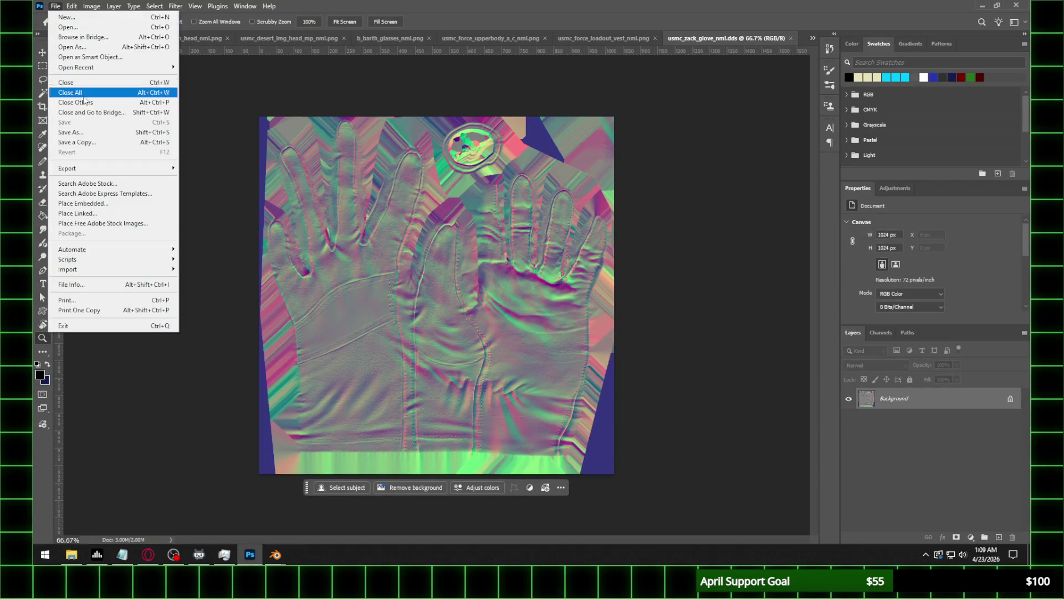
pyautogui.click(83, 133)
pyautogui.click(177, 427)
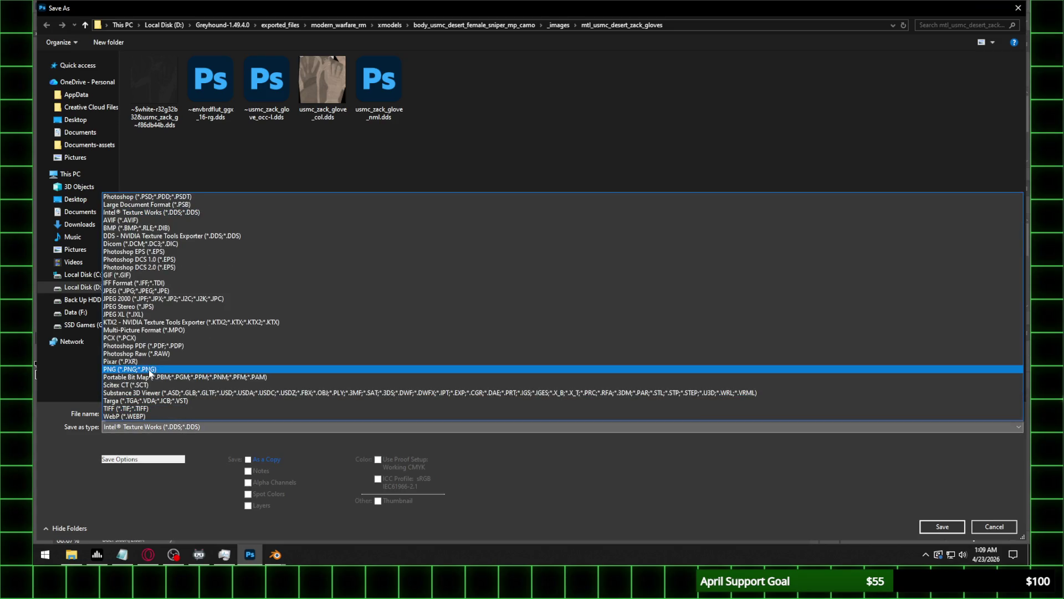
pyautogui.click(234, 370)
pyautogui.click(942, 526)
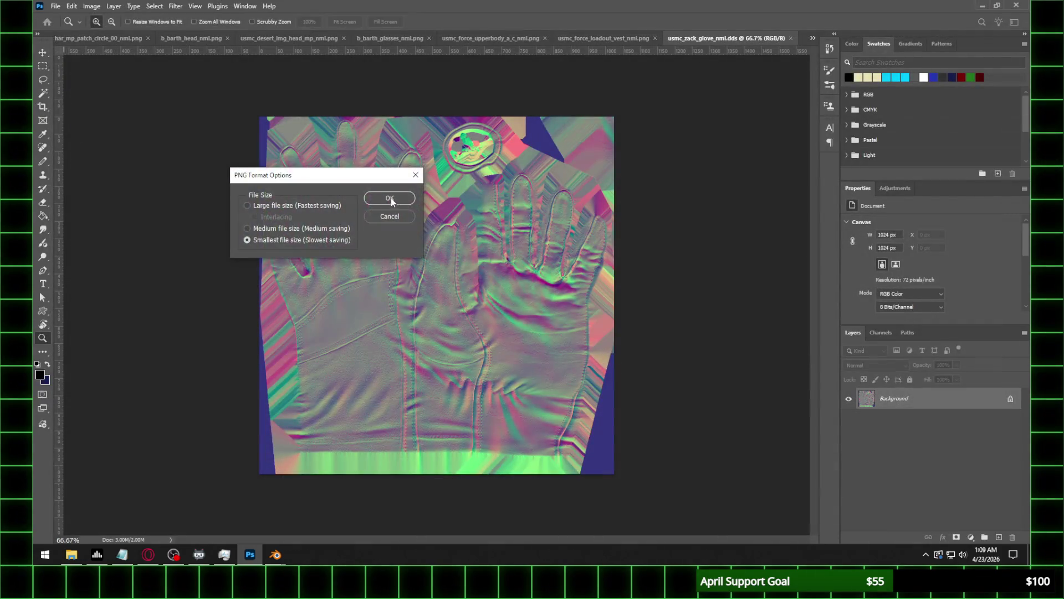
pyautogui.click(394, 201)
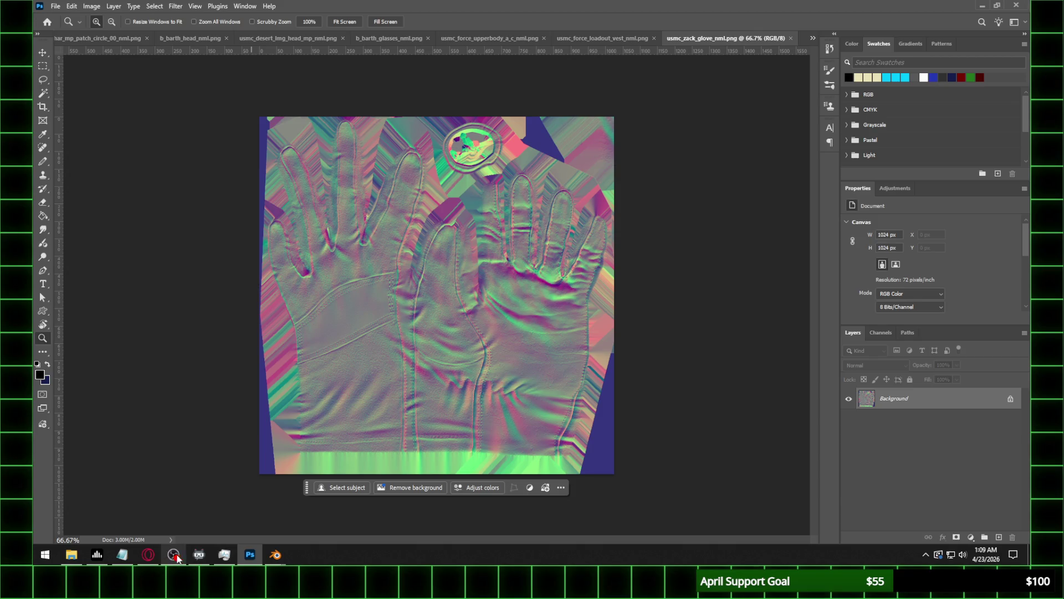
# Load usmc_zack_glove_nml.png as Non-Color on UVMap with normal strength 0.5.
pyautogui.moveTo(276, 555)
pyautogui.click(205, 496)
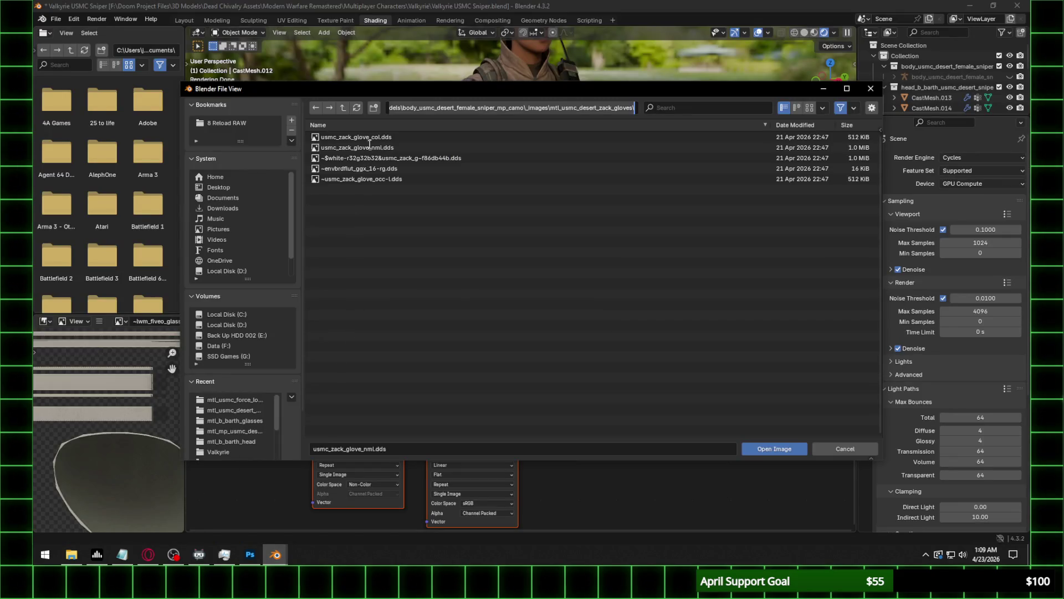
pyautogui.click(357, 106)
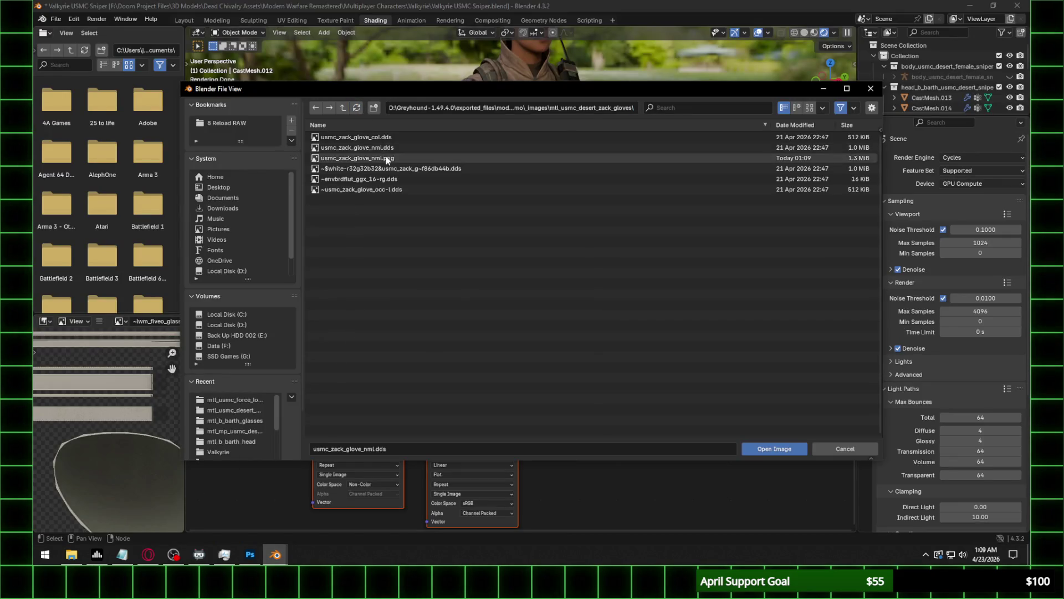
pyautogui.doubleClick(360, 158)
pyautogui.click(390, 484)
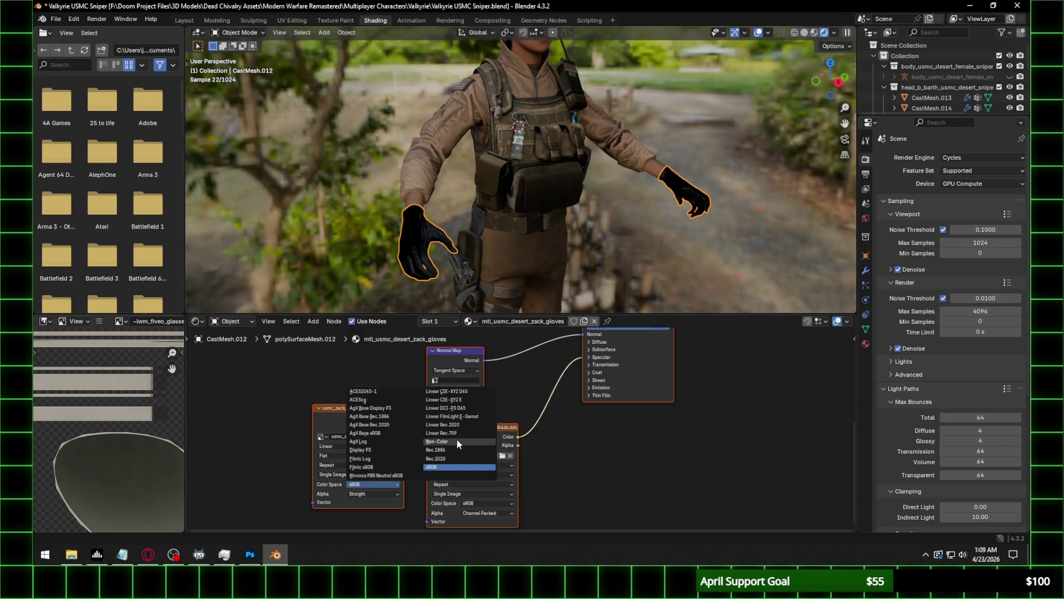
pyautogui.click(457, 440)
pyautogui.click(451, 380)
pyautogui.click(451, 393)
pyautogui.click(458, 388)
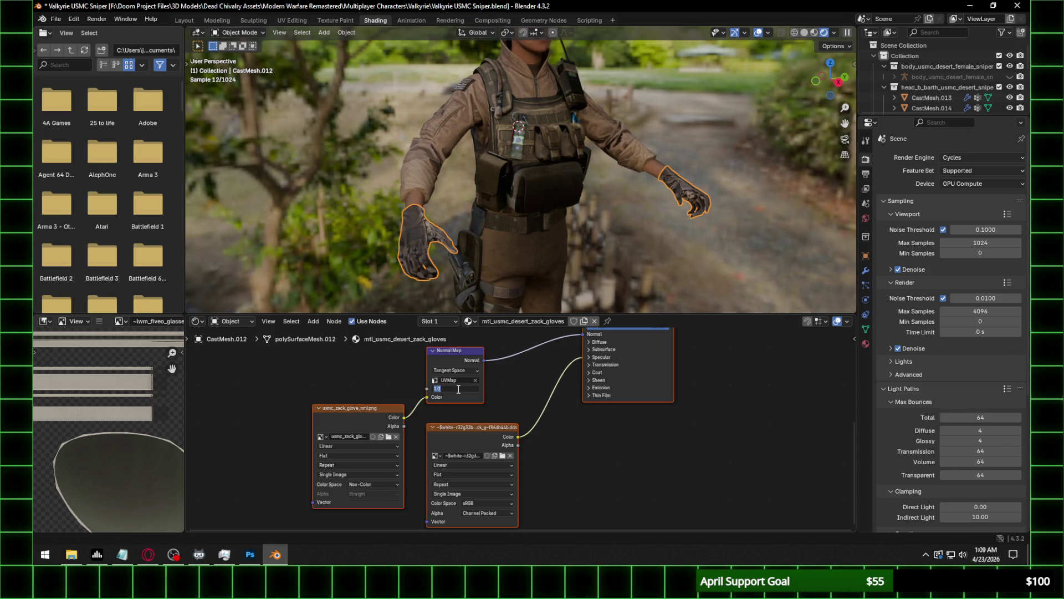
pyautogui.press('Return')
# Set the gloves' specular IOR Level to 0.3.
pyautogui.moveTo(488, 266); pyautogui.dragTo(520, 224, button='middle')
pyautogui.scroll(2, 520, 223)
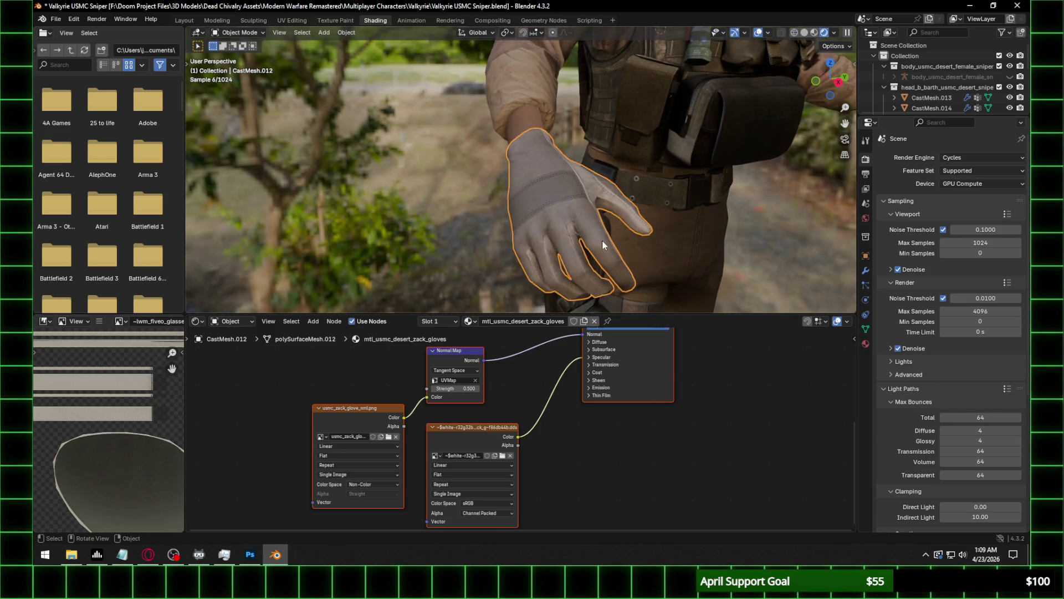
pyautogui.click(602, 357)
pyautogui.click(642, 375)
pyautogui.write('0')
pyautogui.press('Return')
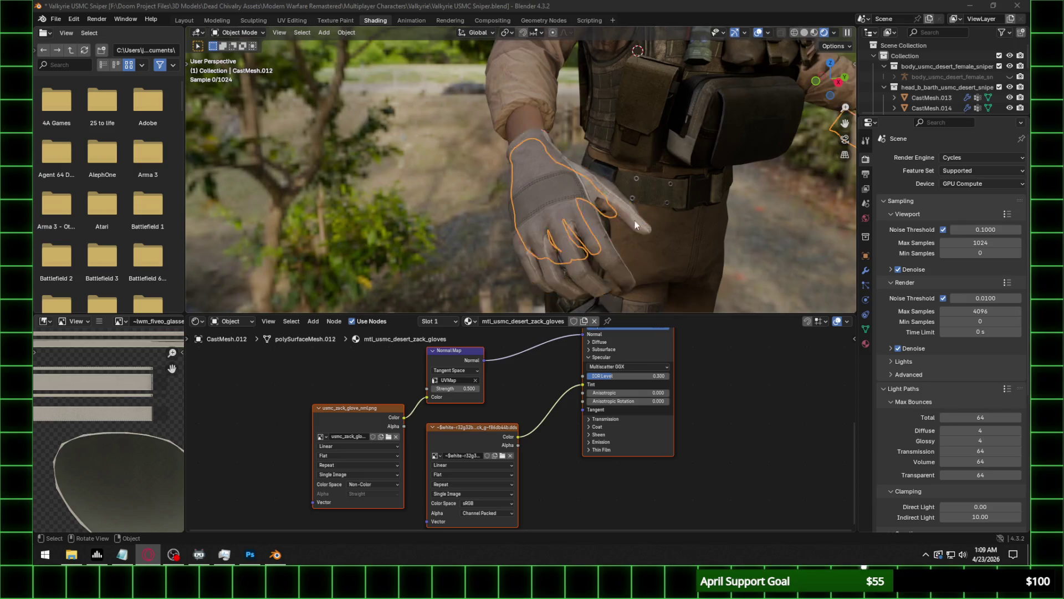
# Select the lower body mesh and browse for its normal map image.
pyautogui.moveTo(554, 222); pyautogui.dragTo(588, 211, button='middle')
pyautogui.click(621, 250)
pyautogui.click(388, 436)
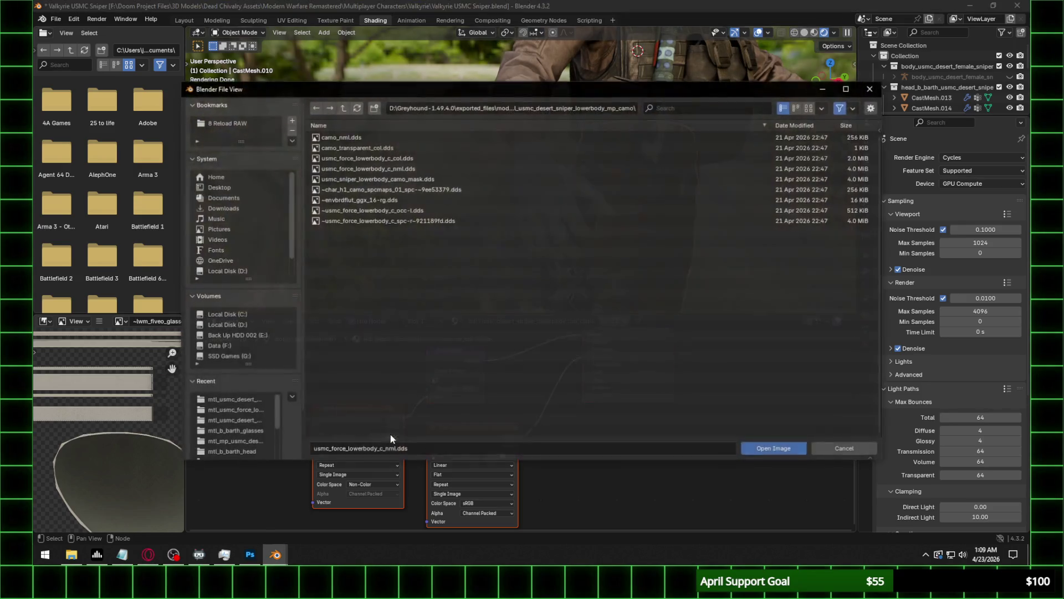
# Resave the lower-body normal map in Photoshop as usmc_force_lowerbody_c_nml.png.
pyautogui.click(562, 114)
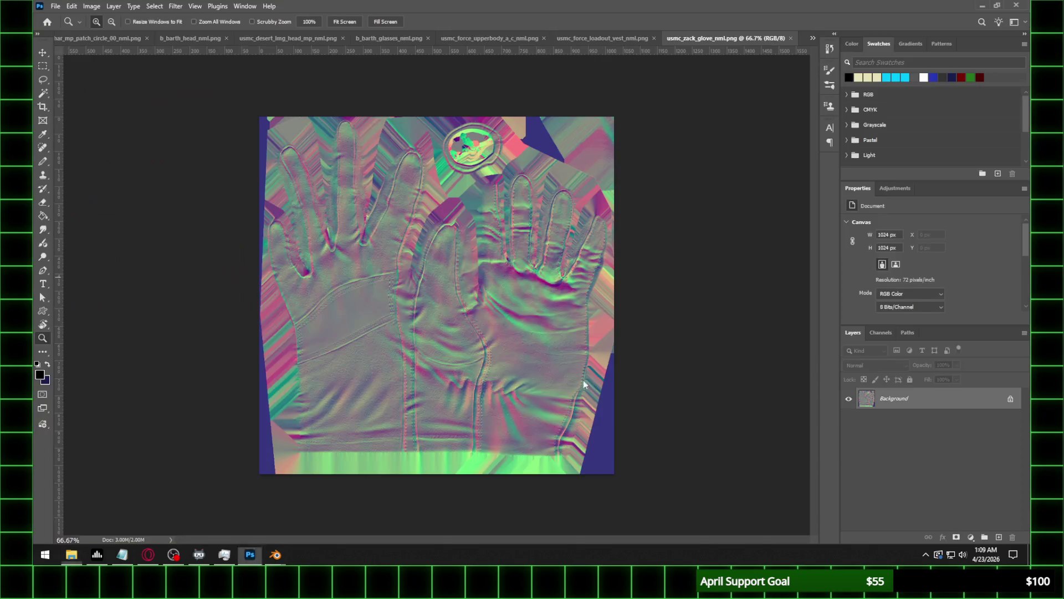
pyautogui.click(55, 6)
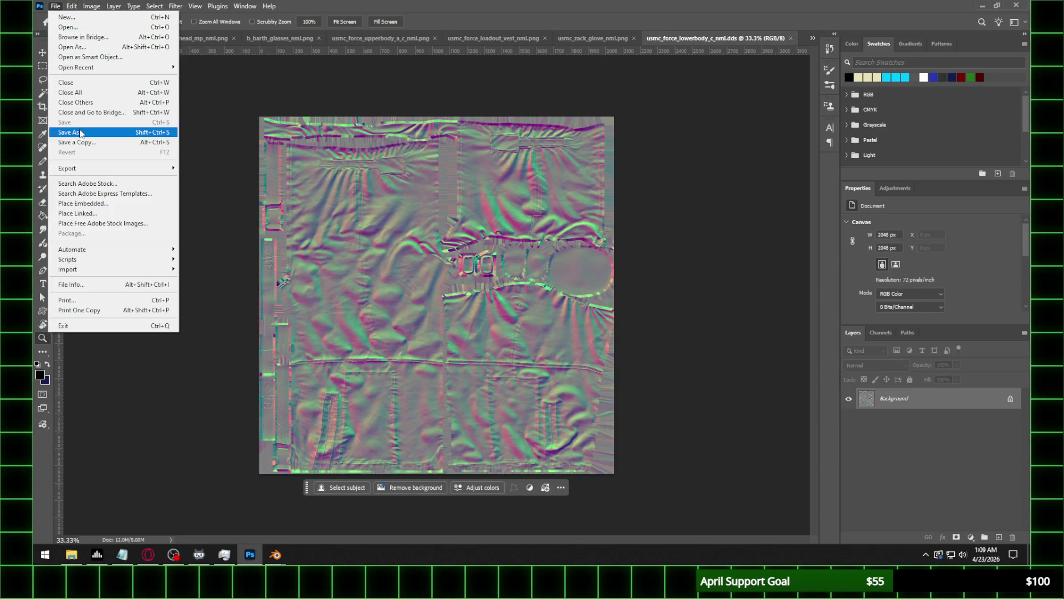
pyautogui.click(71, 132)
pyautogui.click(181, 427)
pyautogui.click(130, 369)
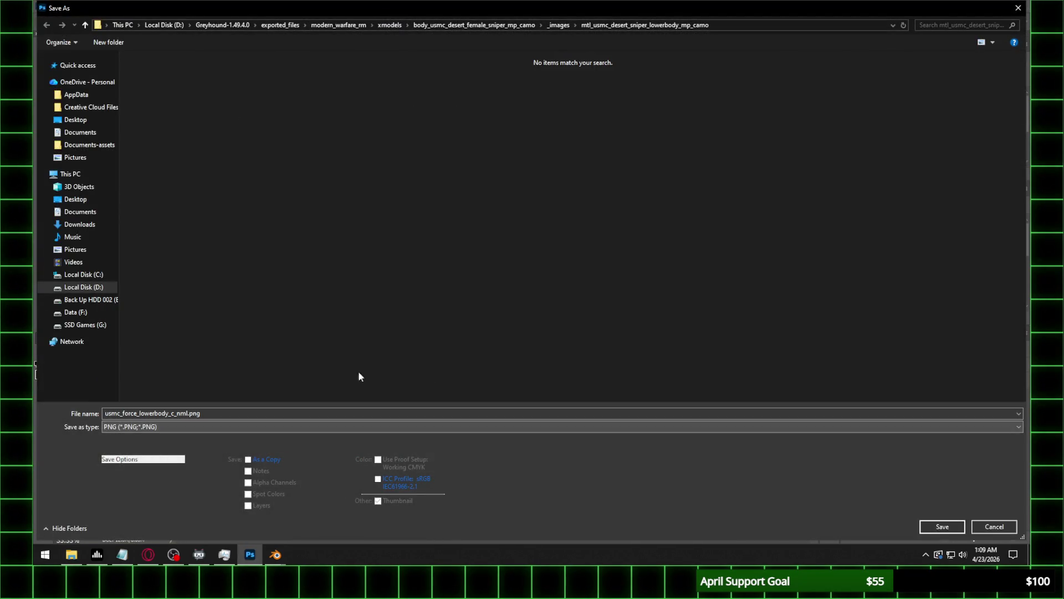
pyautogui.click(942, 527)
pyautogui.click(409, 205)
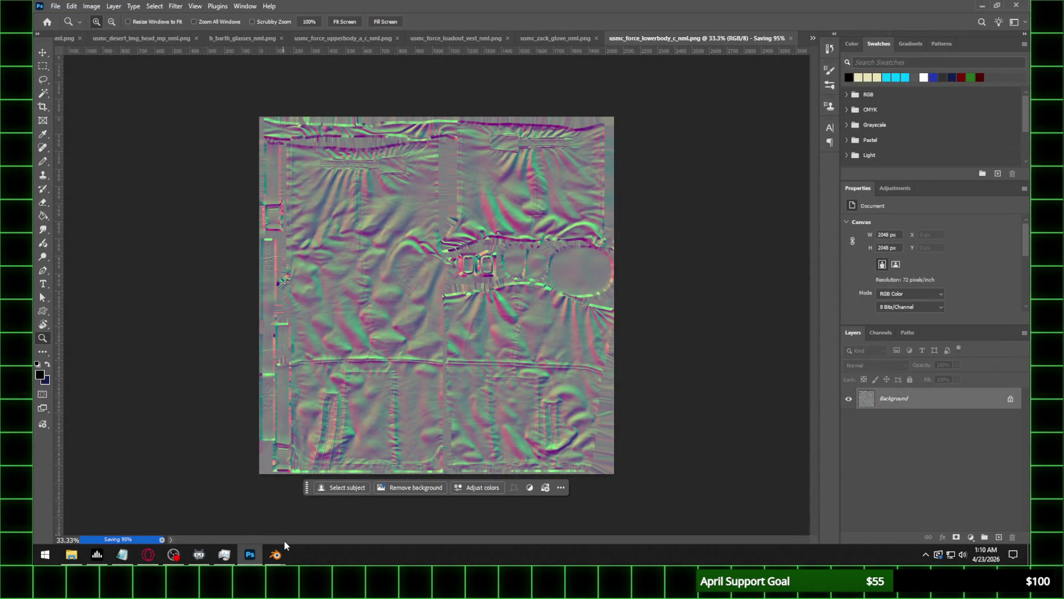
# Load usmc_force_lowerbody_c_nml.png into Blender's lower-body image node.
pyautogui.moveTo(271, 554)
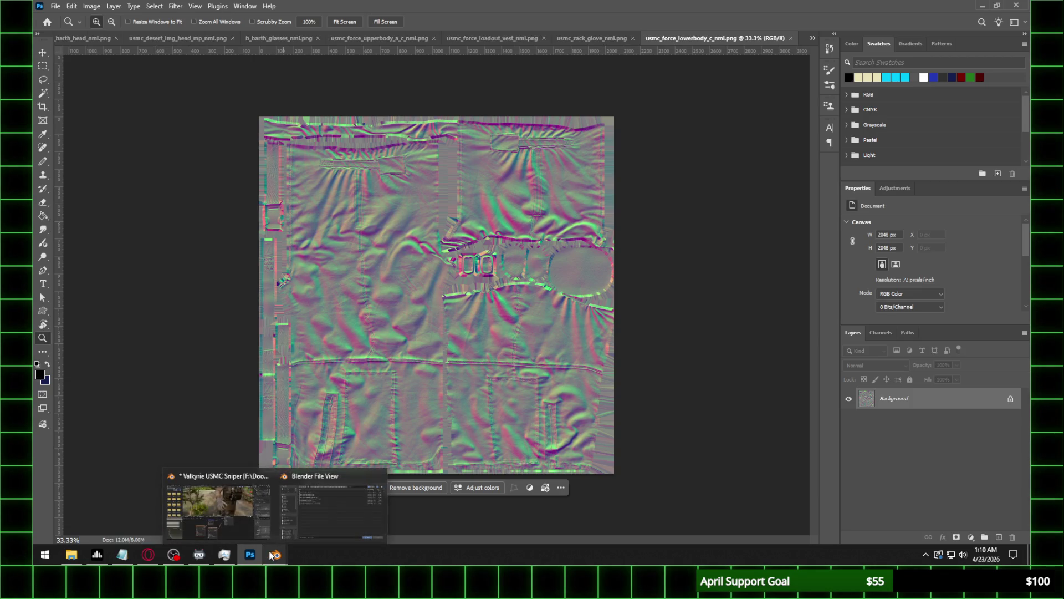
pyautogui.click(288, 507)
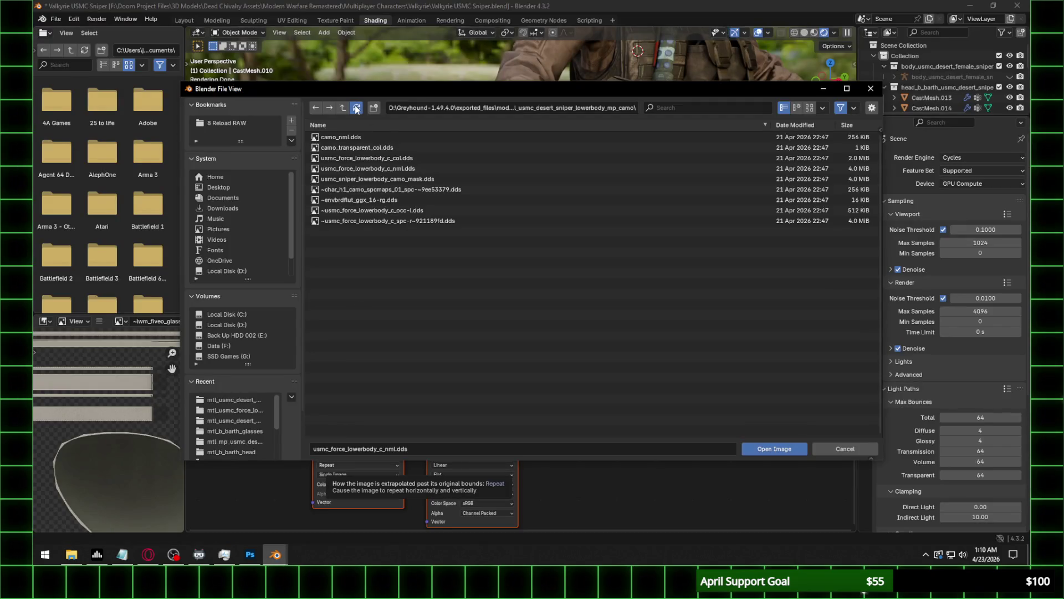
pyautogui.doubleClick(397, 177)
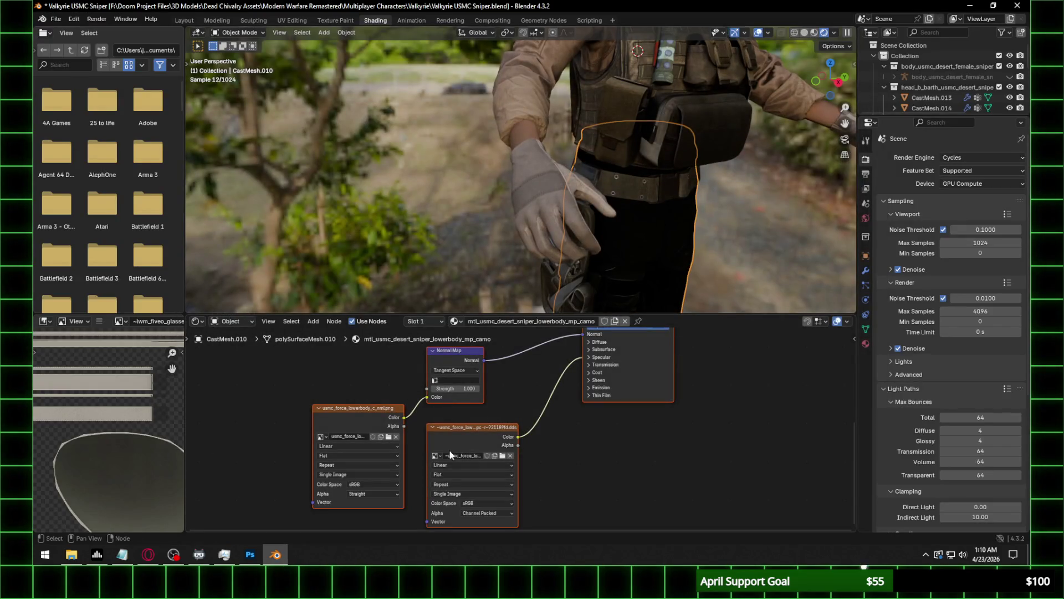
# Set the lower-body normal map to UVMap, strength 0.35, and Non-Color.
pyautogui.click(474, 379)
pyautogui.click(455, 393)
pyautogui.click(467, 388)
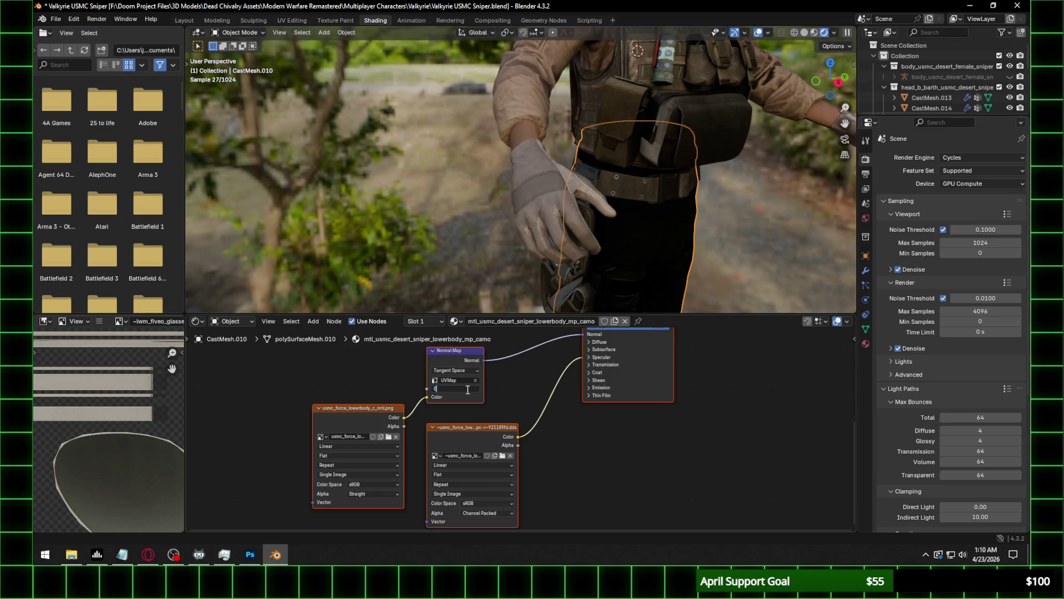
pyautogui.press('Return')
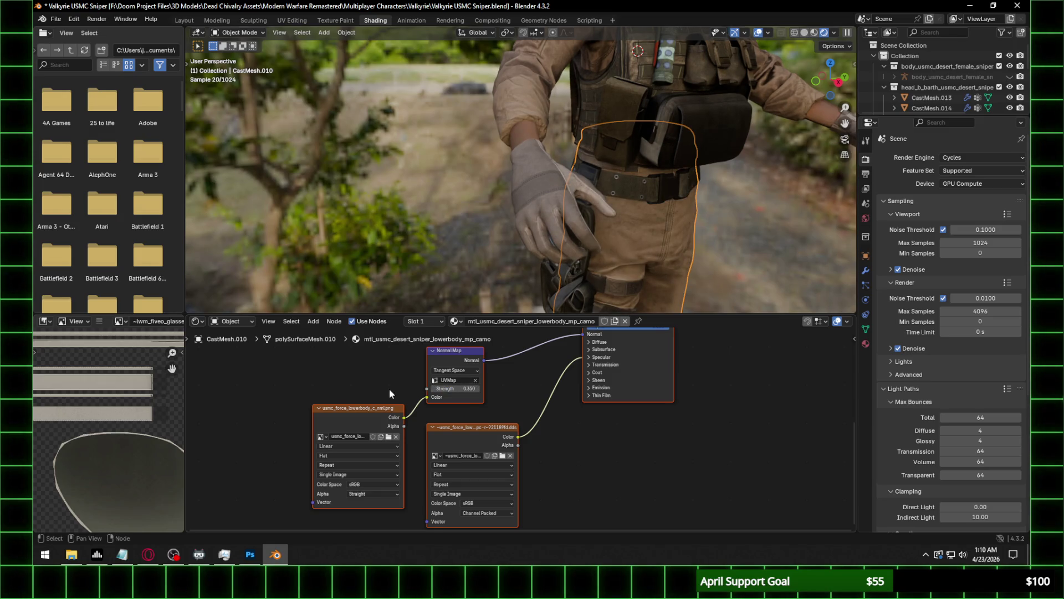
pyautogui.click(364, 483)
pyautogui.click(378, 484)
pyautogui.click(438, 441)
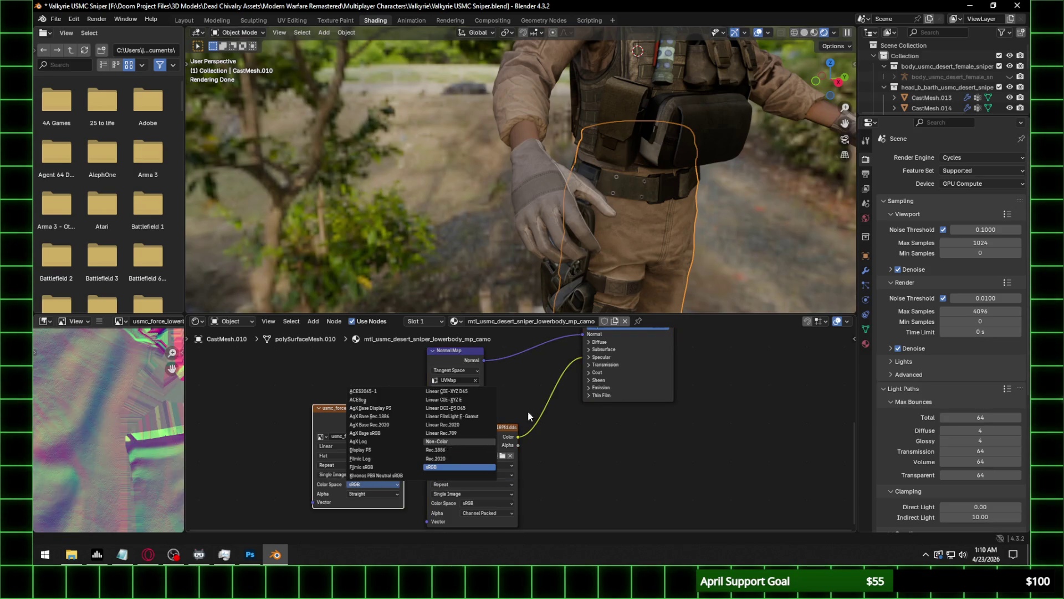
# Set the lower-body specular IOR Level to 0.3.
pyautogui.click(600, 356)
pyautogui.click(632, 375)
pyautogui.write('0.3')
pyautogui.press('Return')
# Select the loadout pouches mesh and browse for its normal map image.
pyautogui.moveTo(709, 181)
pyautogui.mouseDown(button='middle')
pyautogui.moveTo(654, 251)
pyautogui.moveTo(530, 112)
pyautogui.mouseUp(button='middle')
pyautogui.click(528, 112)
pyautogui.click(602, 298)
pyautogui.click(620, 218)
pyautogui.click(617, 172)
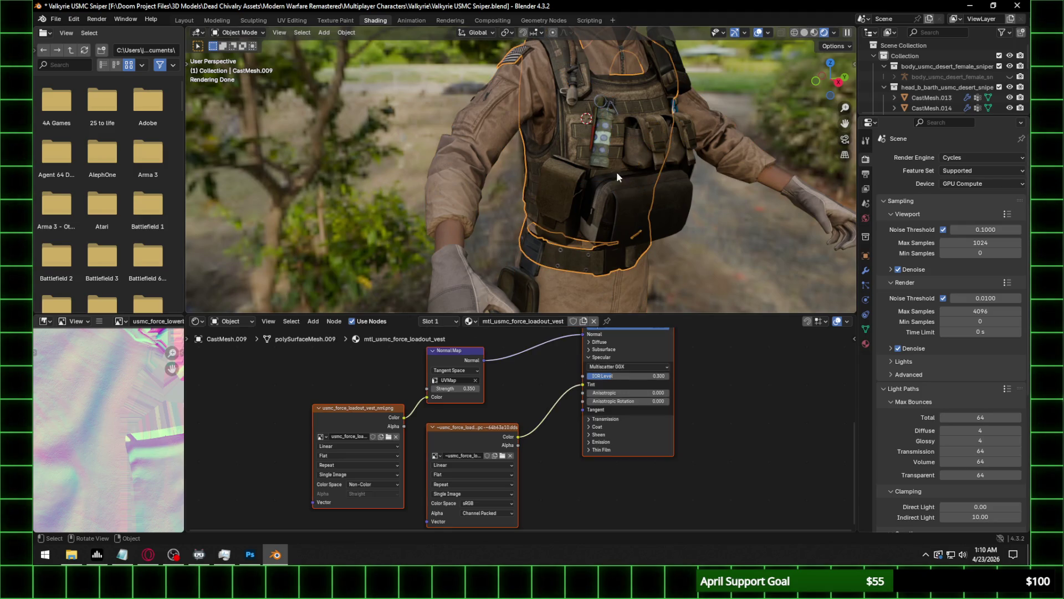
pyautogui.click(625, 211)
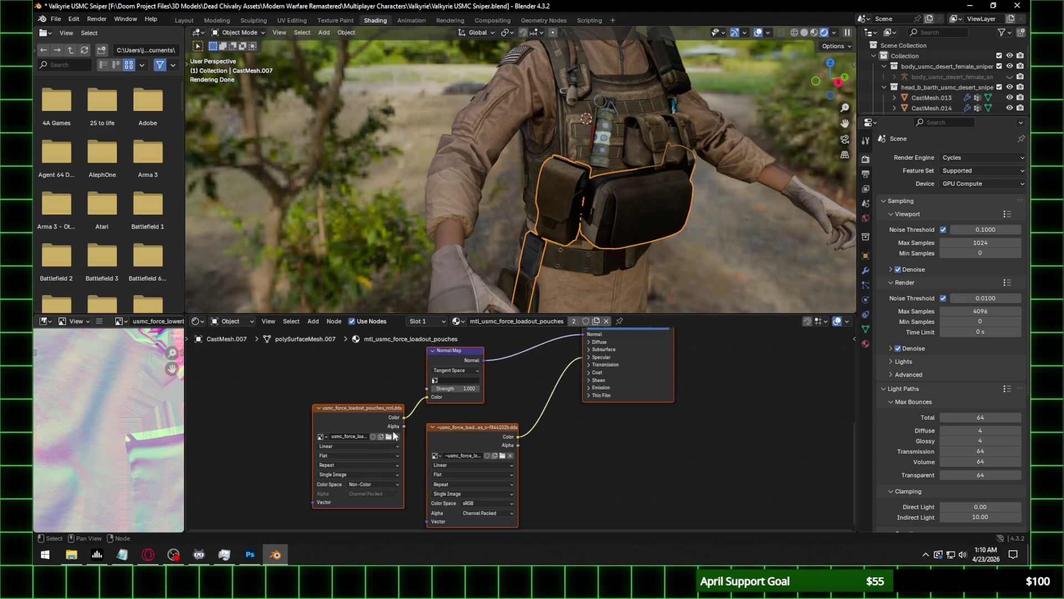
pyautogui.click(394, 435)
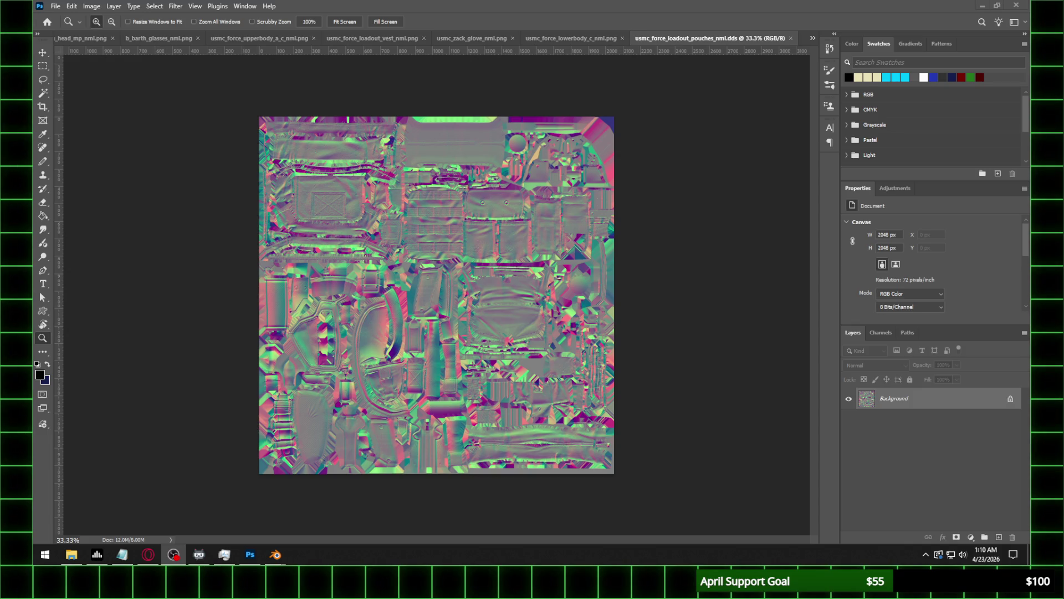
# Resave the pouches normal map in Photoshop as usmc_force_loadout_pouches_nml.png.
pyautogui.click(55, 6)
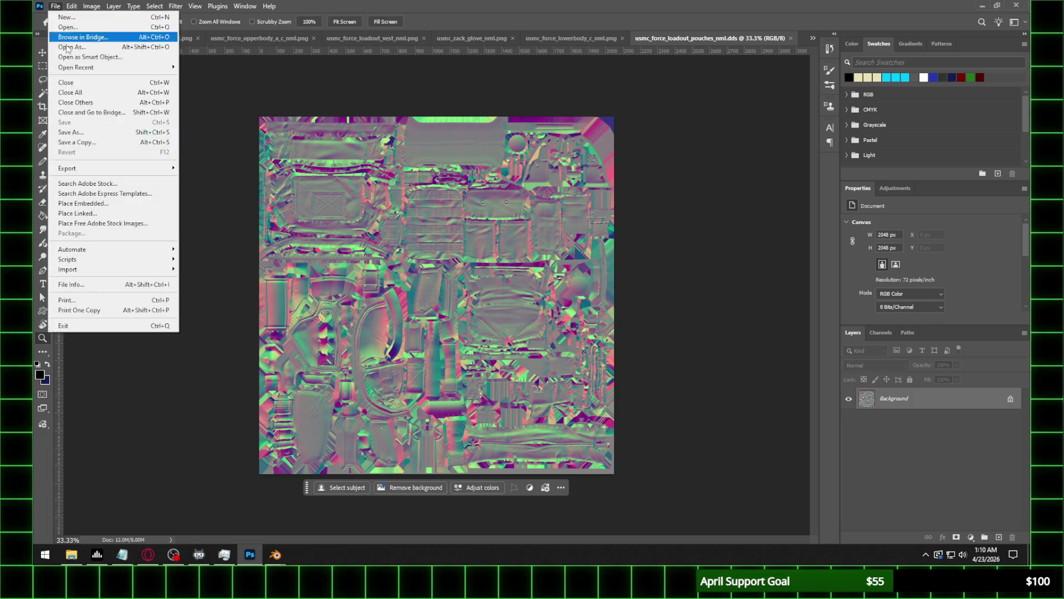
pyautogui.click(77, 142)
pyautogui.click(199, 427)
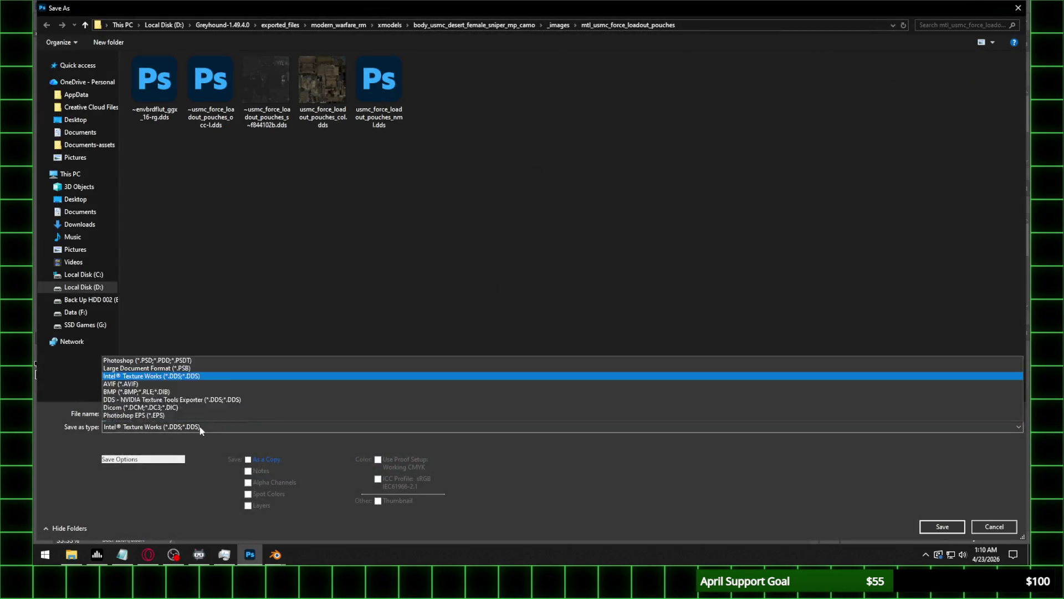
pyautogui.click(200, 370)
pyautogui.click(945, 528)
pyautogui.click(389, 201)
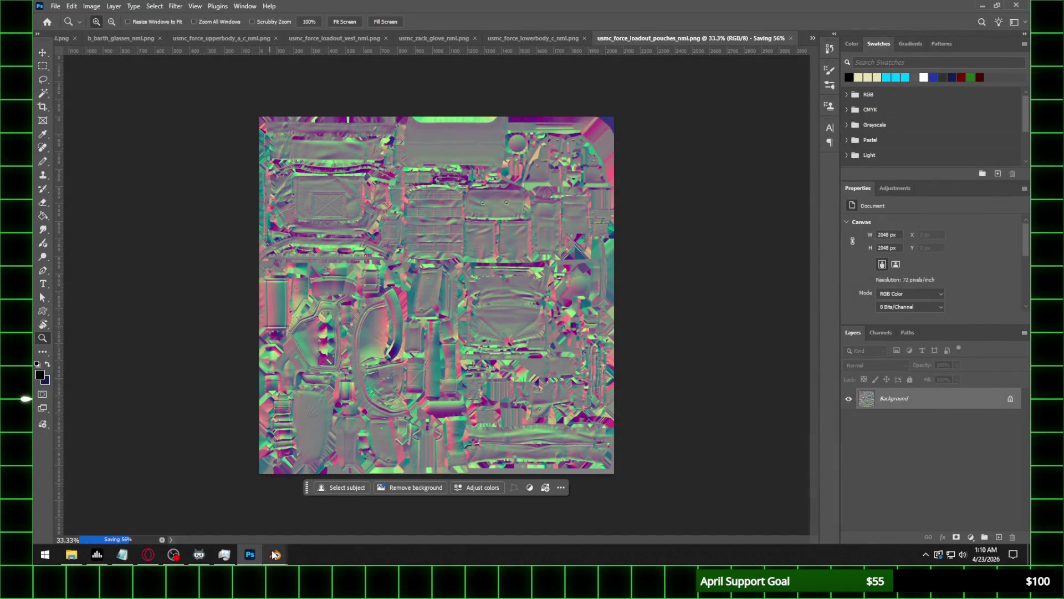
pyautogui.moveTo(273, 554)
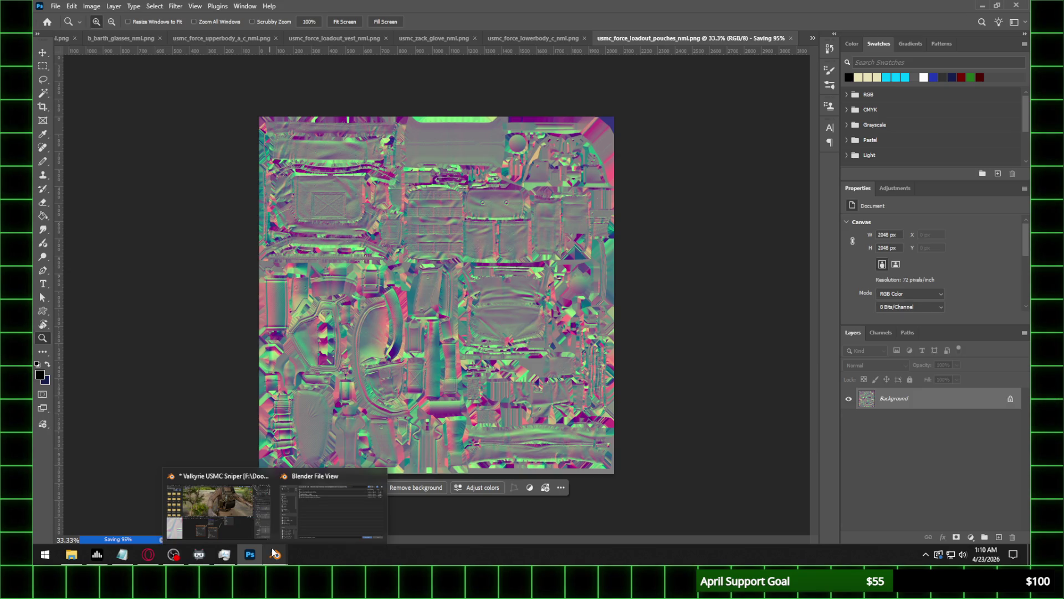
pyautogui.moveTo(267, 529)
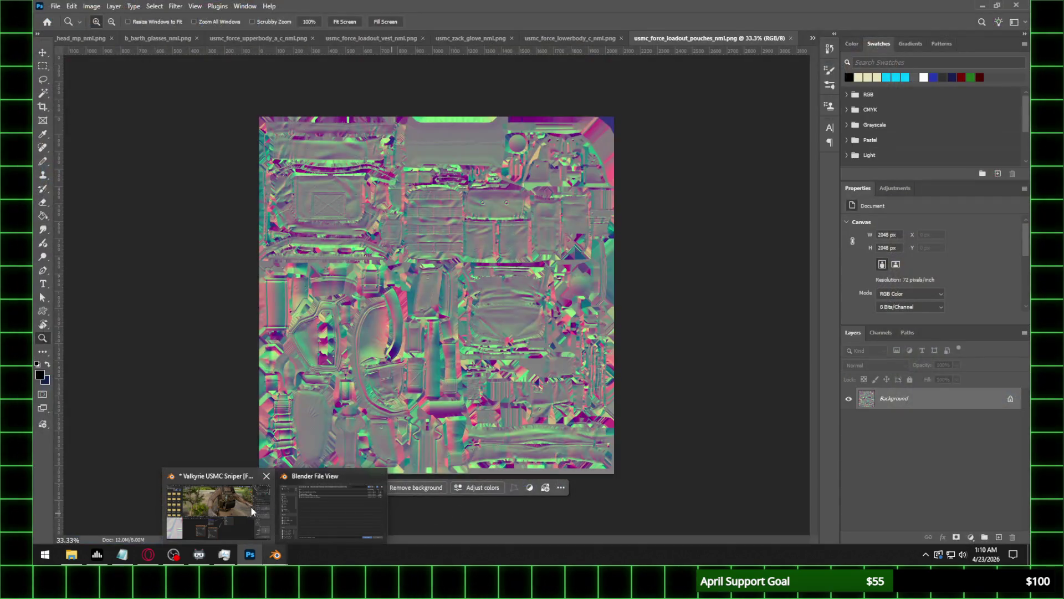
# Load usmc_force_loadout_pouches_nml.png with UVMap, strength 0.35, and IOR Level 0.3.
pyautogui.click(246, 511)
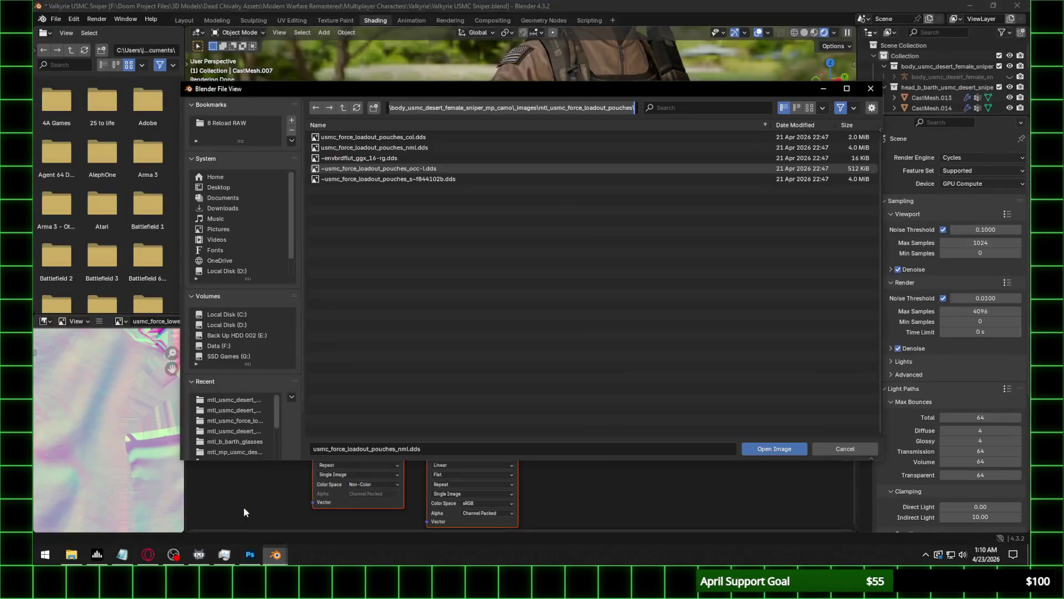
pyautogui.click(428, 158)
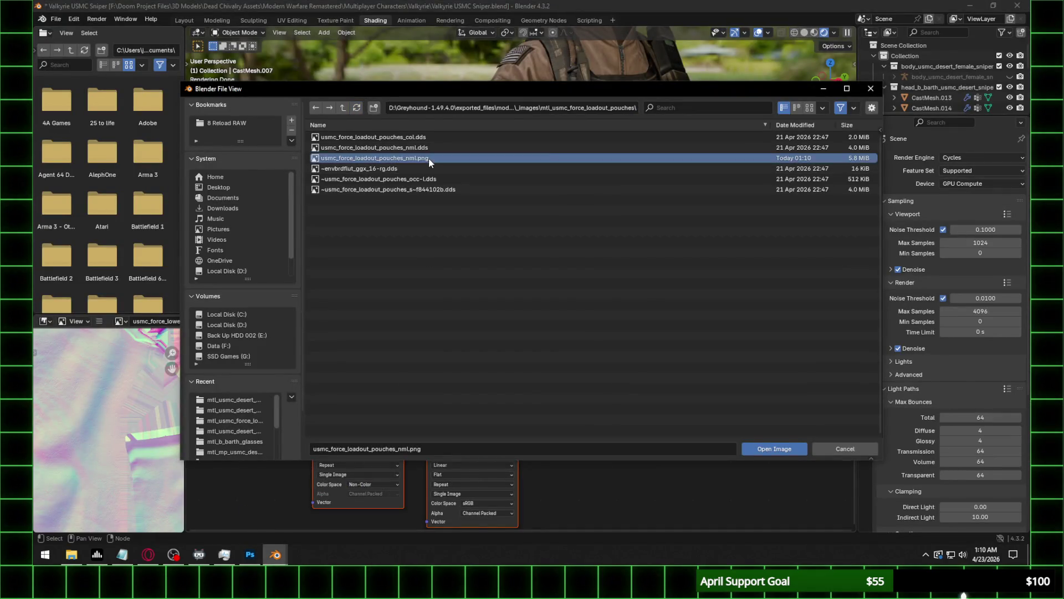
pyautogui.doubleClick(428, 158)
pyautogui.click(453, 380)
pyautogui.click(464, 390)
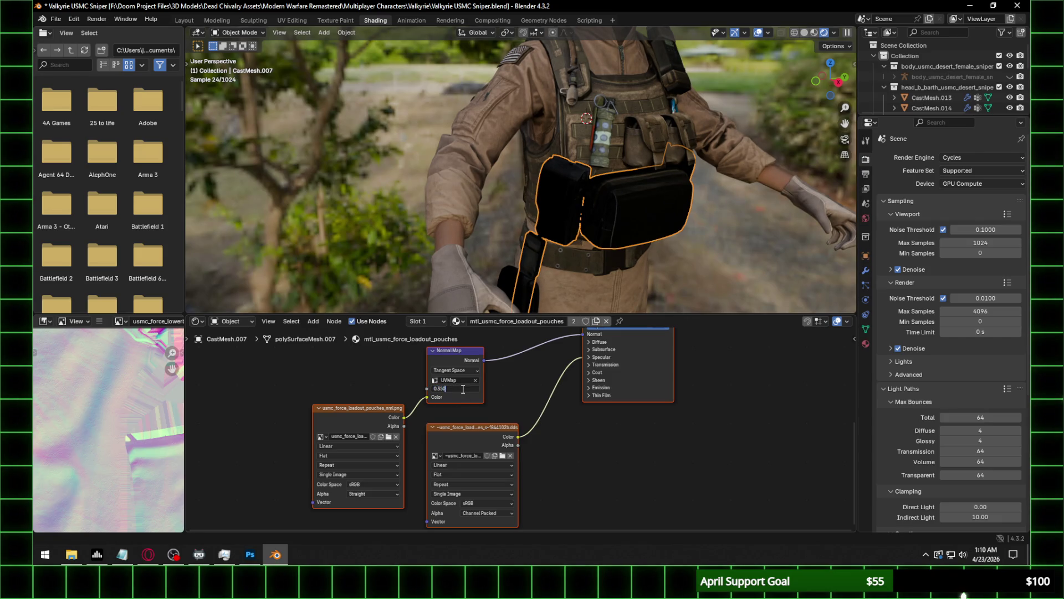
pyautogui.press('Return')
pyautogui.click(604, 357)
pyautogui.doubleClick(620, 375)
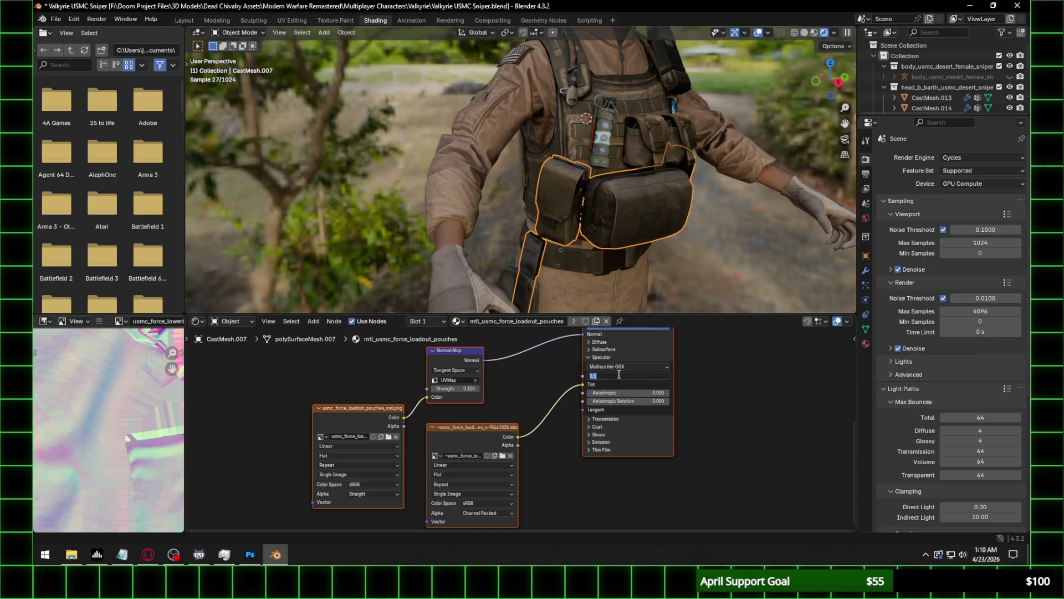
pyautogui.write('0.3')
pyautogui.press('Return')
# Select the leg holster and set its normal texture to Non-Color.
pyautogui.scroll(-2, 700, 207)
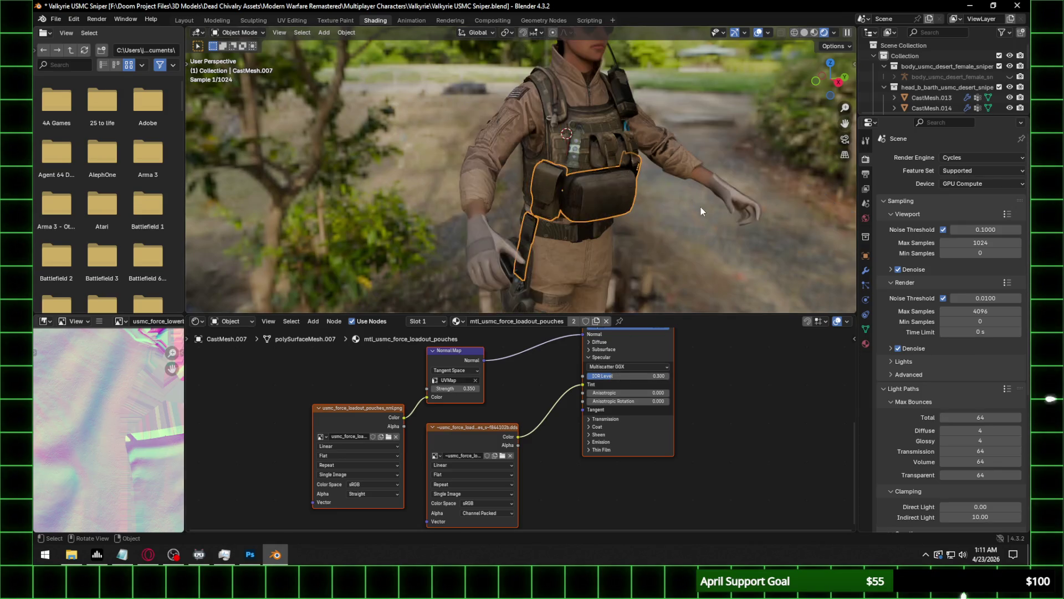
pyautogui.keyDown('shift'); pyautogui.moveTo(614, 244); pyautogui.dragTo(576, 78, button='middle'); pyautogui.keyUp('shift')
pyautogui.click(488, 160)
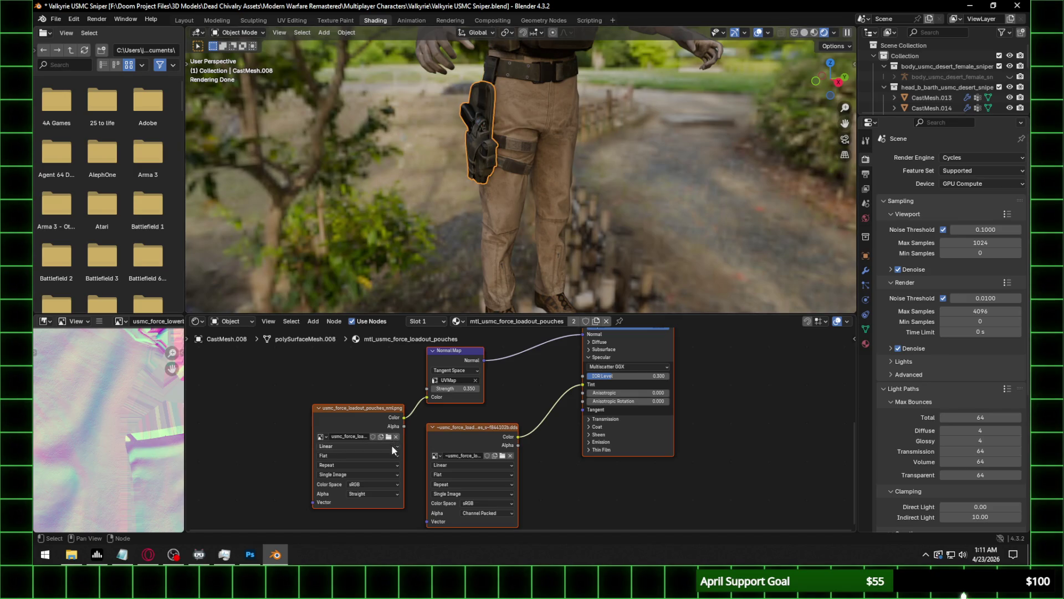
pyautogui.click(393, 485)
pyautogui.click(448, 440)
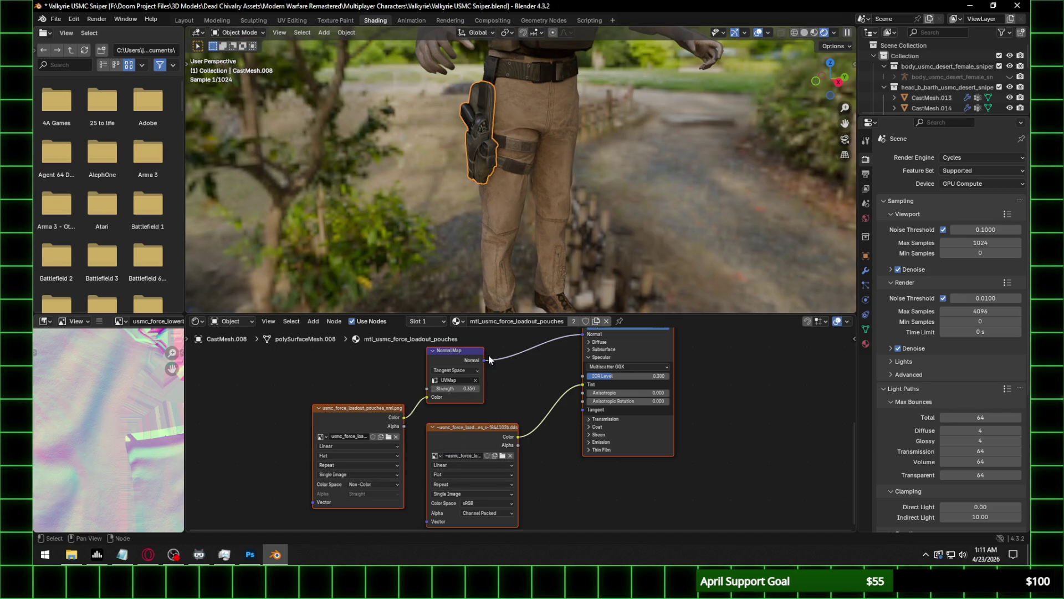
# Select the boots mesh and browse for its normal map image.
pyautogui.keyDown('shift'); pyautogui.scroll(-3, 558, 253); pyautogui.keyUp('shift')
pyautogui.click(560, 266)
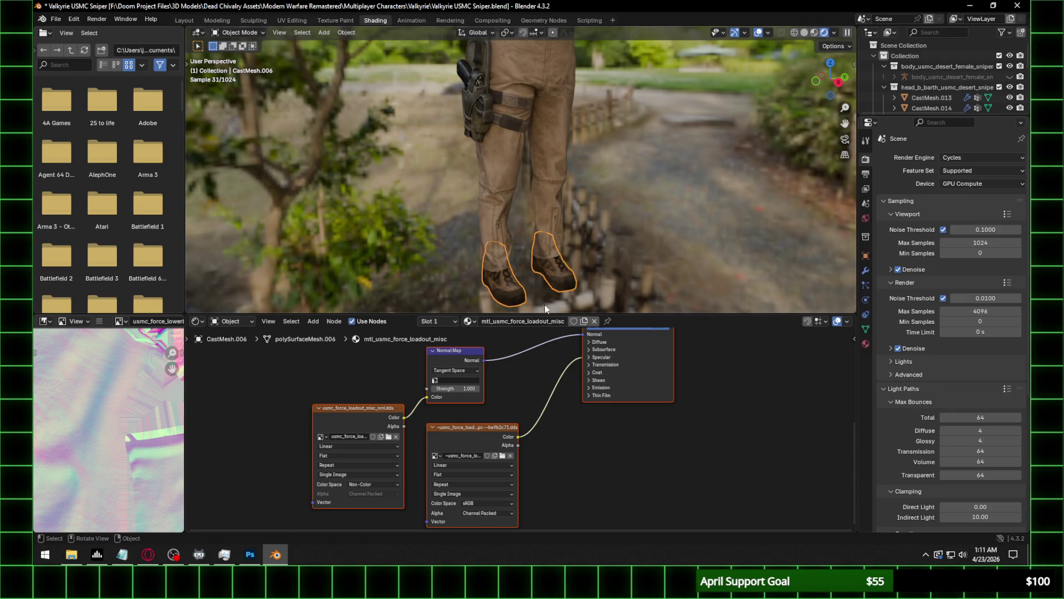
pyautogui.click(388, 437)
pyautogui.click(78, 562)
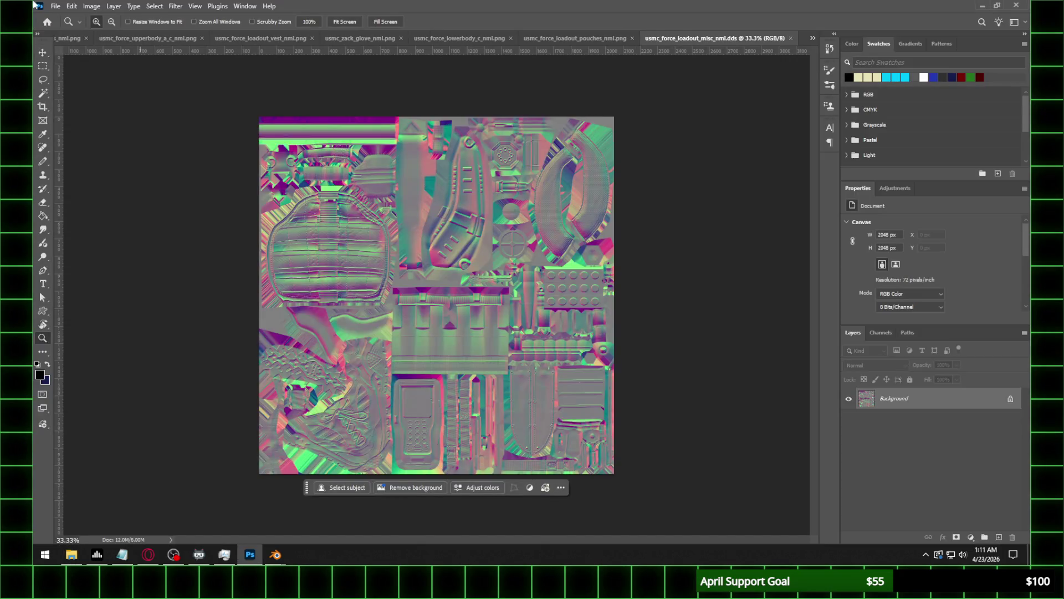
# Resave the misc loadout normal map in Photoshop as usmc_force_loadout_misc_nml.png.
pyautogui.click(55, 7)
pyautogui.click(70, 132)
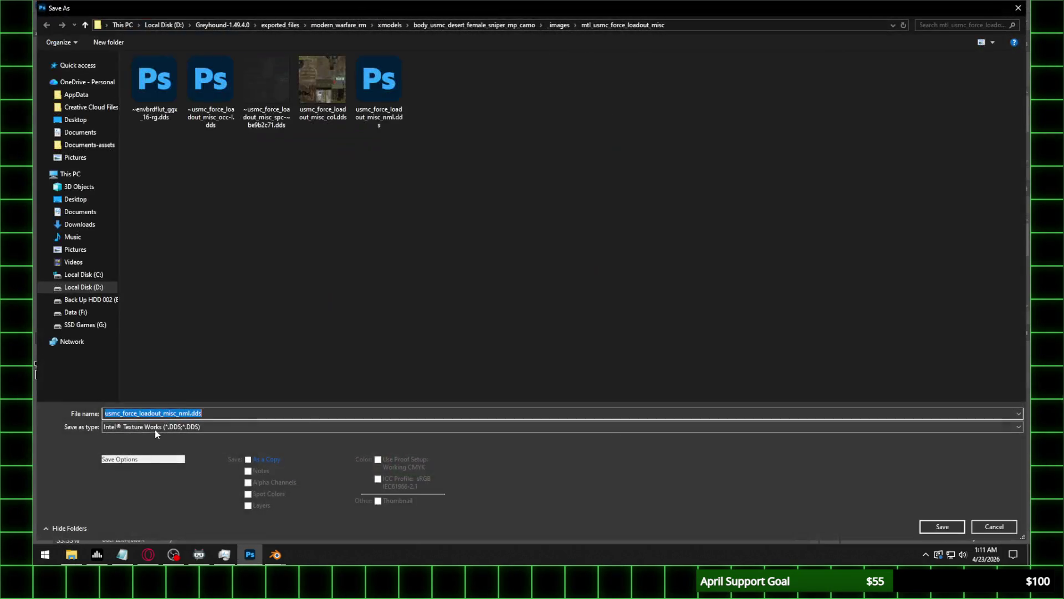
pyautogui.click(156, 427)
pyautogui.click(144, 369)
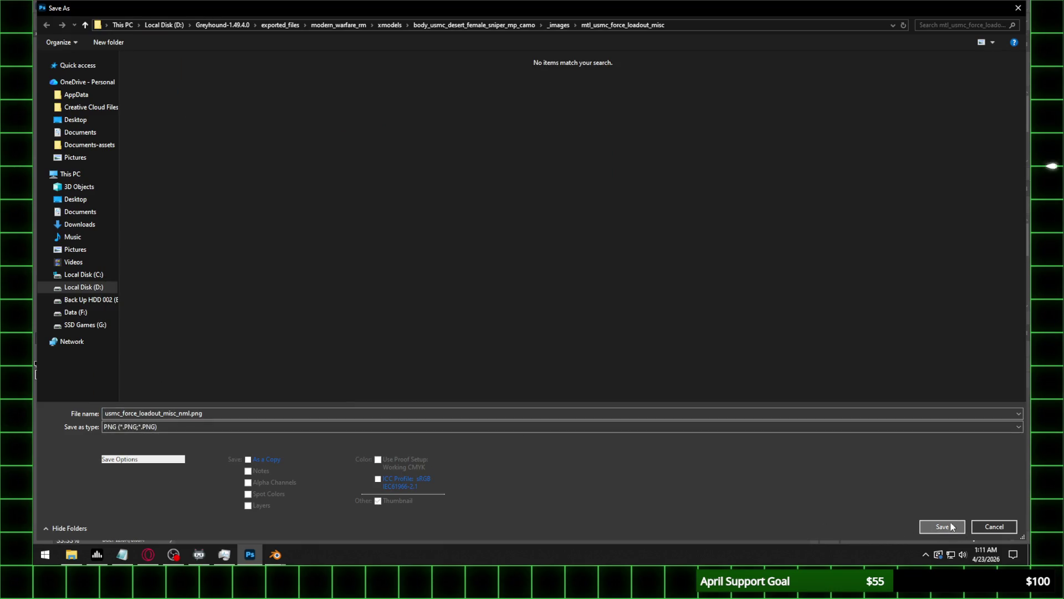
pyautogui.click(943, 527)
pyautogui.click(390, 202)
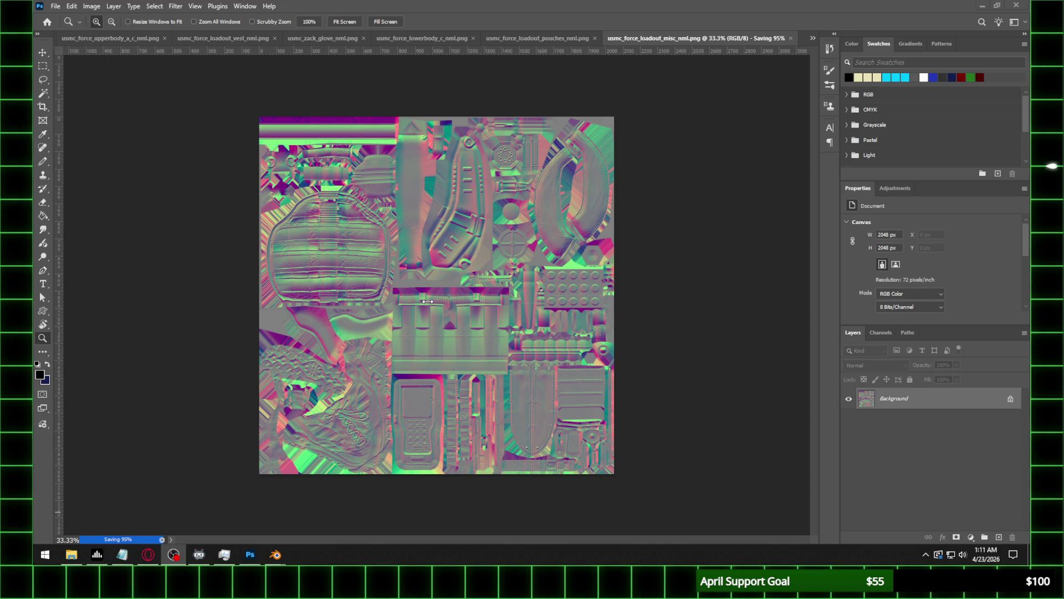
# Load the misc PNG normal map into the node on UVMap and adjust its strength.
pyautogui.moveTo(276, 553)
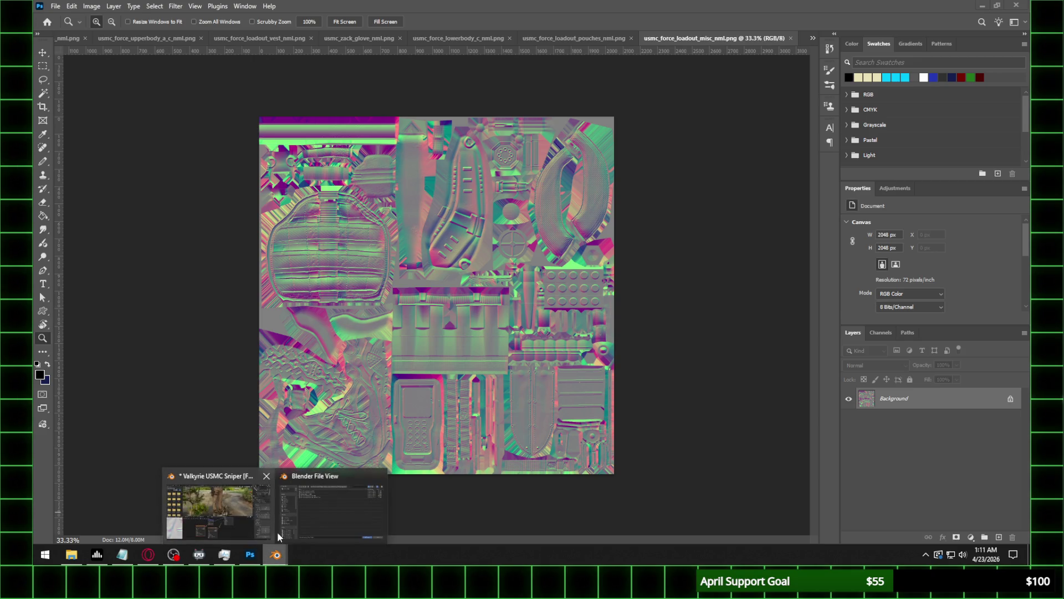
pyautogui.click(299, 518)
pyautogui.click(356, 108)
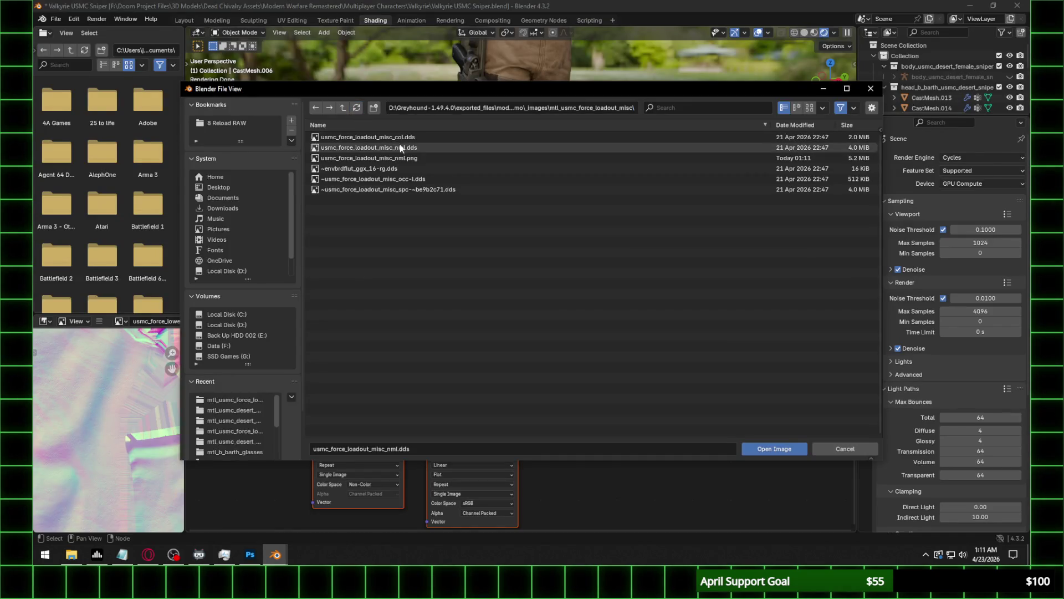
pyautogui.doubleClick(411, 158)
pyautogui.click(451, 380)
pyautogui.click(455, 393)
pyautogui.click(462, 388)
pyautogui.write('0.350')
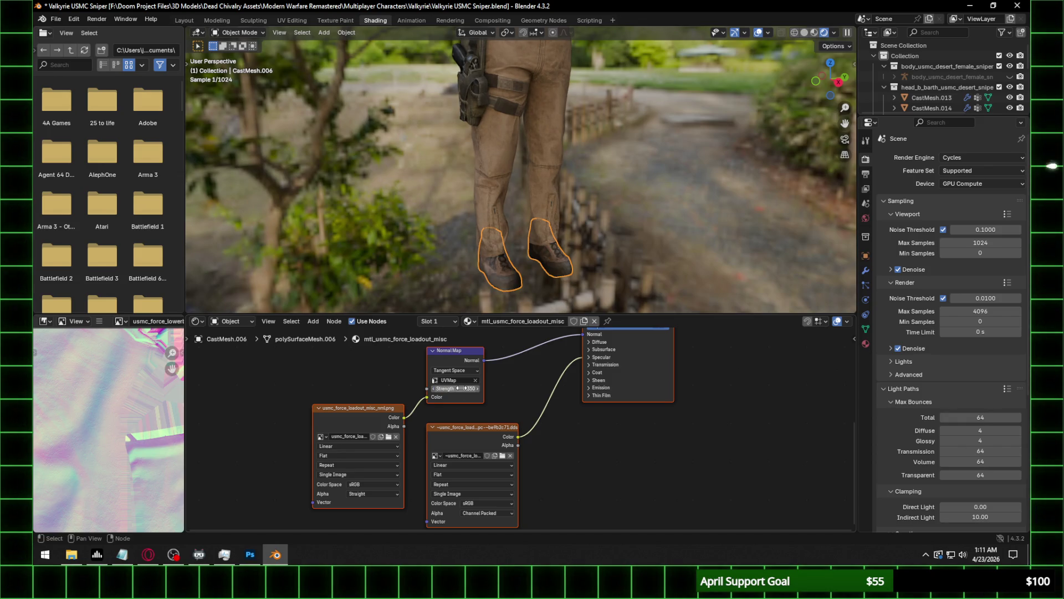
pyautogui.press('Return')
# Set the boots' normal texture to Non-Color and IOR Level to 0.3.
pyautogui.click(372, 484)
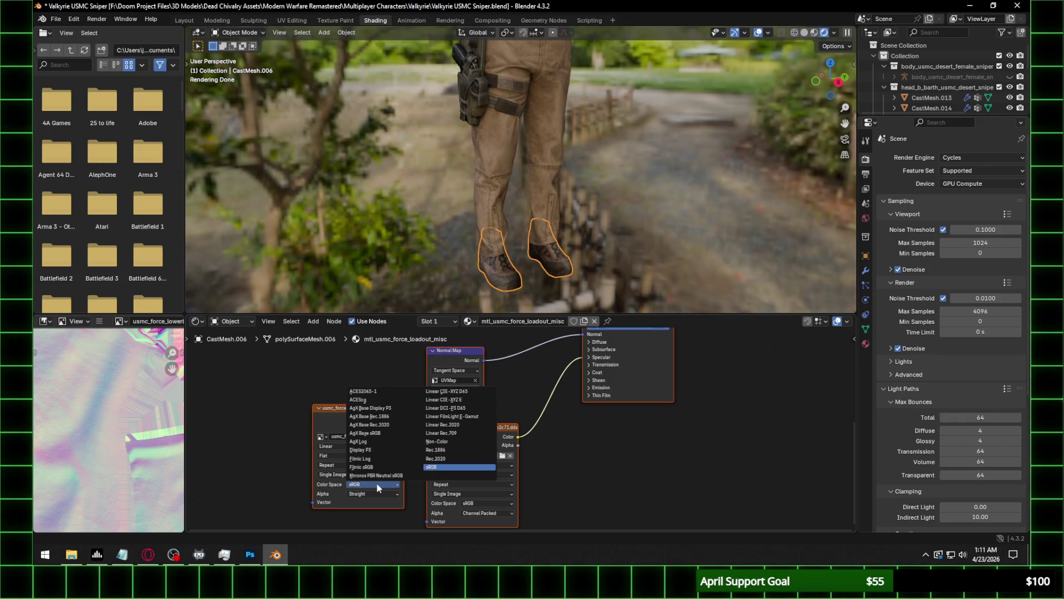
pyautogui.click(450, 441)
pyautogui.click(600, 357)
pyautogui.click(609, 377)
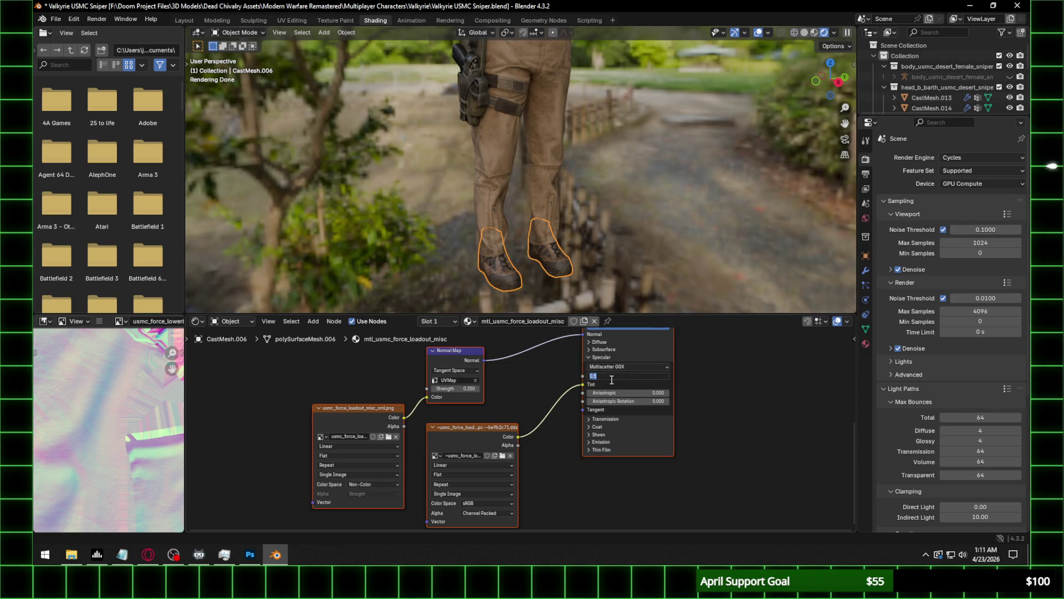
pyautogui.press('Return')
# Re-enter IOR Level 0.3 and set normal map Strength to 0.5 on the boots.
pyautogui.moveTo(532, 260)
pyautogui.mouseDown(button='middle')
pyautogui.moveTo(508, 221)
pyautogui.moveTo(600, 227)
pyautogui.mouseUp(button='middle')
pyautogui.scroll(4, 509, 222)
pyautogui.moveTo(395, 250)
pyautogui.mouseDown(button='middle')
pyautogui.moveTo(530, 222)
pyautogui.moveTo(445, 260)
pyautogui.moveTo(510, 261)
pyautogui.moveTo(494, 211)
pyautogui.moveTo(560, 277)
pyautogui.mouseUp(button='middle')
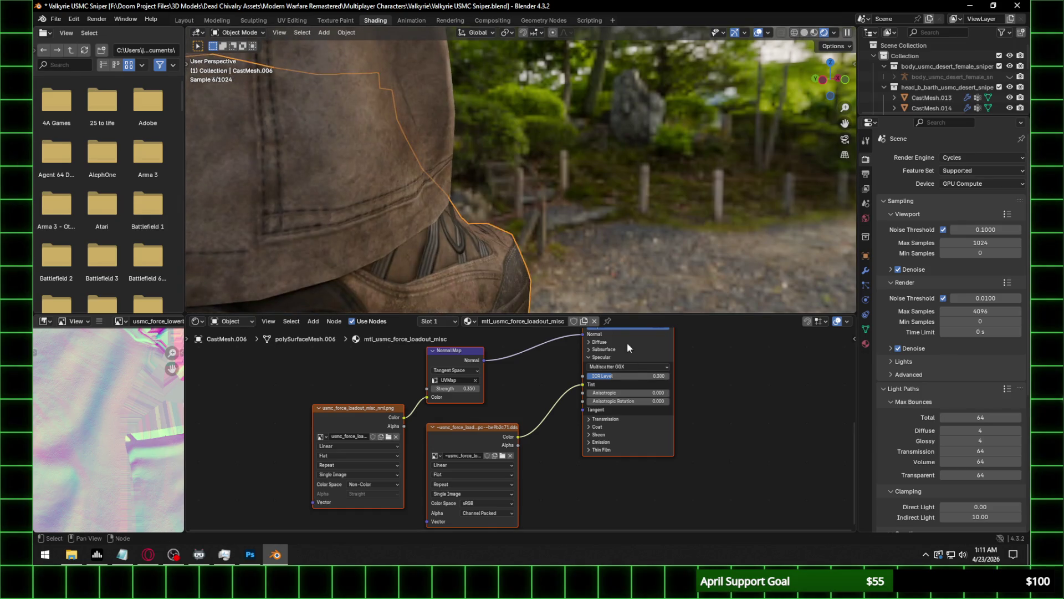
pyautogui.click(631, 377)
pyautogui.press('Return')
pyautogui.click(632, 378)
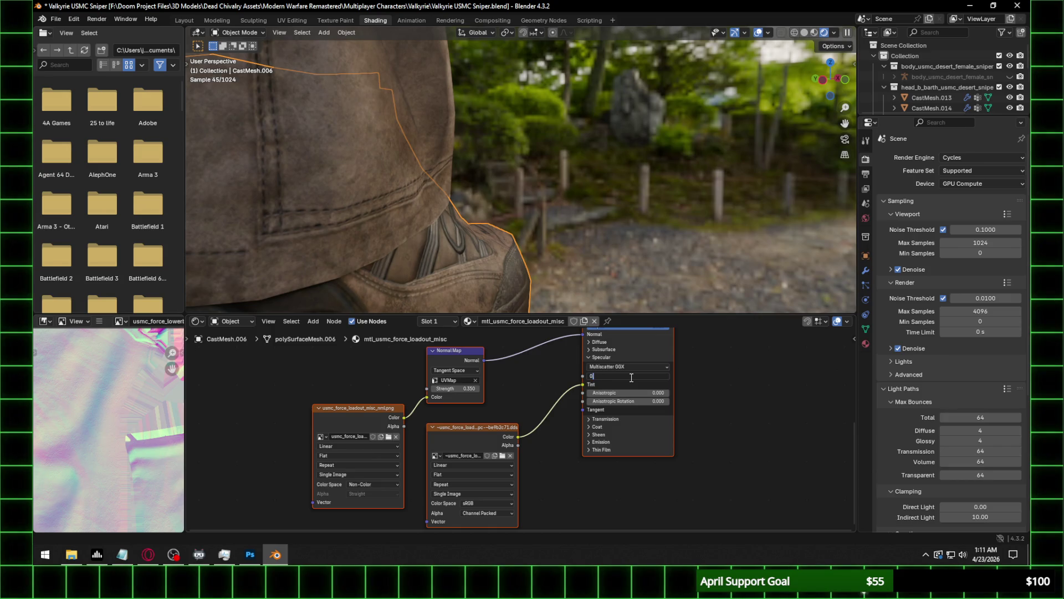
pyautogui.write('.3')
pyautogui.press('Return')
pyautogui.click(461, 388)
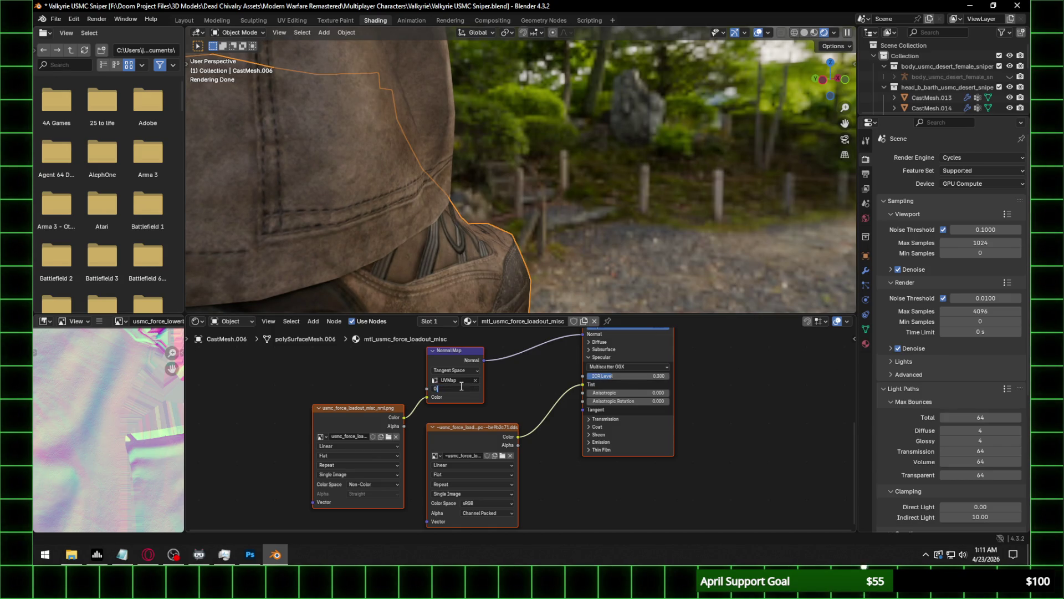
pyautogui.write('.5')
pyautogui.press('Return')
# Select the carabiner to reach the backpack material and browse for its normal map.
pyautogui.scroll(-5, 588, 195)
pyautogui.moveTo(588, 195)
pyautogui.mouseDown(button='middle')
pyautogui.moveTo(472, 199)
pyautogui.moveTo(545, 221)
pyautogui.moveTo(523, 177)
pyautogui.mouseUp(button='middle')
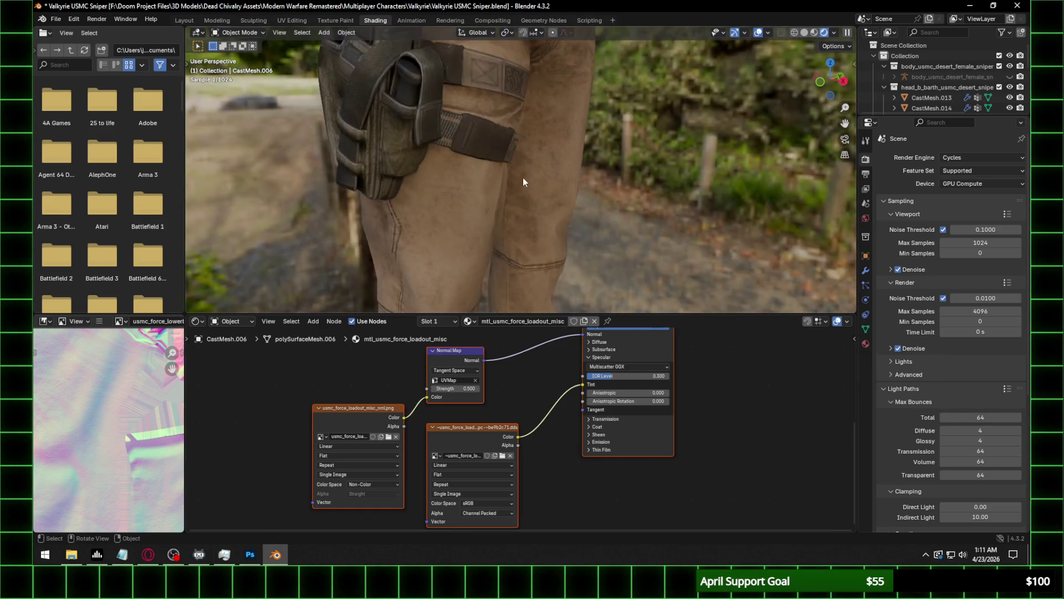
pyautogui.scroll(-6, 526, 155)
pyautogui.scroll(3, 516, 162)
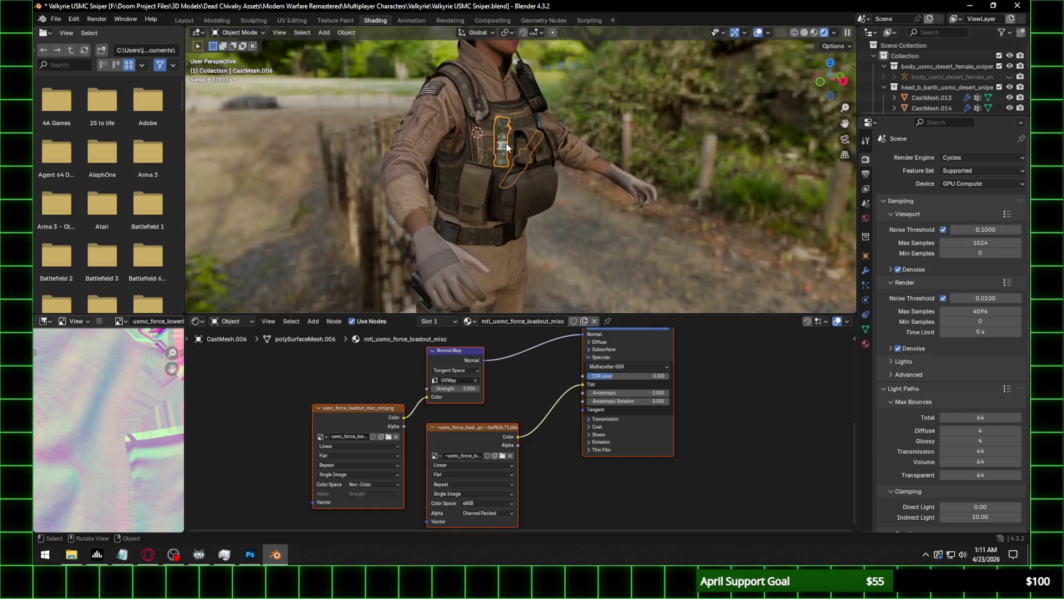
pyautogui.moveTo(527, 145)
pyautogui.mouseDown(button='middle')
pyautogui.moveTo(493, 139)
pyautogui.moveTo(568, 238)
pyautogui.moveTo(590, 304)
pyautogui.mouseUp(button='middle')
pyautogui.scroll(3, 494, 138)
pyautogui.click(654, 259)
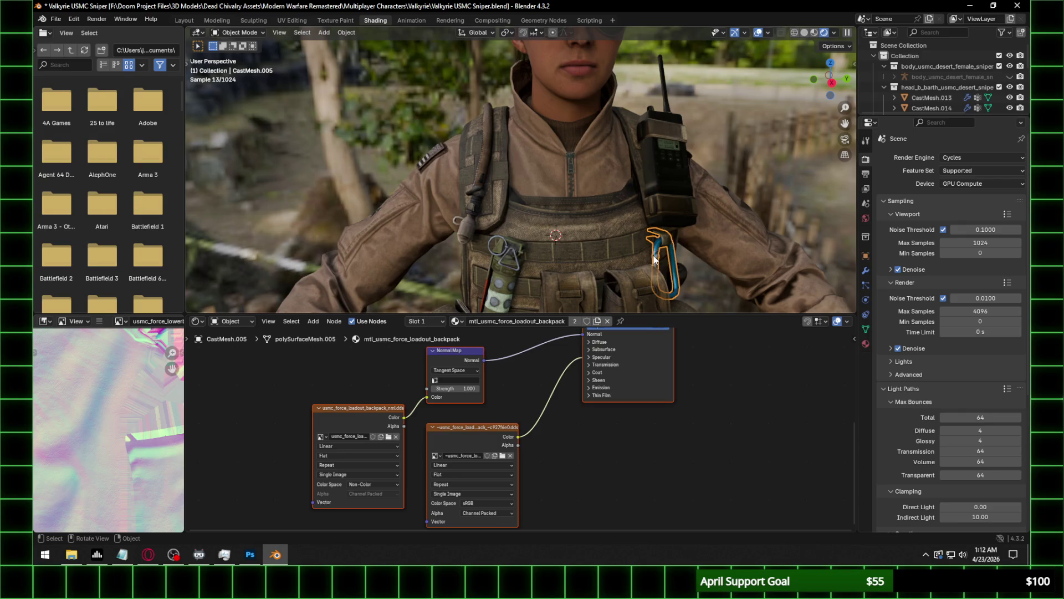
pyautogui.click(388, 436)
pyautogui.click(494, 110)
pyautogui.click(71, 554)
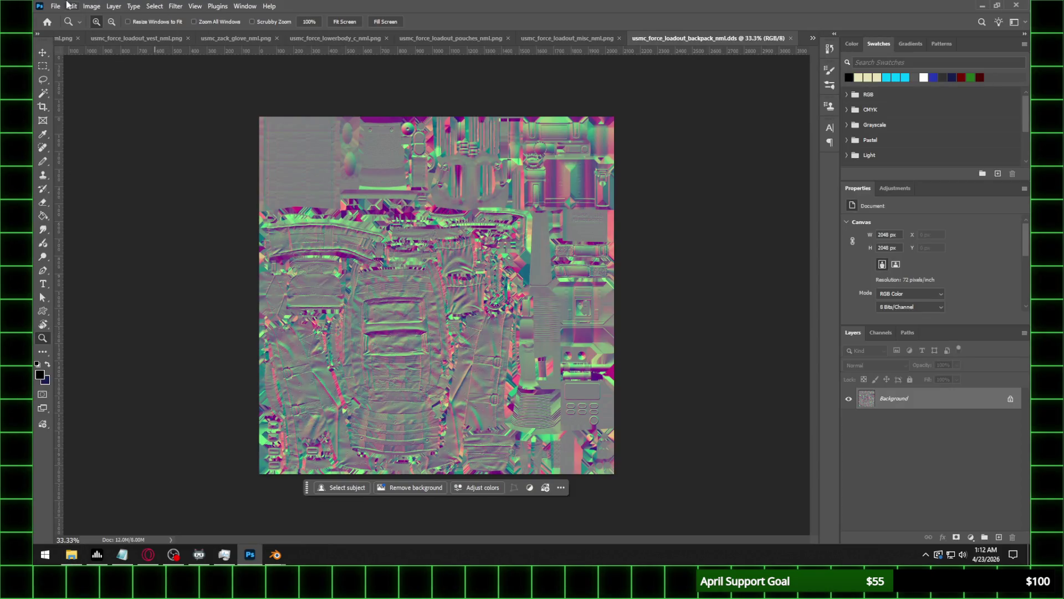
# Save the backpack normal map as usmc_force_loadout_backpack_nml.png, keeping the original DDS.
pyautogui.click(55, 7)
pyautogui.click(71, 132)
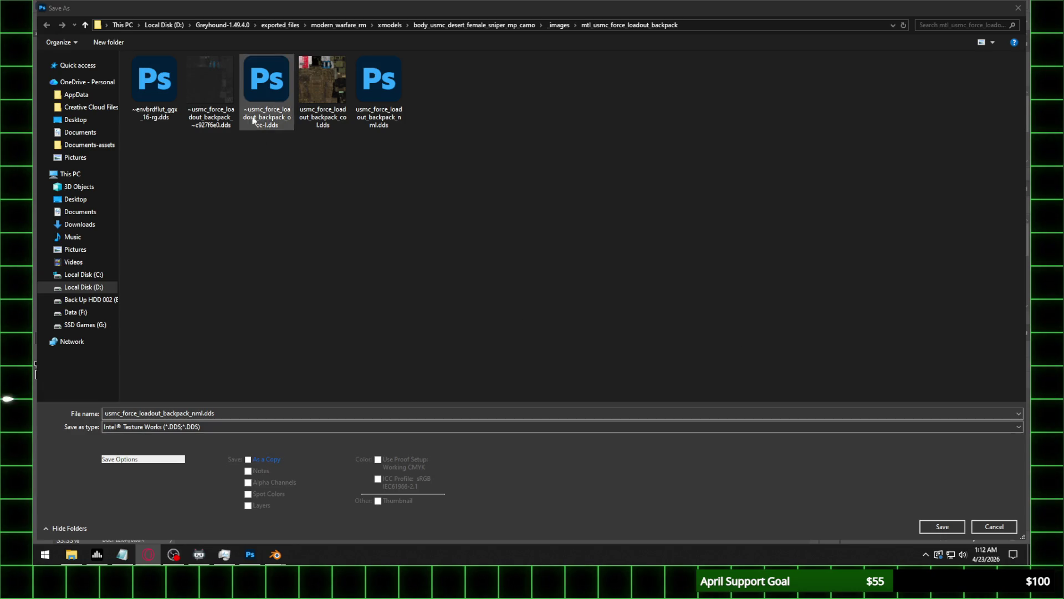
pyautogui.doubleClick(383, 89)
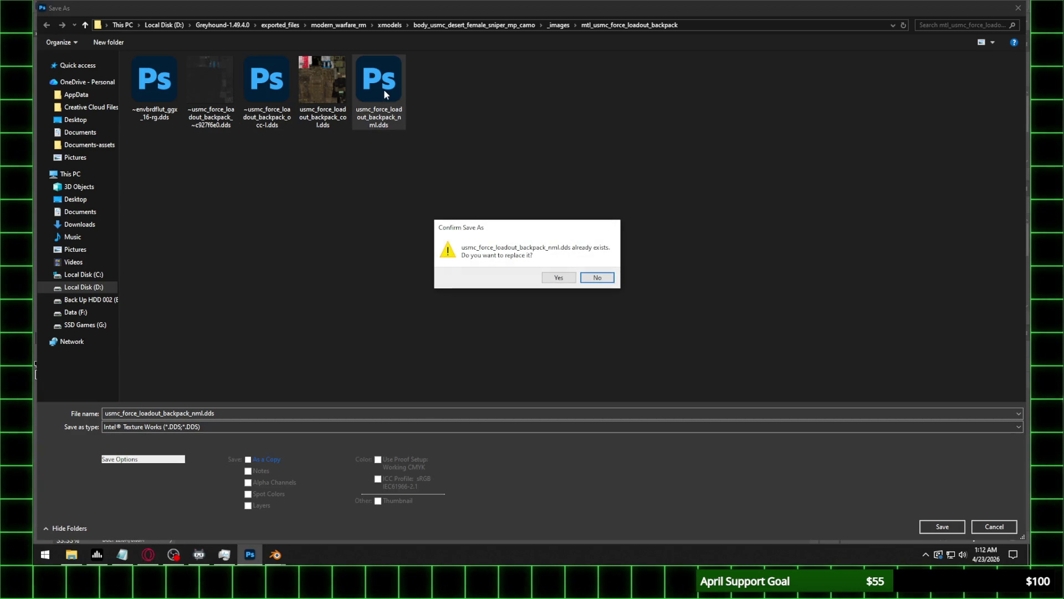
pyautogui.click(596, 277)
pyautogui.click(199, 426)
pyautogui.click(170, 371)
pyautogui.click(941, 523)
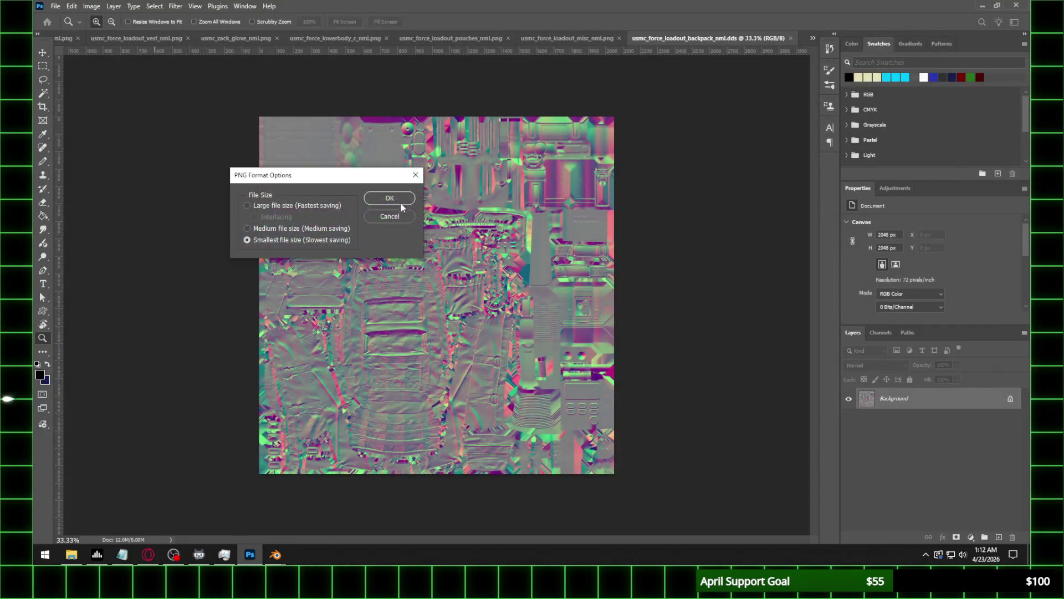
pyautogui.press('Return')
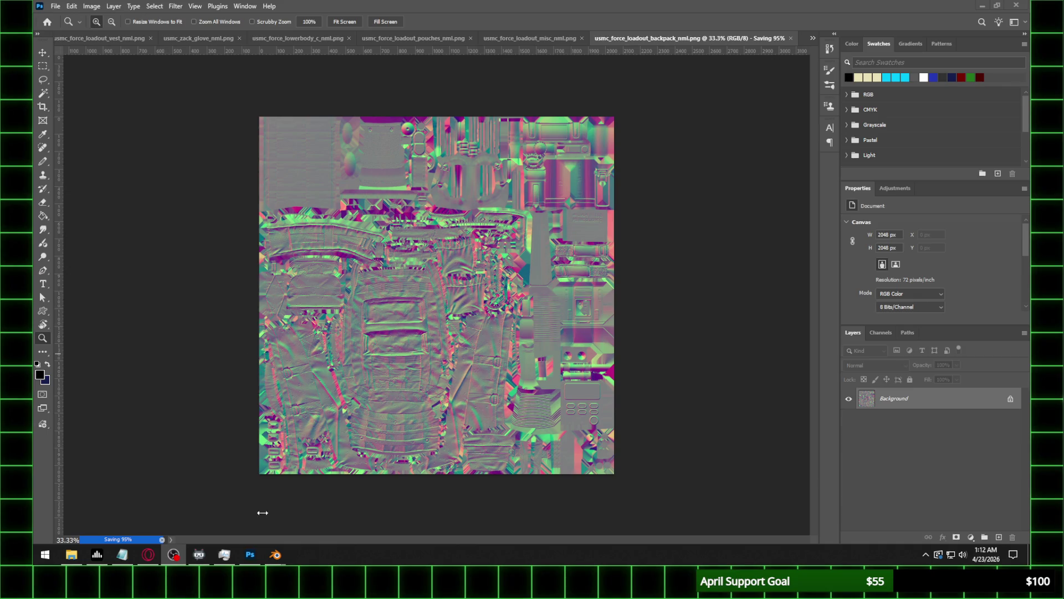
# Refresh the texture folder and load usmc_force_loadout_backpack_nml.png into the backpack's normal image node.
pyautogui.moveTo(283, 555)
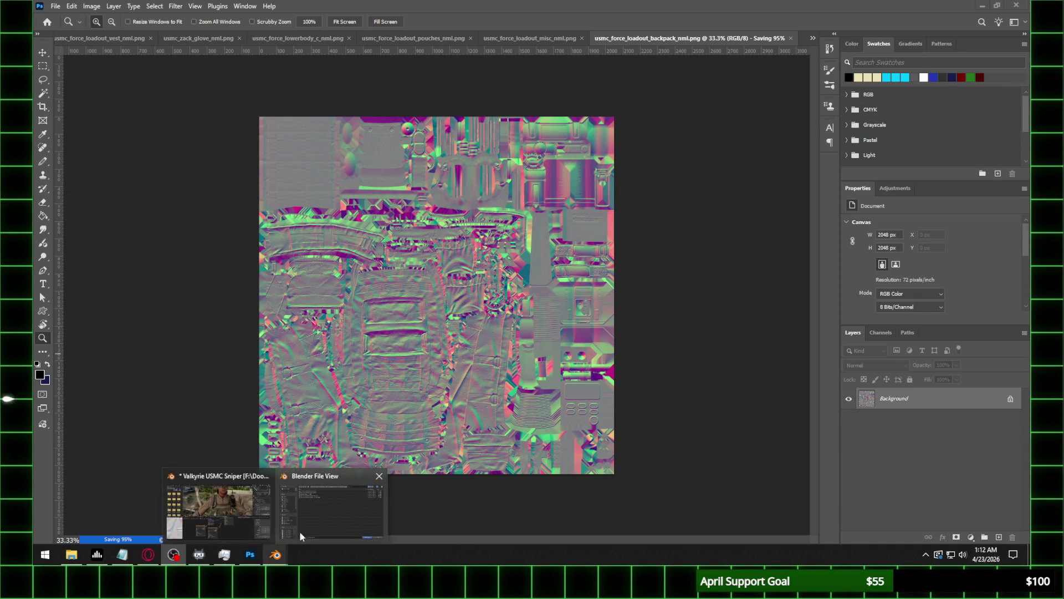
pyautogui.click(300, 536)
pyautogui.click(357, 108)
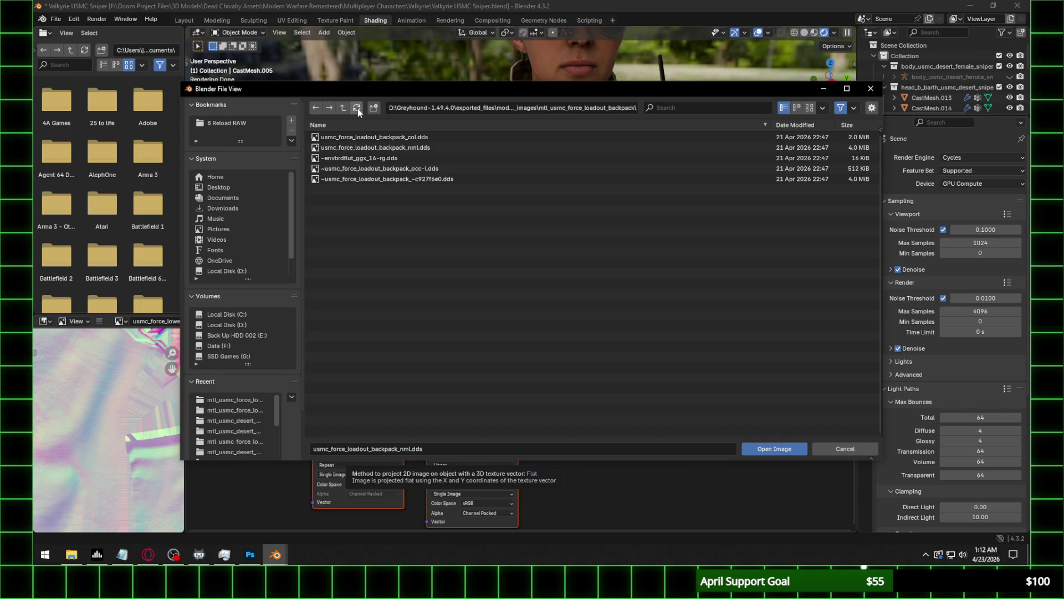
pyautogui.click(423, 161)
pyautogui.doubleClick(424, 162)
# Set the Normal Map to UVMap with Strength 0.35, and Specular IOR Level to 0.3.
pyautogui.click(461, 381)
pyautogui.click(459, 392)
pyautogui.click(461, 389)
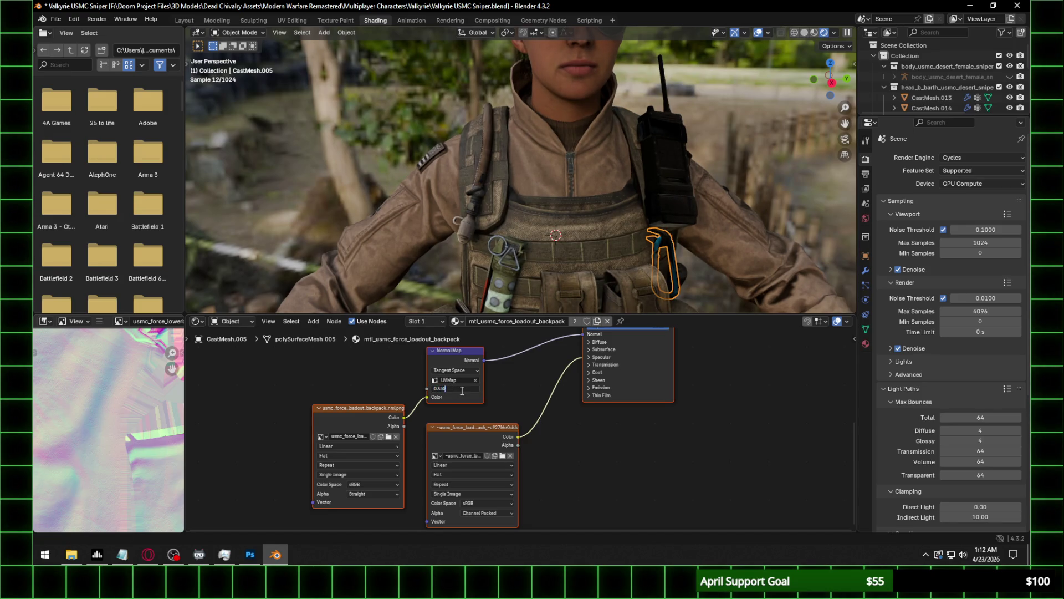
pyautogui.press('Return')
pyautogui.click(603, 357)
pyautogui.click(614, 376)
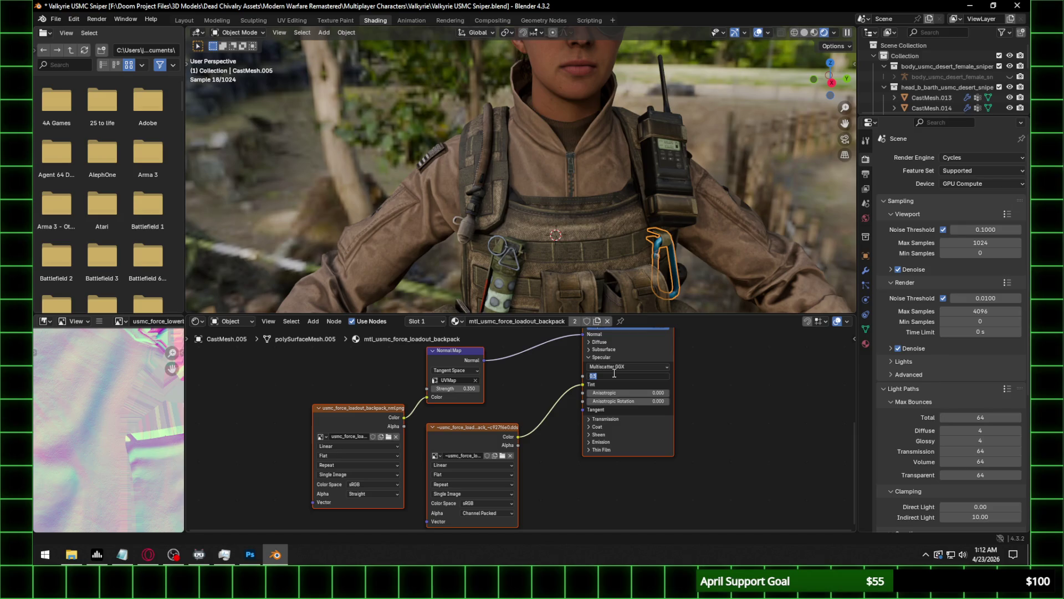
pyautogui.write('0.3')
pyautogui.press('Return')
# In the Layout workspace, orbit around the soldier and select the vest piece.
pyautogui.moveTo(584, 93)
pyautogui.mouseDown(button='middle')
pyautogui.moveTo(687, 137)
pyautogui.moveTo(518, 161)
pyautogui.mouseUp(button='middle')
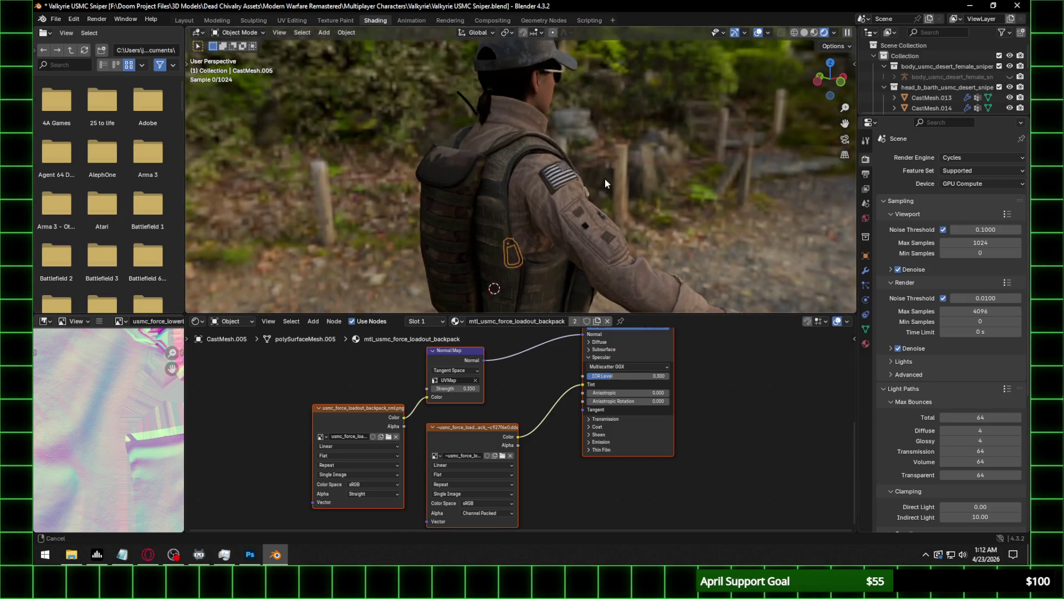
pyautogui.moveTo(596, 175); pyautogui.dragTo(498, 181, button='middle')
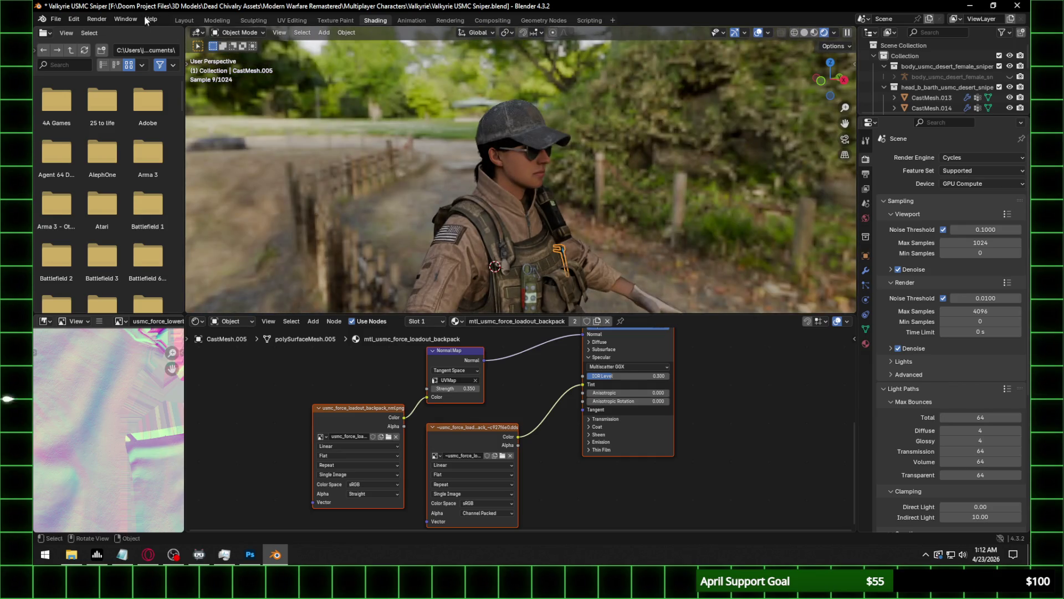
pyautogui.click(192, 21)
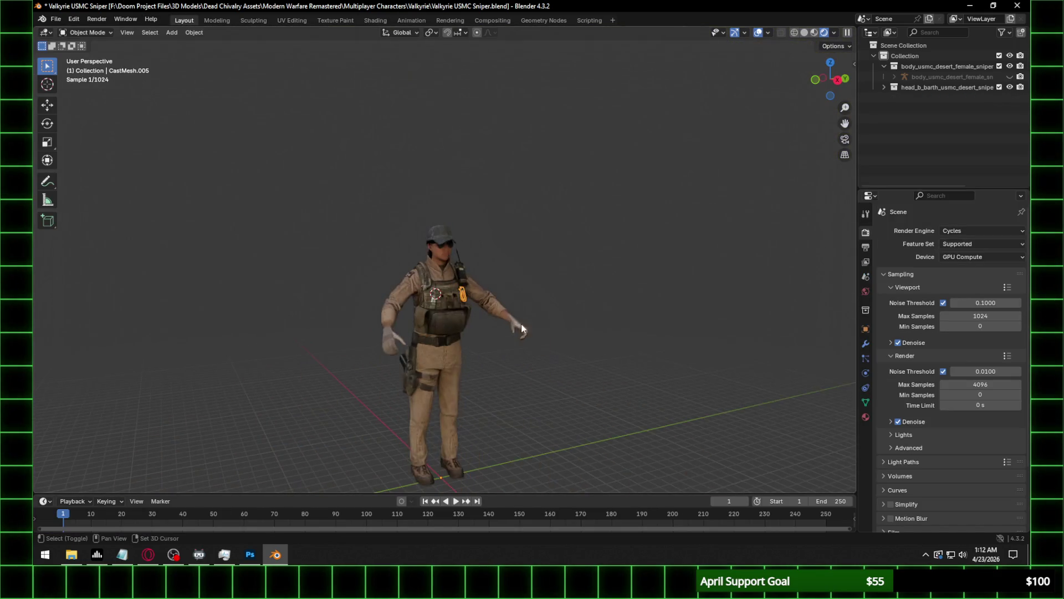
pyautogui.scroll(3, 504, 254)
pyautogui.moveTo(550, 262); pyautogui.dragTo(395, 268, button='middle')
pyautogui.click(502, 254)
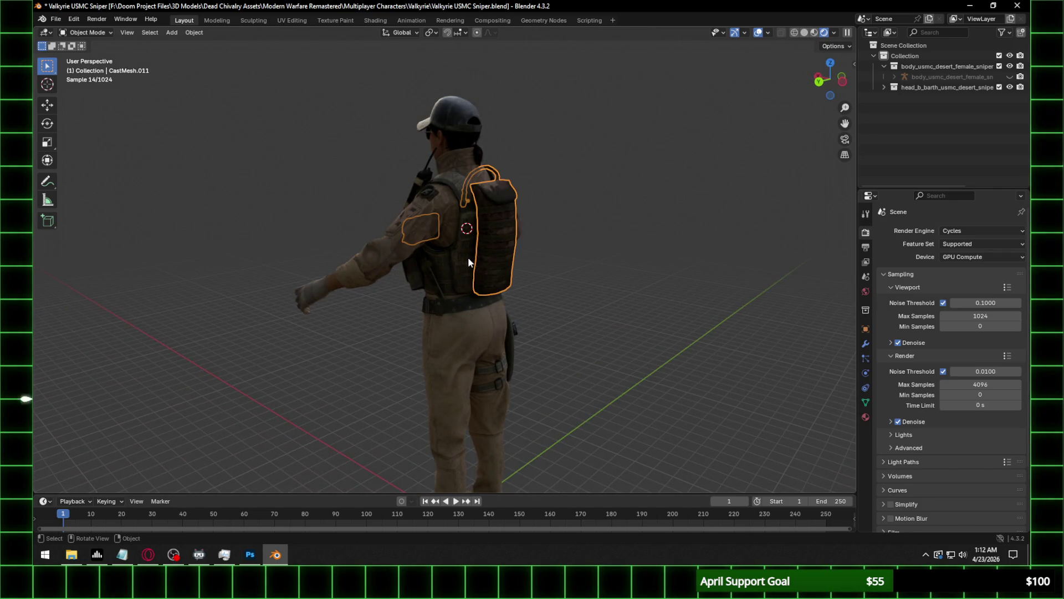
pyautogui.moveTo(468, 257); pyautogui.dragTo(654, 254, button='middle')
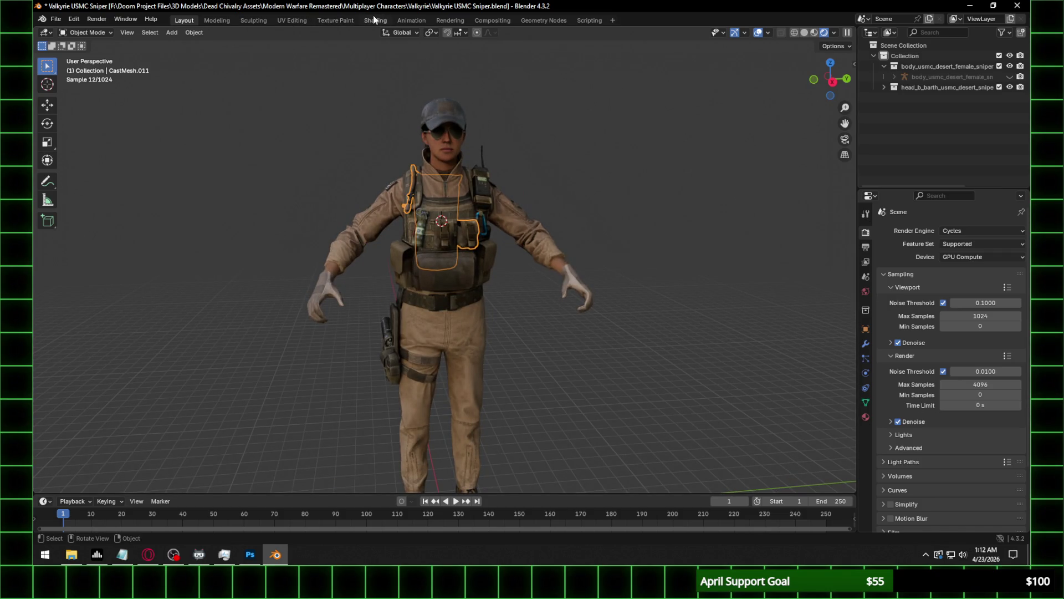
# In Shading, browse for a replacement normal map in the sas_woodland_loadout_a texture folder.
pyautogui.click(373, 20)
pyautogui.click(365, 413)
pyautogui.click(513, 107)
pyautogui.click(71, 554)
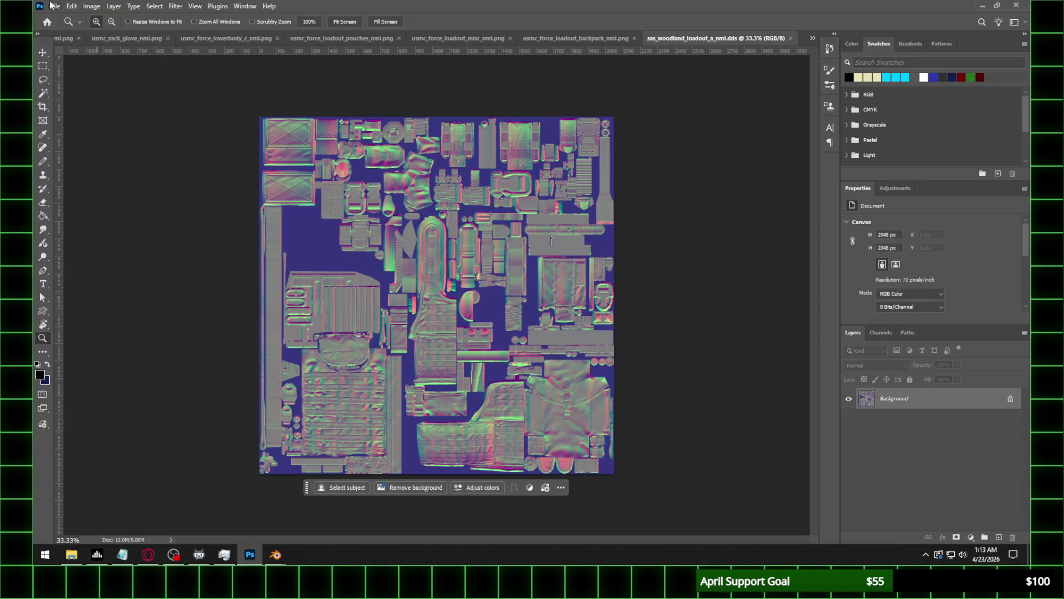
# Save the woodland loadout normal map as sas_woodland_loadout_a_nml.png with PNG options.
pyautogui.click(54, 7)
pyautogui.click(111, 139)
pyautogui.click(173, 427)
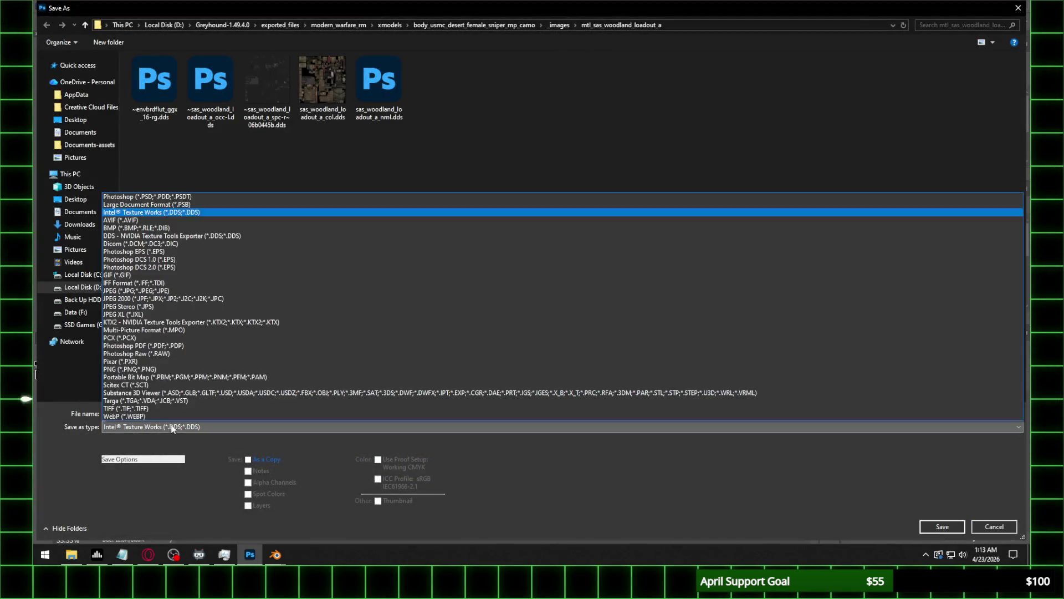
pyautogui.click(177, 369)
pyautogui.click(942, 527)
pyautogui.click(390, 198)
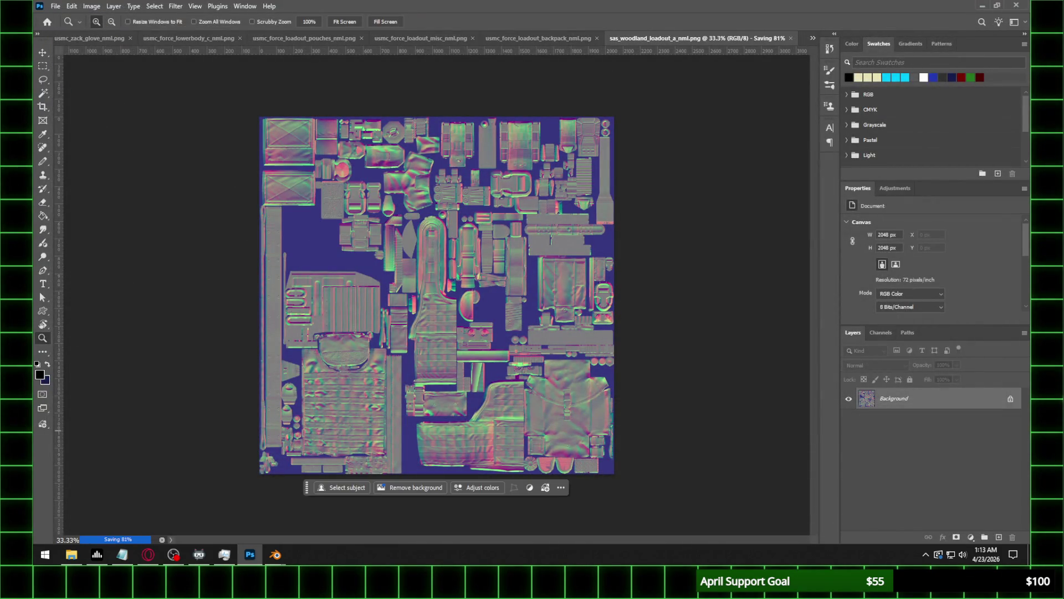
# Go back to Blender's image file browser.
pyautogui.click(174, 554)
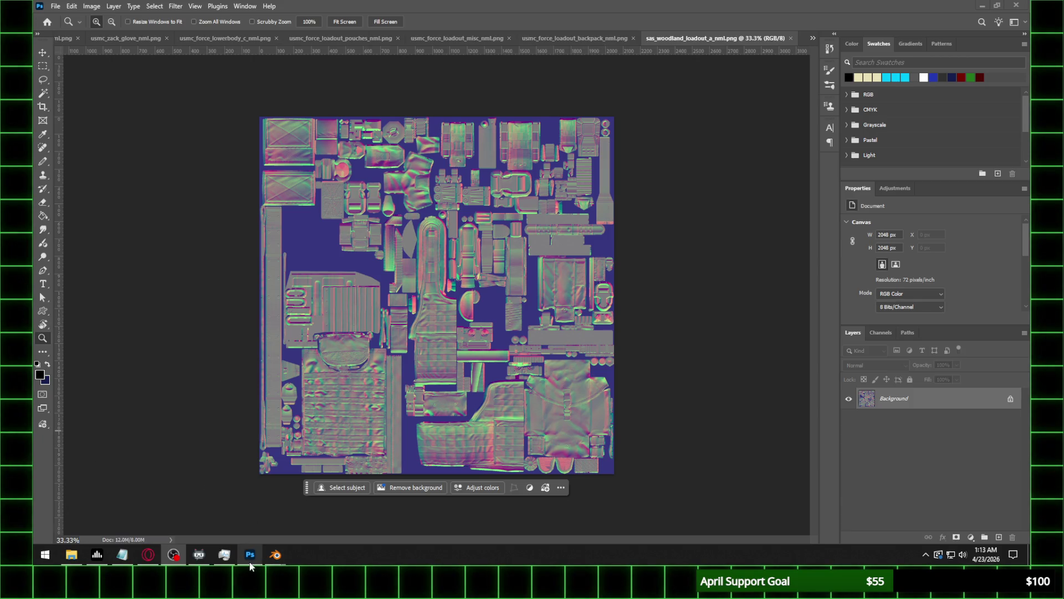
pyautogui.moveTo(276, 555)
pyautogui.click(338, 491)
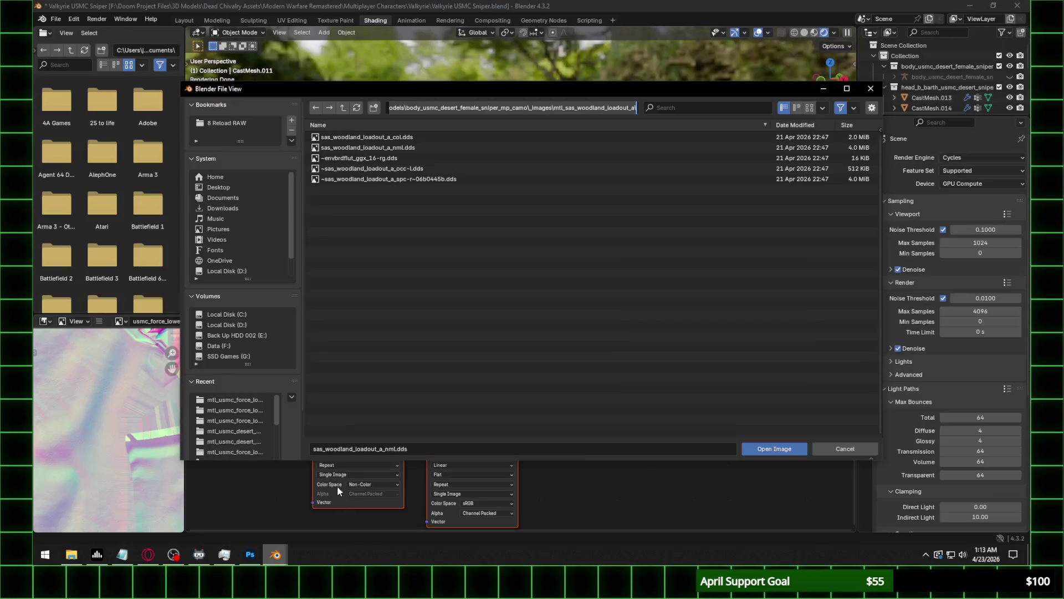
# Refresh the file list and load sas_woodland_loadout_a_nml.png into the image node.
pyautogui.click(357, 108)
pyautogui.click(403, 149)
pyautogui.doubleClick(404, 158)
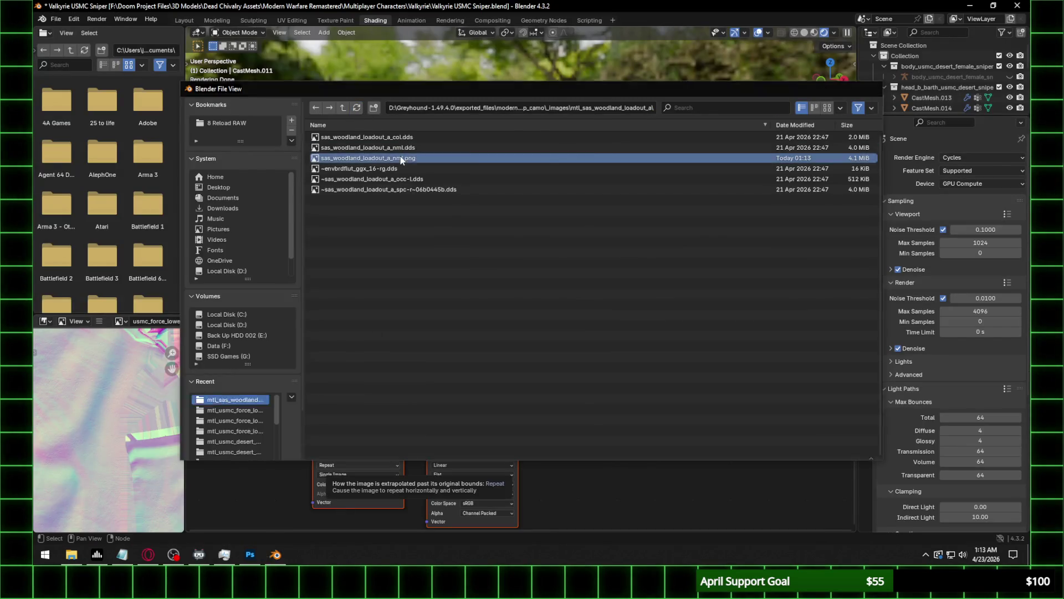
# Set the Normal Map to UVMap with Strength 0.35, and Specular IOR Level to 0.3.
pyautogui.click(478, 380)
pyautogui.click(454, 395)
pyautogui.click(461, 388)
pyautogui.write('0')
pyautogui.press('Return')
pyautogui.click(601, 358)
pyautogui.click(619, 376)
pyautogui.write('0.3')
pyautogui.press('Return')
# Deselect everything and orbit in close to inspect the vest from the front.
pyautogui.click(630, 152)
pyautogui.moveTo(629, 151)
pyautogui.mouseDown(button='middle')
pyautogui.moveTo(594, 209)
pyautogui.moveTo(510, 209)
pyautogui.moveTo(594, 208)
pyautogui.mouseUp(button='middle')
pyautogui.scroll(5, 594, 209)
pyautogui.scroll(3, 595, 213)
pyautogui.keyDown('shift'); pyautogui.moveTo(744, 221); pyautogui.dragTo(609, 202, button='middle'); pyautogui.keyUp('shift')
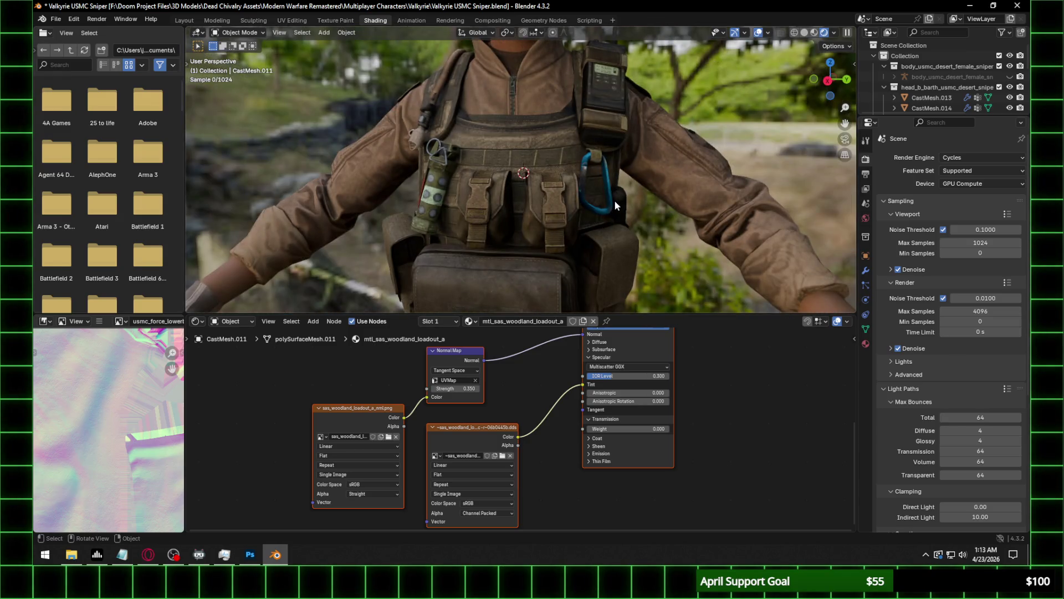
pyautogui.scroll(-6, 613, 200)
# Save Valkyrie USMC Sniper.blend from Layout and return to the Shading workspace.
pyautogui.click(185, 21)
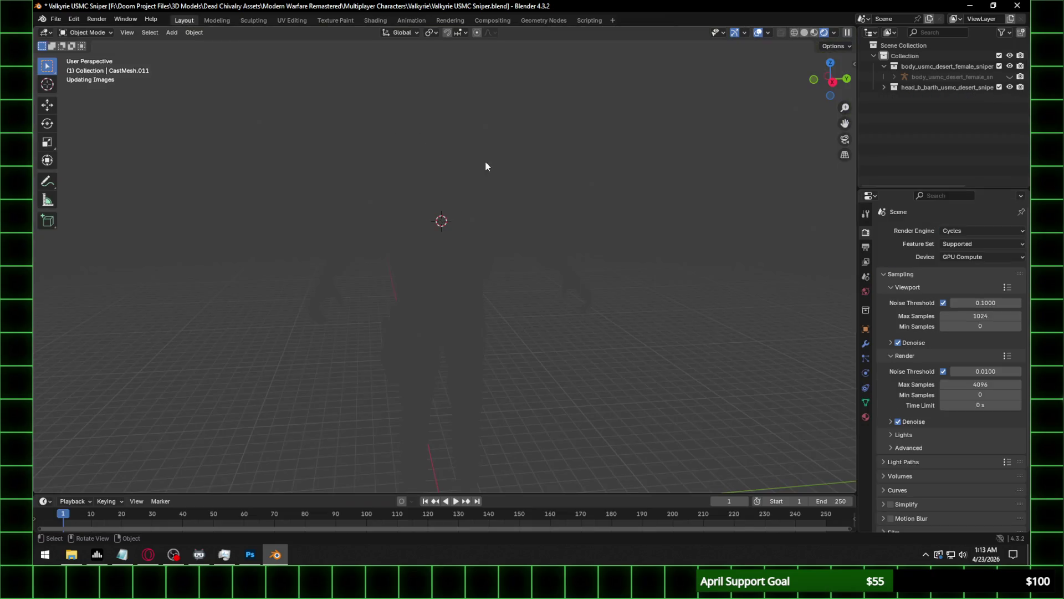
pyautogui.hotkey('ctrl', 's')
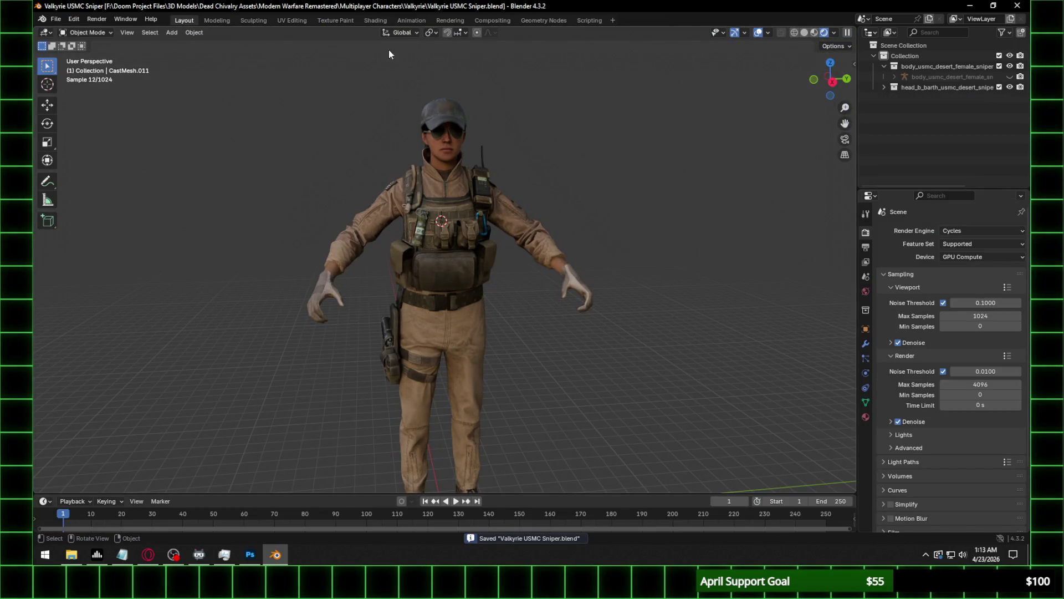
pyautogui.click(375, 20)
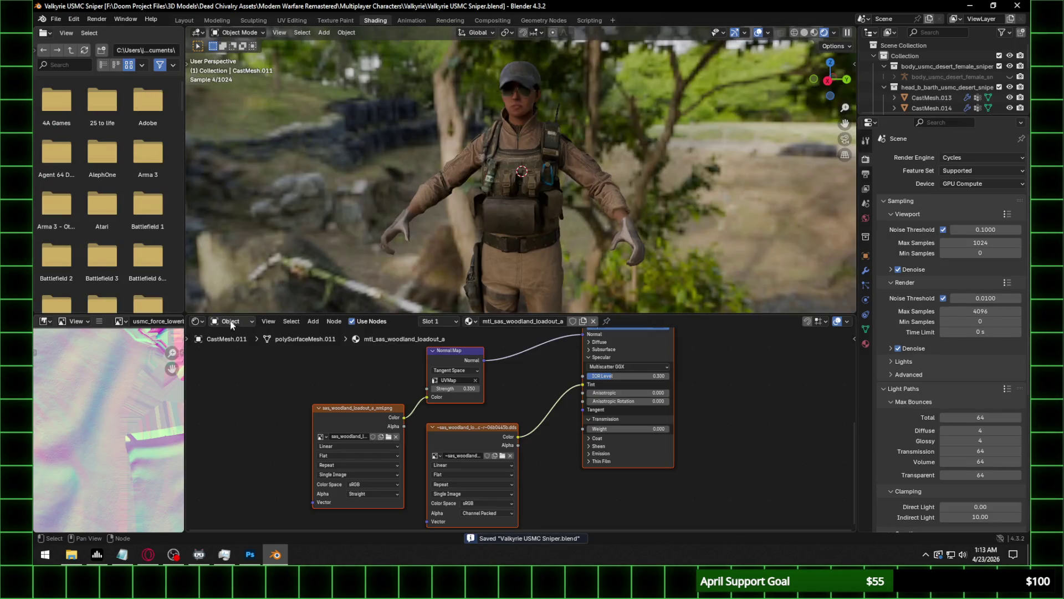
pyautogui.click(197, 321)
# Switch the node editor to World and add an Environment Texture feeding Background colour.
pyautogui.click(232, 321)
pyautogui.click(232, 359)
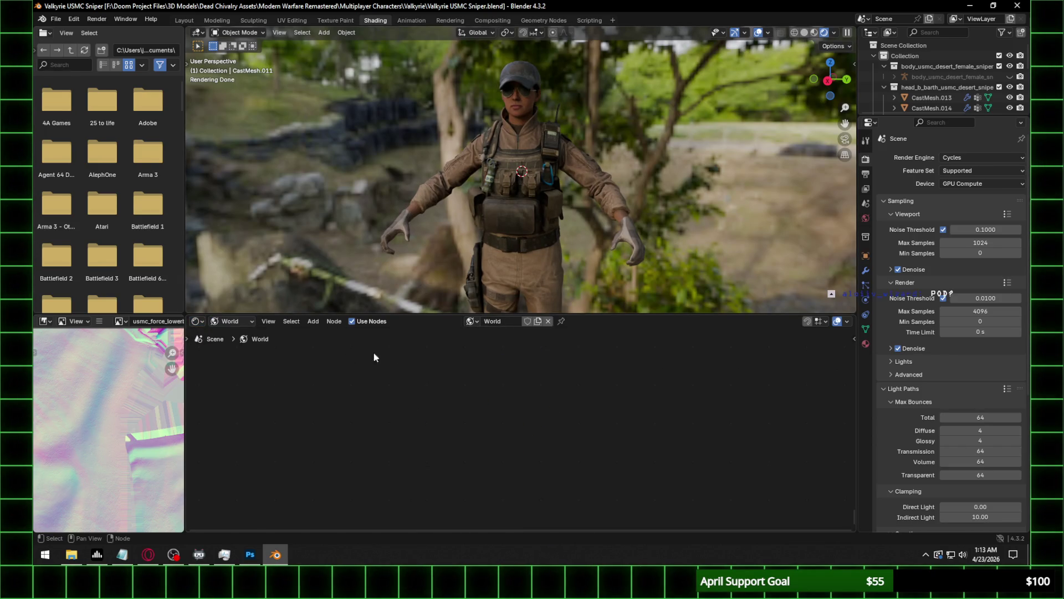
pyautogui.moveTo(527, 392); pyautogui.dragTo(599, 475)
pyautogui.press('Home')
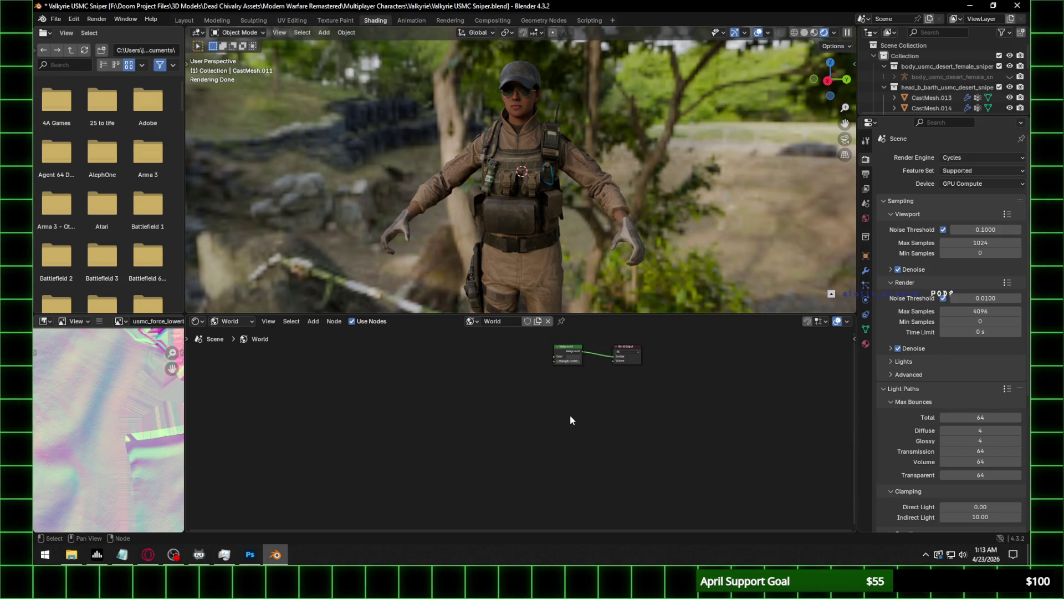
pyautogui.hotkey('shift', 'a')
pyautogui.write('environment')
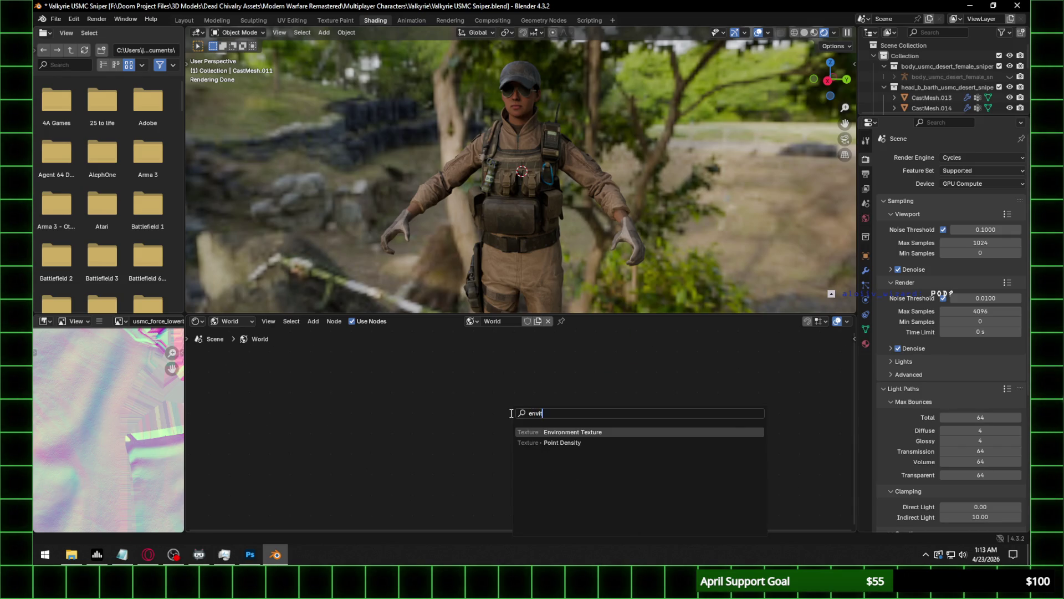
pyautogui.press('Return')
pyautogui.click(501, 415)
pyautogui.scroll(2, 520, 431)
pyautogui.moveTo(582, 414); pyautogui.dragTo(611, 423)
# Load sunset.exr from Blender's studiolights world folder into the Environment Texture.
pyautogui.click(567, 423)
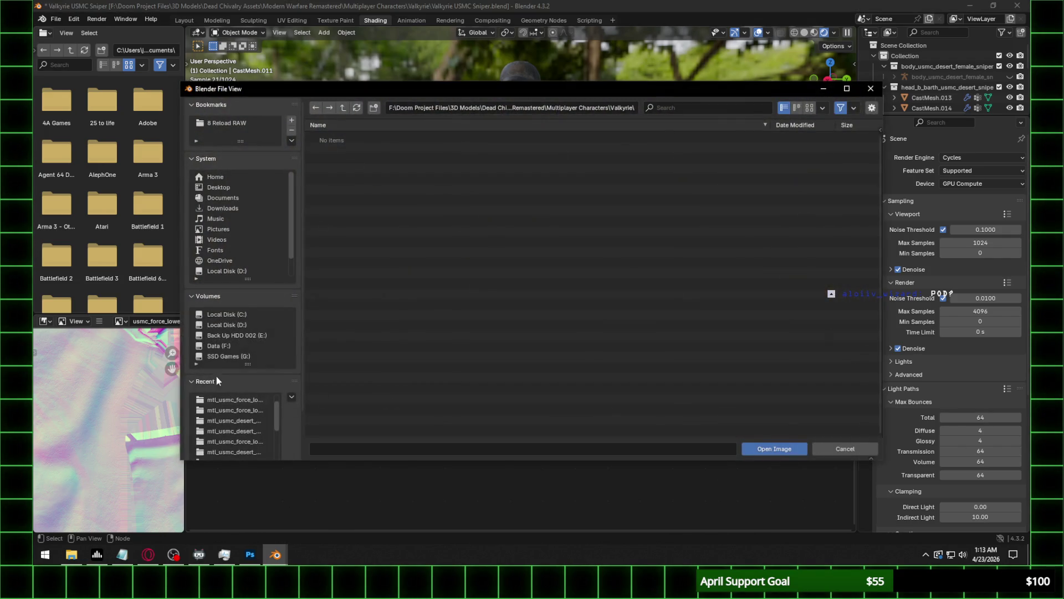
pyautogui.click(226, 314)
pyautogui.doubleClick(370, 176)
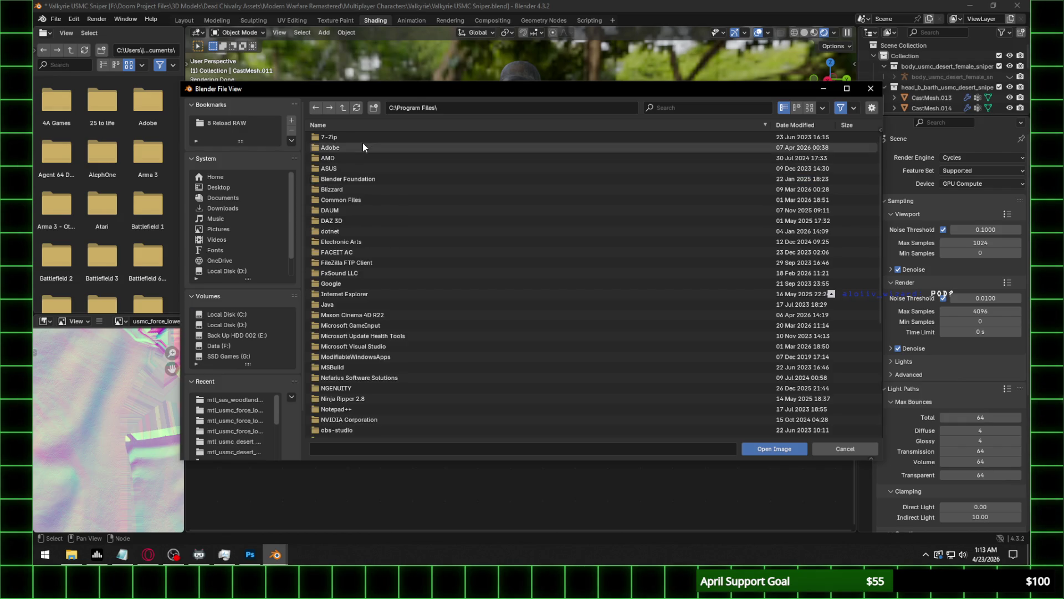
pyautogui.doubleClick(366, 178)
pyautogui.doubleClick(338, 137)
pyautogui.doubleClick(338, 137)
pyautogui.doubleClick(339, 137)
pyautogui.click(355, 192)
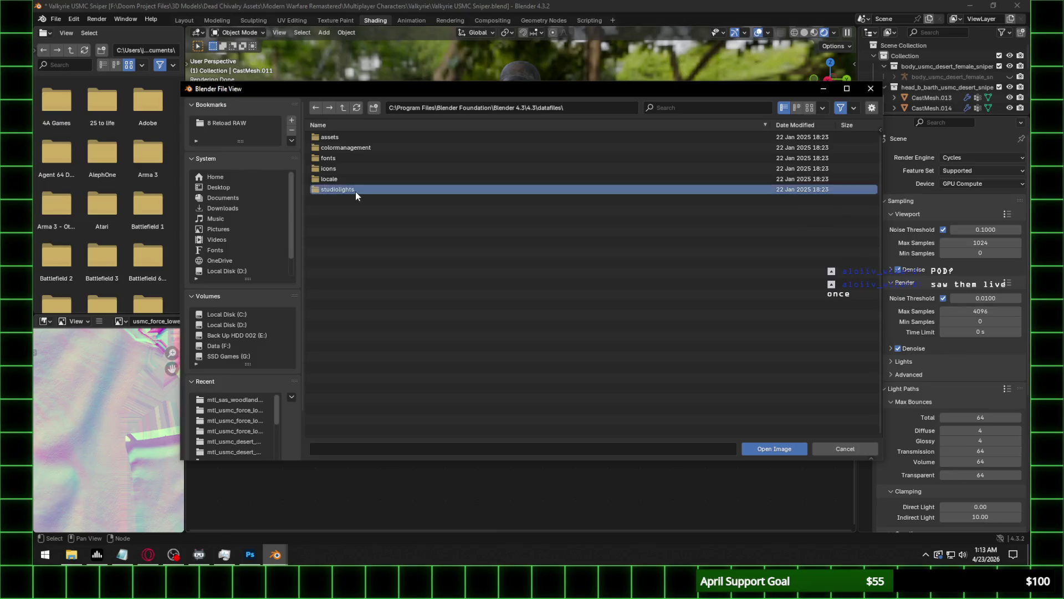
pyautogui.doubleClick(355, 192)
pyautogui.doubleClick(348, 159)
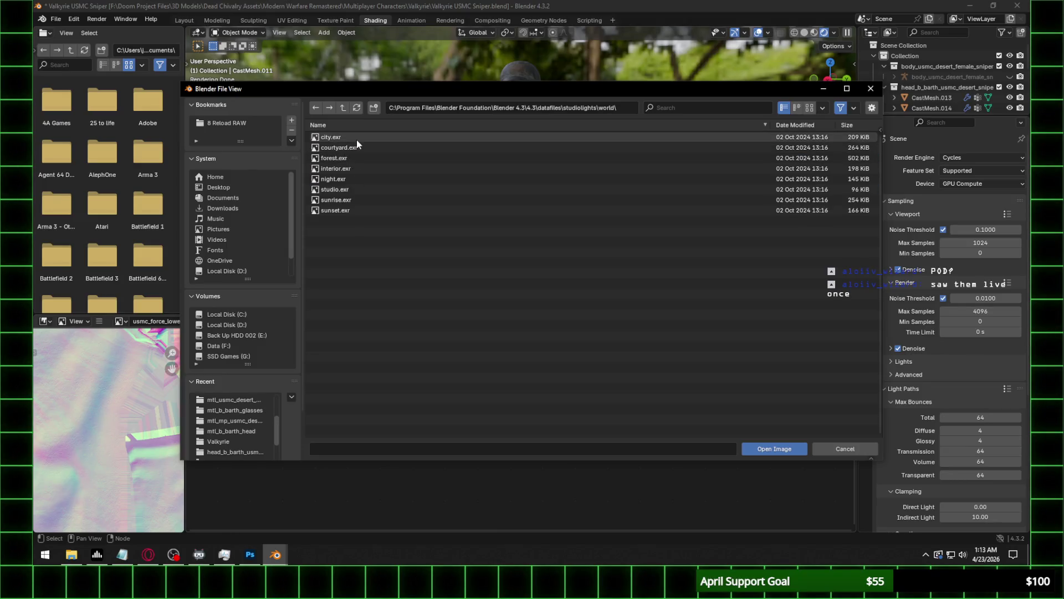
pyautogui.doubleClick(345, 209)
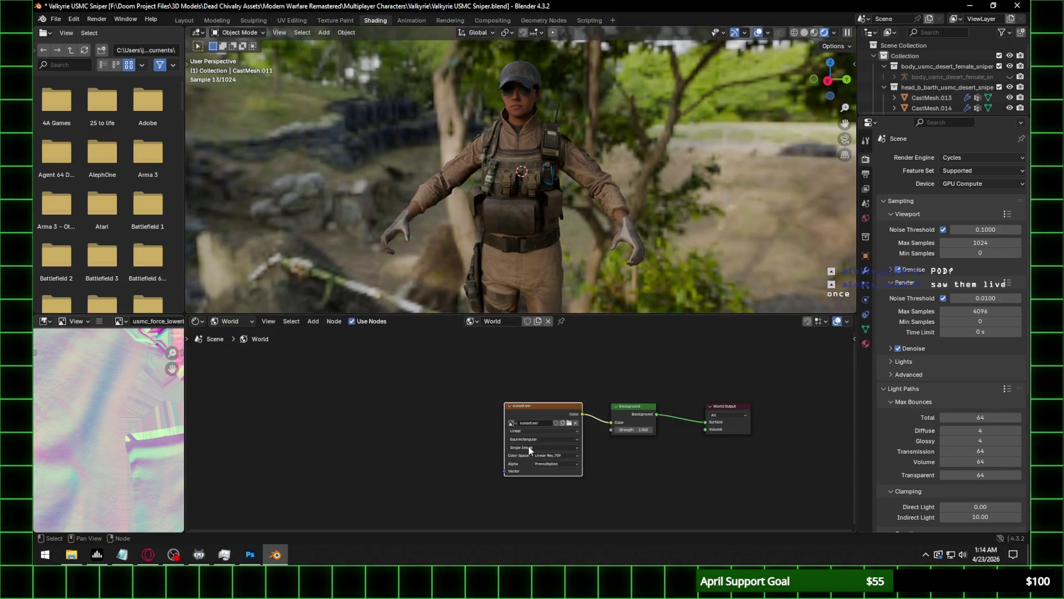
# Add a Mapping node linked into the Environment Texture's vector input.
pyautogui.hotkey('shift', 'a')
pyautogui.write('emapp')
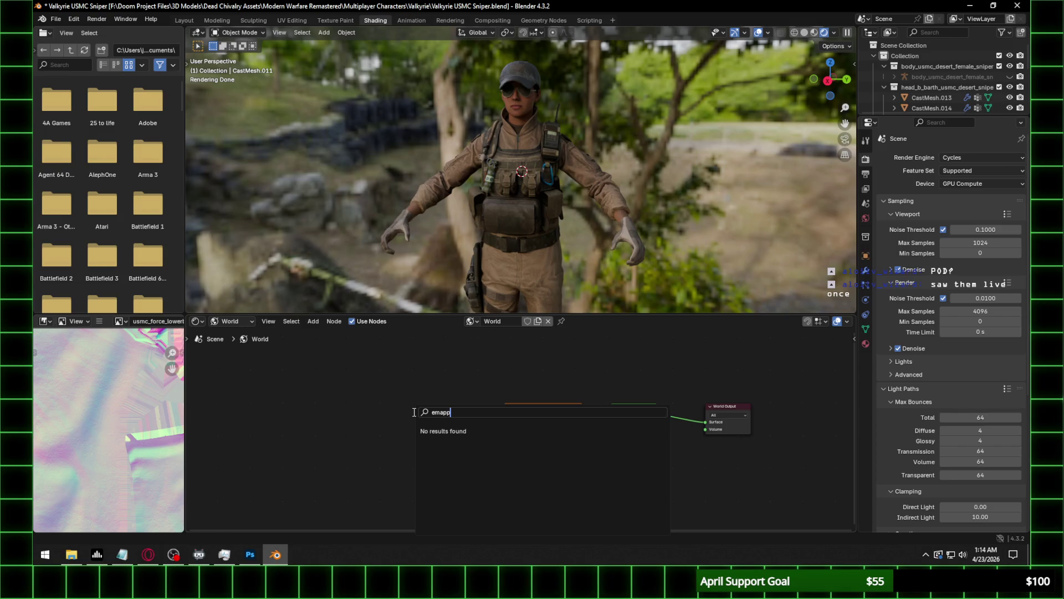
pyautogui.press('BackSpace')
pyautogui.press('BackSpace')
pyautogui.press('BackSpace')
pyautogui.write('map')
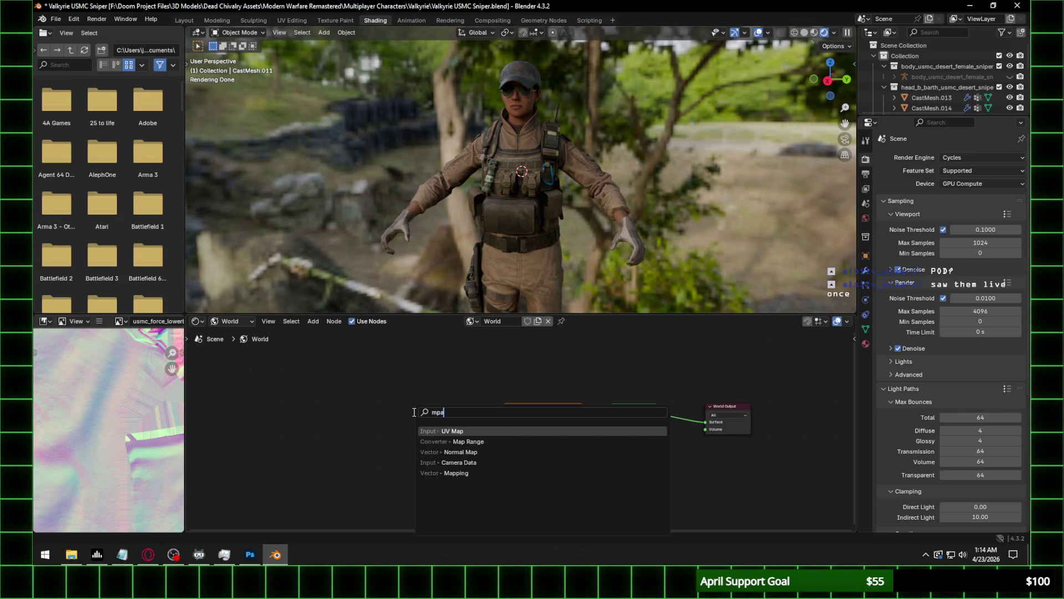
pyautogui.press('Down')
pyautogui.press('Return')
pyautogui.click(413, 412)
pyautogui.moveTo(459, 423); pyautogui.dragTo(493, 474)
# Add a Texture Coordinate node feeding Generated into Mapping, and show Scene World in the viewport.
pyautogui.hotkey('shift', 'a')
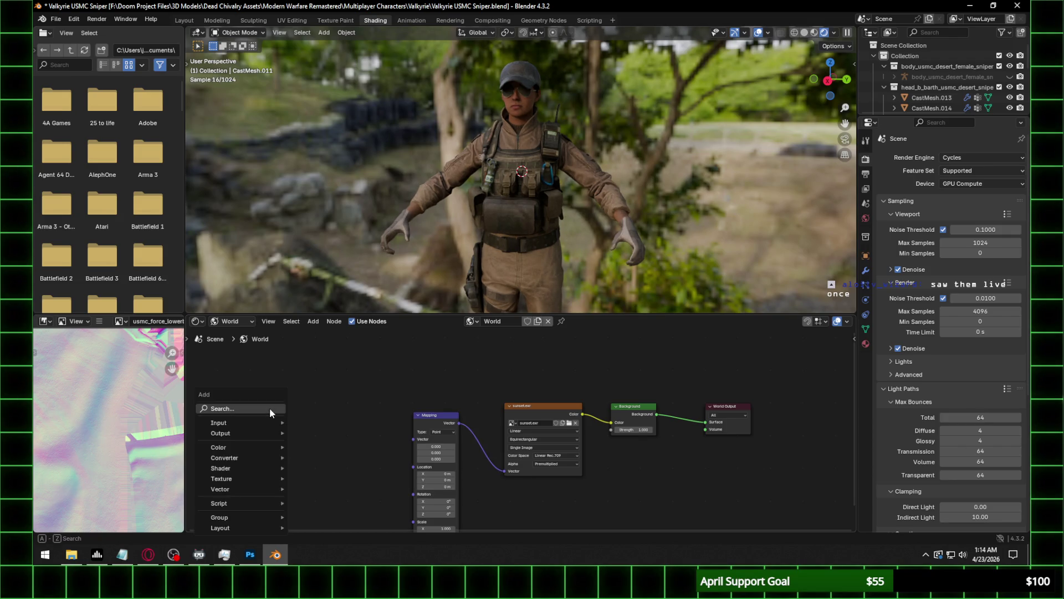
pyautogui.click(270, 407)
pyautogui.write('textur')
pyautogui.write('e coordi')
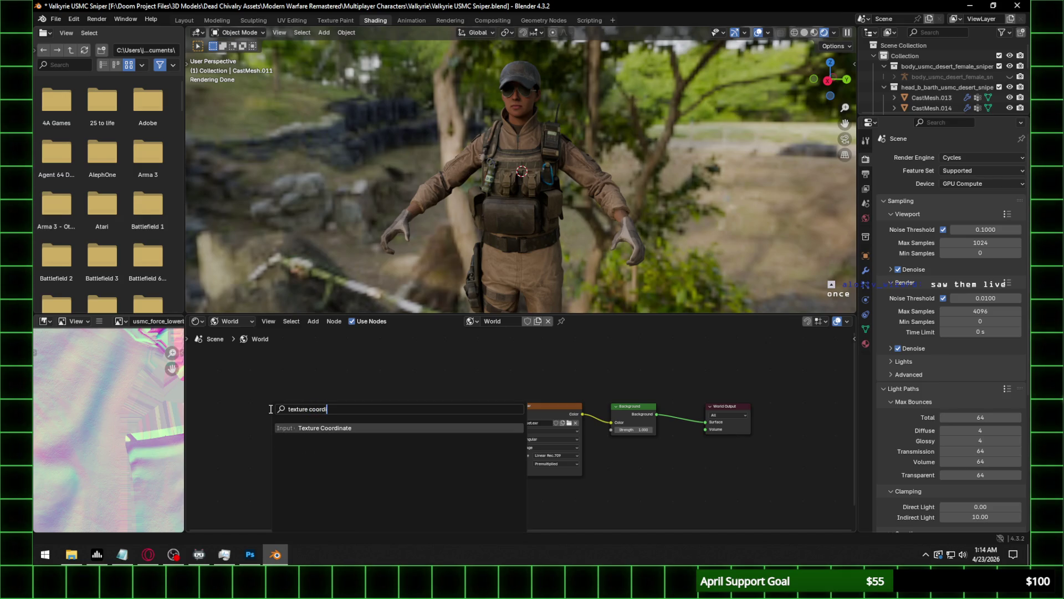
pyautogui.press('Return')
pyautogui.click(270, 409)
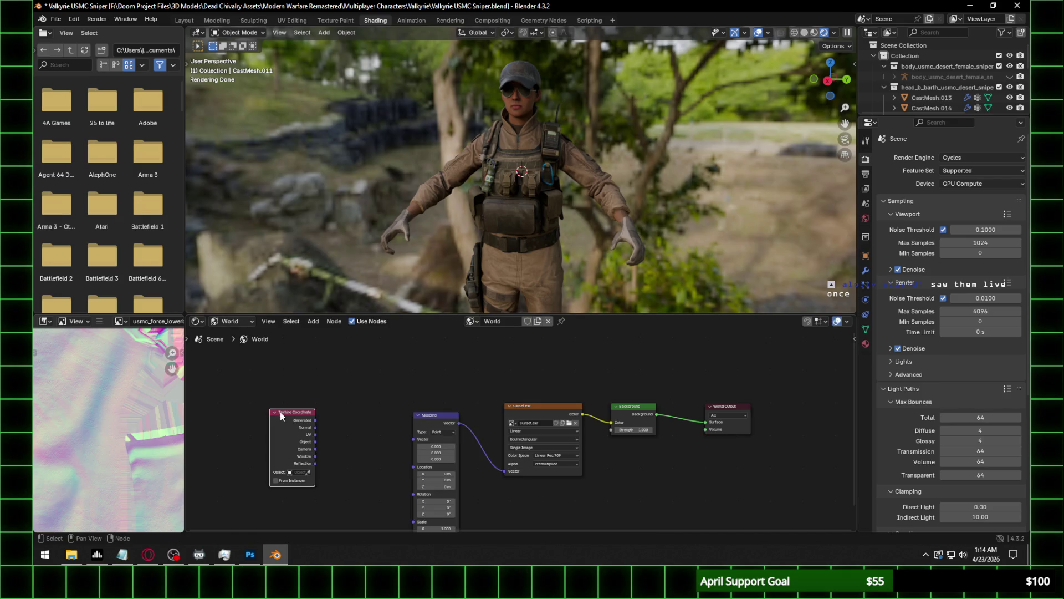
pyautogui.moveTo(314, 421); pyautogui.dragTo(413, 439)
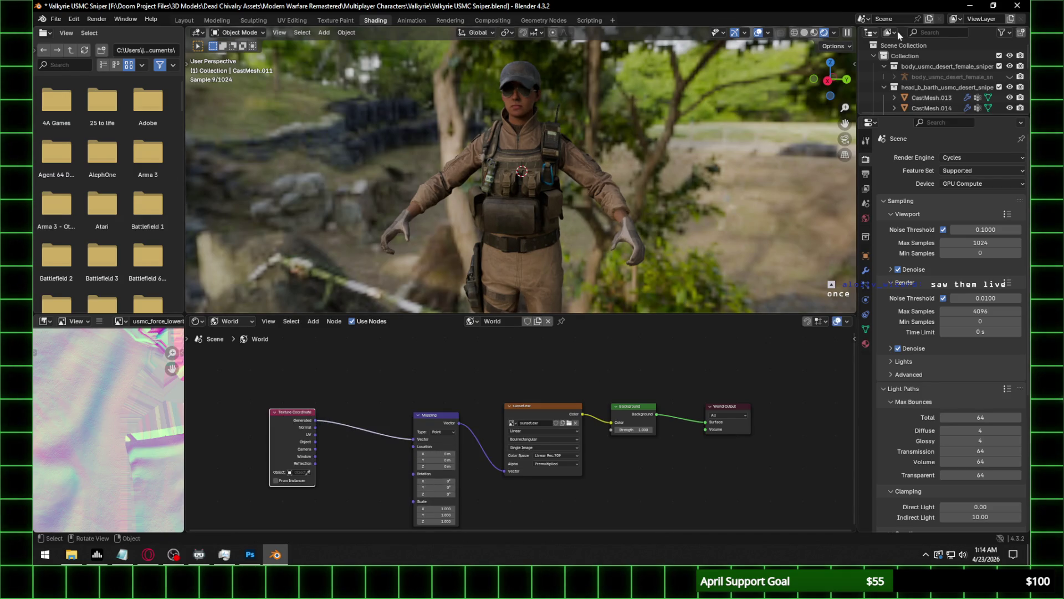
pyautogui.click(834, 33)
pyautogui.click(800, 128)
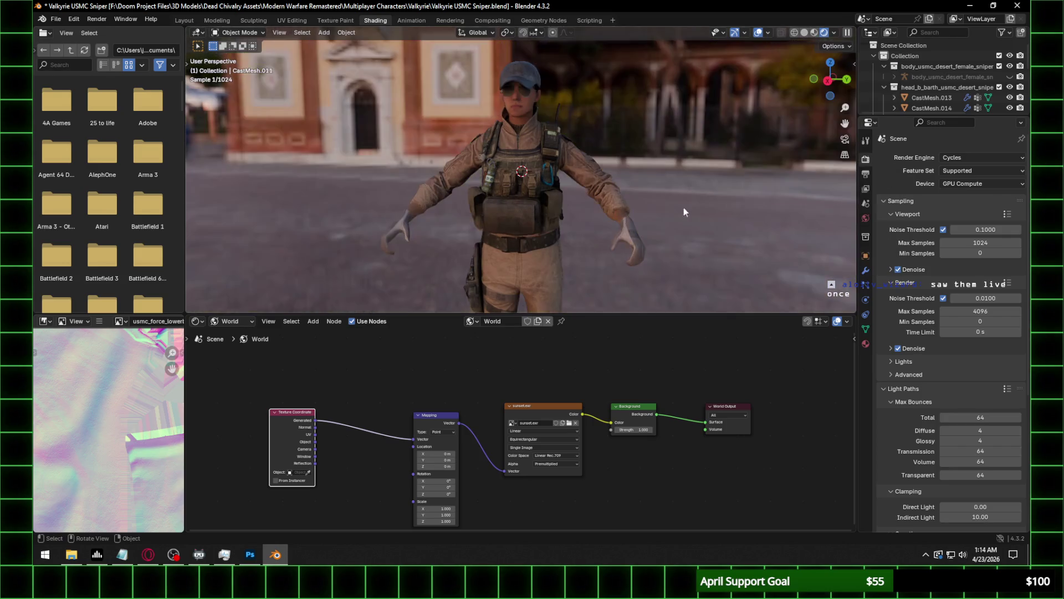
# Enable Film Transparent in render settings and rotate the world Mapping 19.3° around Z.
pyautogui.click(865, 175)
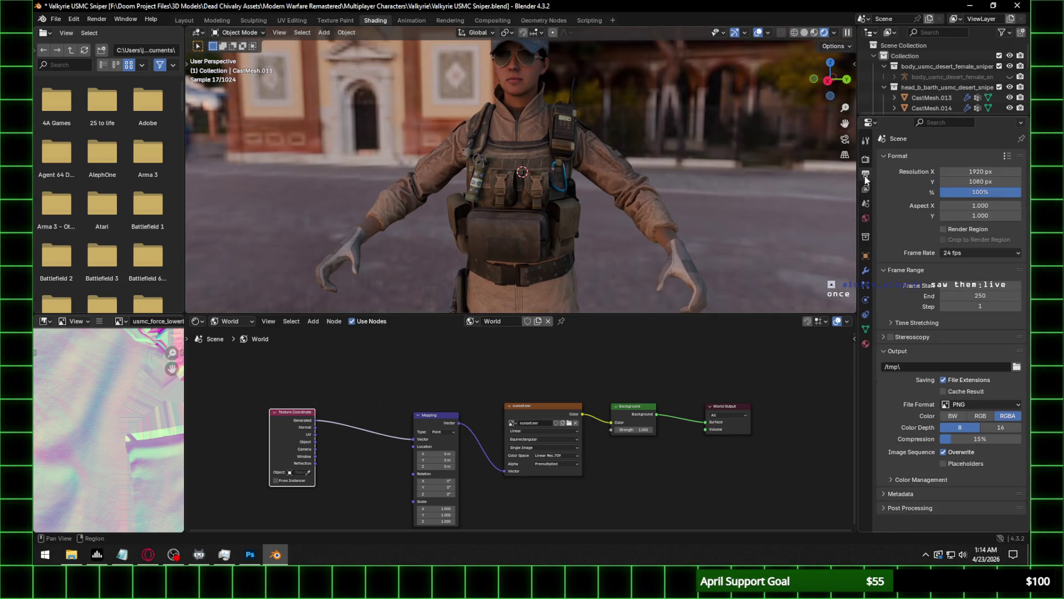
pyautogui.click(865, 159)
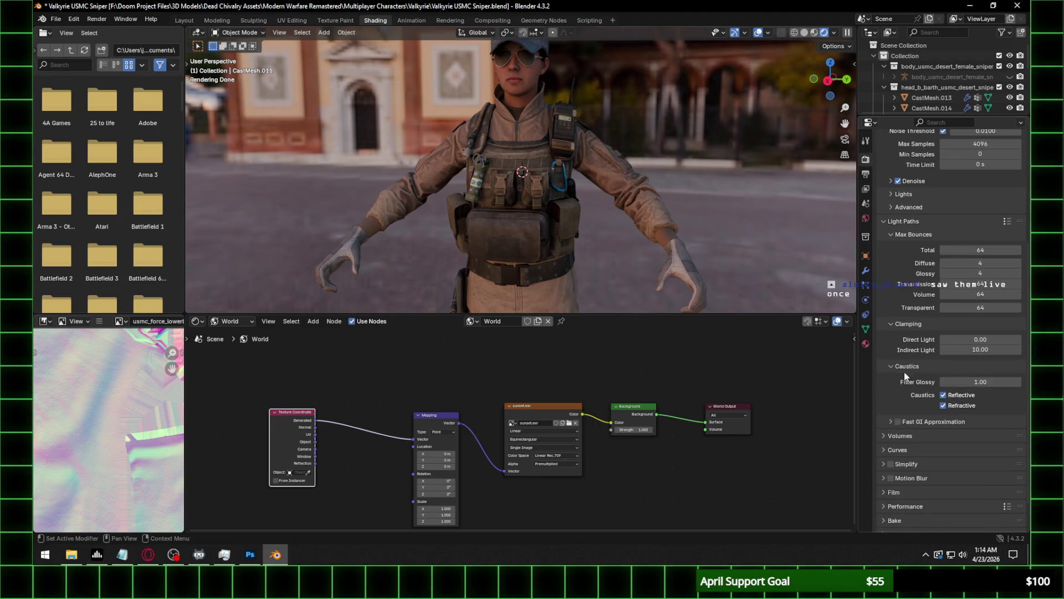
pyautogui.click(893, 492)
pyautogui.scroll(-5, 901, 455)
pyautogui.click(898, 424)
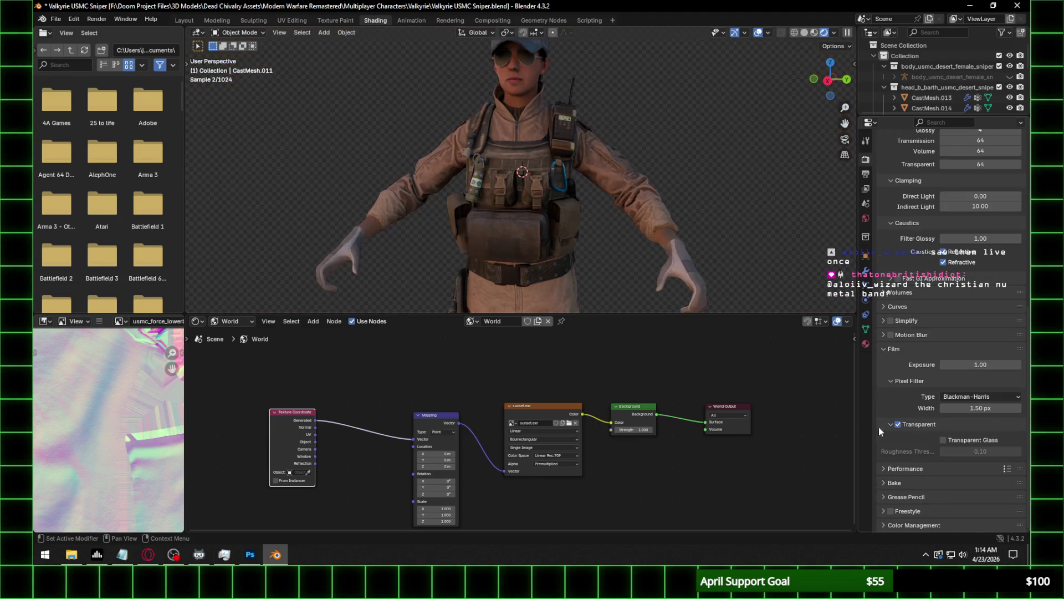
pyautogui.moveTo(567, 248)
pyautogui.mouseDown(button='middle')
pyautogui.moveTo(633, 241)
pyautogui.moveTo(571, 377)
pyautogui.mouseUp(button='middle')
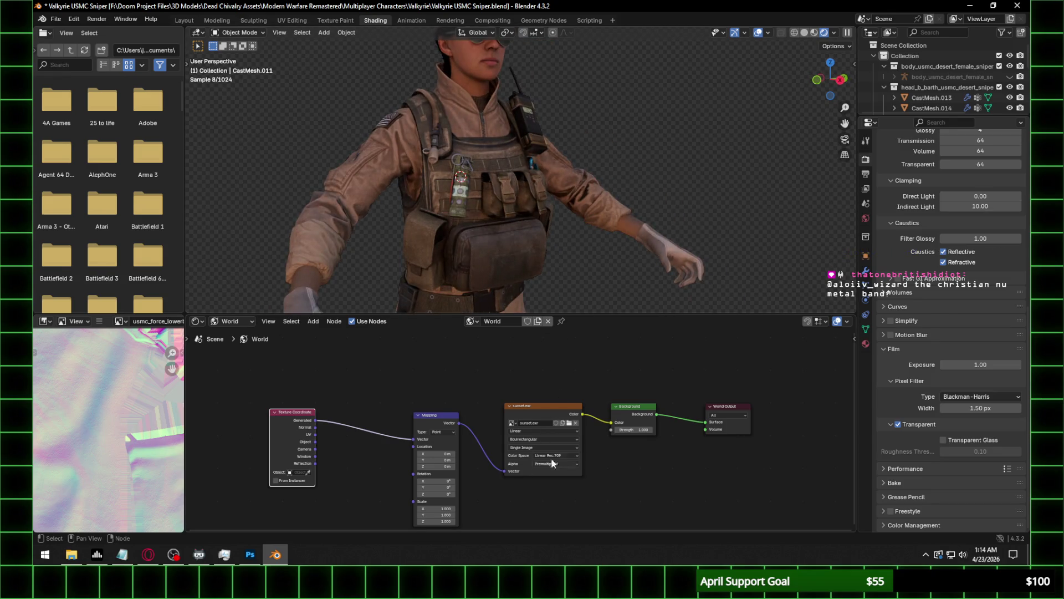
pyautogui.moveTo(438, 494); pyautogui.dragTo(472, 494)
# Back in Layout, set the viewport shading to use scene lights and scene world.
pyautogui.click(184, 21)
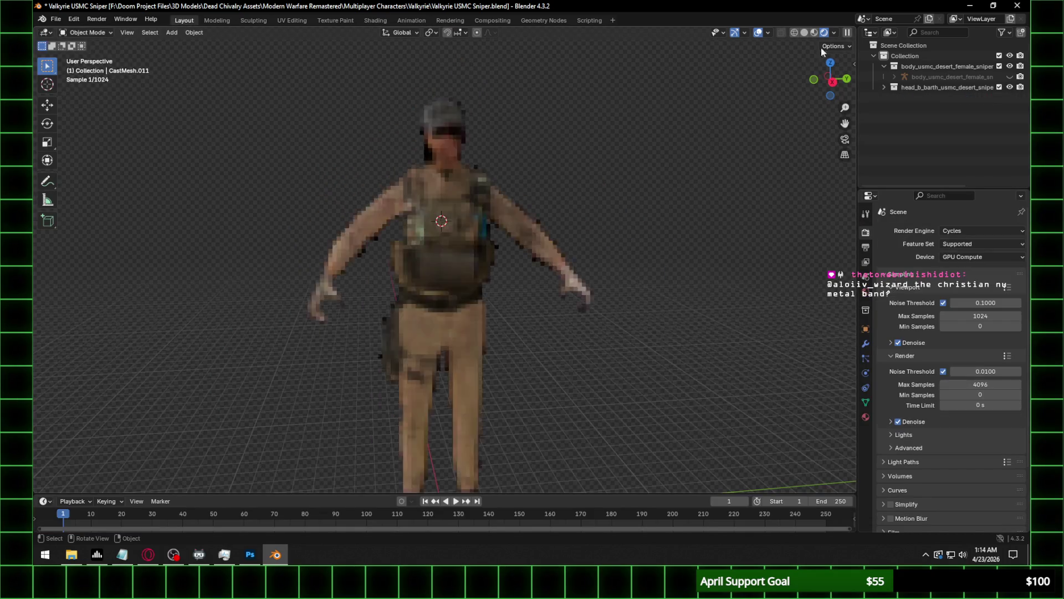
pyautogui.click(833, 32)
pyautogui.click(797, 118)
pyautogui.click(792, 132)
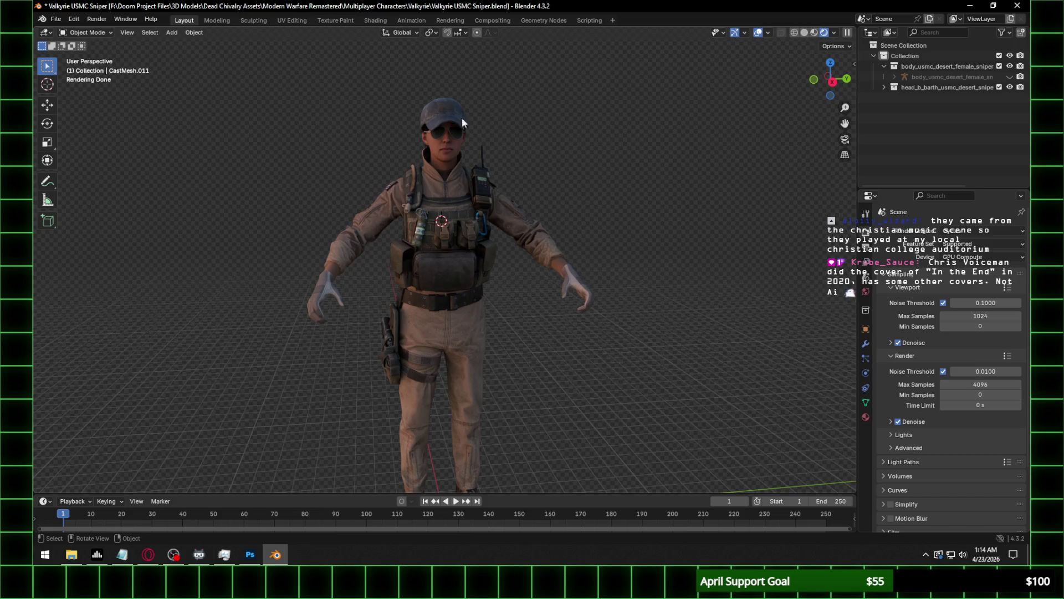
# In right orthographic view, select the jacket and show its object material nodes in Shading.
pyautogui.scroll(5, 426, 126)
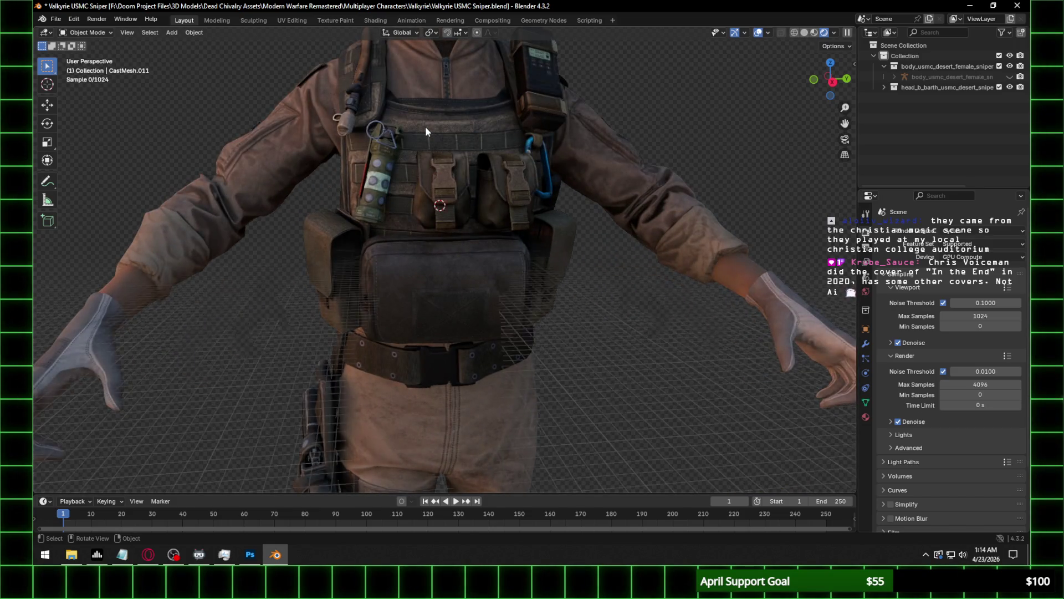
pyautogui.scroll(-5, 425, 131)
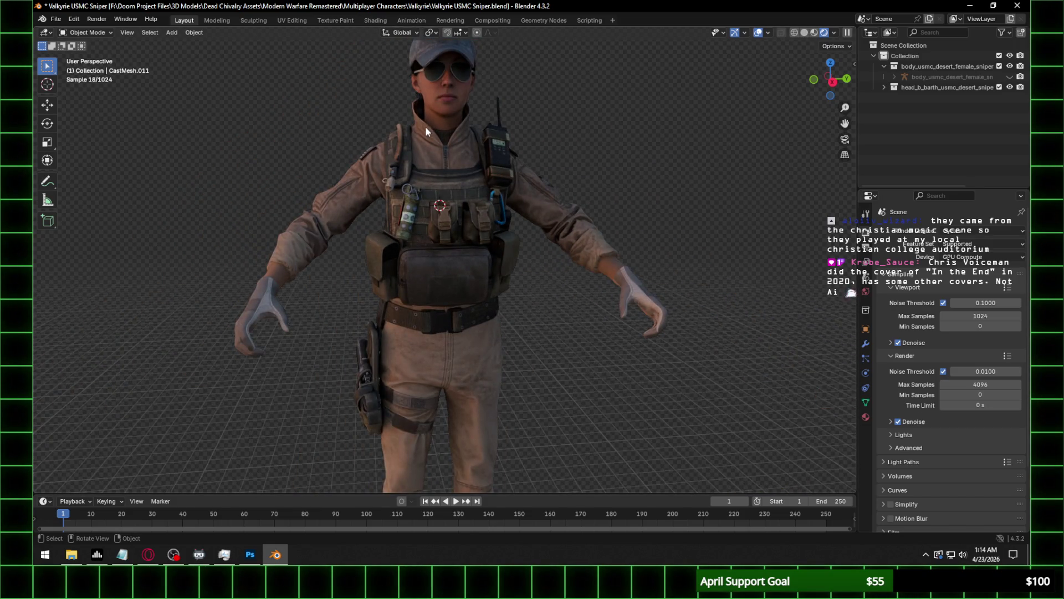
pyautogui.press('KP_3')
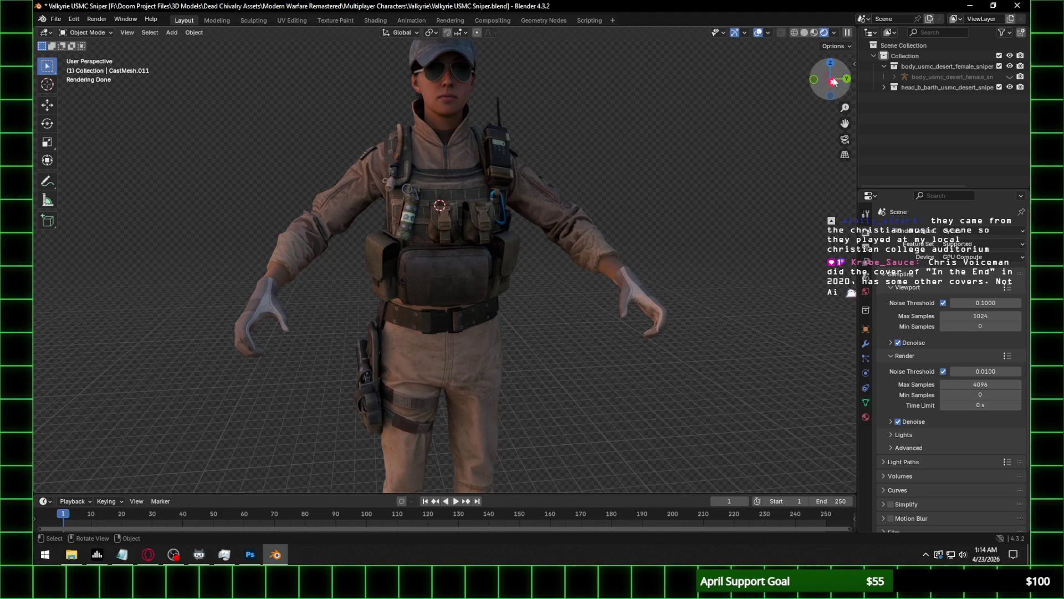
pyautogui.scroll(2, 484, 214)
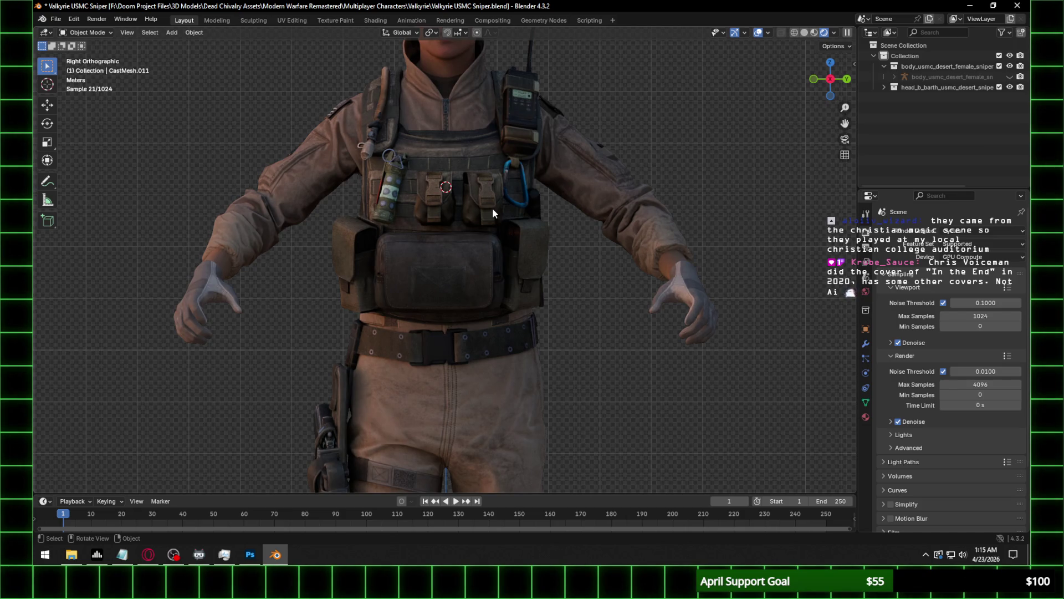
pyautogui.keyDown('shift'); pyautogui.moveTo(535, 148); pyautogui.dragTo(552, 240, button='middle'); pyautogui.keyUp('shift')
pyautogui.scroll(3, 500, 163)
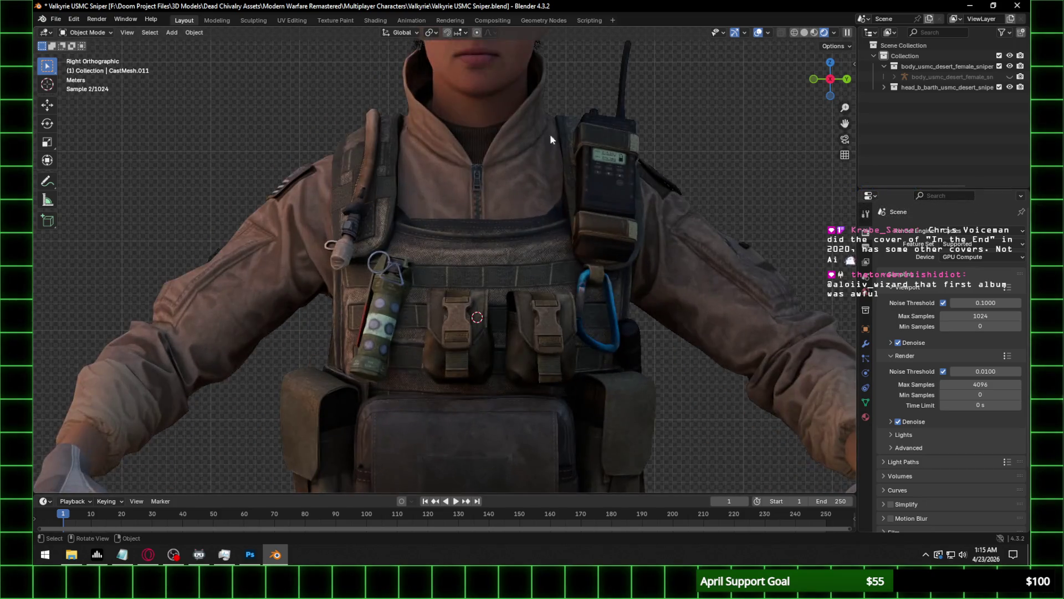
pyautogui.keyDown('shift'); pyautogui.moveTo(483, 215); pyautogui.dragTo(471, 296, button='middle'); pyautogui.keyUp('shift')
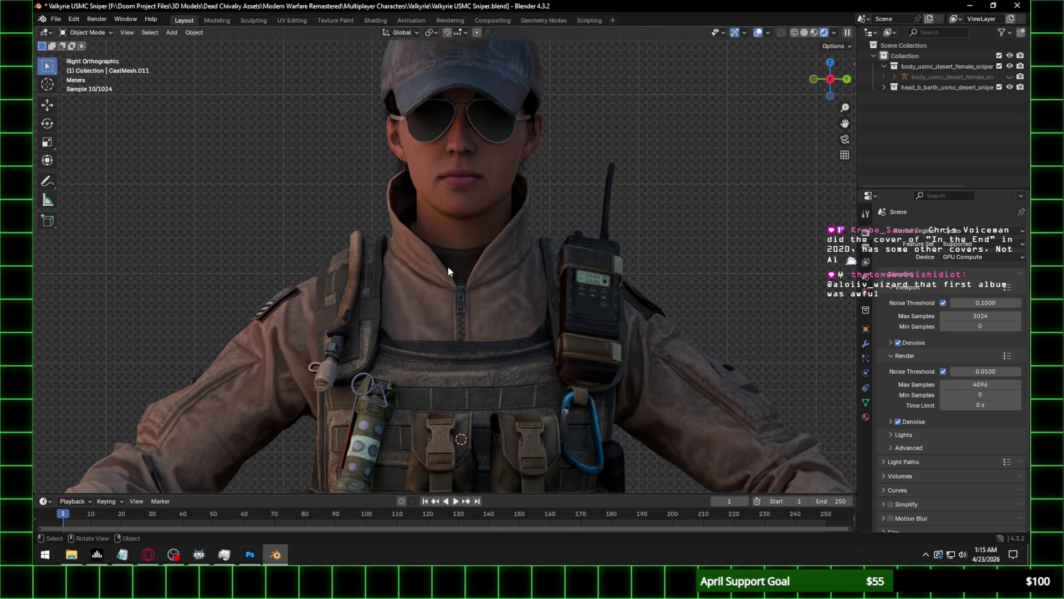
pyautogui.click(524, 296)
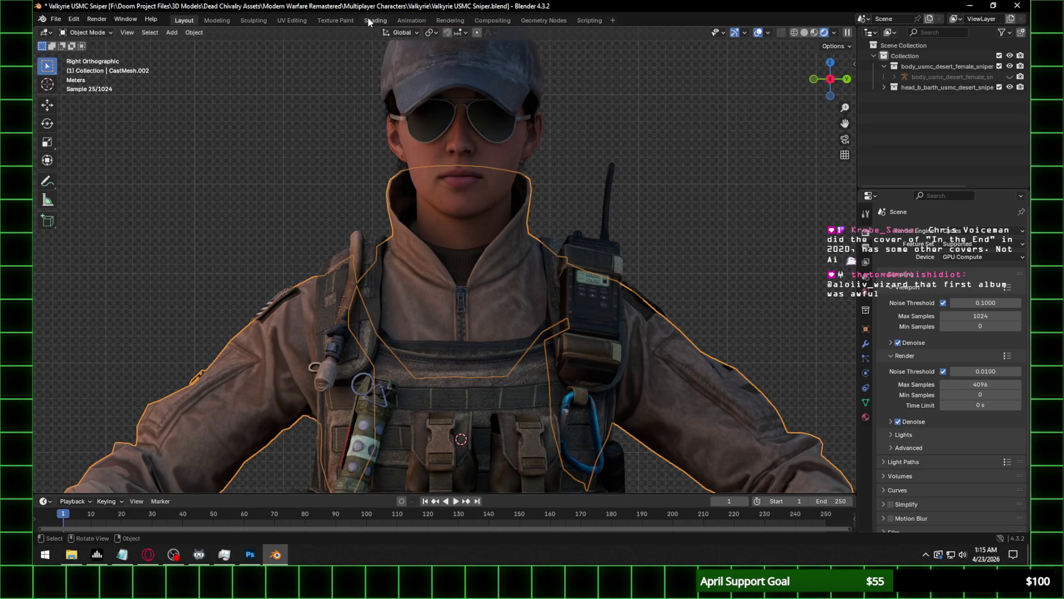
pyautogui.click(368, 20)
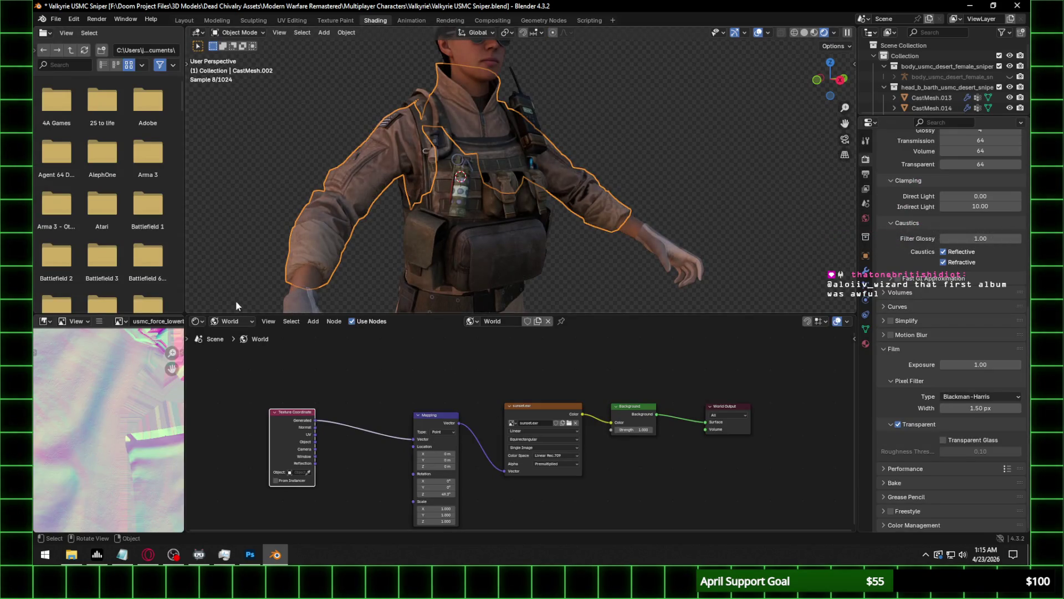
pyautogui.click(242, 321)
pyautogui.click(233, 348)
# Set the jacket's Normal Map Strength to 0.5.
pyautogui.click(501, 503)
pyautogui.write('0.5')
pyautogui.press('Return')
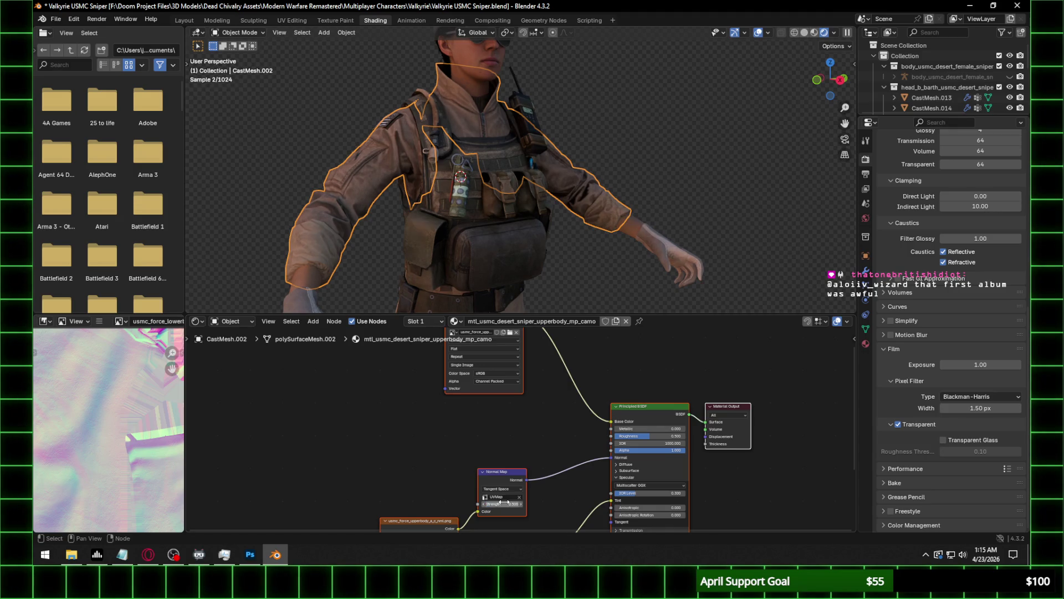
# Select the pants and set their Normal Map Strength to 0.5.
pyautogui.click(184, 20)
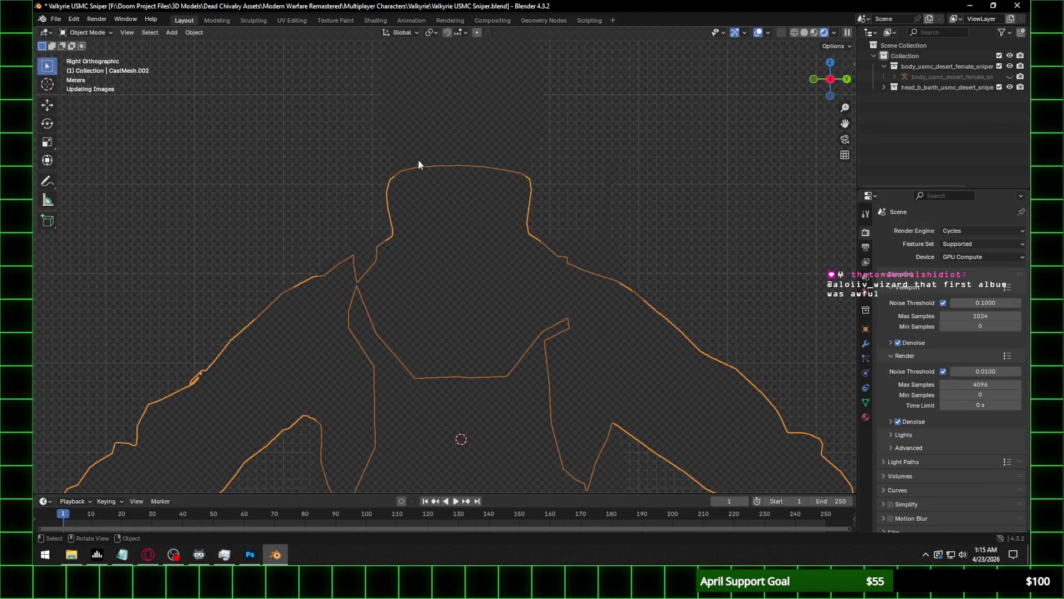
pyautogui.scroll(-5, 567, 262)
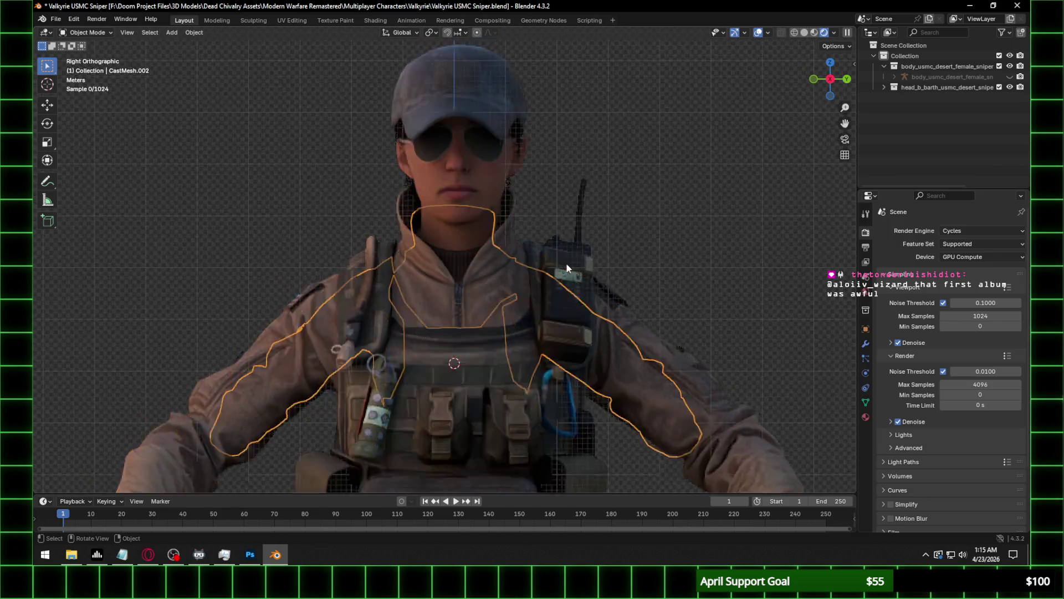
pyautogui.keyDown('shift'); pyautogui.moveTo(560, 425); pyautogui.dragTo(549, 311, button='middle'); pyautogui.keyUp('shift')
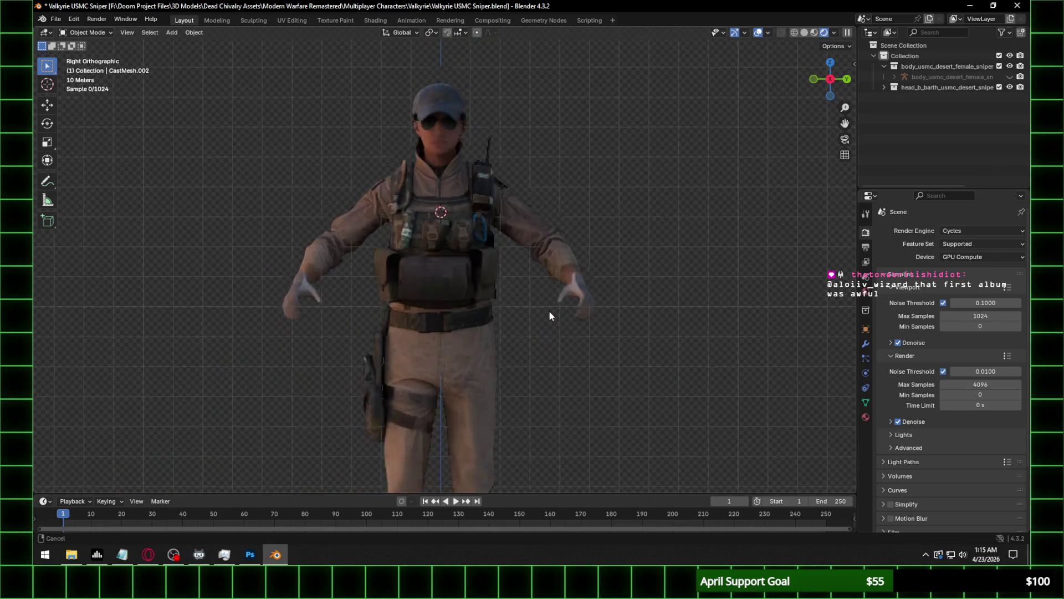
pyautogui.click(470, 354)
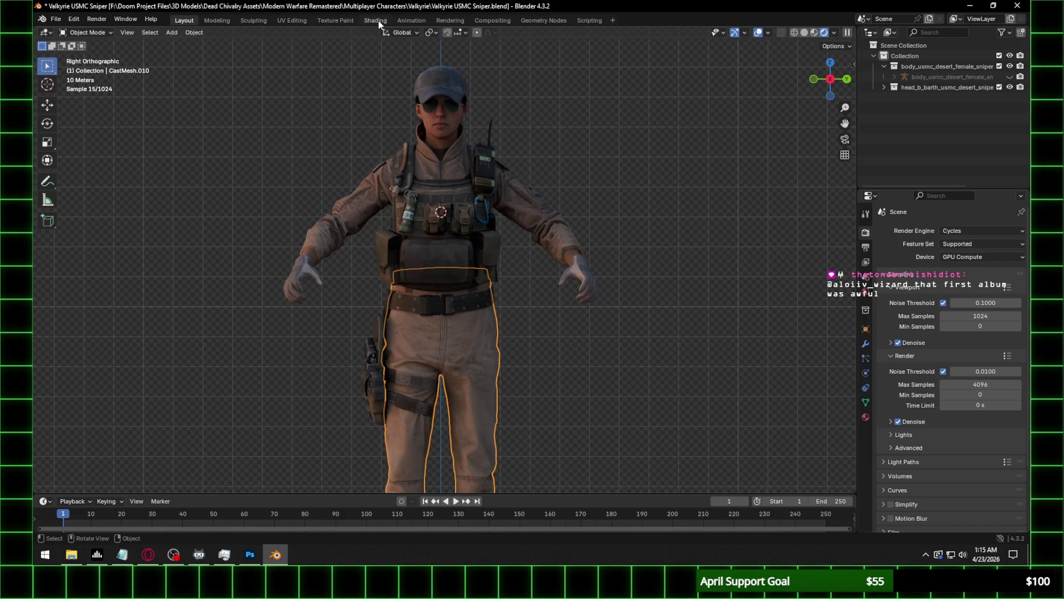
pyautogui.click(376, 20)
pyautogui.click(508, 504)
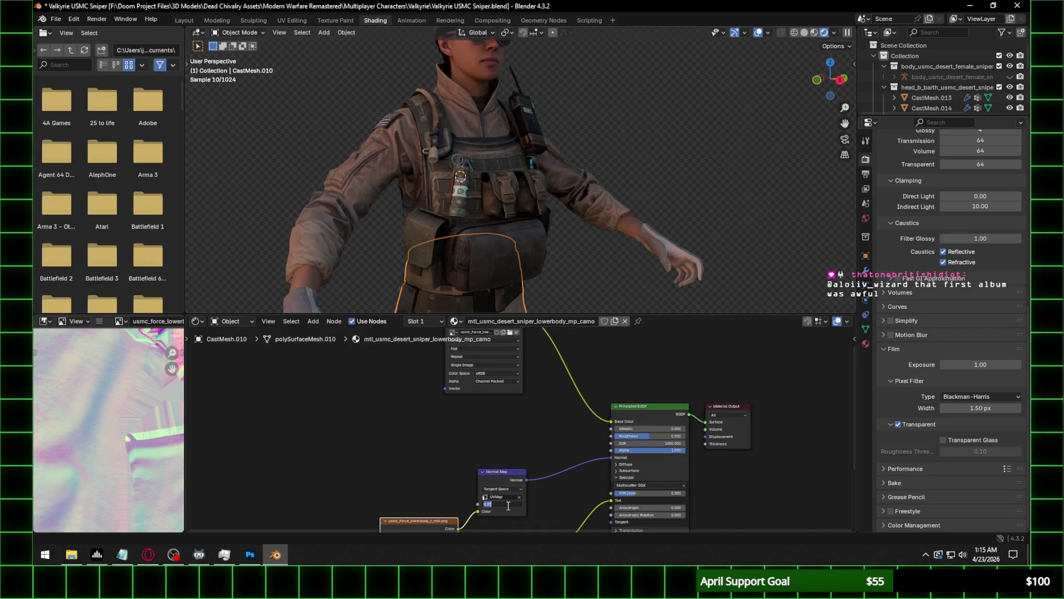
pyautogui.press('Return')
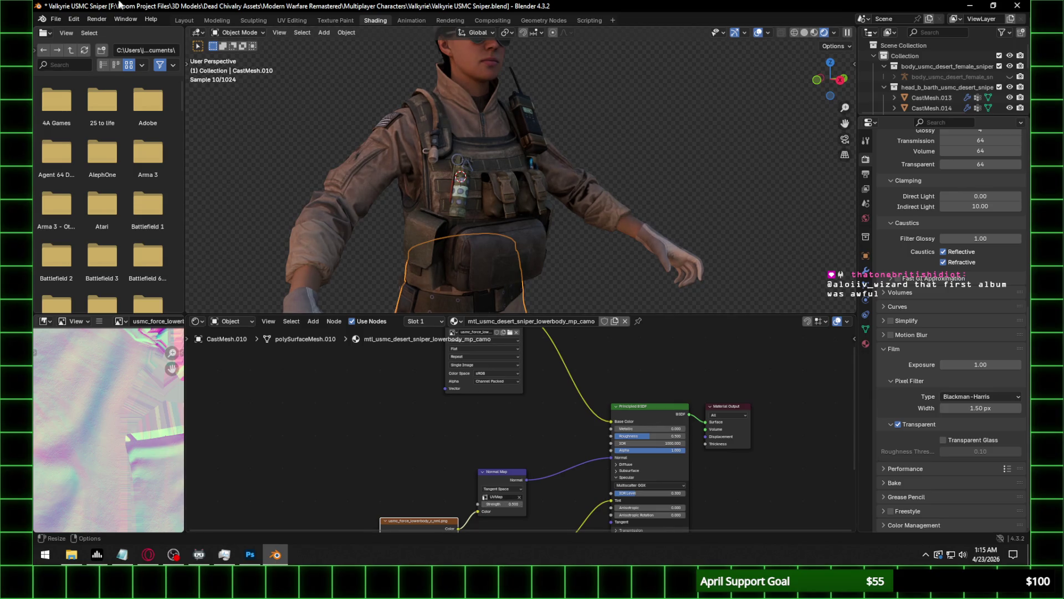
# Return to Layout and orbit to a side view of the character.
pyautogui.click(184, 20)
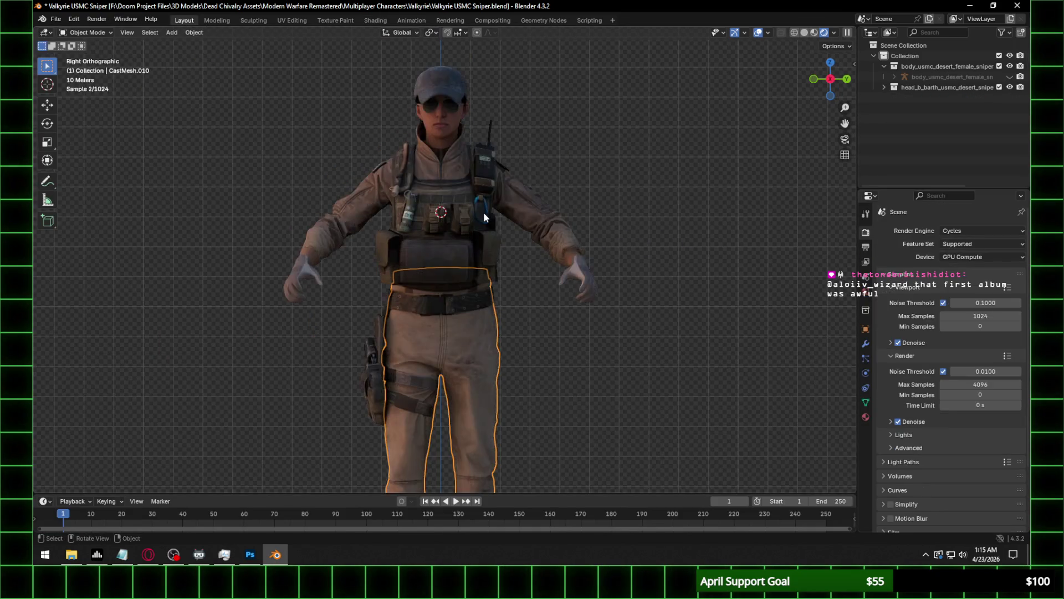
pyautogui.scroll(-3, 484, 212)
pyautogui.moveTo(469, 227)
pyautogui.mouseDown(button='middle')
pyautogui.moveTo(423, 241)
pyautogui.moveTo(544, 256)
pyautogui.mouseUp(button='middle')
pyautogui.scroll(2, 497, 242)
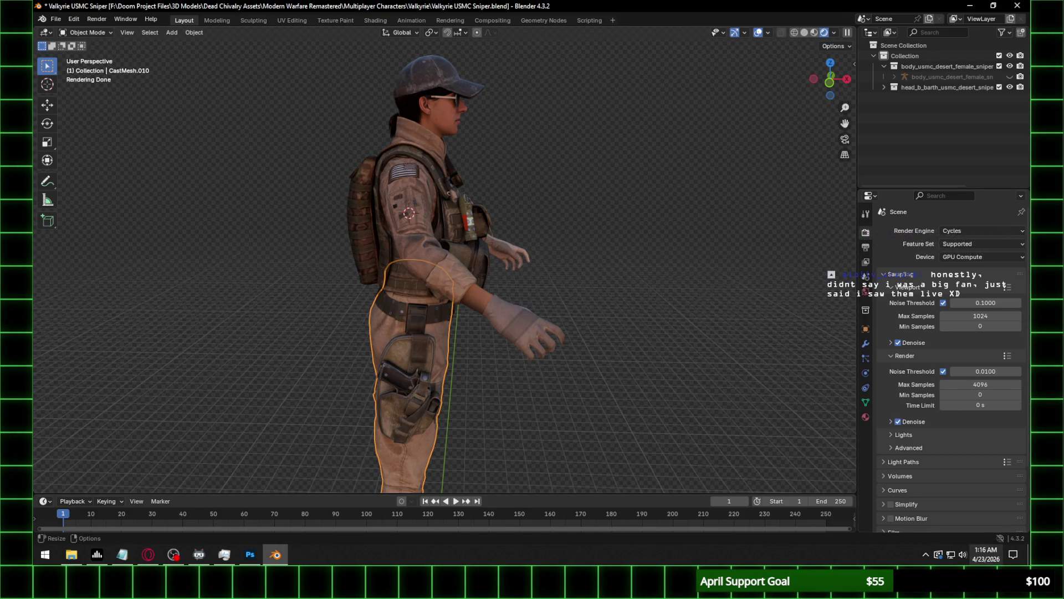
# Select the sleeve patch and set its Normal Map node's UV map to UVMap.
pyautogui.scroll(6, 536, 192)
pyautogui.scroll(-6, 482, 186)
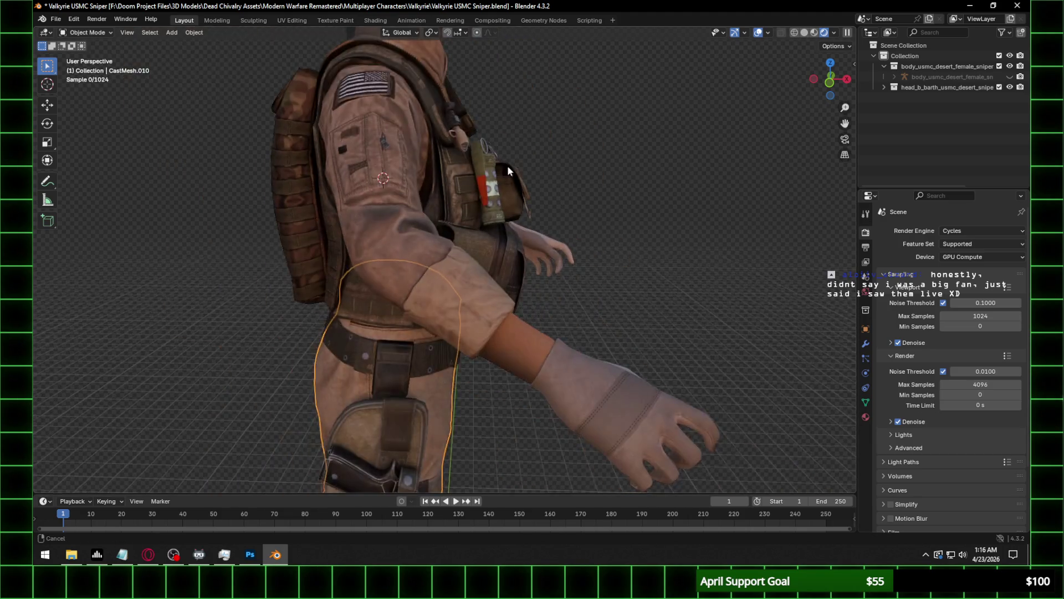
pyautogui.keyDown('shift'); pyautogui.moveTo(507, 165); pyautogui.dragTo(518, 300, button='middle'); pyautogui.keyUp('shift')
pyautogui.scroll(1, 515, 301)
pyautogui.moveTo(593, 299)
pyautogui.mouseDown(button='middle')
pyautogui.moveTo(461, 297)
pyautogui.moveTo(604, 294)
pyautogui.moveTo(510, 344)
pyautogui.mouseUp(button='middle')
pyautogui.click(512, 344)
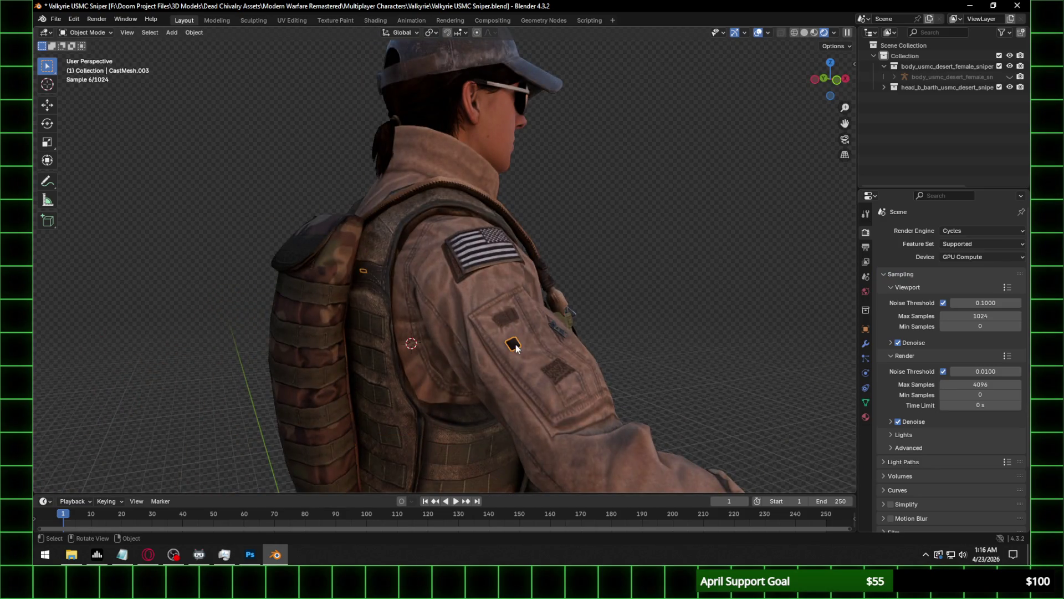
pyautogui.click(375, 20)
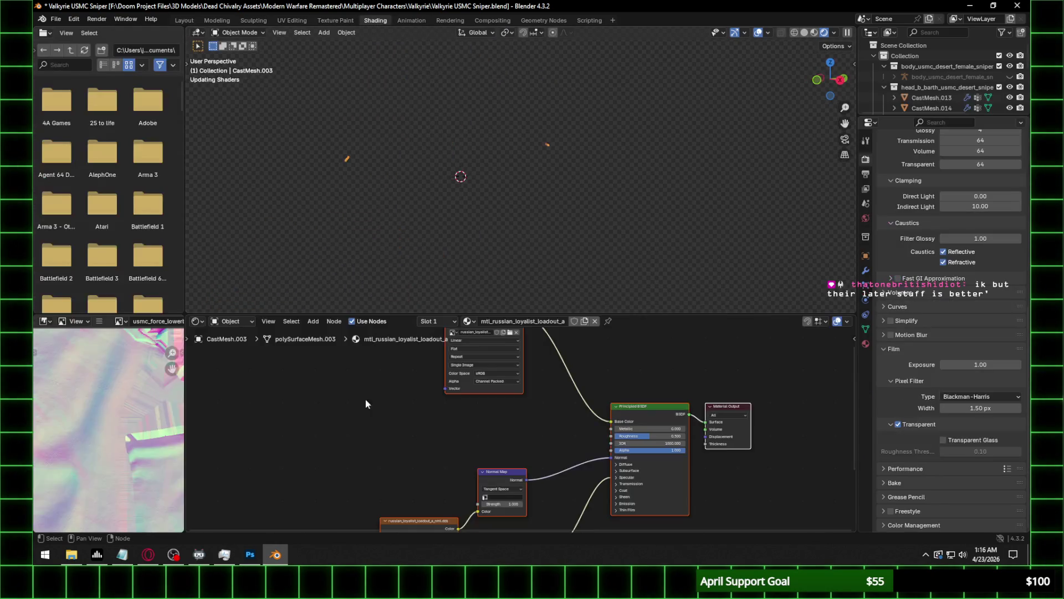
pyautogui.click(501, 498)
pyautogui.click(513, 430)
# Browse the normal texture node's image and begin saving russian_loyalist_loadout_a_nml.dds as a copy in Photoshop.
pyautogui.scroll(-5, 174, 440)
pyautogui.keyDown('shift'); pyautogui.scroll(-4, 332, 438); pyautogui.keyUp('shift')
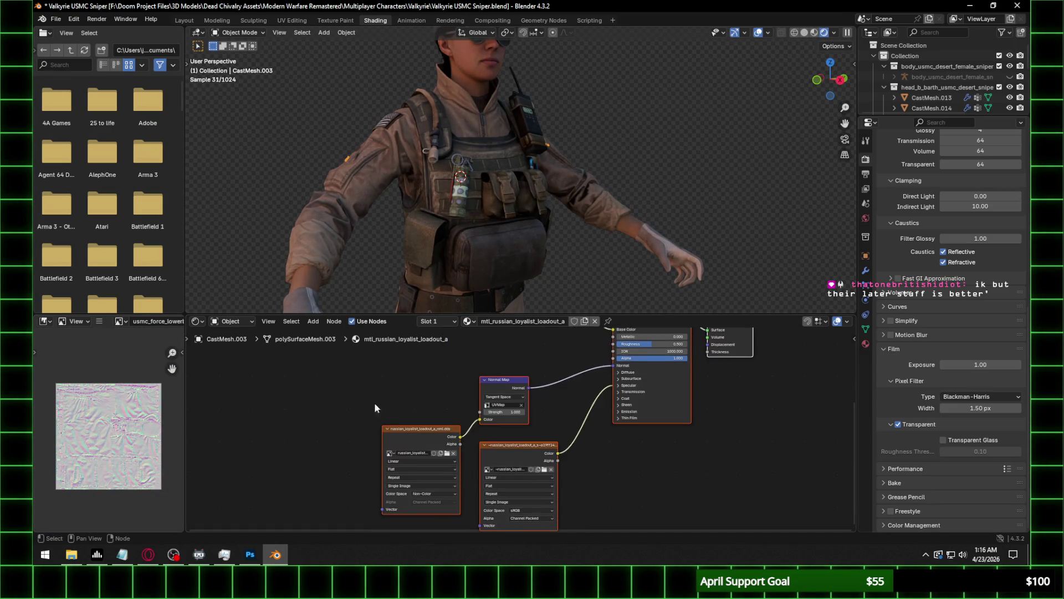
pyautogui.click(421, 437)
pyautogui.click(447, 453)
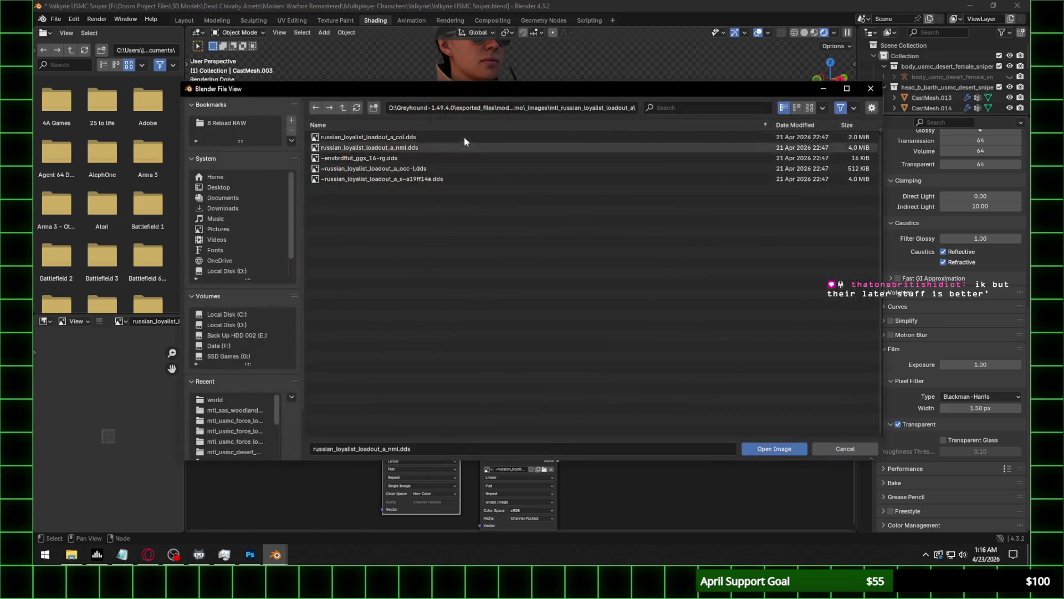
pyautogui.click(151, 557)
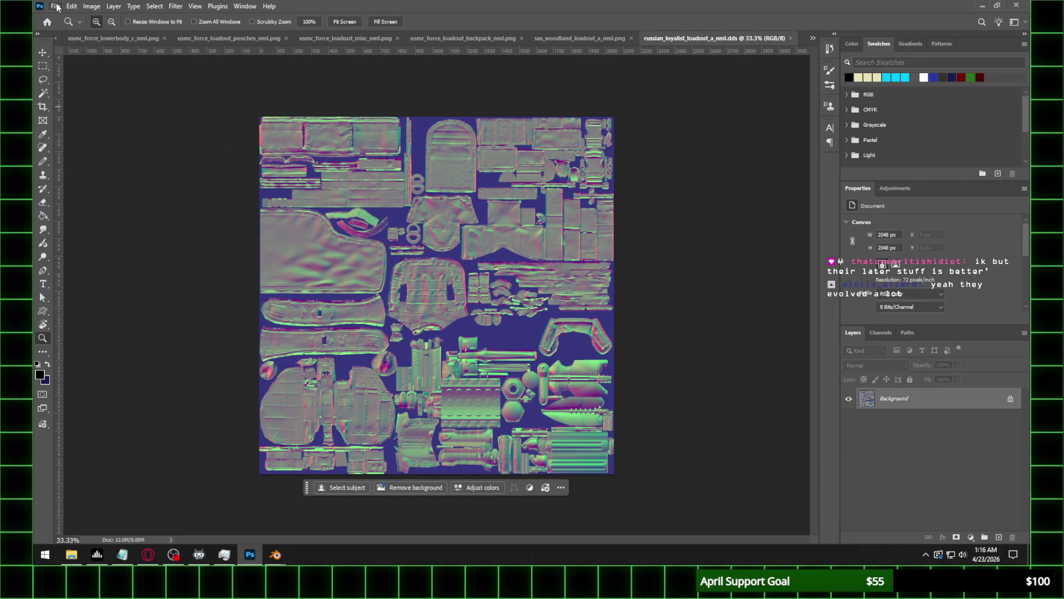
pyautogui.click(57, 7)
pyautogui.click(67, 133)
# Save the patch normal map as russian_loyalist_loadout_a_nml.png, then return to Blender's file browser.
pyautogui.click(180, 426)
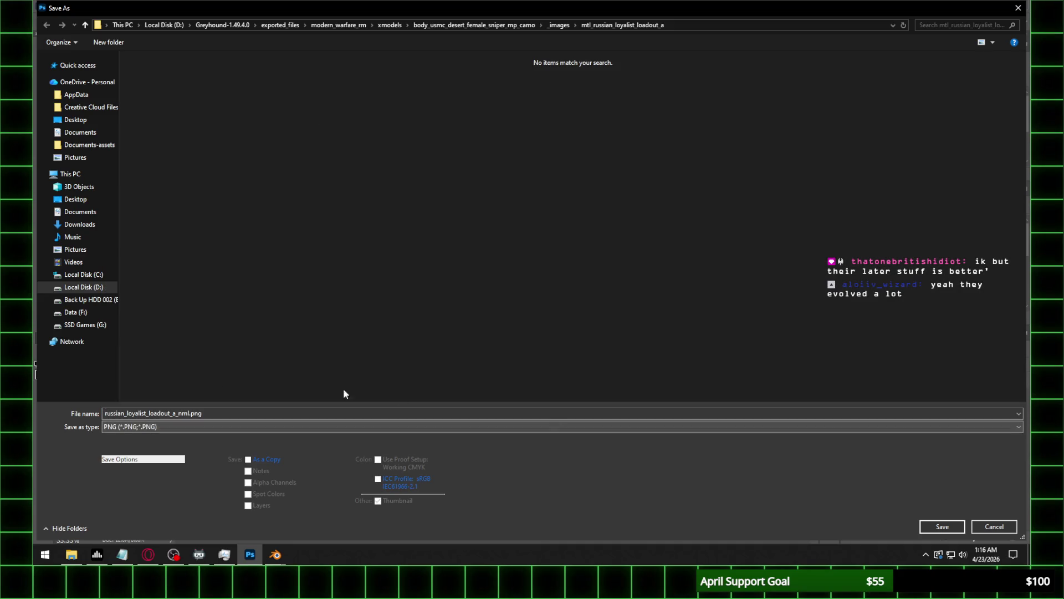
pyautogui.click(343, 369)
pyautogui.press('Return')
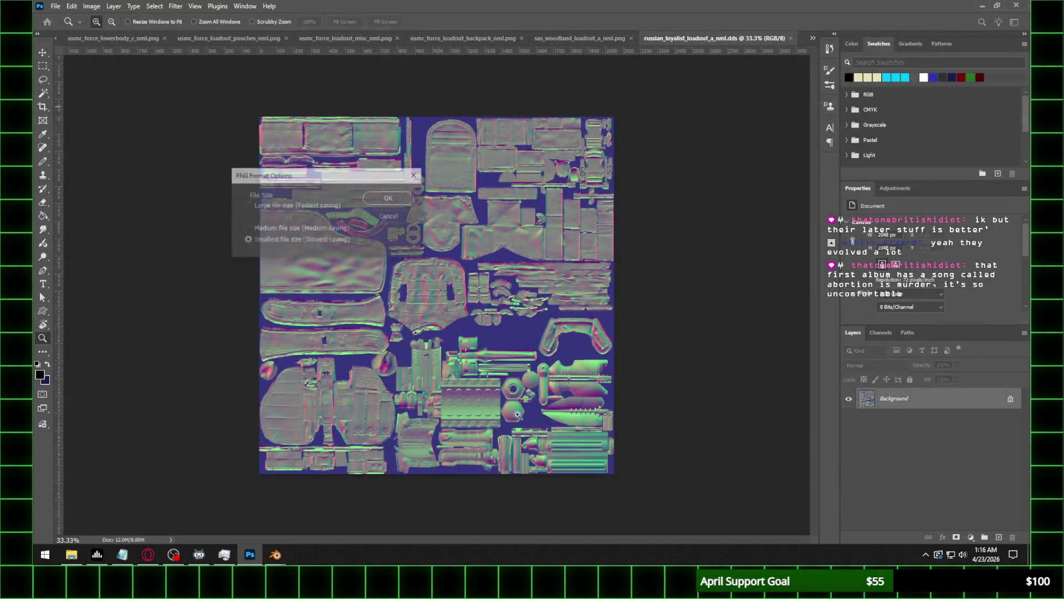
pyautogui.click(389, 199)
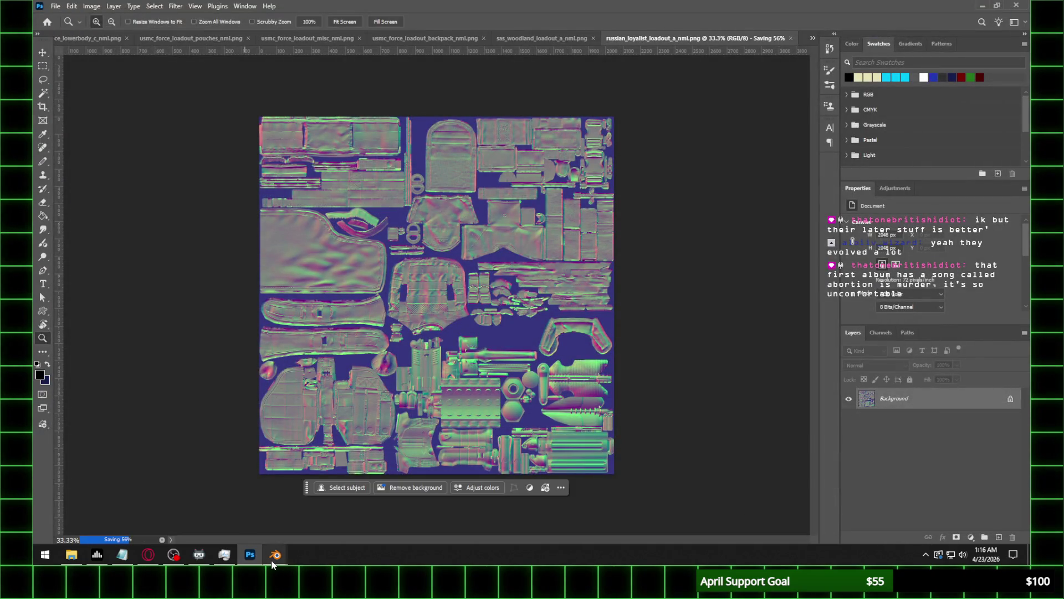
pyautogui.moveTo(274, 559)
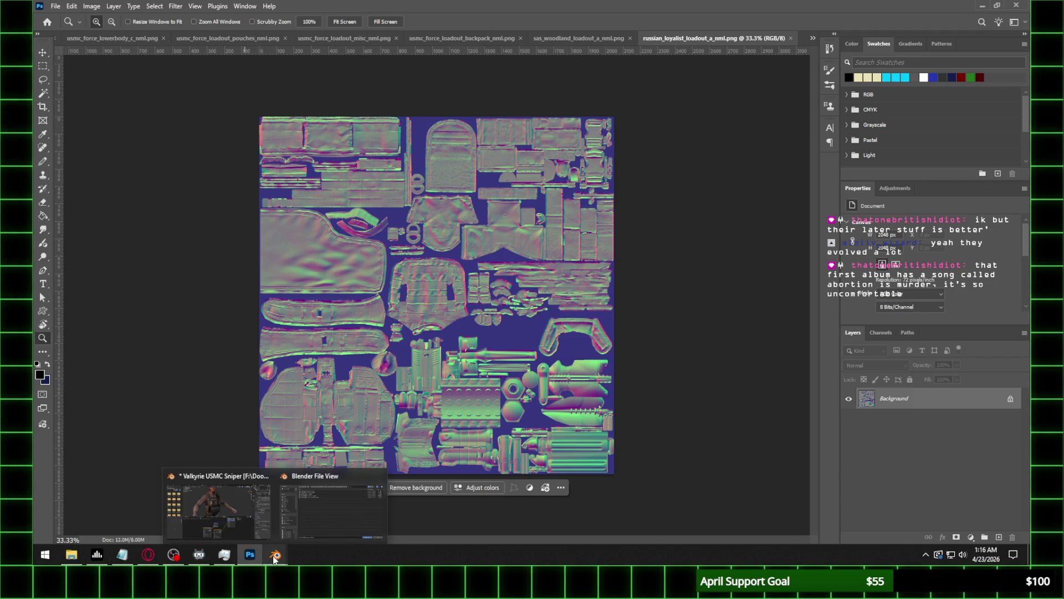
pyautogui.click(322, 503)
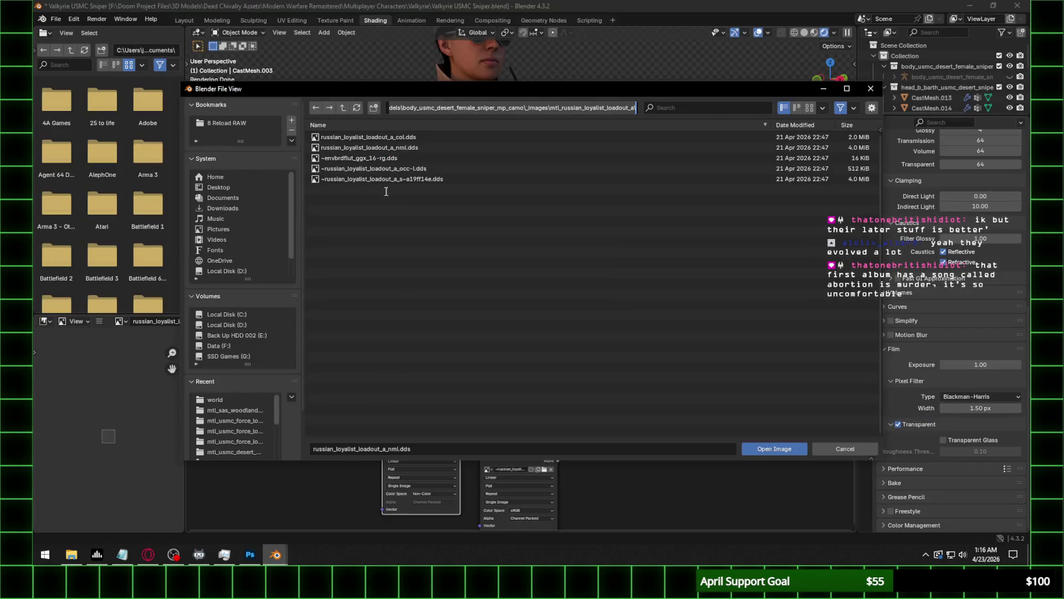
# Load russian_loyalist_loadout_a_nml.png into the image node and set normal strength to 0.500.
pyautogui.click(358, 109)
pyautogui.doubleClick(389, 161)
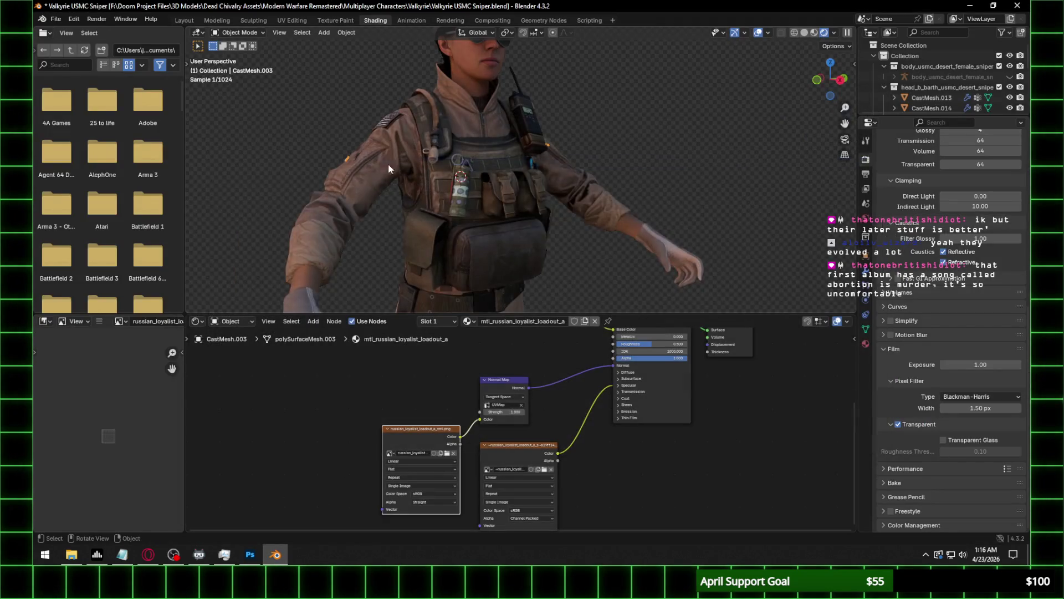
pyautogui.scroll(3, 370, 436)
pyautogui.scroll(6, 444, 164)
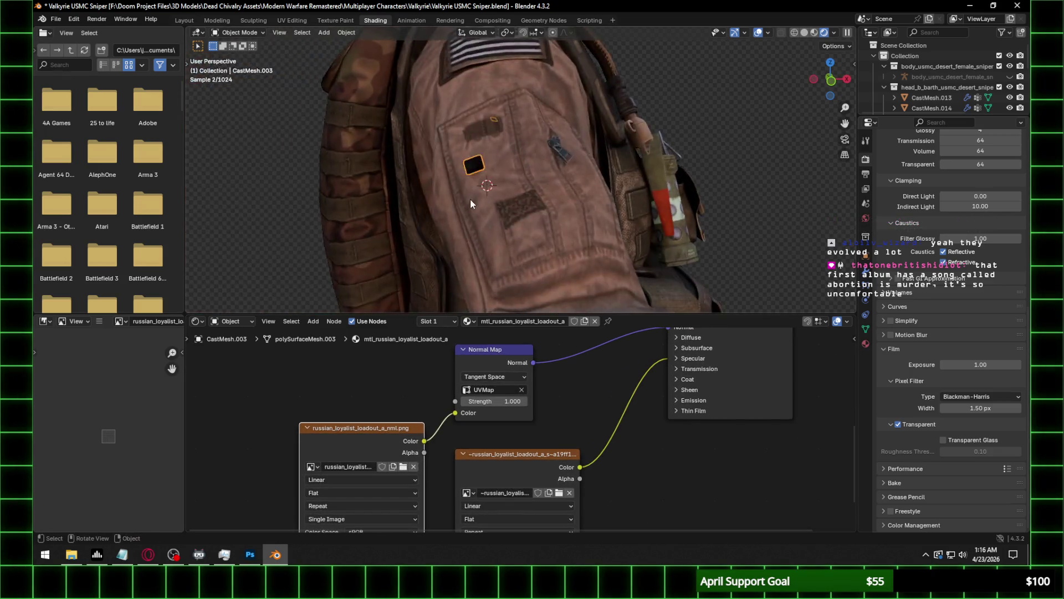
pyautogui.scroll(4, 471, 201)
pyautogui.click(512, 402)
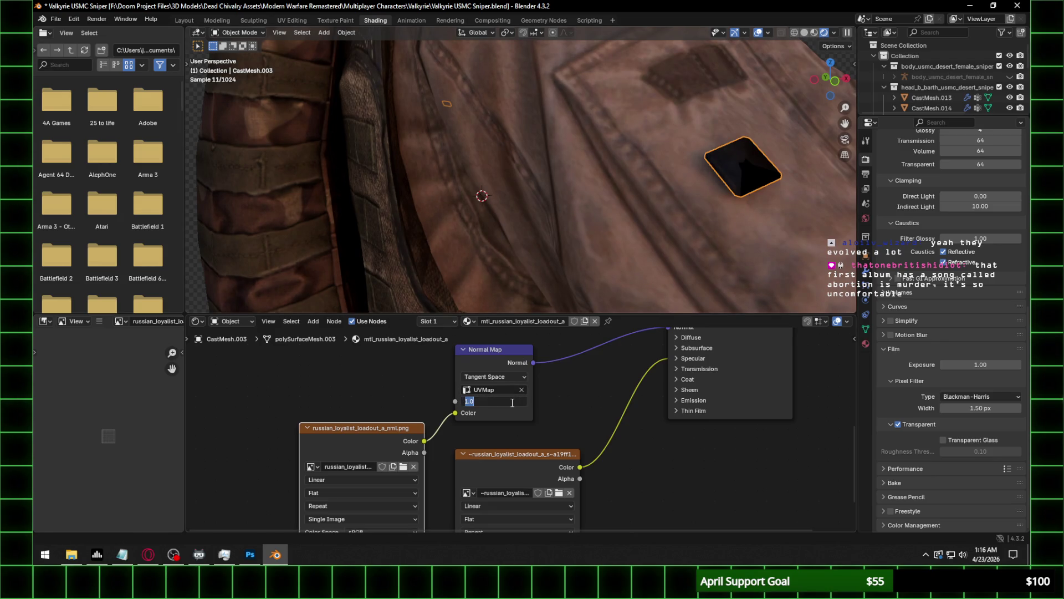
pyautogui.write('0.5')
pyautogui.press('Return')
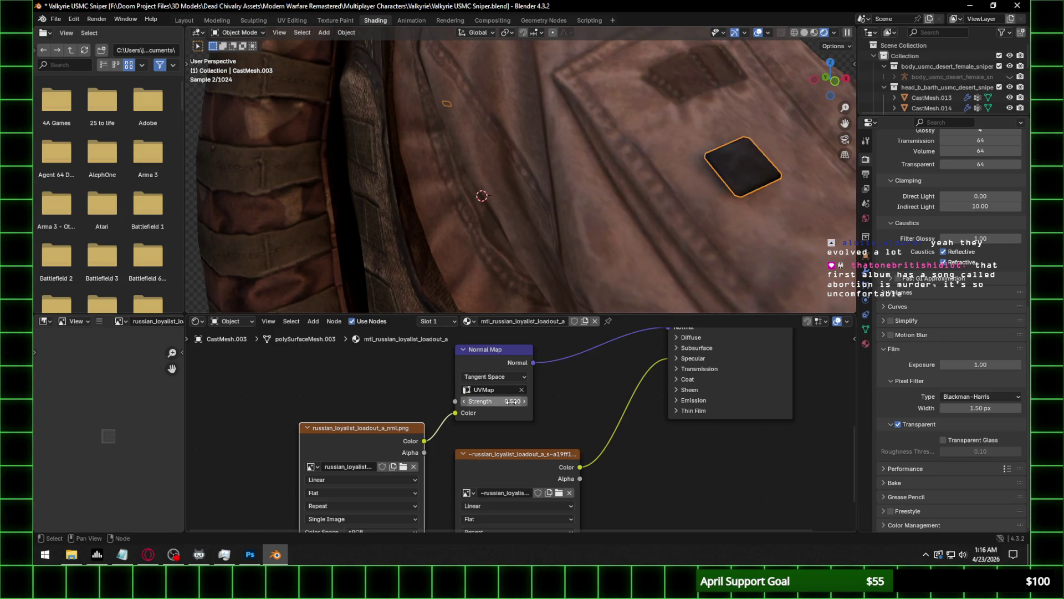
pyautogui.click(694, 358)
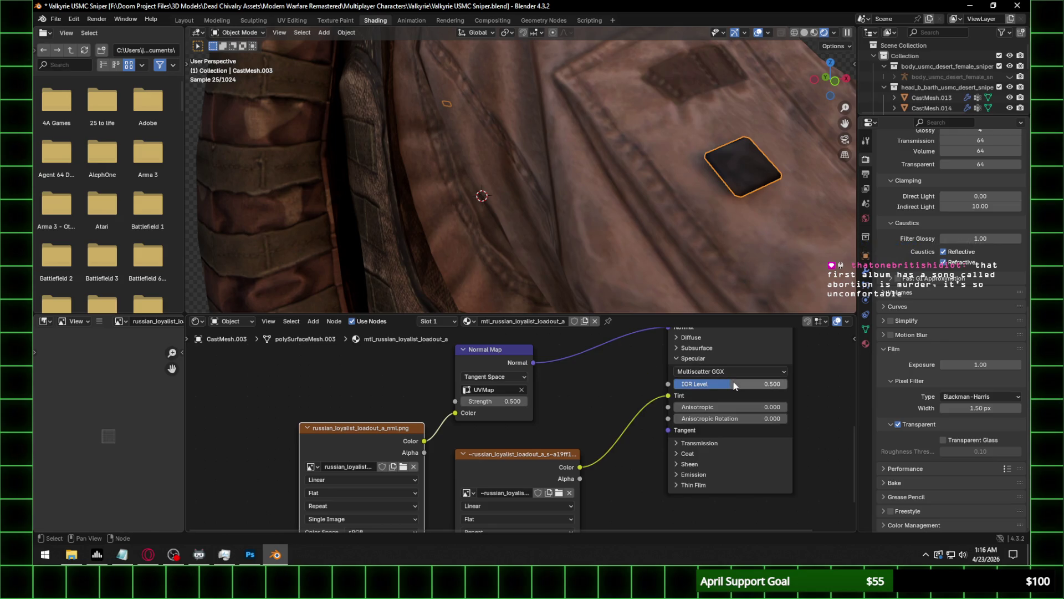
pyautogui.scroll(-5, 734, 179)
# Orbit around the vest front and the back flag patch to review the textures.
pyautogui.moveTo(736, 172)
pyautogui.mouseDown(button='middle')
pyautogui.moveTo(484, 185)
pyautogui.moveTo(504, 256)
pyautogui.mouseUp(button='middle')
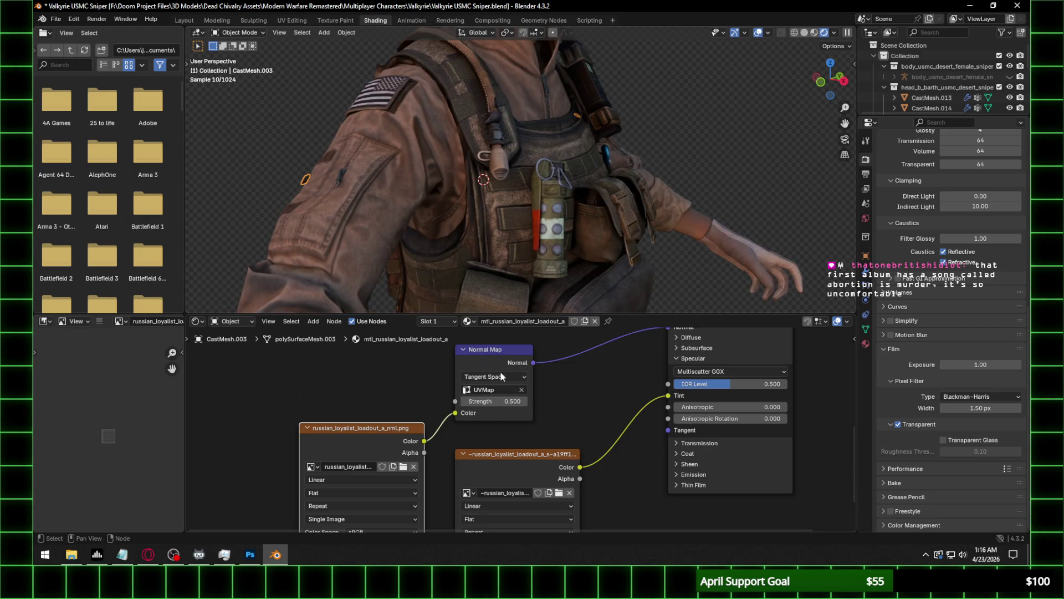
pyautogui.moveTo(340, 183)
pyautogui.mouseDown(button='middle')
pyautogui.moveTo(398, 183)
pyautogui.moveTo(400, 194)
pyautogui.moveTo(666, 243)
pyautogui.moveTo(501, 242)
pyautogui.moveTo(664, 190)
pyautogui.mouseUp(button='middle')
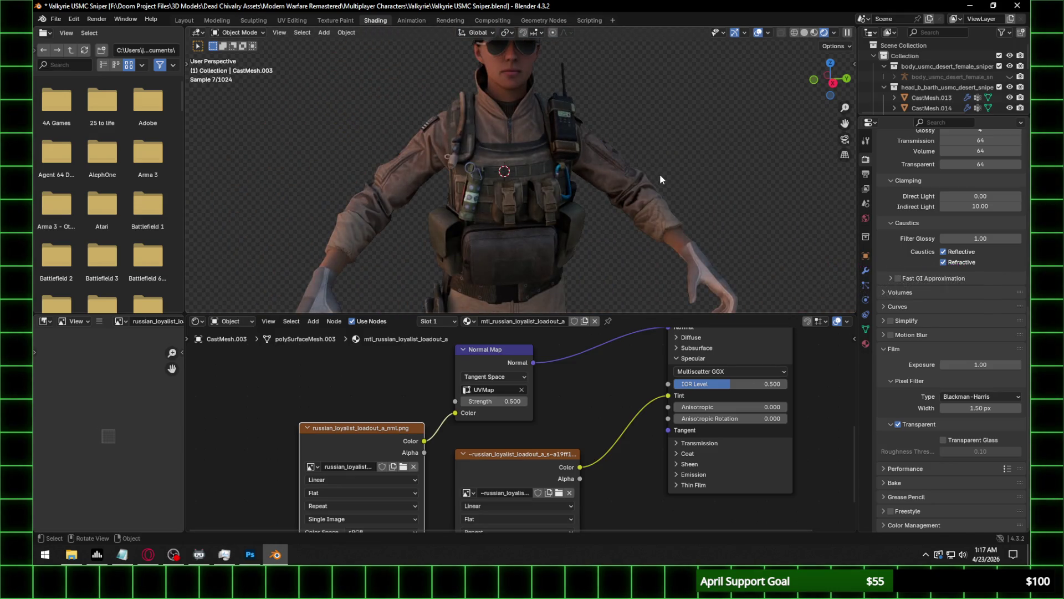
pyautogui.scroll(-3, 659, 174)
pyautogui.hotkey('alt', 'Tab')
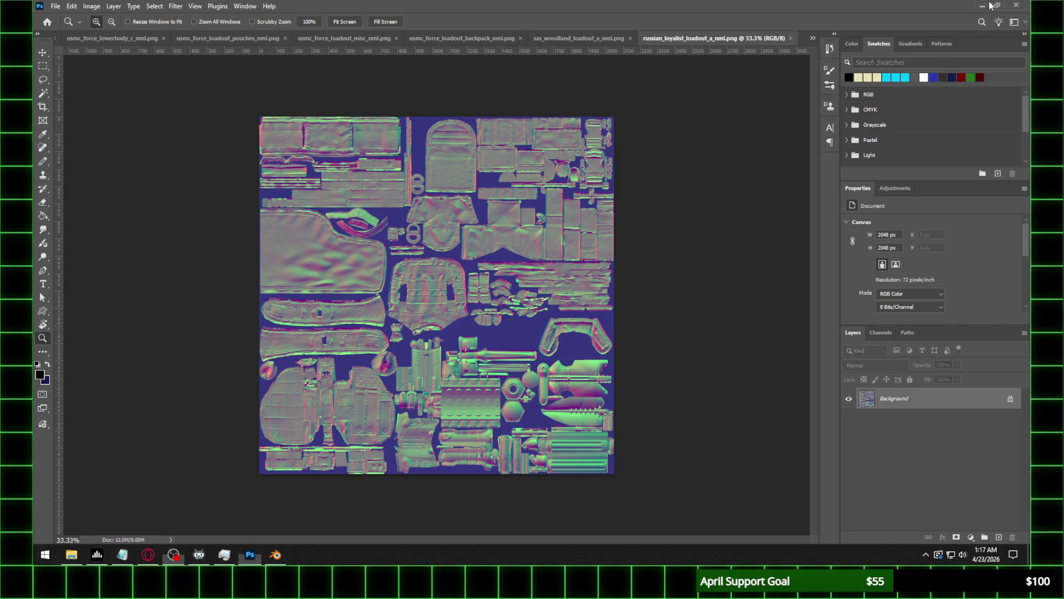
pyautogui.hotkey('alt', 'Tab')
pyautogui.scroll(4, 610, 181)
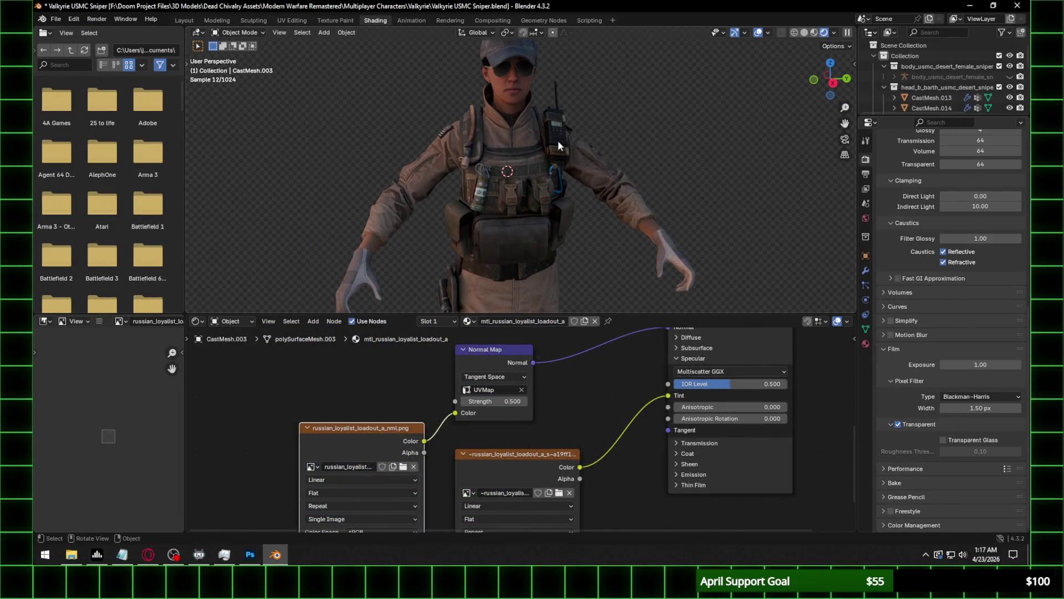
# Save the .blend file and show the character in Layout from the front orthographic view.
pyautogui.hotkey('ctrl', 's')
pyautogui.moveTo(594, 134)
pyautogui.mouseDown(button='middle')
pyautogui.moveTo(579, 204)
pyautogui.moveTo(533, 140)
pyautogui.moveTo(537, 198)
pyautogui.mouseUp(button='middle')
pyautogui.scroll(-3, 538, 199)
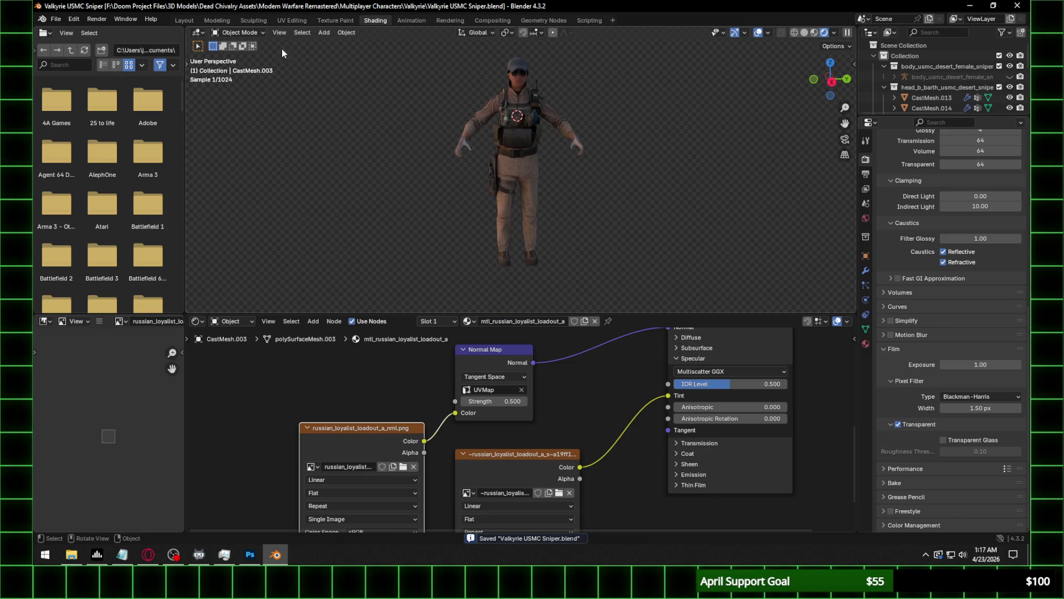
pyautogui.click(186, 19)
pyautogui.click(838, 82)
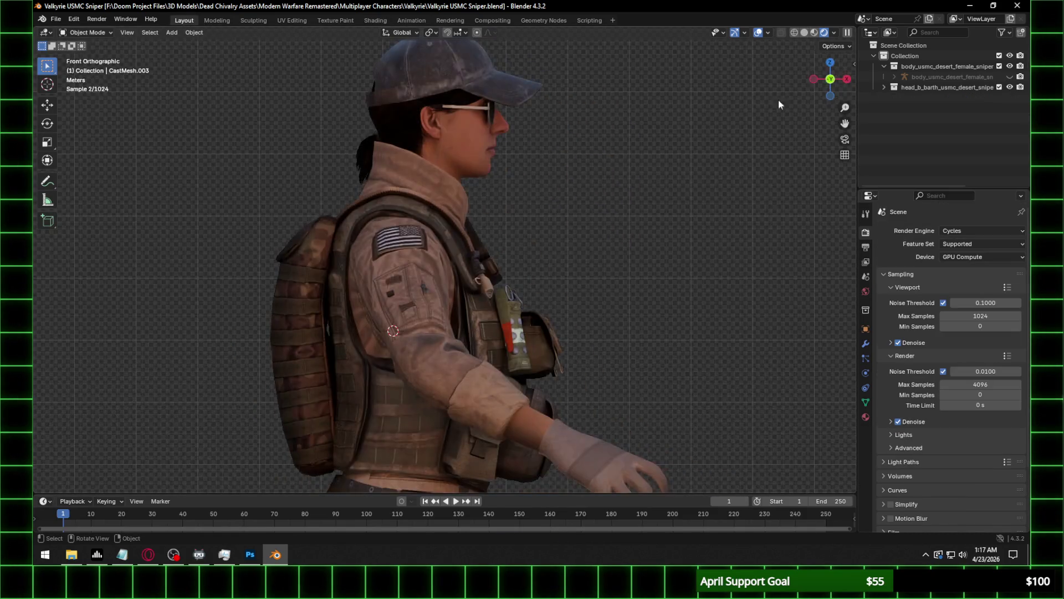
# Select the shoulder patch from behind and browse for its normal map image in Shading.
pyautogui.click(846, 78)
pyautogui.scroll(-5, 557, 250)
pyautogui.scroll(4, 526, 248)
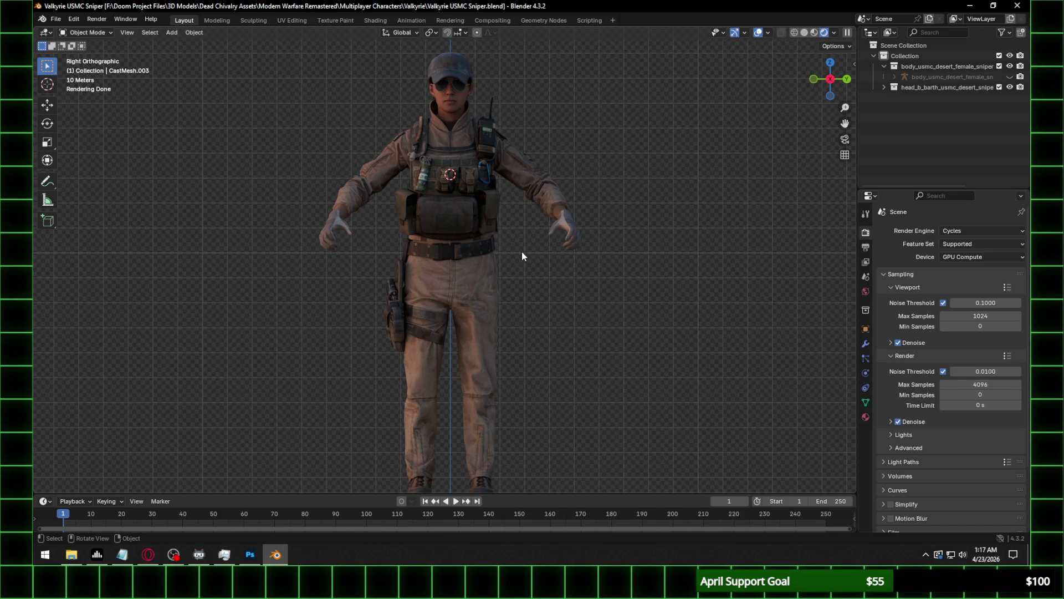
pyautogui.moveTo(444, 242)
pyautogui.mouseDown(button='middle')
pyautogui.moveTo(628, 248)
pyautogui.moveTo(574, 280)
pyautogui.moveTo(320, 262)
pyautogui.moveTo(299, 282)
pyautogui.moveTo(439, 160)
pyautogui.mouseUp(button='middle')
pyautogui.click(445, 176)
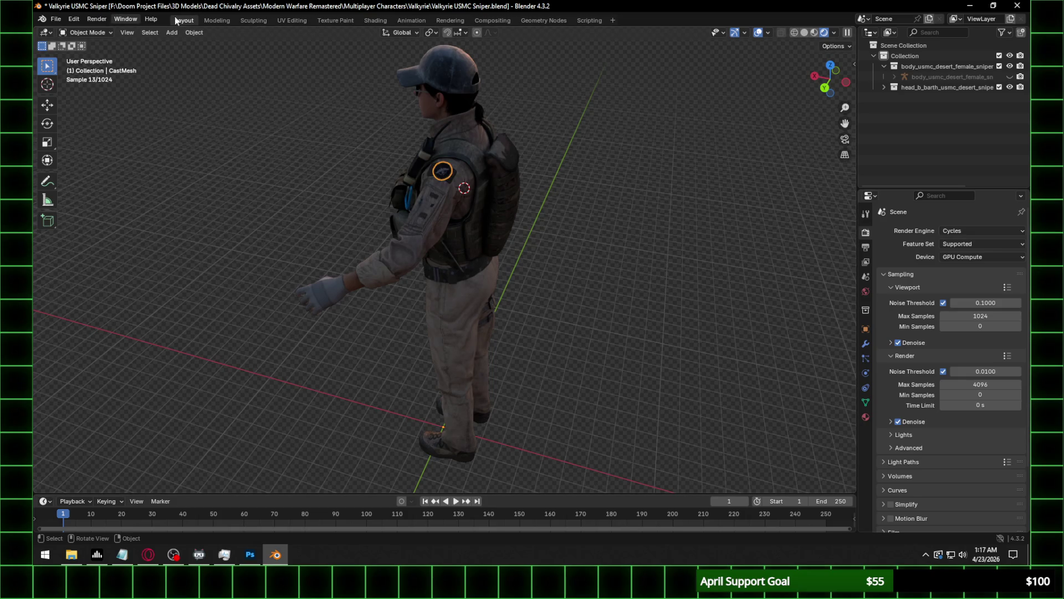
pyautogui.click(375, 20)
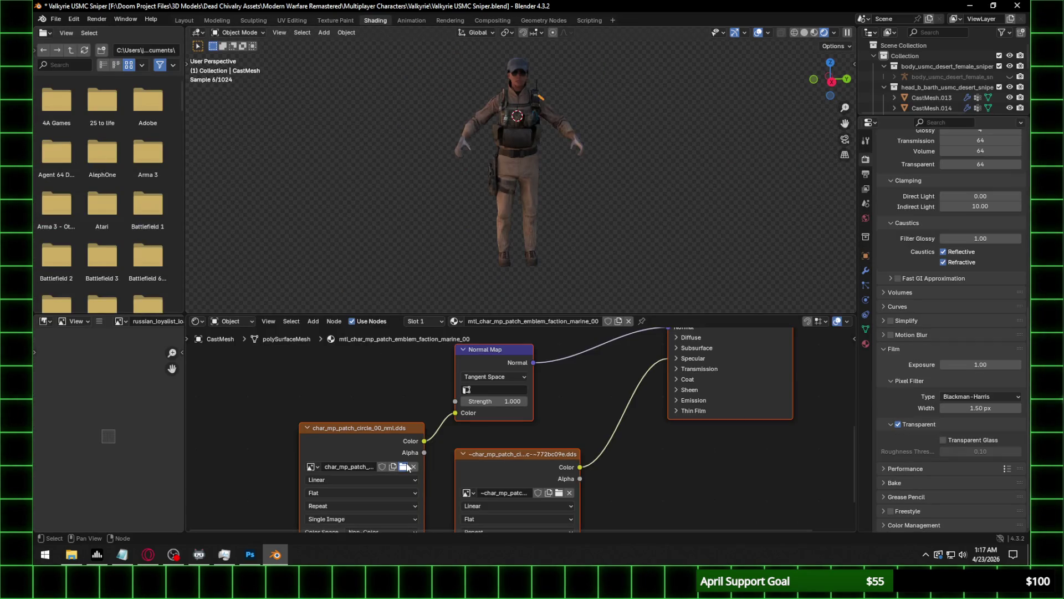
pyautogui.click(403, 466)
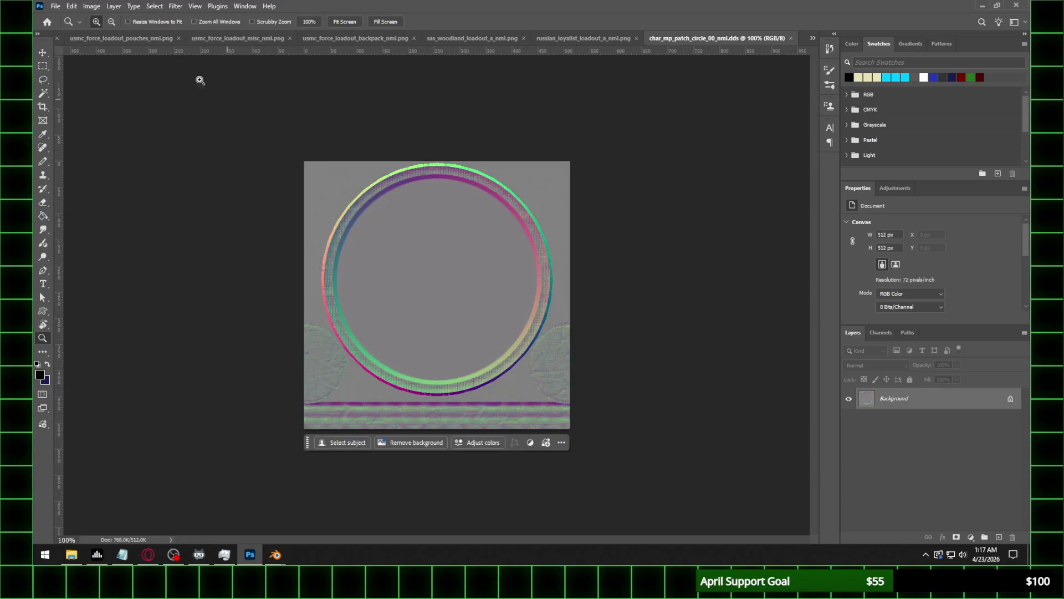
# Save the circle patch normal map as char_mp_patch_circle_00_nml.png and return to Blender's image browser.
pyautogui.click(57, 6)
pyautogui.click(73, 131)
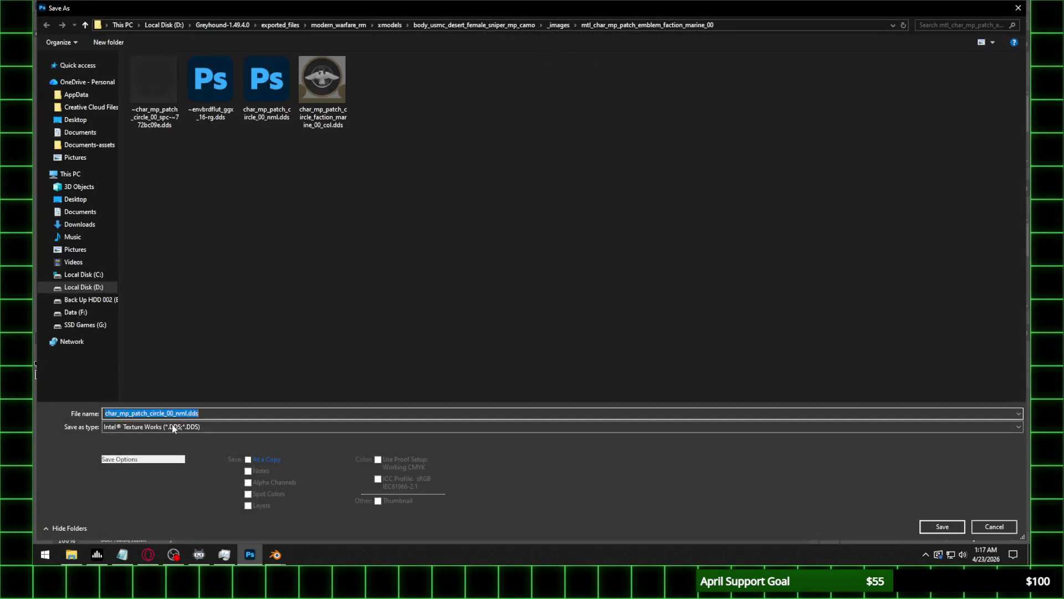
pyautogui.click(156, 426)
pyautogui.click(162, 369)
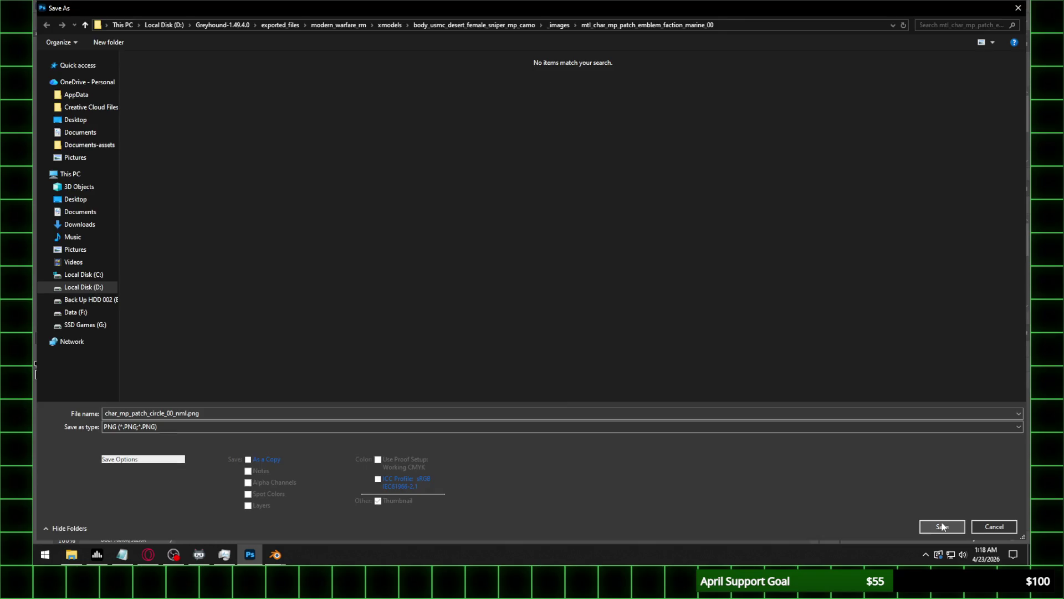
pyautogui.click(943, 526)
pyautogui.click(390, 199)
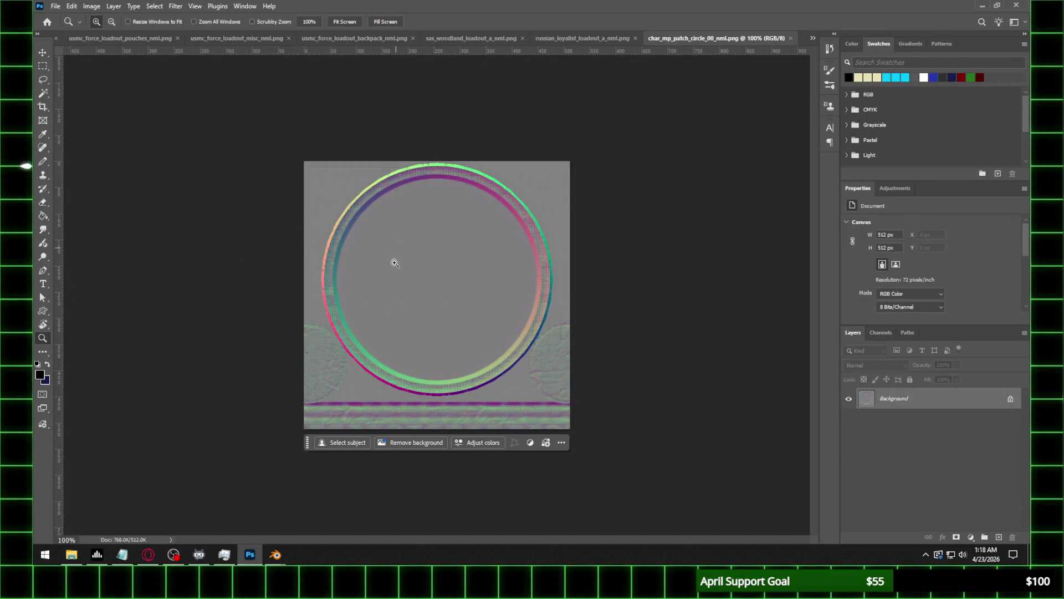
pyautogui.click(275, 554)
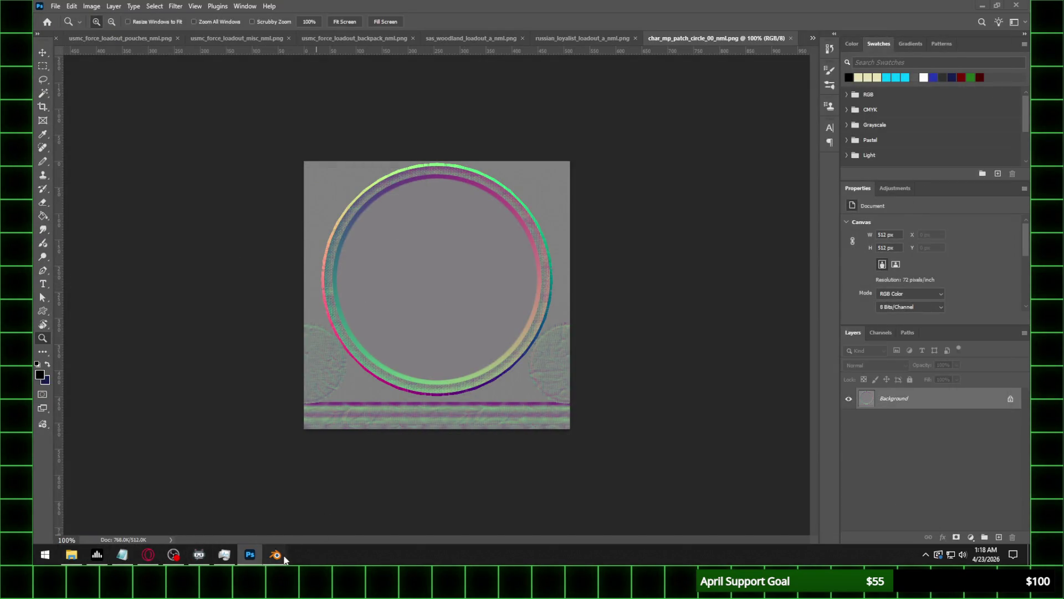
pyautogui.click(330, 499)
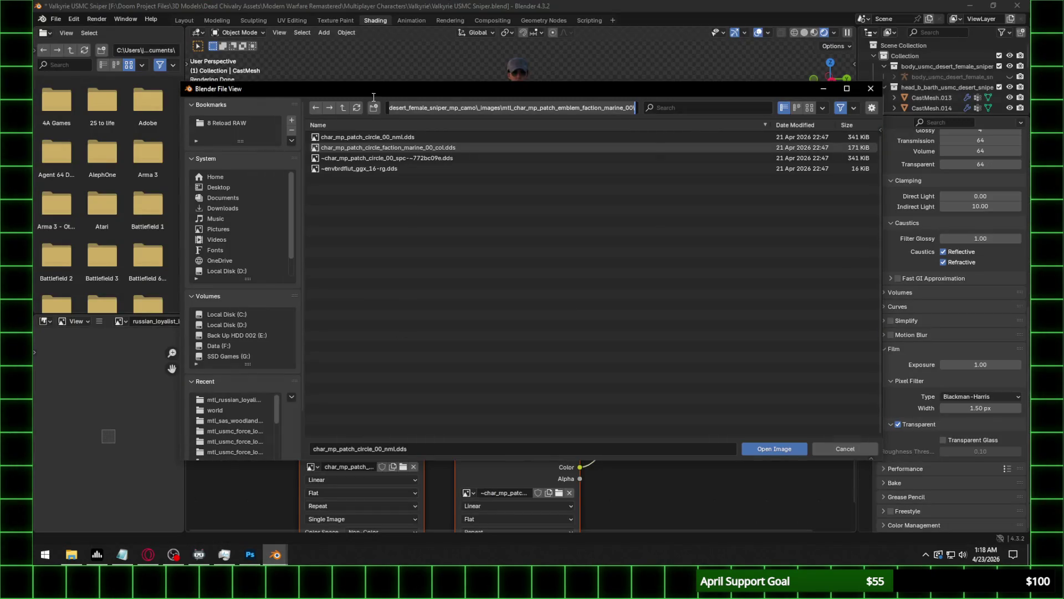
# Load char_mp_patch_circle_00_nml.png as the normal map using UVMap at strength 0.5.
pyautogui.click(357, 107)
pyautogui.doubleClick(417, 148)
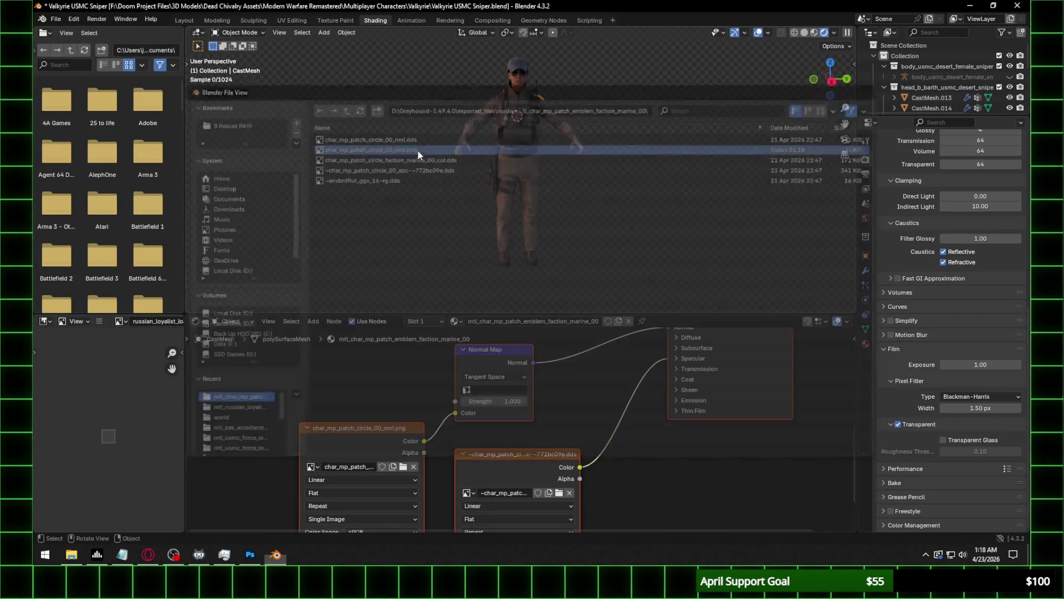
pyautogui.click(493, 390)
pyautogui.click(488, 409)
pyautogui.doubleClick(497, 400)
pyautogui.write('0')
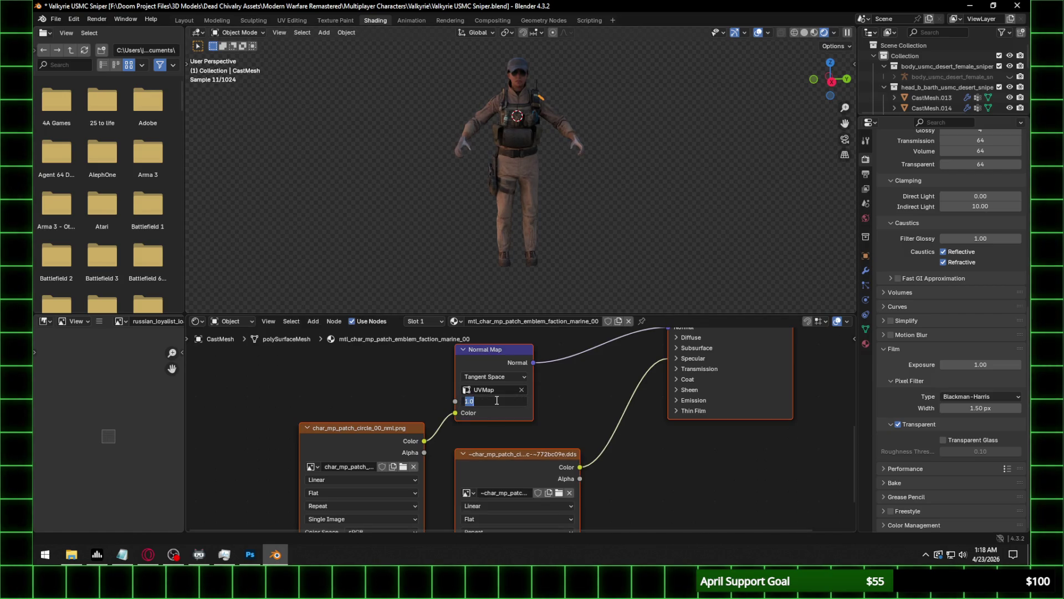
pyautogui.write('.5')
pyautogui.press('Return')
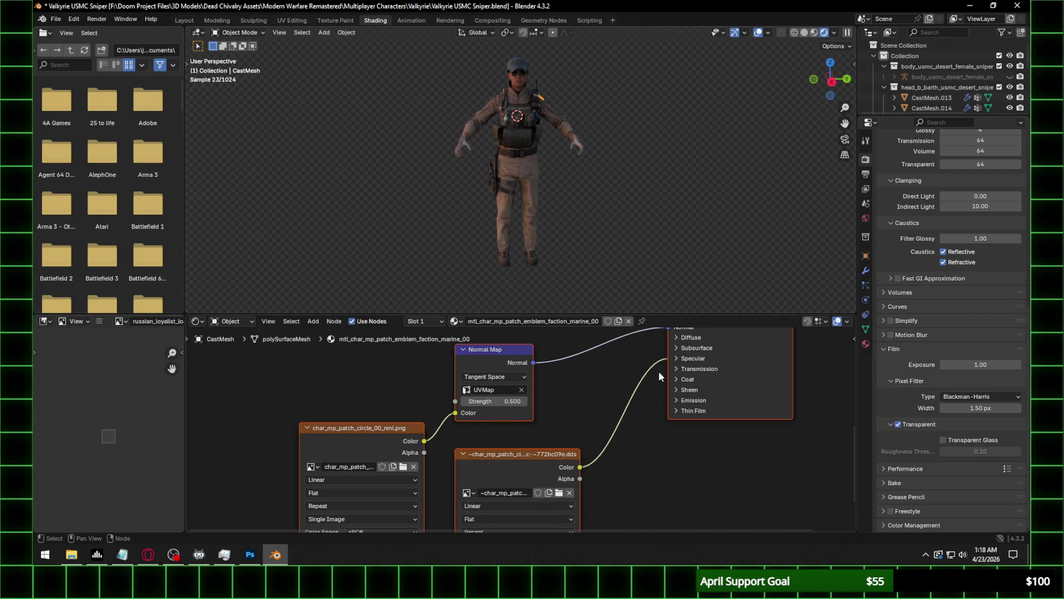
# Set the shader's specular IOR Level to 0.300.
pyautogui.click(690, 359)
pyautogui.doubleClick(733, 383)
pyautogui.write('.3')
pyautogui.press('Return')
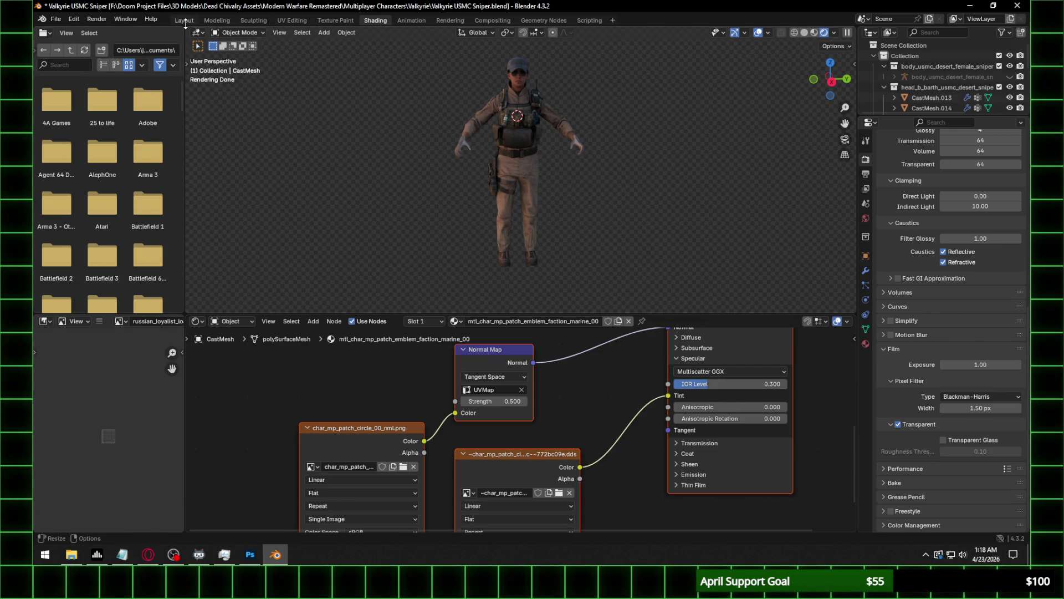
pyautogui.click(186, 20)
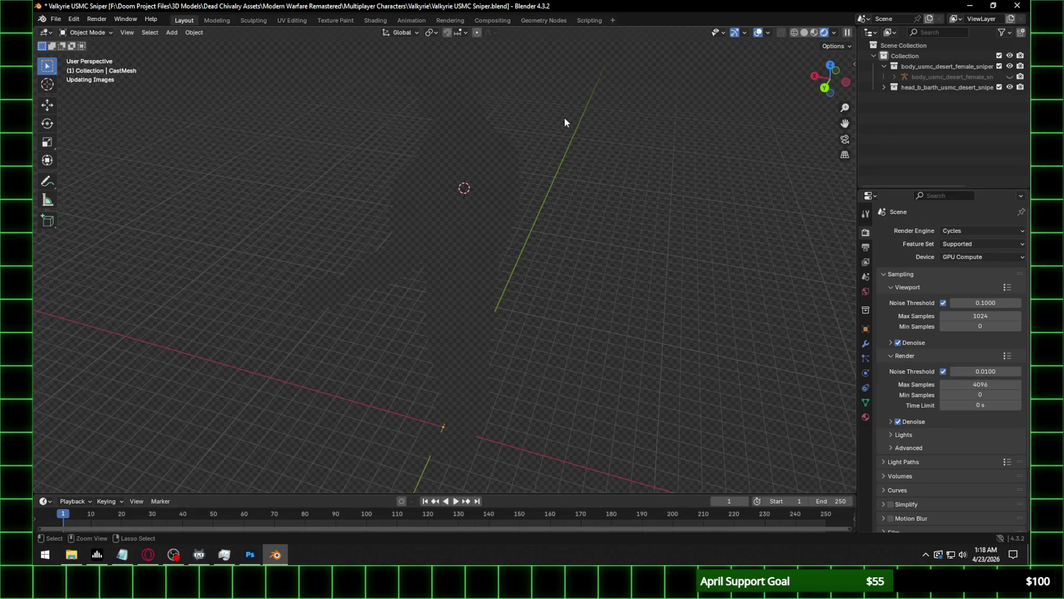
# Save the file, orbit to a frontal view of the character and select the cap.
pyautogui.hotkey('ctrl', 's')
pyautogui.scroll(4, 520, 165)
pyautogui.moveTo(450, 161)
pyautogui.mouseDown(button='middle')
pyautogui.moveTo(578, 128)
pyautogui.moveTo(607, 212)
pyautogui.moveTo(631, 176)
pyautogui.moveTo(614, 227)
pyautogui.mouseUp(button='middle')
pyautogui.moveTo(486, 212)
pyautogui.mouseDown(button='middle')
pyautogui.moveTo(627, 149)
pyautogui.moveTo(607, 197)
pyautogui.mouseUp(button='middle')
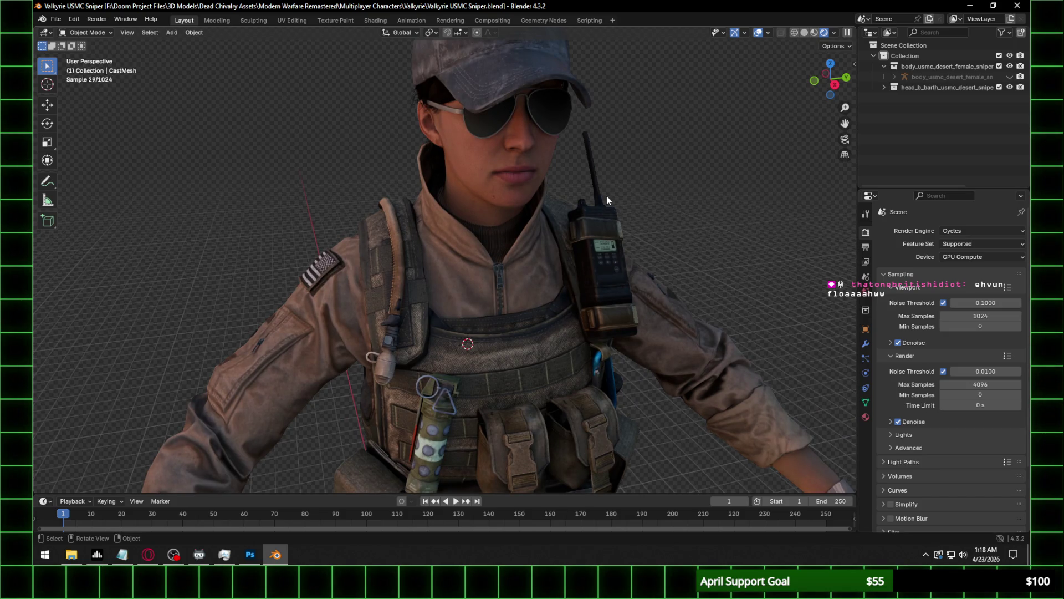
pyautogui.scroll(-2, 599, 192)
pyautogui.moveTo(617, 258)
pyautogui.mouseDown(button='middle')
pyautogui.moveTo(587, 253)
pyautogui.moveTo(590, 244)
pyautogui.mouseUp(button='middle')
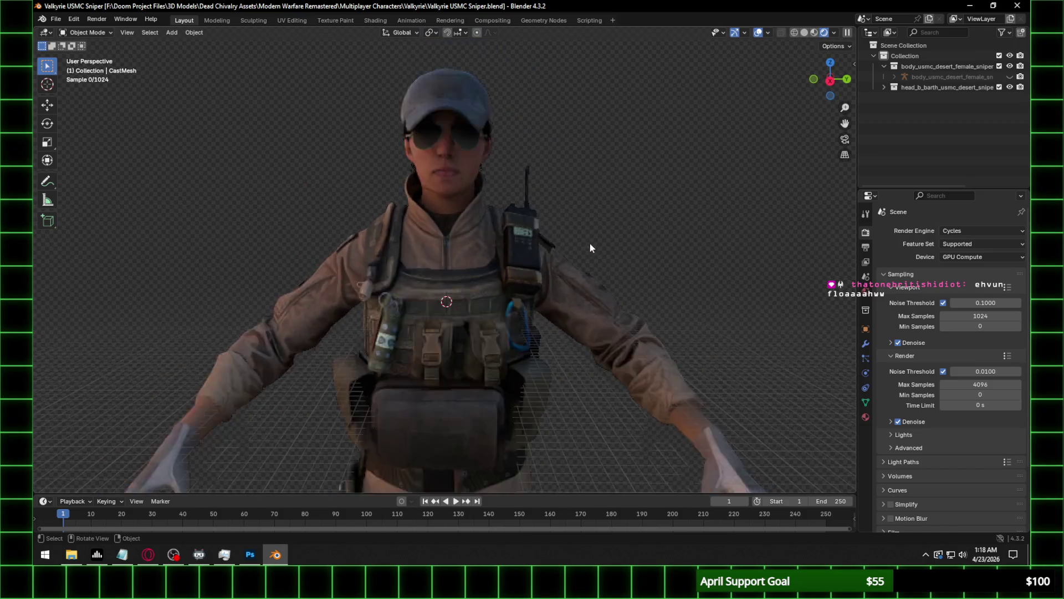
pyautogui.scroll(-3, 589, 247)
pyautogui.click(444, 134)
pyautogui.moveTo(444, 134); pyautogui.dragTo(387, 55, button='middle')
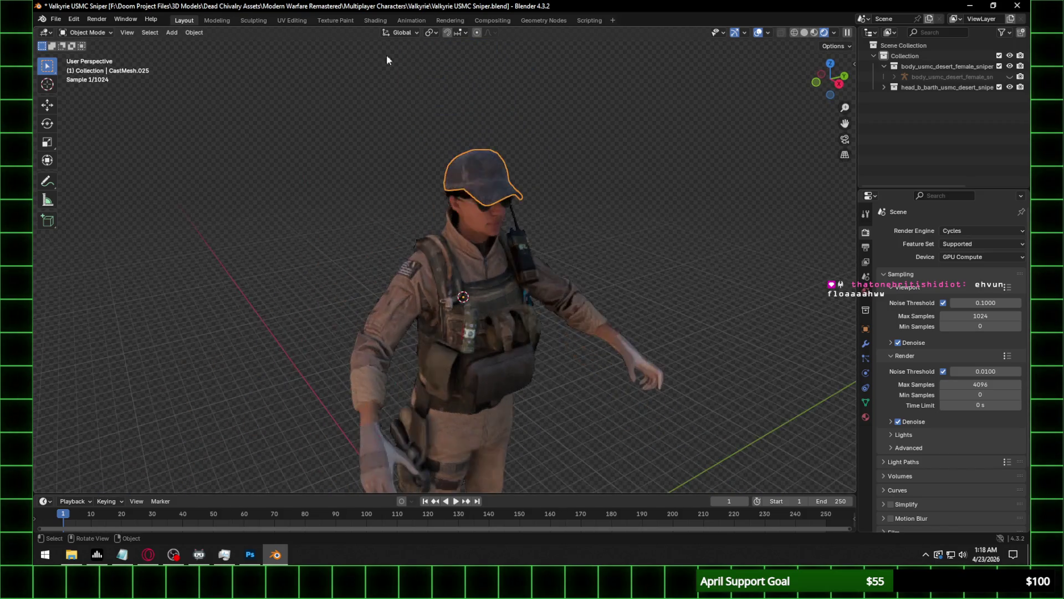
pyautogui.click(375, 21)
# Zoom onto the head and torso and lower the cap's specular IOR Level to 0.050.
pyautogui.scroll(3, 588, 101)
pyautogui.scroll(-1, 591, 69)
pyautogui.keyDown('shift'); pyautogui.moveTo(591, 70); pyautogui.dragTo(518, 192, button='middle'); pyautogui.keyUp('shift')
pyautogui.scroll(-1, 509, 261)
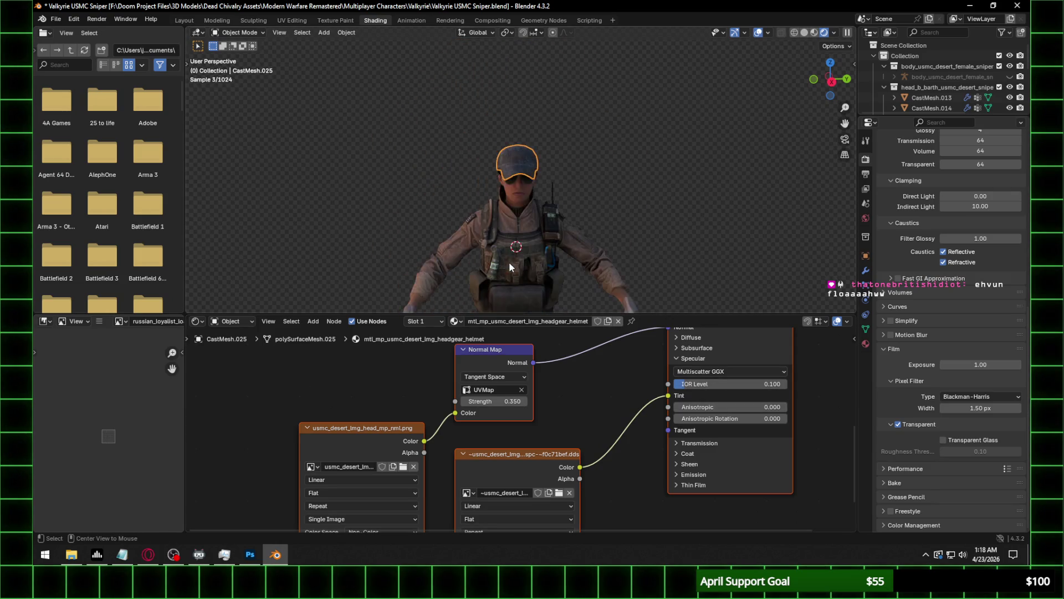
pyautogui.scroll(1, 536, 160)
pyautogui.scroll(1, 537, 158)
pyautogui.scroll(1, 574, 148)
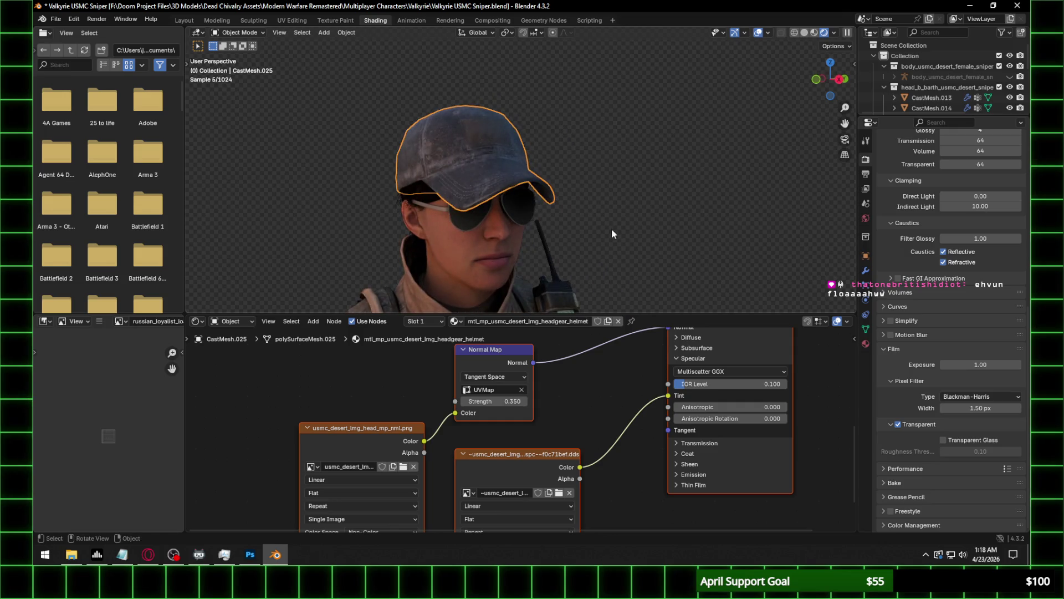
pyautogui.click(739, 383)
pyautogui.write('0.05')
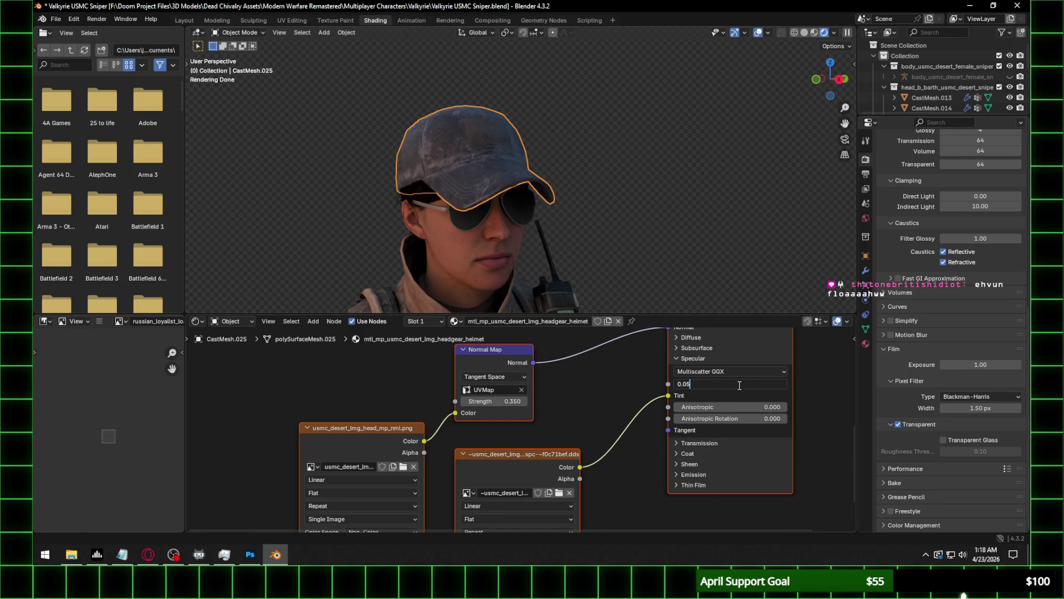
pyautogui.press('Return')
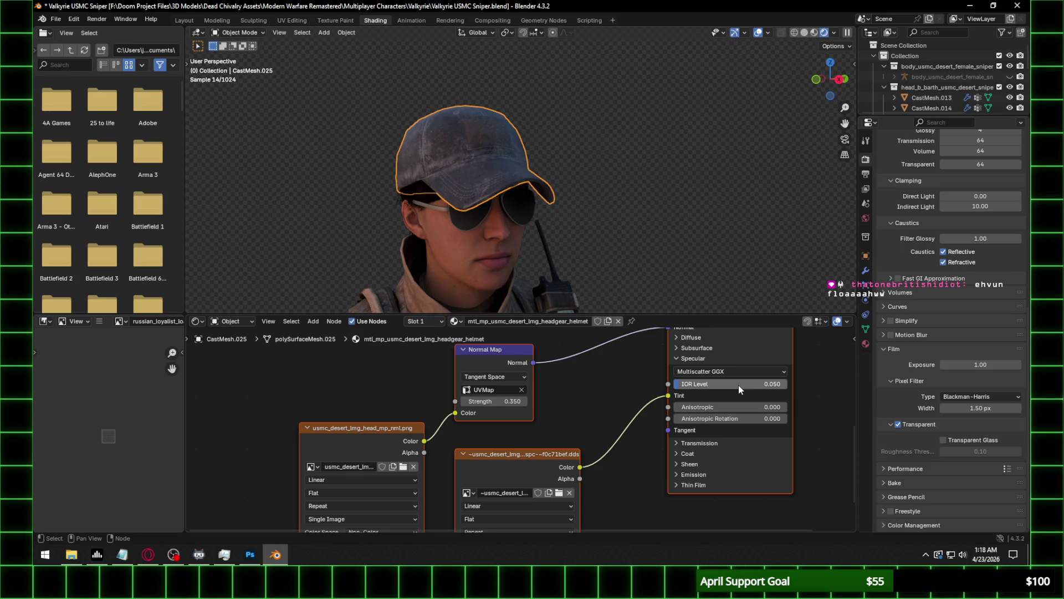
# Inspect the cap's normal map node and profile, then set its IOR Level to 0.01.
pyautogui.moveTo(418, 502); pyautogui.dragTo(452, 452, button='middle')
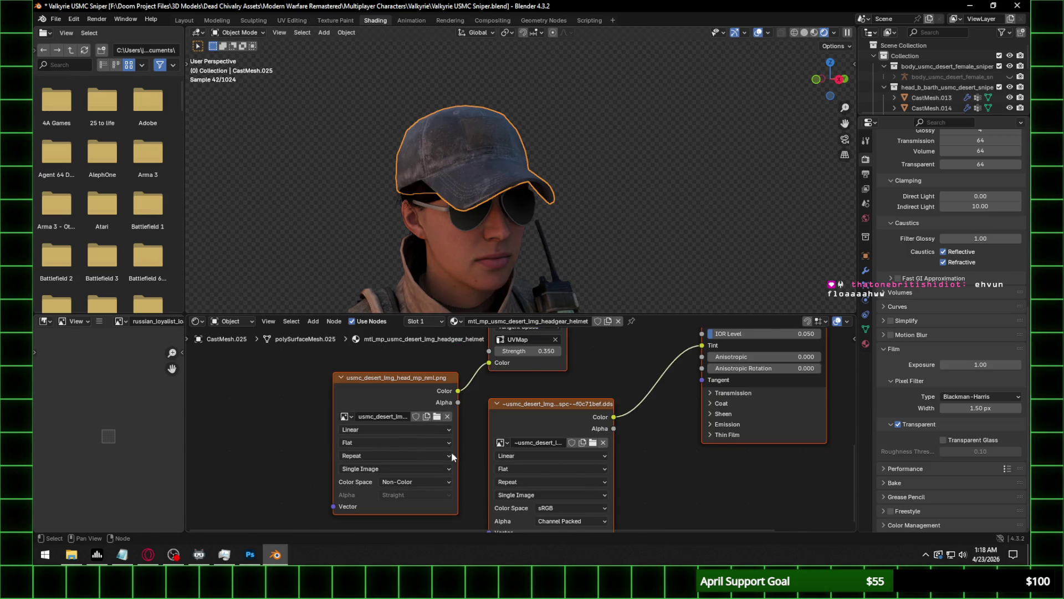
pyautogui.click(411, 394)
pyautogui.moveTo(498, 381); pyautogui.dragTo(453, 431, button='middle')
pyautogui.moveTo(564, 428)
pyautogui.mouseDown(button='middle')
pyautogui.moveTo(532, 438)
pyautogui.moveTo(480, 482)
pyautogui.mouseUp(button='middle')
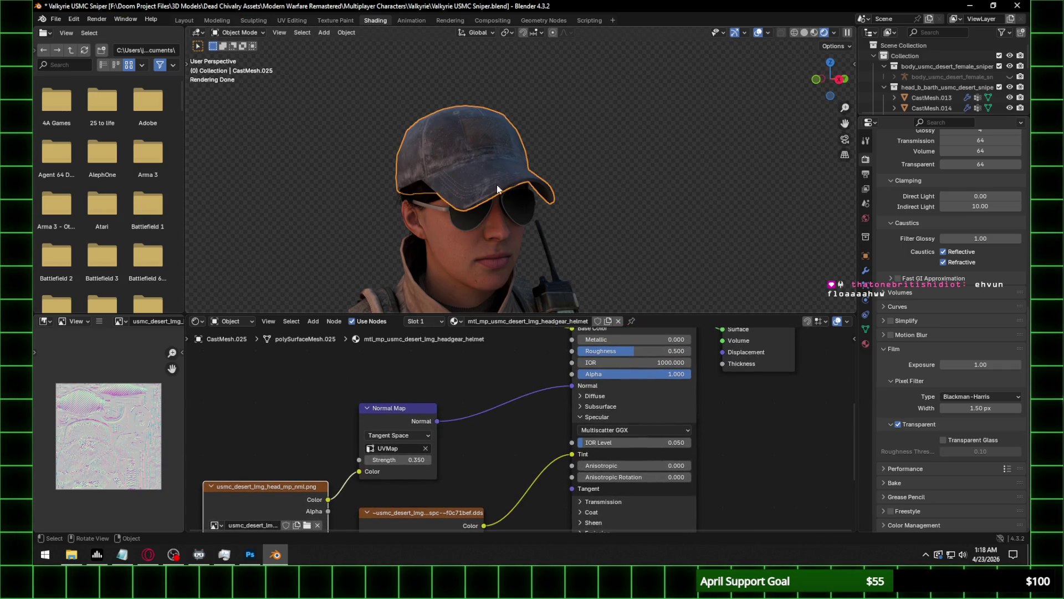
pyautogui.moveTo(497, 189); pyautogui.dragTo(623, 162, button='middle')
pyautogui.scroll(3, 540, 184)
pyautogui.moveTo(500, 226); pyautogui.dragTo(442, 246, button='middle')
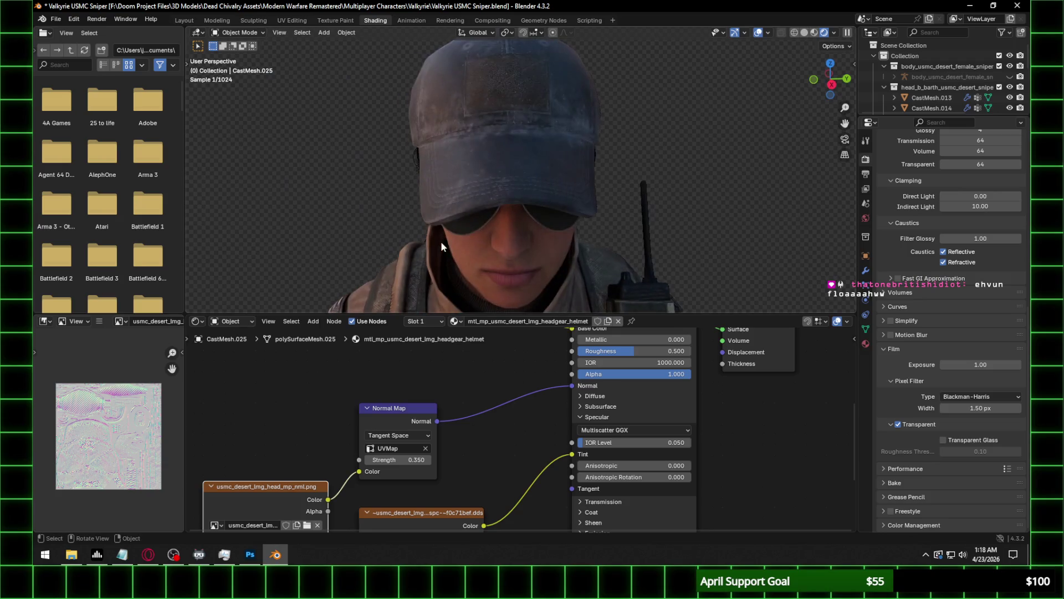
pyautogui.moveTo(638, 442); pyautogui.dragTo(599, 442)
pyautogui.moveTo(563, 287); pyautogui.dragTo(598, 191, button='middle')
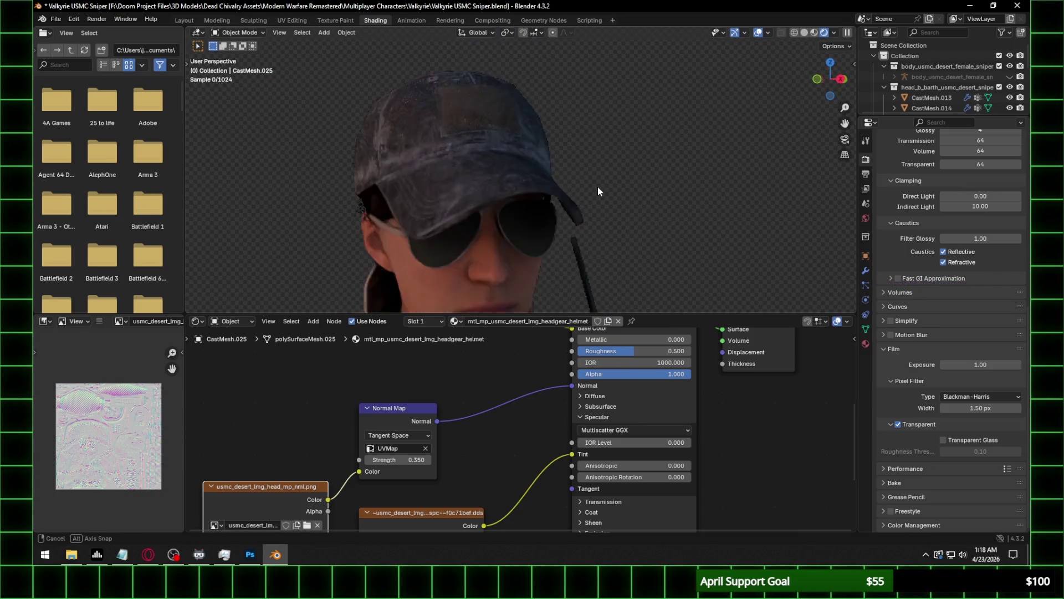
pyautogui.click(637, 442)
pyautogui.write('0.01')
pyautogui.press('Return')
# Preview the spc texture, switching its alpha to Straight and back to Channel Packed.
pyautogui.moveTo(616, 186); pyautogui.dragTo(529, 404, button='middle')
pyautogui.keyDown('shift'); pyautogui.scroll(-3, 528, 403); pyautogui.keyUp('shift')
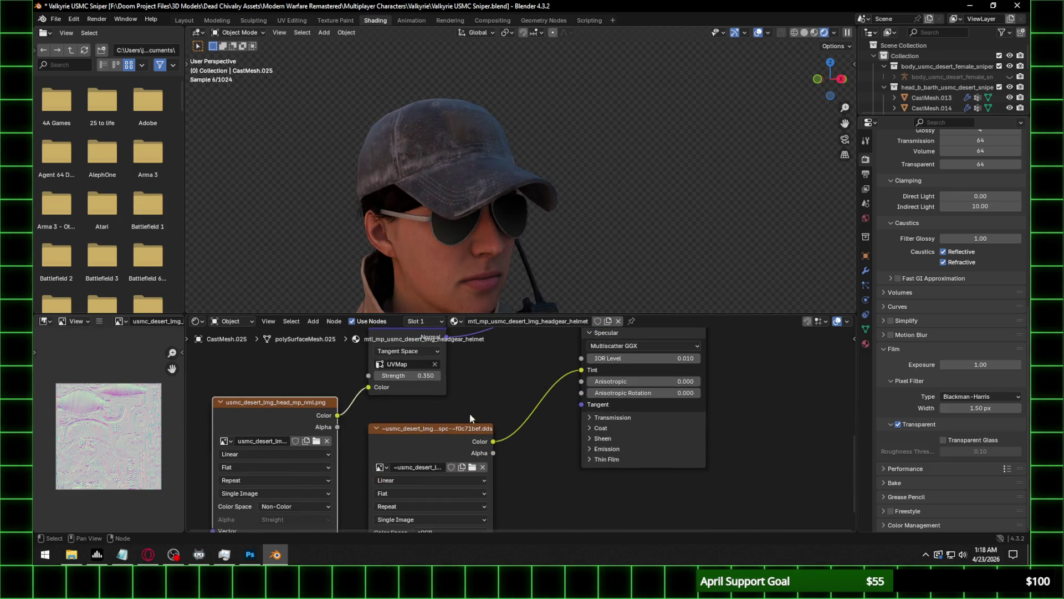
pyautogui.click(438, 438)
pyautogui.keyDown('shift'); pyautogui.scroll(-2, 517, 434); pyautogui.keyUp('shift')
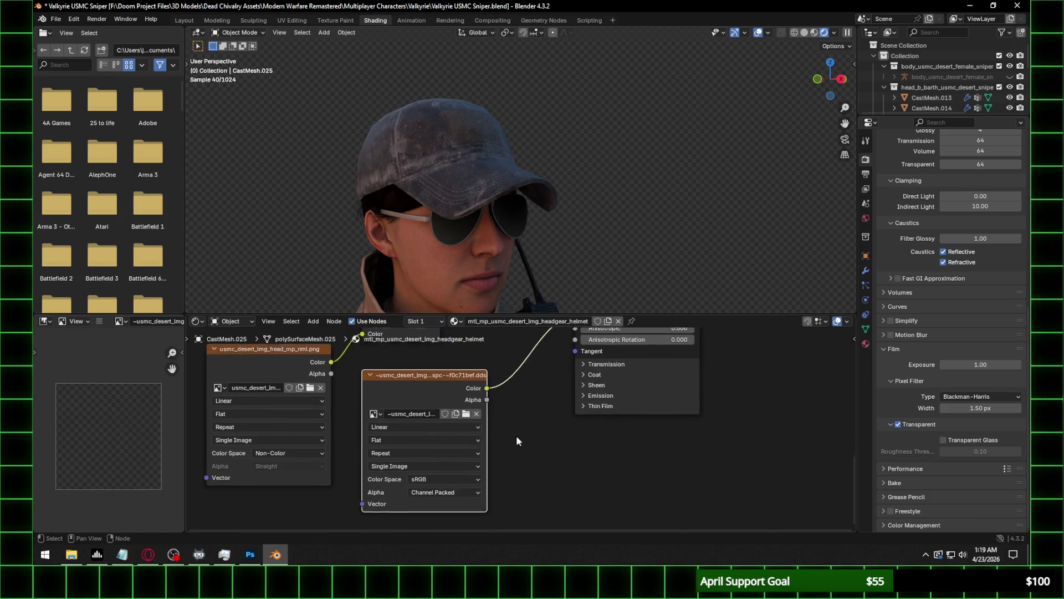
pyautogui.click(460, 486)
pyautogui.click(448, 496)
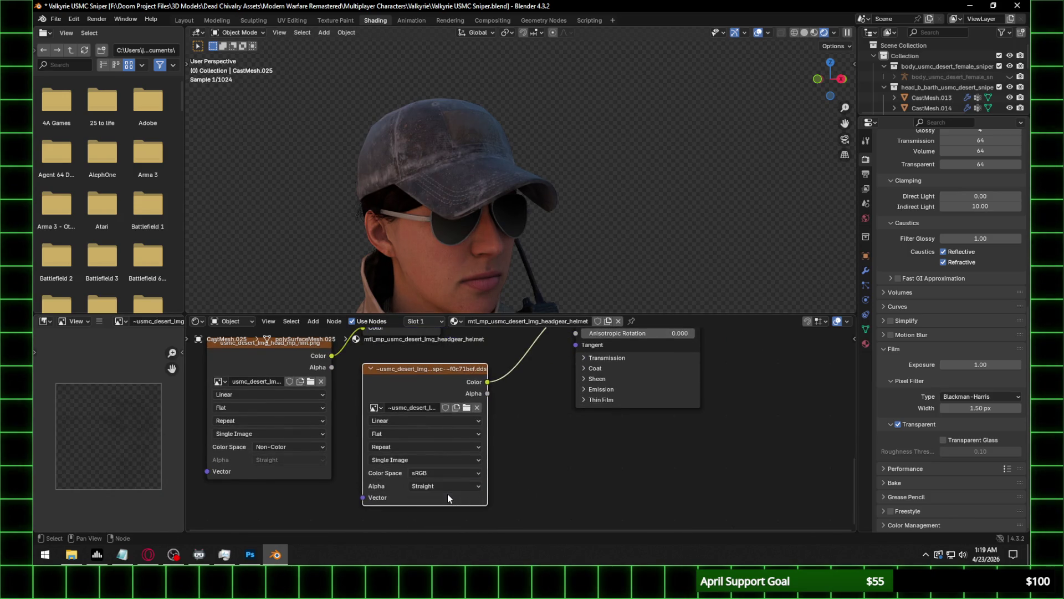
pyautogui.click(454, 486)
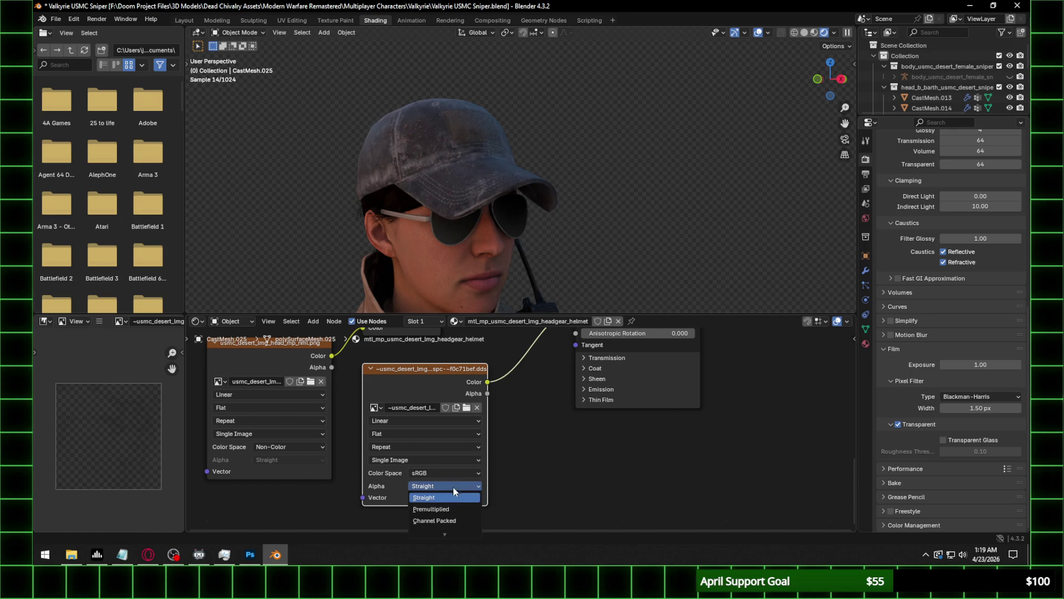
pyautogui.click(444, 520)
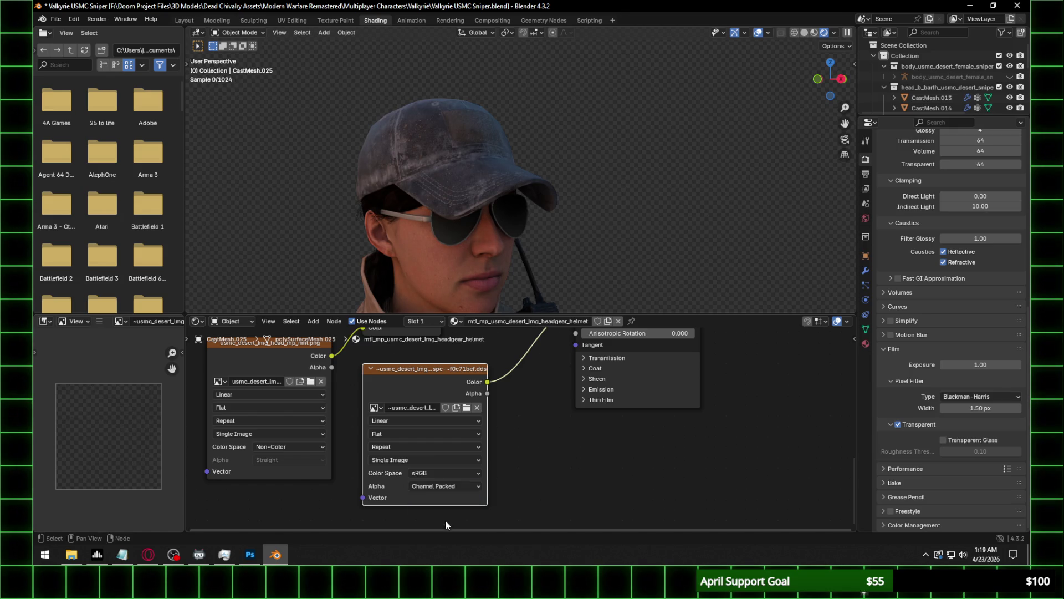
# Set the spc texture's colour space to Non-Color and pan across it in the preview.
pyautogui.click(445, 471)
pyautogui.click(553, 415)
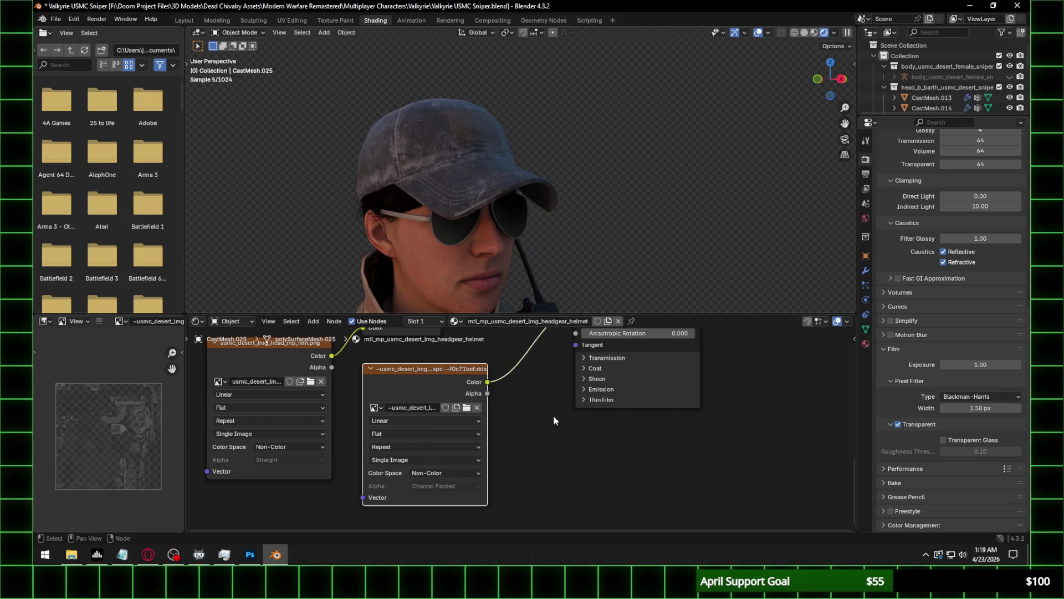
pyautogui.scroll(5, 148, 442)
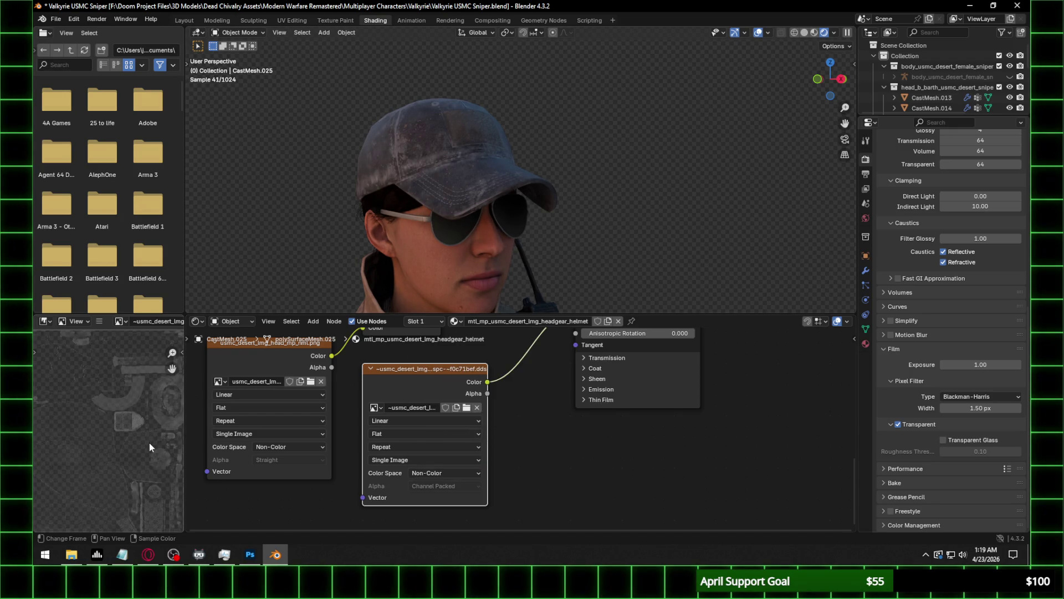
pyautogui.scroll(2, 149, 442)
pyautogui.moveTo(149, 443)
pyautogui.mouseDown(button='middle')
pyautogui.moveTo(184, 430)
pyautogui.moveTo(161, 427)
pyautogui.mouseUp(button='middle')
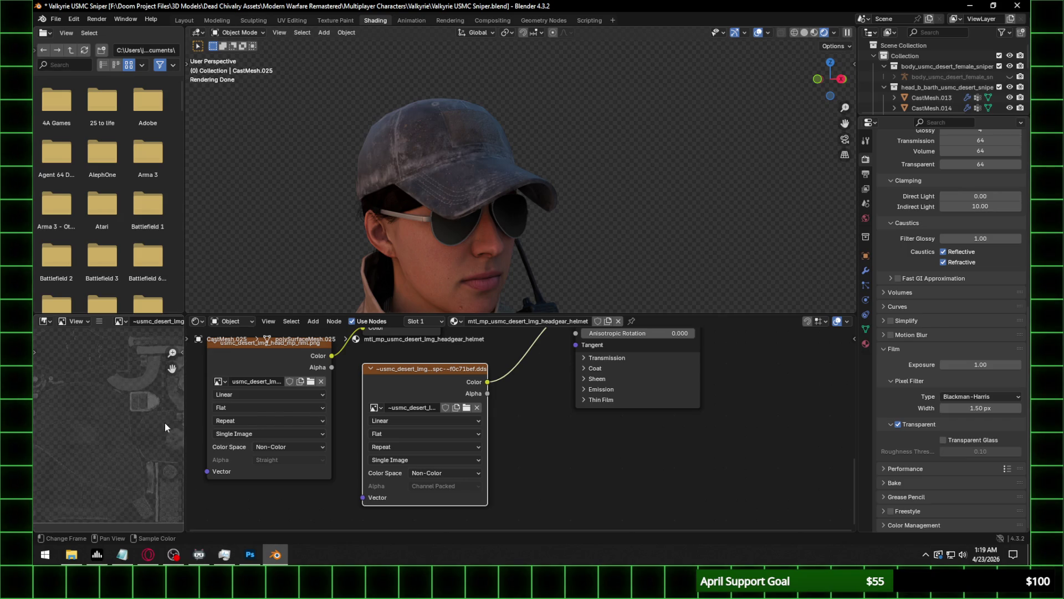
pyautogui.click(252, 554)
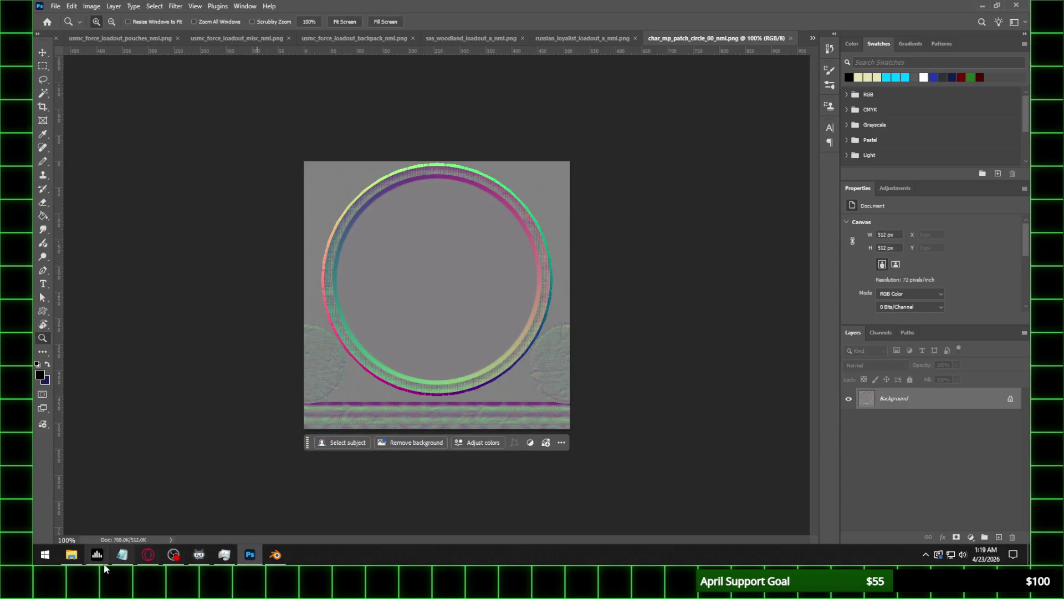
# Reload the spc .dds texture into the helmet node and open it in Photoshop with transparency as alpha.
pyautogui.moveTo(278, 557)
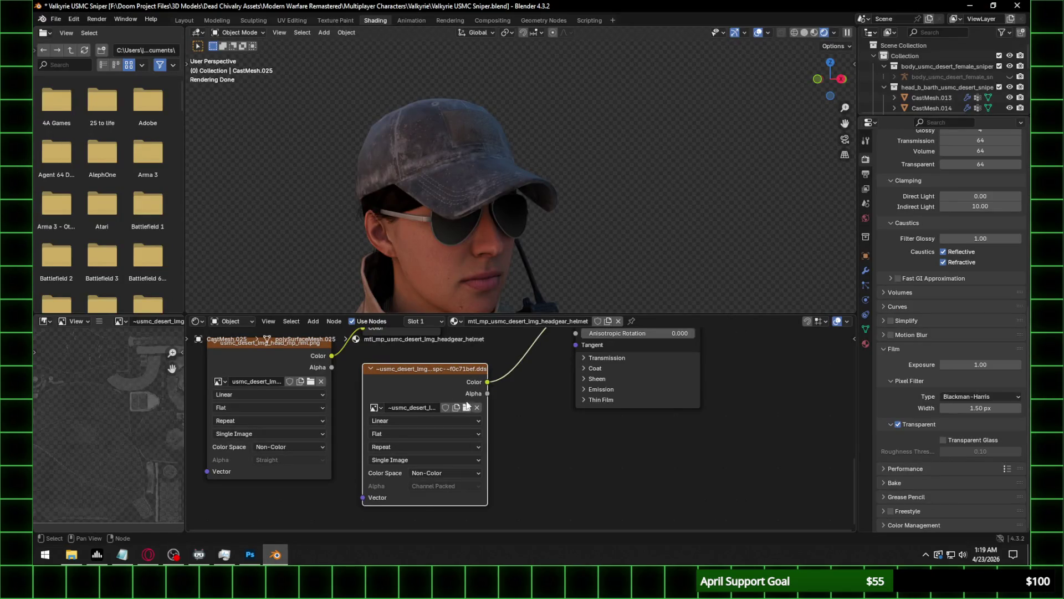
pyautogui.click(467, 408)
pyautogui.click(458, 109)
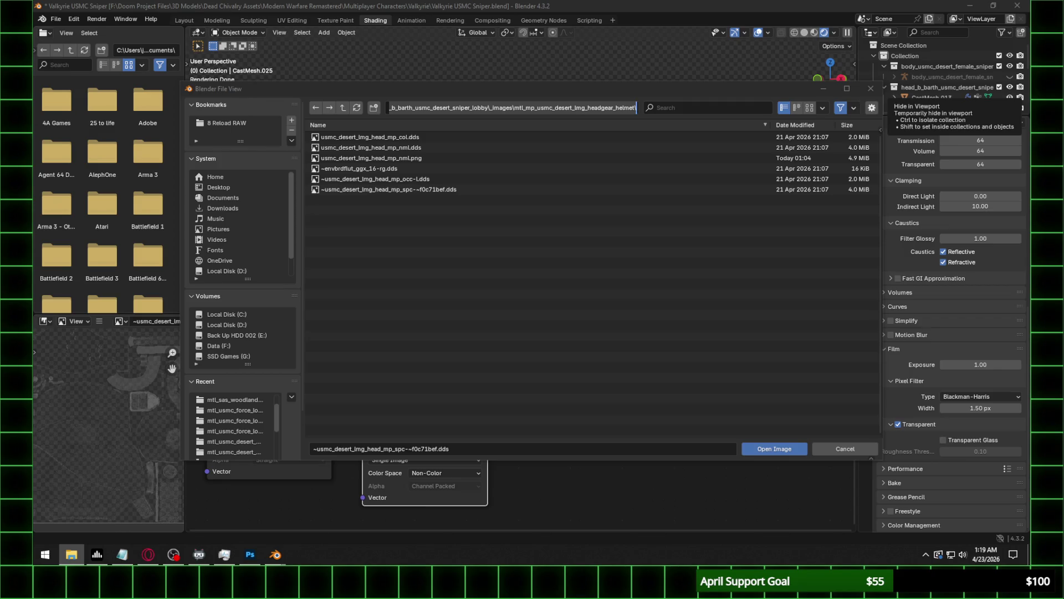
pyautogui.click(775, 448)
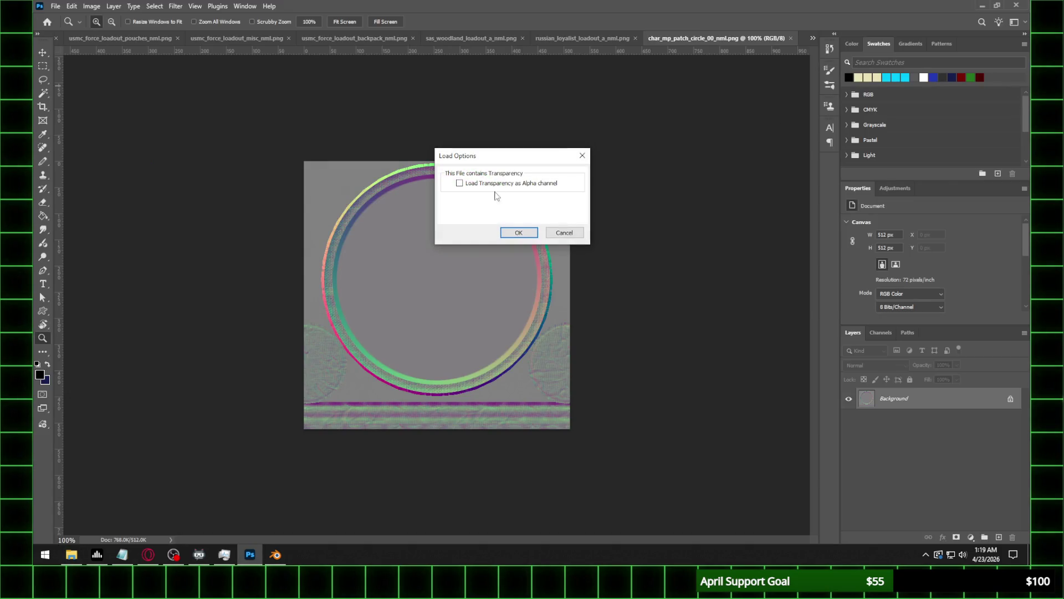
pyautogui.click(504, 184)
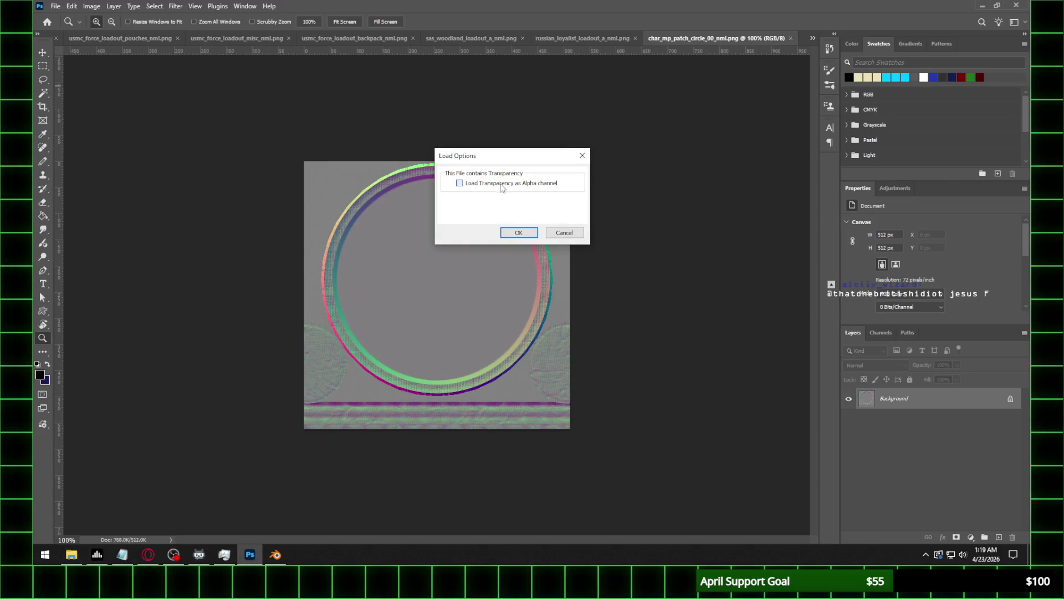
# Open the cap's 2048 px spc texture in Photoshop with transparency loaded as alpha.
pyautogui.click(516, 234)
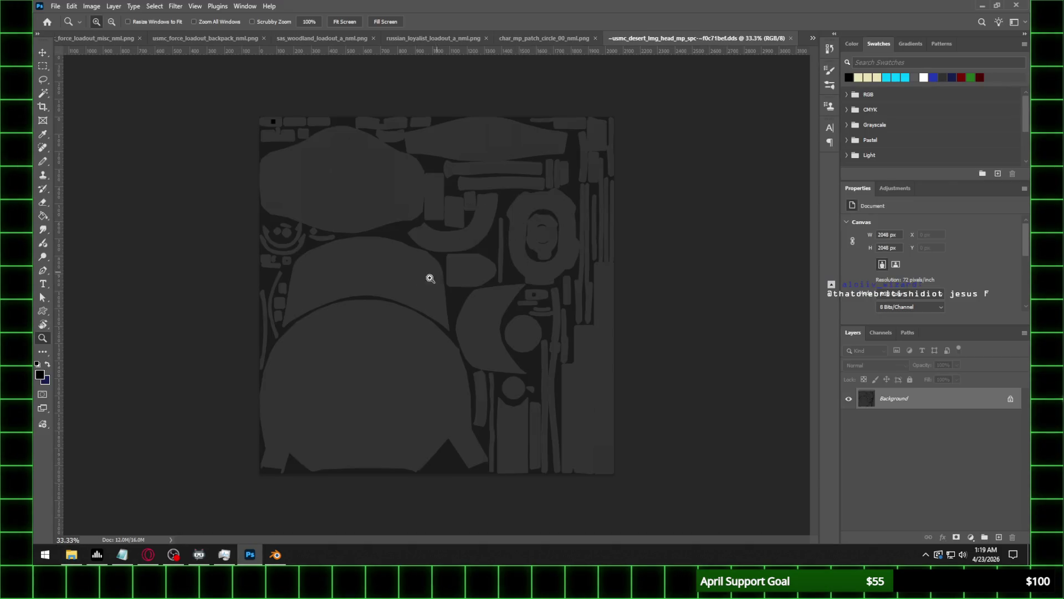
pyautogui.keyDown('alt'); pyautogui.scroll(2, 415, 300); pyautogui.keyUp('alt')
pyautogui.keyDown('alt'); pyautogui.scroll(-3, 415, 300); pyautogui.keyUp('alt')
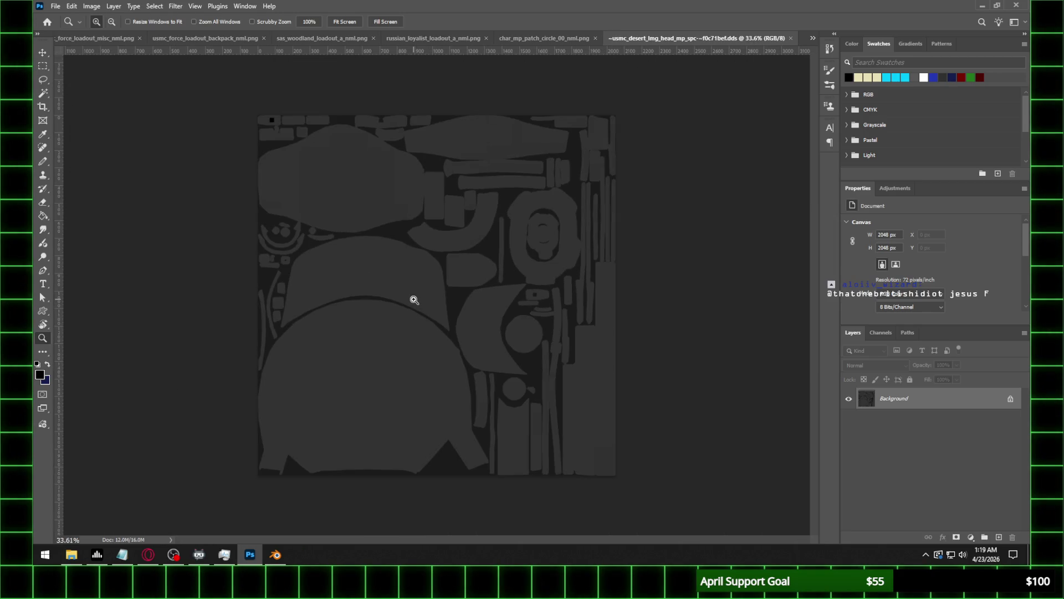
# Save a PNG copy of the spc texture and return to Blender.
pyautogui.click(56, 6)
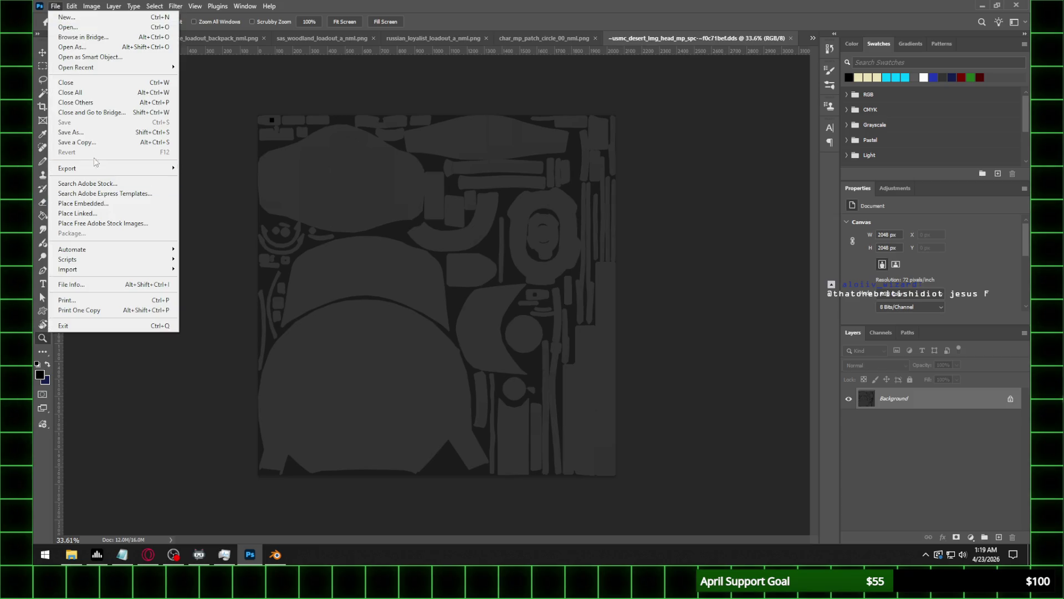
pyautogui.click(71, 132)
pyautogui.click(244, 426)
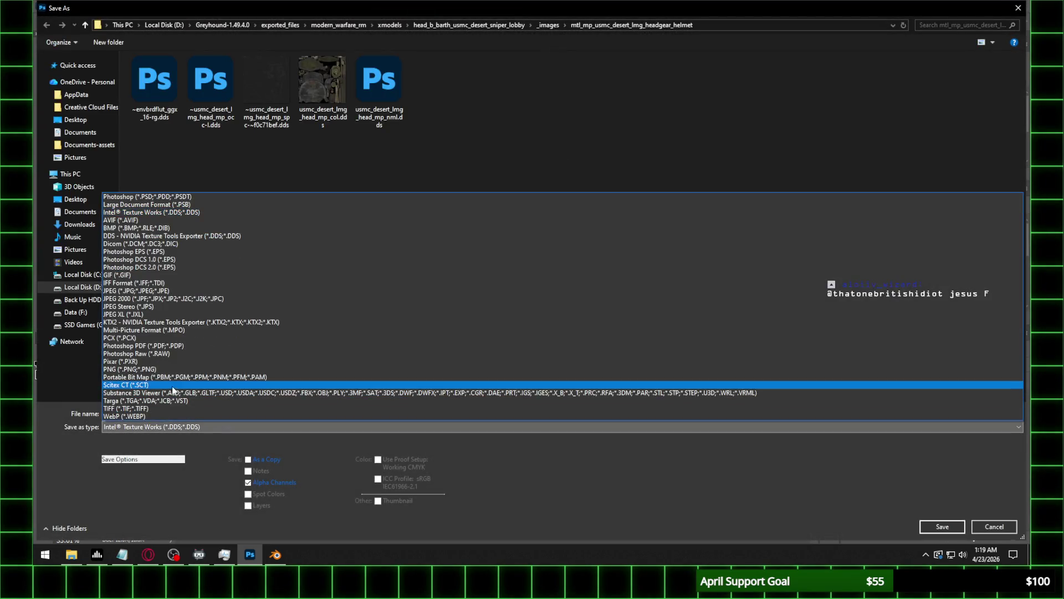
pyautogui.click(208, 368)
pyautogui.click(931, 526)
pyautogui.click(370, 198)
pyautogui.click(274, 562)
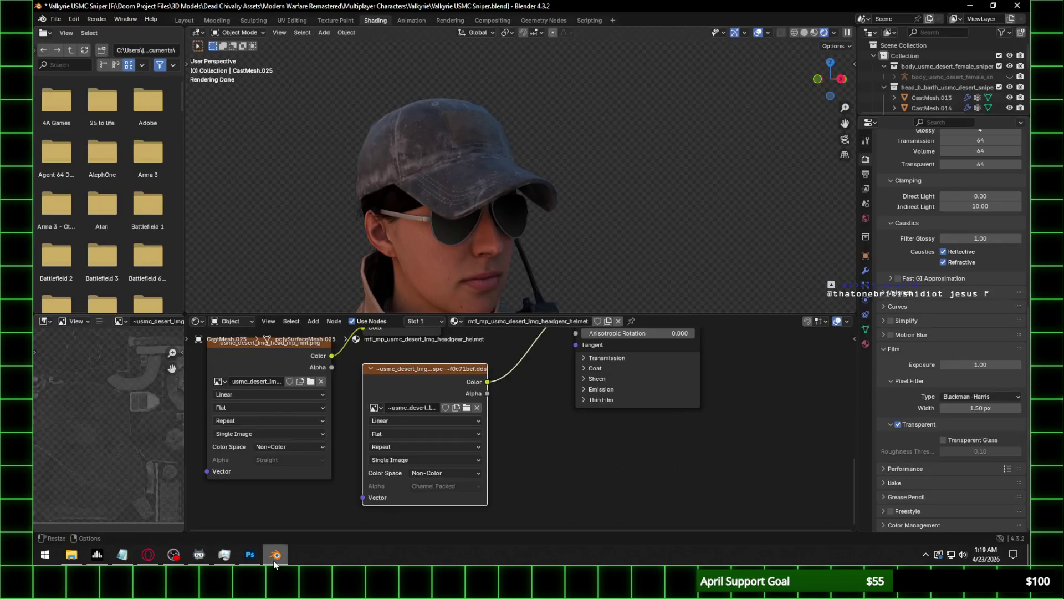
# Relink the helmet's spc image texture node from the .dds to the spc .png file.
pyautogui.click(466, 407)
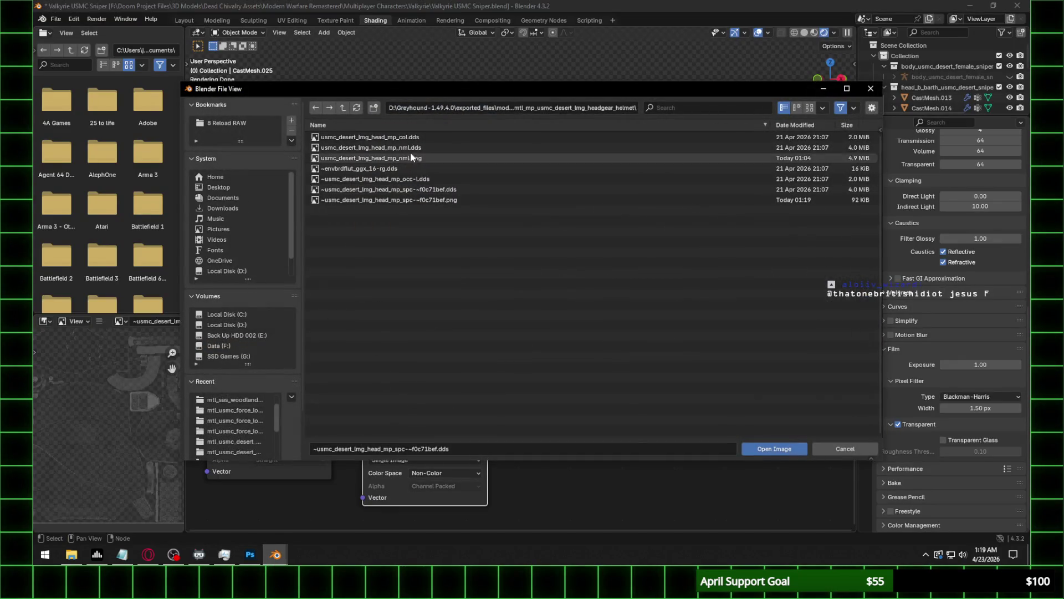
pyautogui.click(809, 107)
pyautogui.click(672, 344)
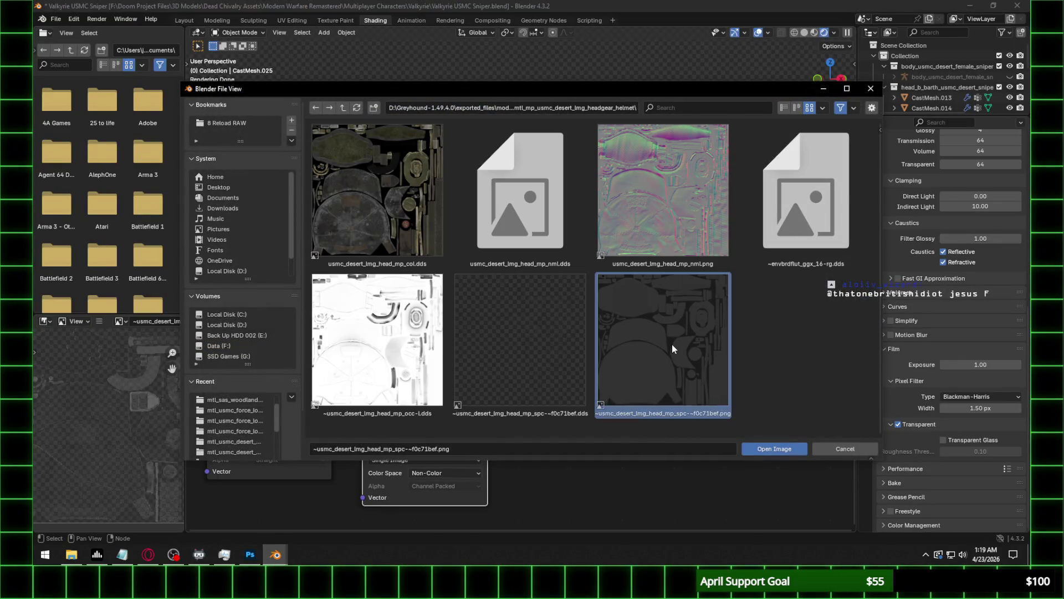
pyautogui.doubleClick(672, 345)
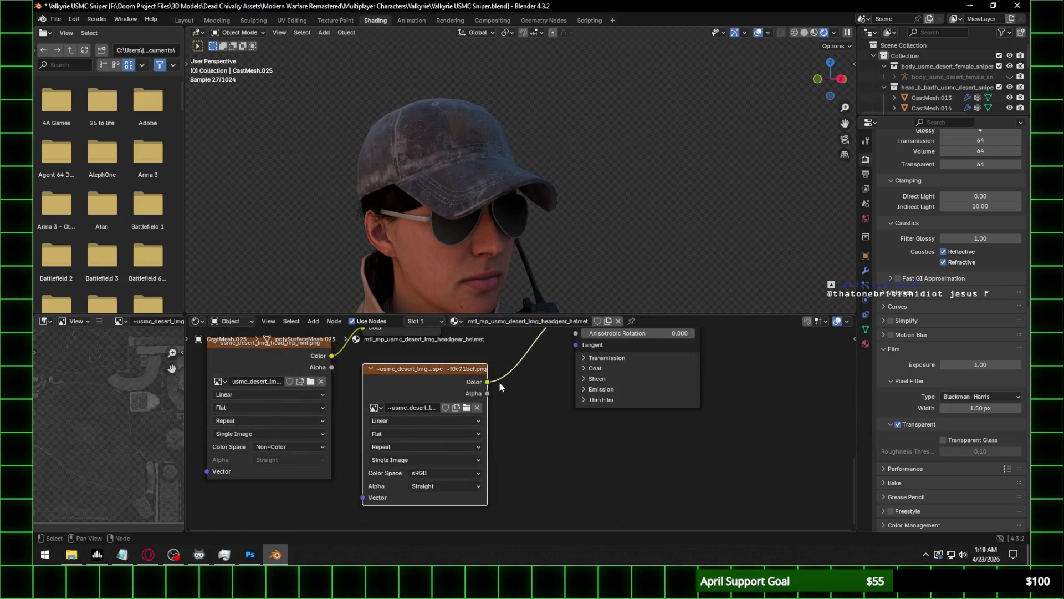
pyautogui.moveTo(537, 419); pyautogui.dragTo(532, 462, button='middle')
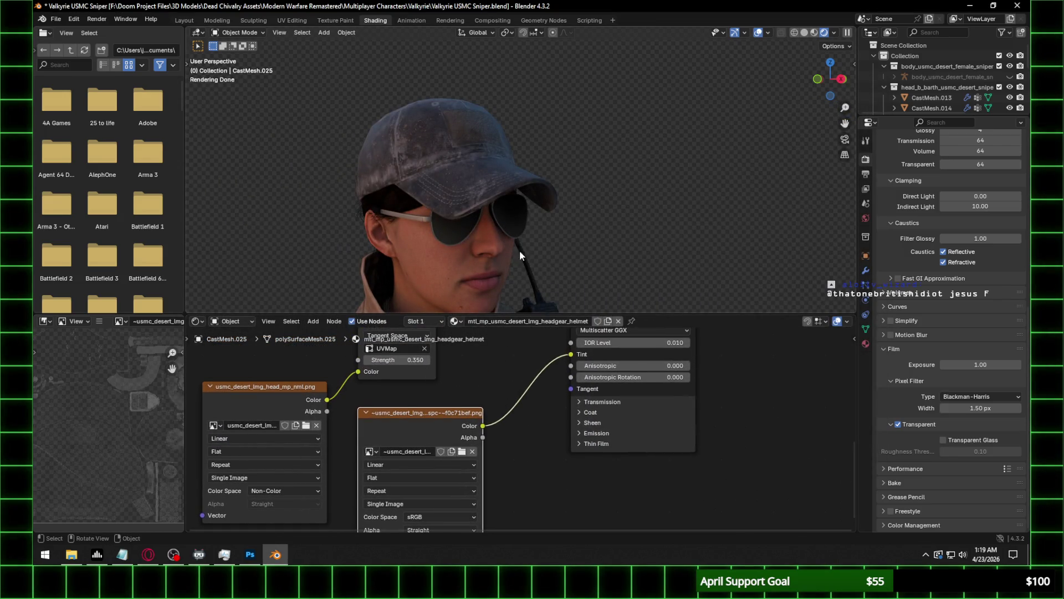
pyautogui.scroll(2, 510, 192)
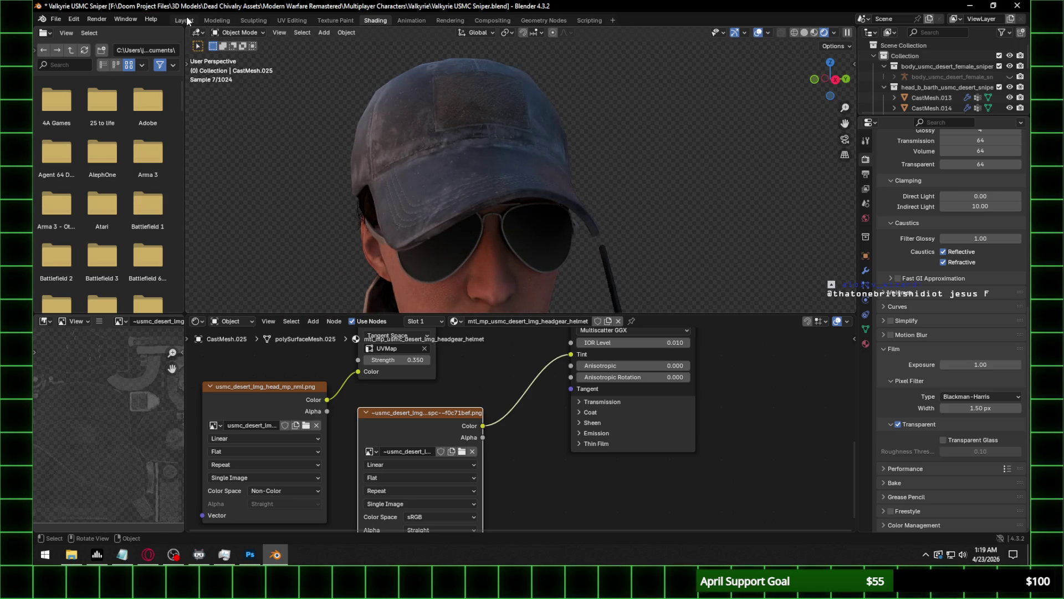
pyautogui.click(184, 20)
# Snap the Cycles viewport to Right Orthographic and zoom in on the character.
pyautogui.moveTo(613, 247); pyautogui.dragTo(551, 234, button='middle')
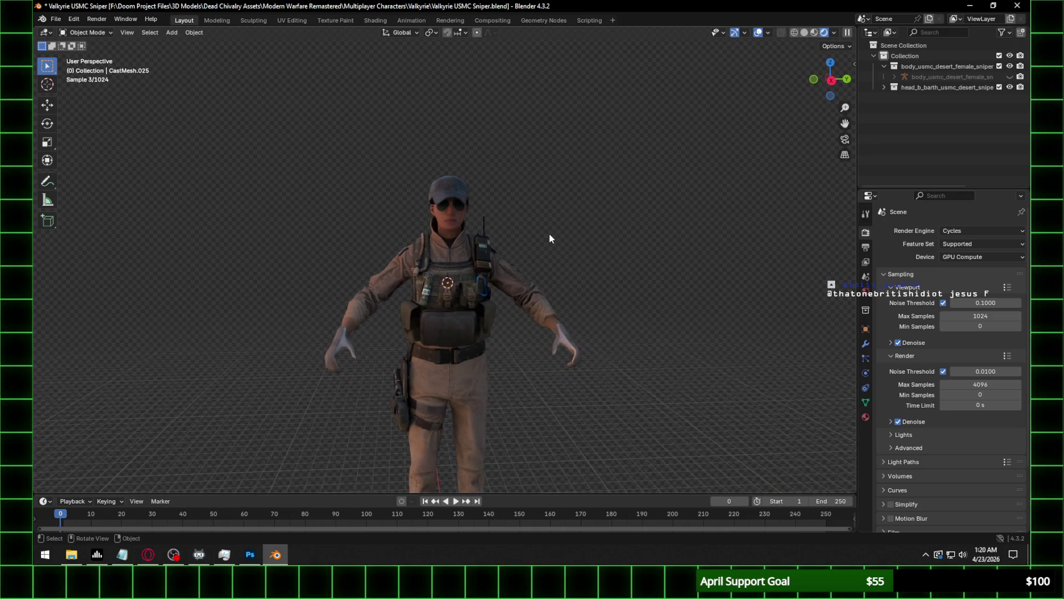
pyautogui.click(836, 83)
pyautogui.scroll(6, 463, 211)
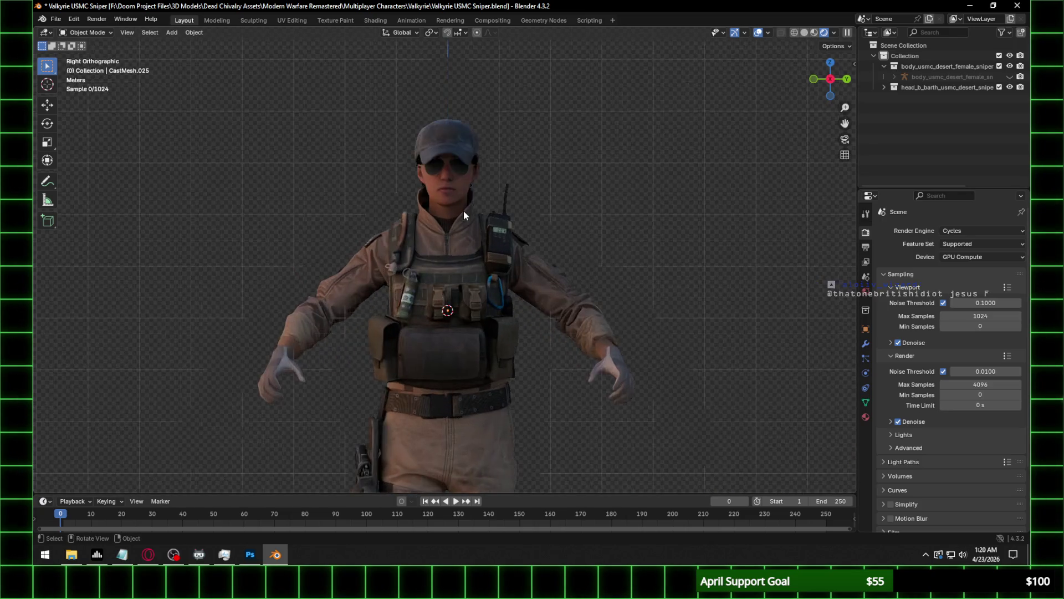
pyautogui.scroll(-1, 463, 215)
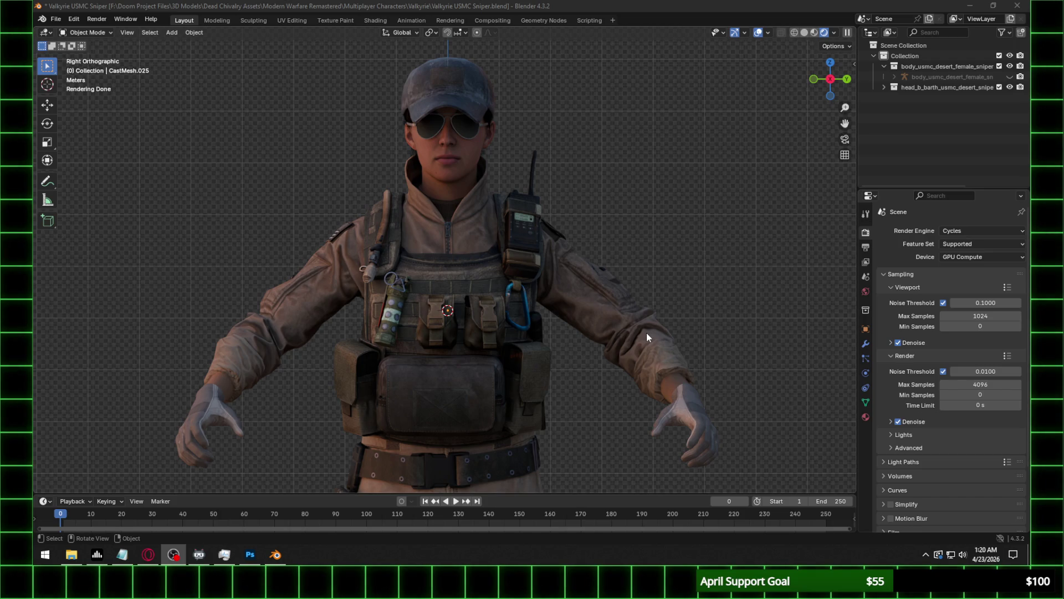
# Orbit around the character to inspect its side profile and back.
pyautogui.click(543, 127)
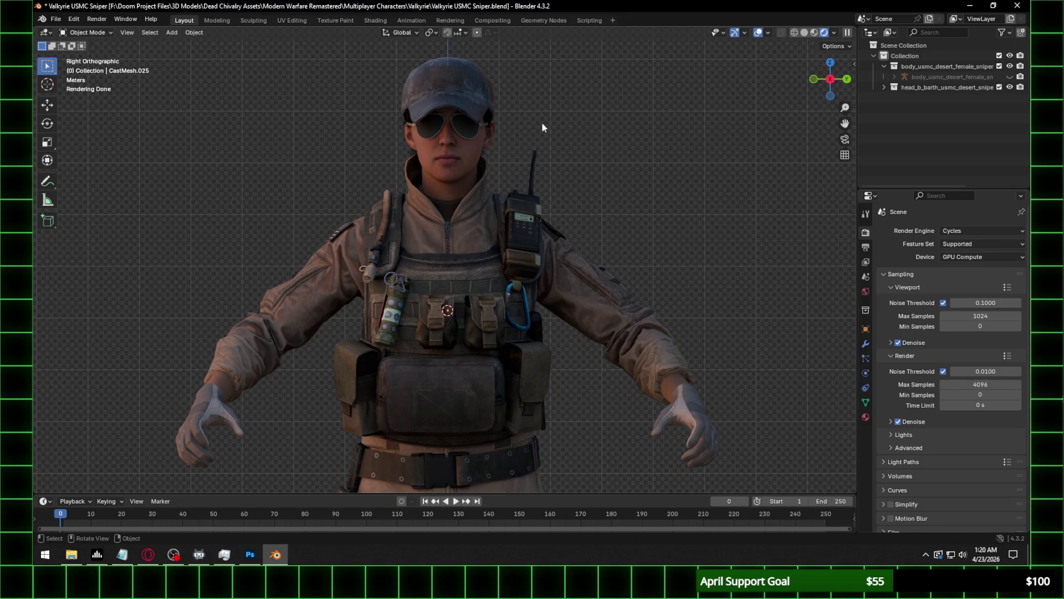
pyautogui.click(474, 132)
pyautogui.click(551, 143)
pyautogui.scroll(-1, 622, 194)
pyautogui.moveTo(622, 199); pyautogui.dragTo(507, 197, button='middle')
pyautogui.moveTo(355, 198)
pyautogui.mouseDown(button='middle')
pyautogui.moveTo(606, 207)
pyautogui.moveTo(652, 253)
pyautogui.moveTo(716, 242)
pyautogui.mouseUp(button='middle')
pyautogui.scroll(4, 573, 220)
pyautogui.moveTo(666, 267); pyautogui.dragTo(598, 262, button='middle')
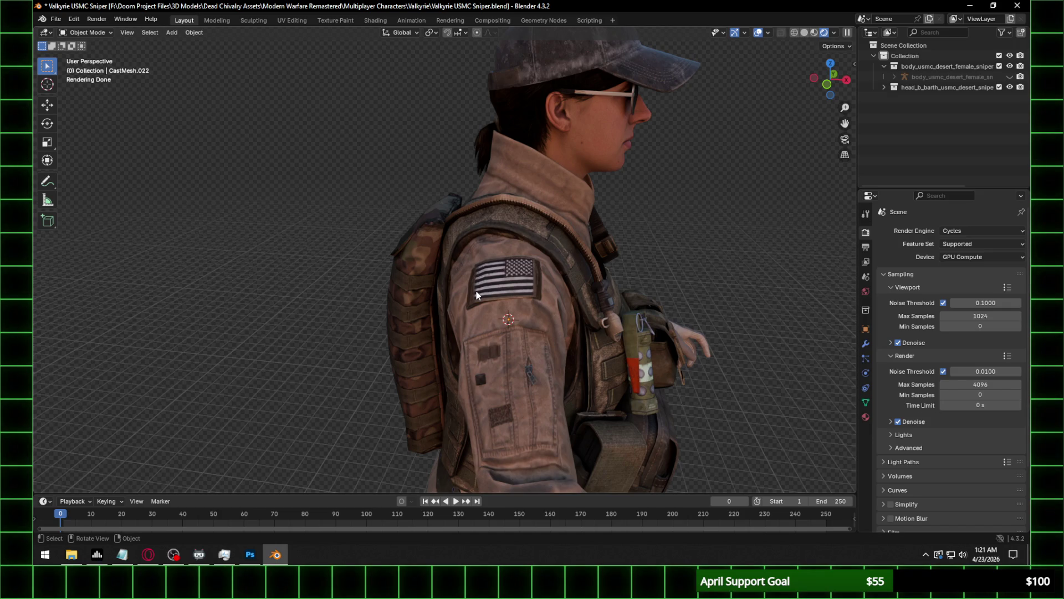
# Orbit and zoom around the textured sniper character to inspect it from the front.
pyautogui.moveTo(743, 203); pyautogui.dragTo(651, 209, button='middle')
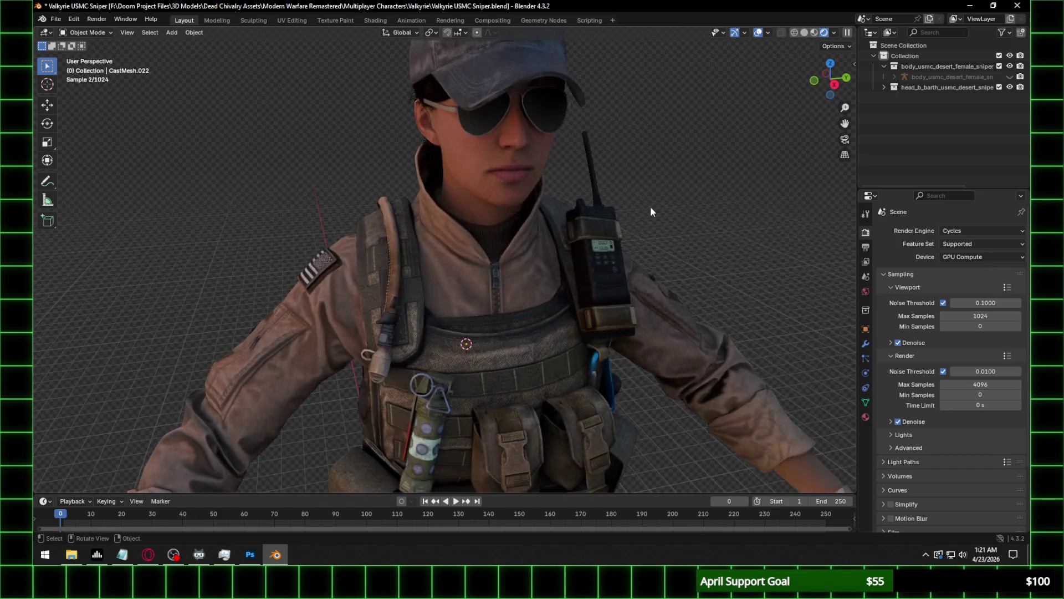
pyautogui.hotkey('alt', 'Tab')
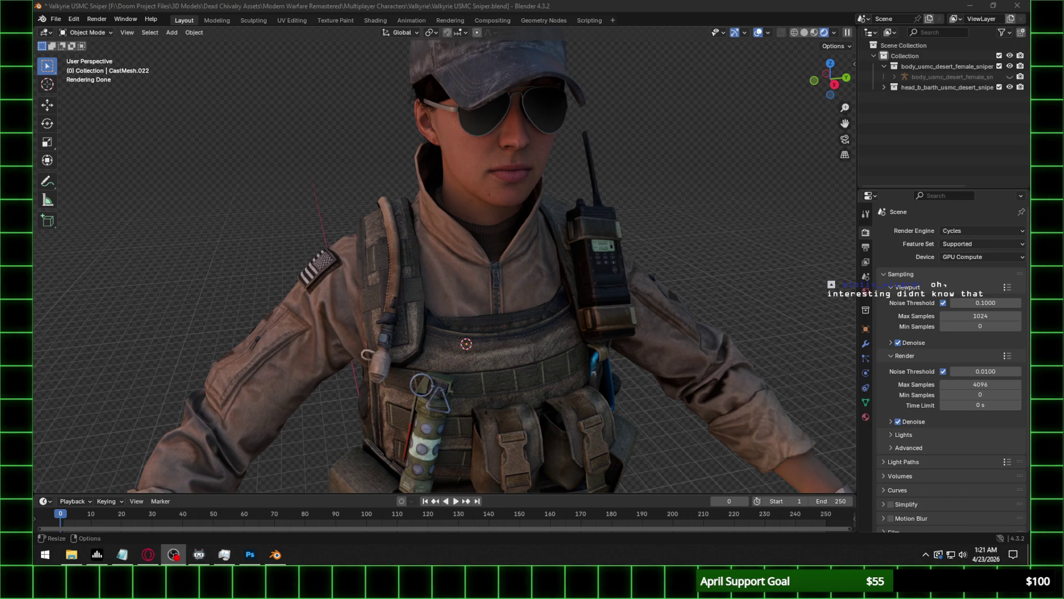
pyautogui.scroll(6, 333, 314)
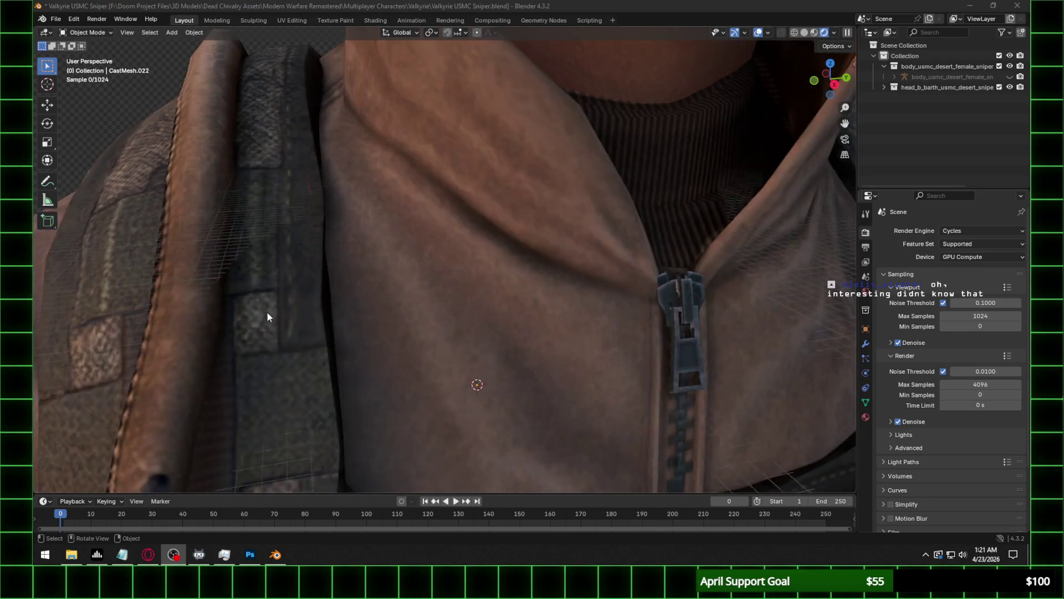
pyautogui.scroll(-4, 288, 312)
pyautogui.scroll(-6, 414, 328)
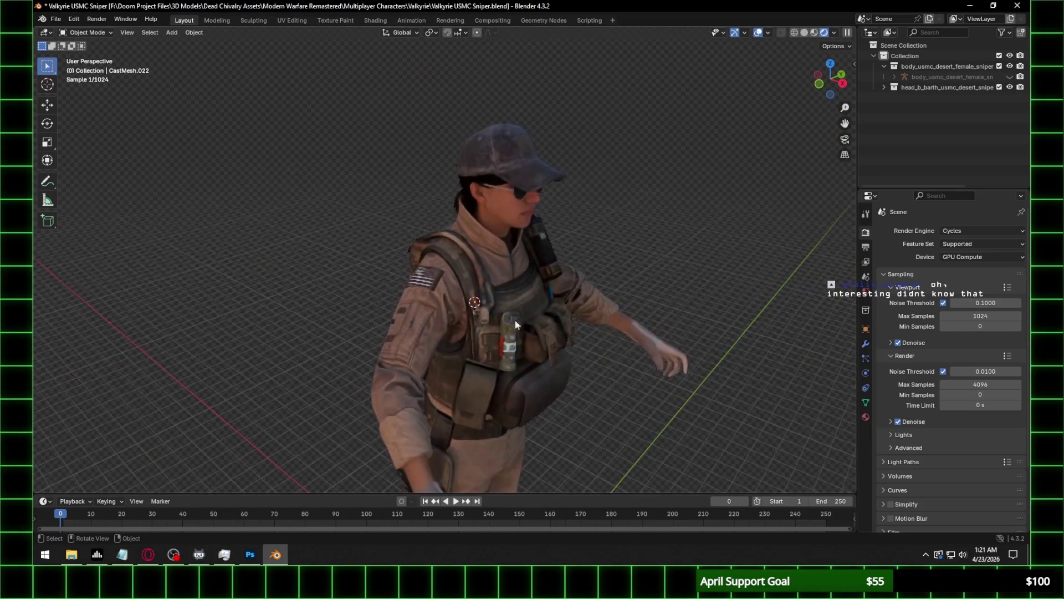
pyautogui.scroll(-1, 588, 310)
pyautogui.moveTo(664, 273); pyautogui.dragTo(592, 270, button='middle')
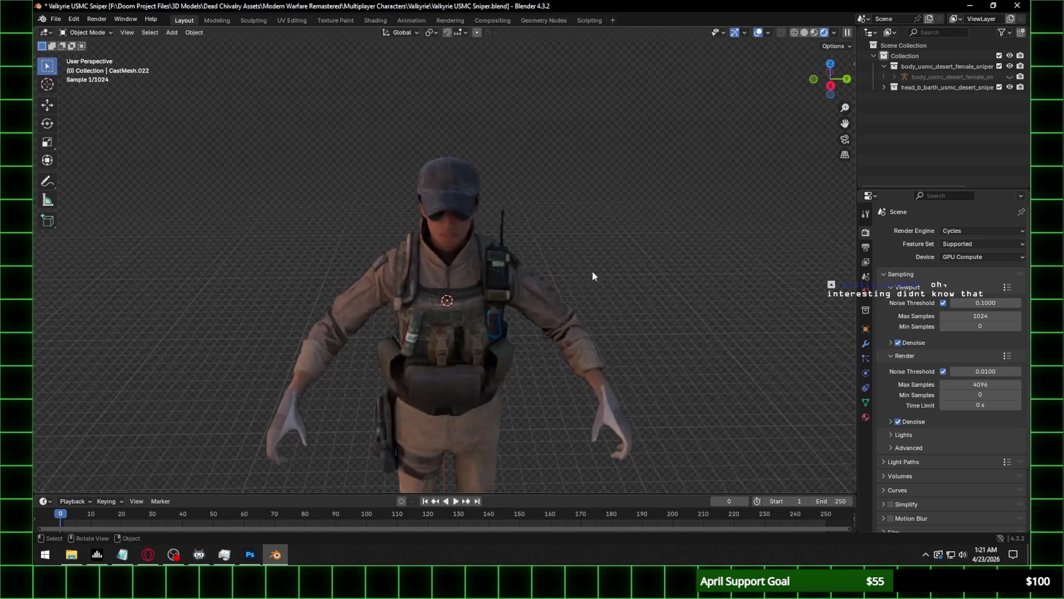
pyautogui.scroll(5, 538, 325)
pyautogui.scroll(-5, 527, 292)
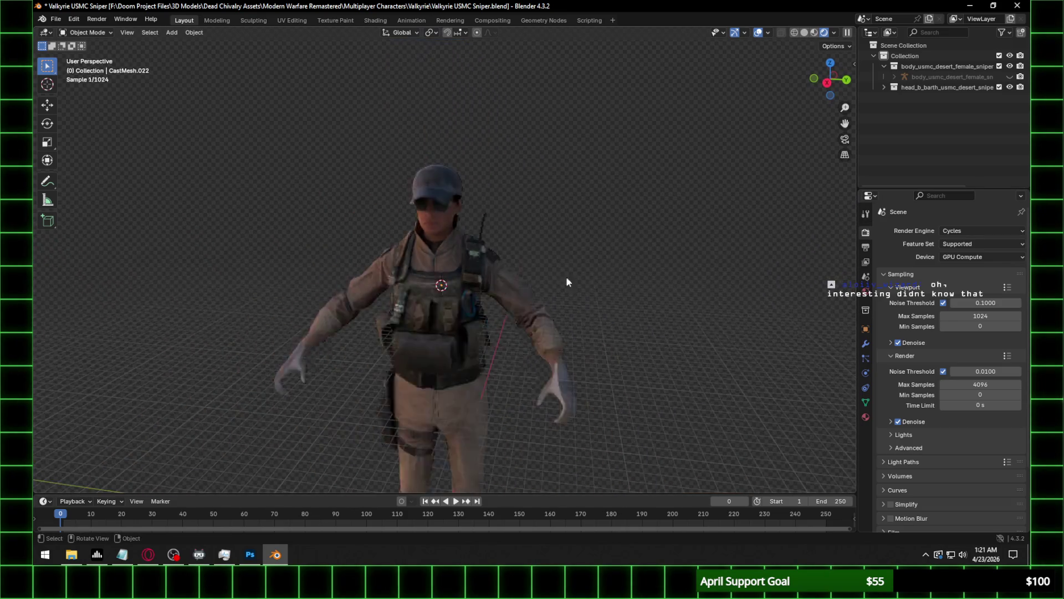
# Snap to Right Orthographic view and save Valkyrie USMC Sniper.blend.
pyautogui.click(827, 82)
pyautogui.scroll(2, 519, 228)
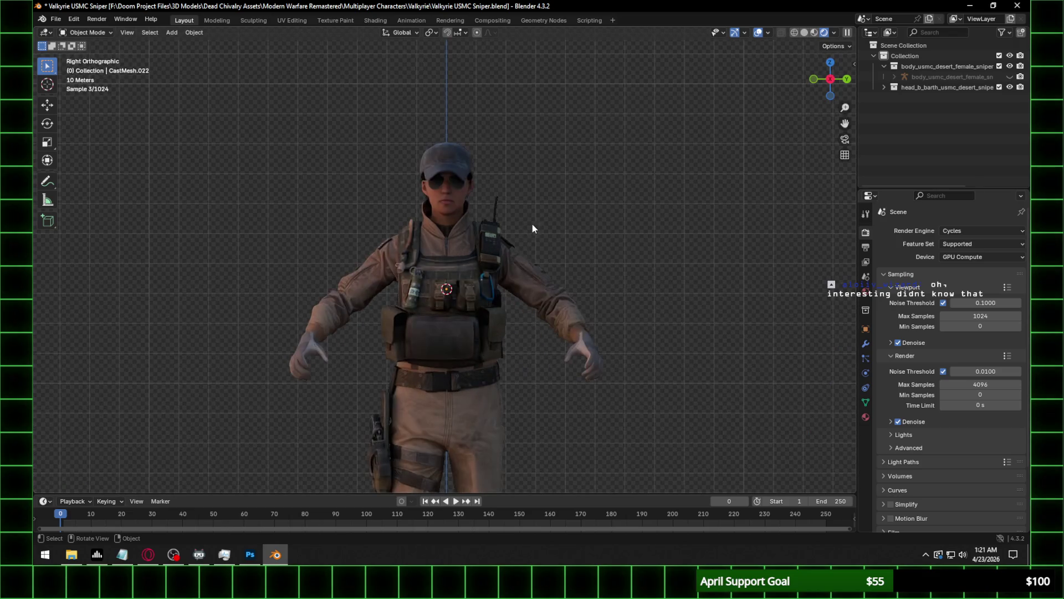
pyautogui.scroll(2, 595, 212)
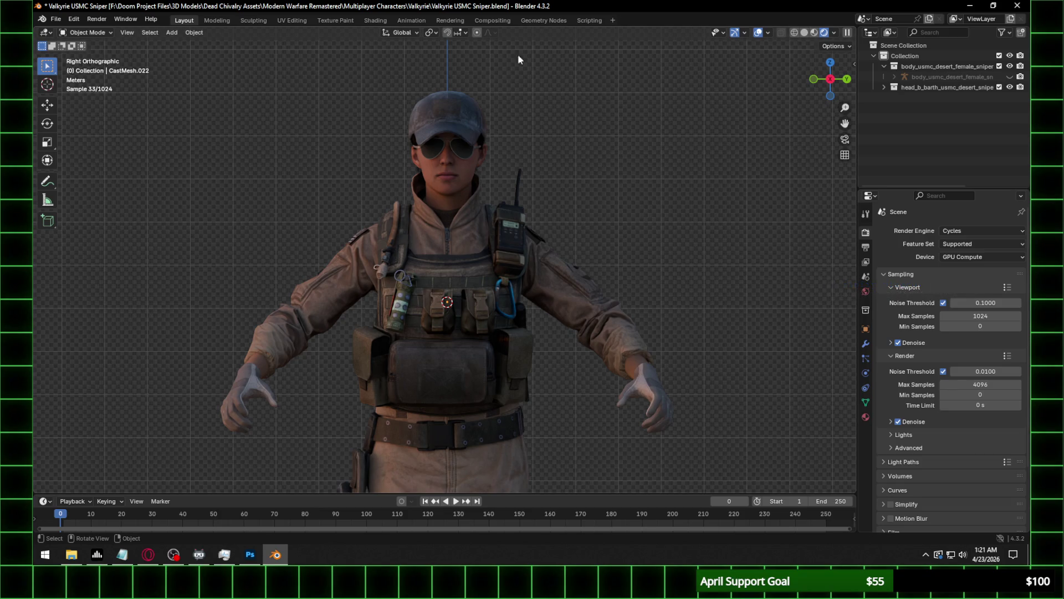
pyautogui.hotkey('ctrl', 's')
pyautogui.scroll(4, 519, 281)
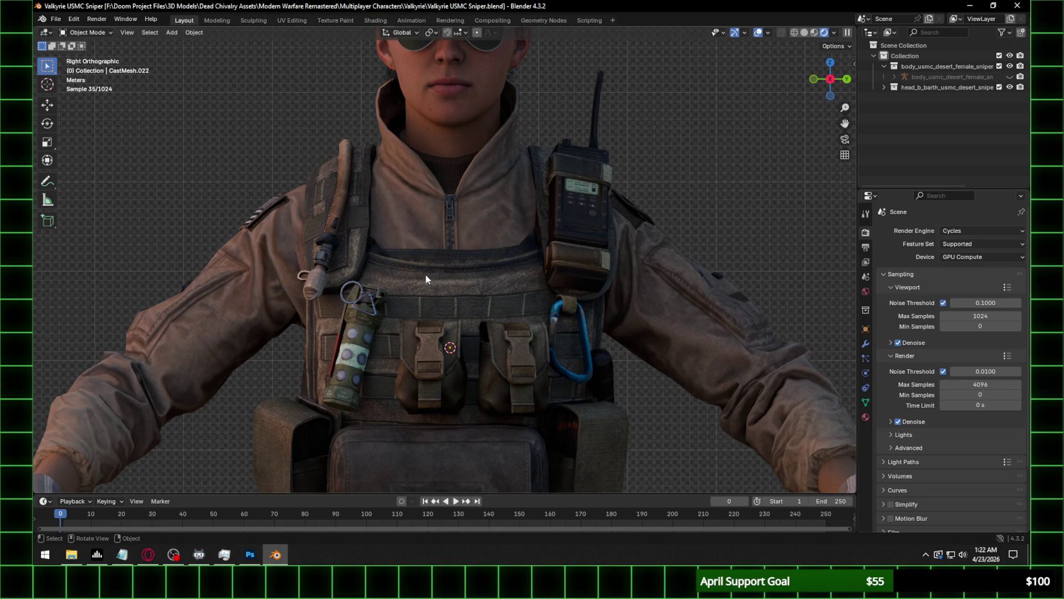
pyautogui.press('XF86AudioLowerVolume')
pyautogui.scroll(-2, 315, 235)
pyautogui.scroll(1, 359, 240)
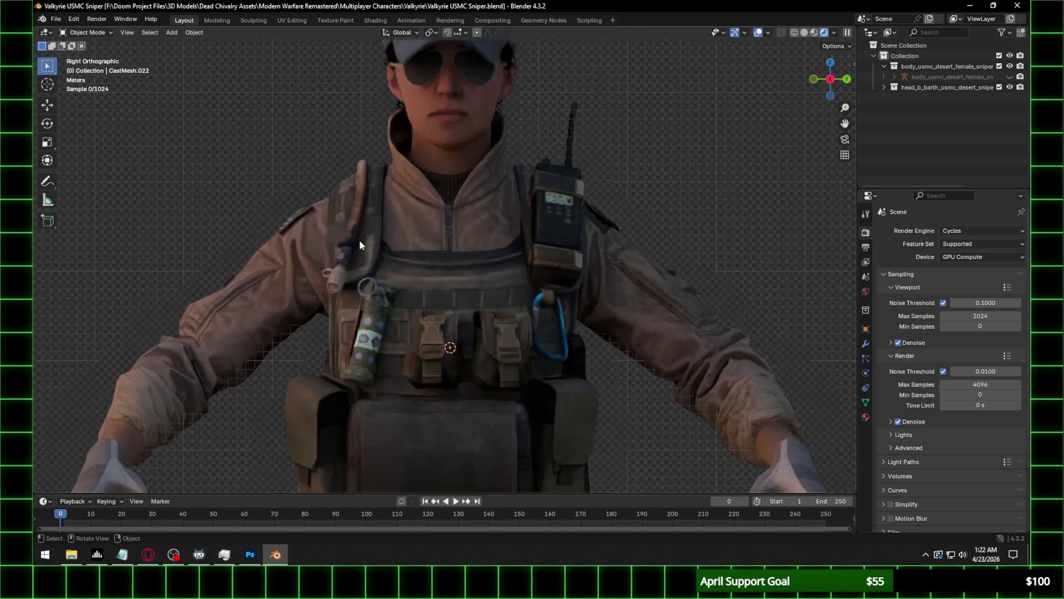
pyautogui.scroll(1, 460, 244)
pyautogui.moveTo(470, 255)
pyautogui.mouseDown(button='middle')
pyautogui.moveTo(442, 270)
pyautogui.moveTo(551, 319)
pyautogui.mouseUp(button='middle')
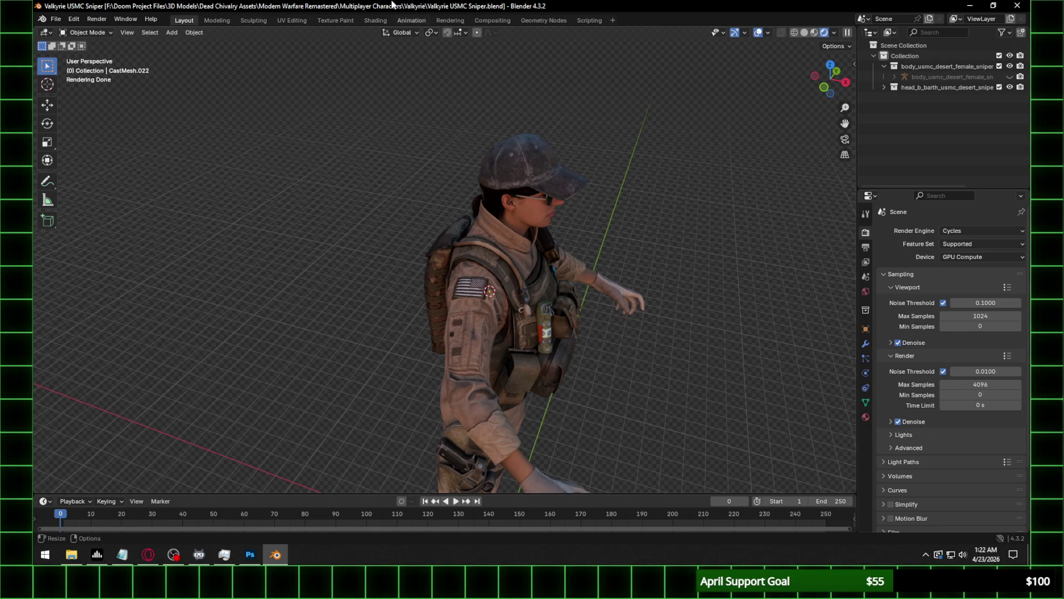
pyautogui.scroll(3, 520, 259)
pyautogui.moveTo(591, 264); pyautogui.dragTo(557, 261, button='middle')
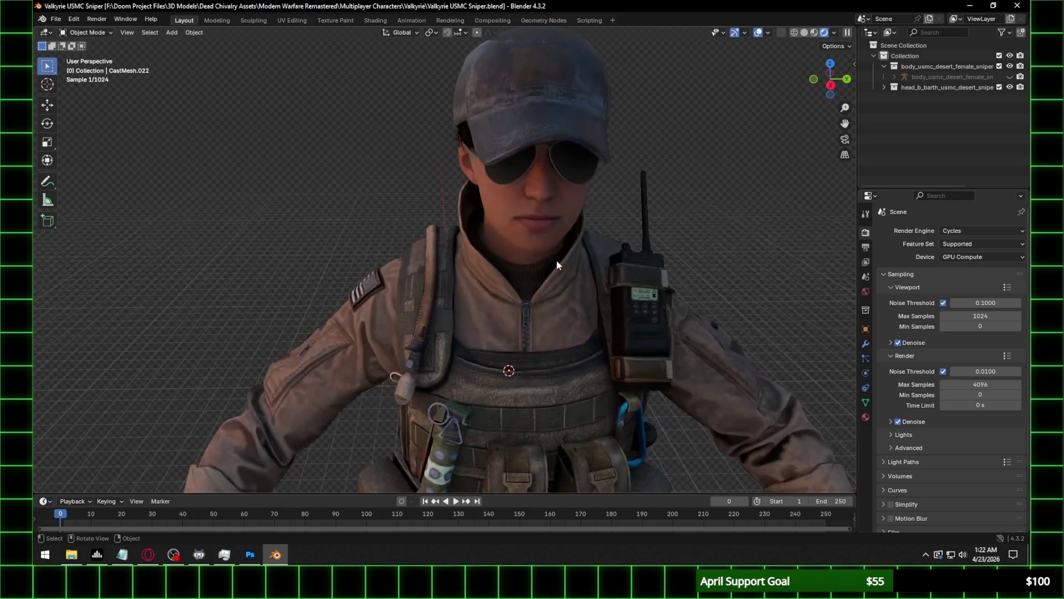
pyautogui.scroll(-4, 588, 253)
pyautogui.moveTo(605, 289); pyautogui.dragTo(565, 264, button='middle')
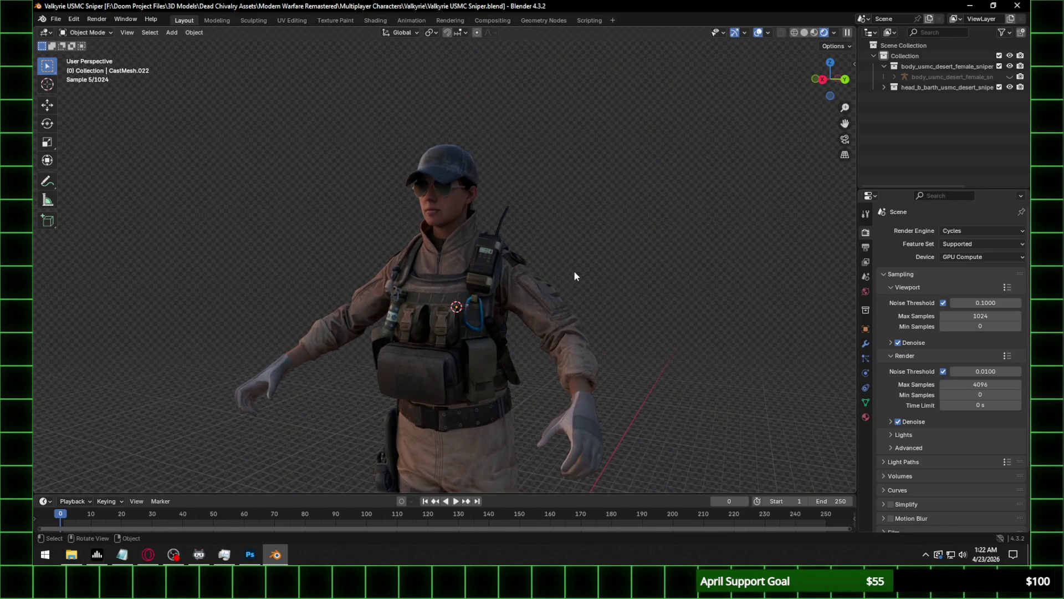
pyautogui.moveTo(672, 285)
pyautogui.mouseDown(button='middle')
pyautogui.moveTo(527, 290)
pyautogui.moveTo(572, 295)
pyautogui.mouseUp(button='middle')
pyautogui.scroll(-2, 554, 322)
pyautogui.moveTo(434, 456)
pyautogui.keyDown('shift'); pyautogui.mouseDown(button='middle')
pyautogui.moveTo(509, 331)
pyautogui.moveTo(655, 370)
pyautogui.moveTo(624, 386)
pyautogui.mouseUp(button='middle'); pyautogui.keyUp('shift')
pyautogui.scroll(2, 500, 344)
pyautogui.scroll(-3, 458, 325)
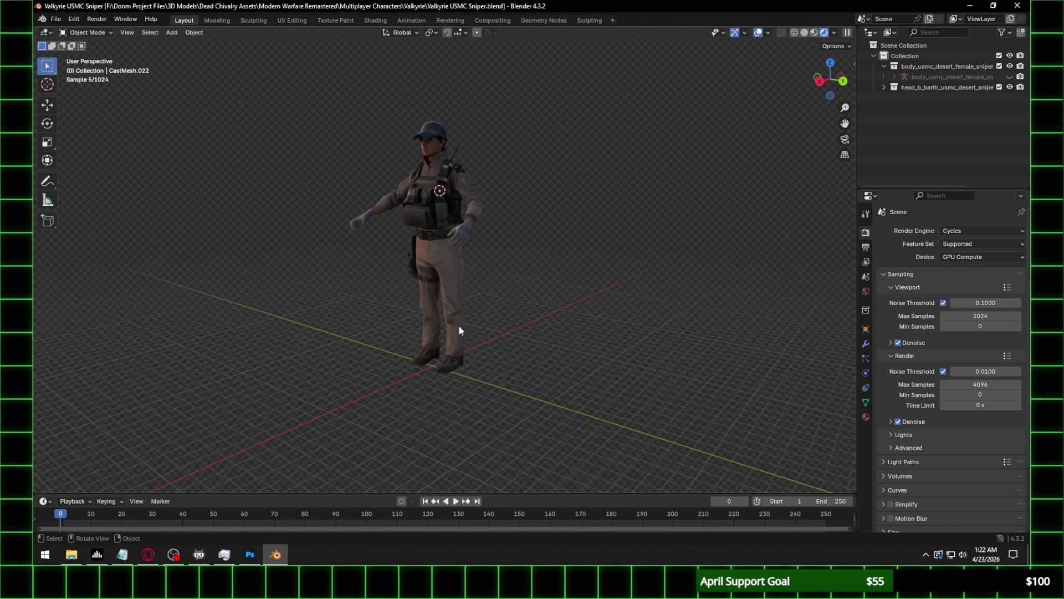
pyautogui.scroll(1, 494, 335)
pyautogui.moveTo(494, 335); pyautogui.dragTo(418, 271, button='middle')
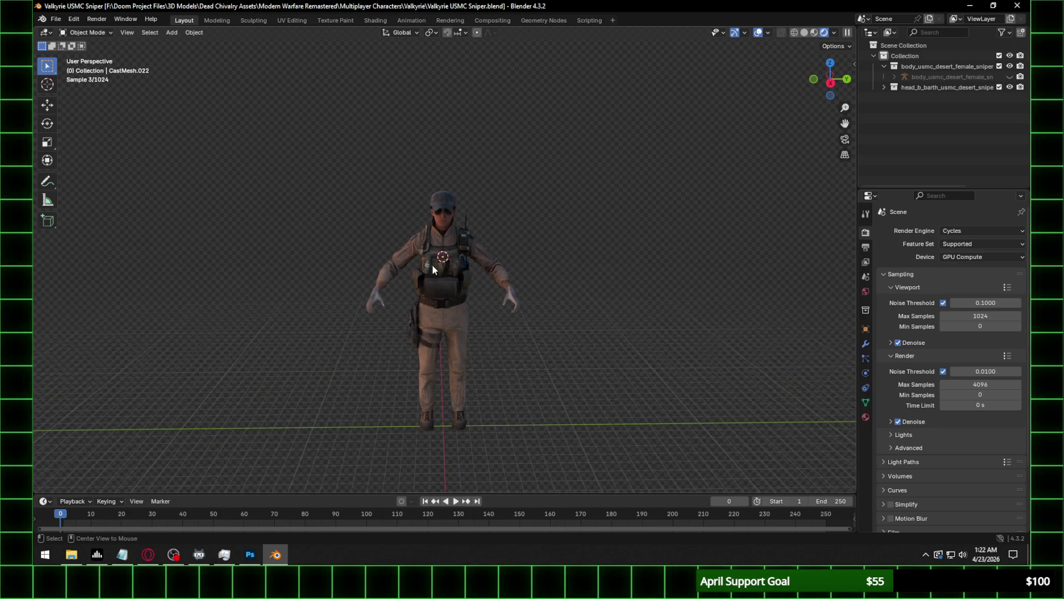
pyautogui.scroll(5, 418, 270)
pyautogui.scroll(-5, 422, 268)
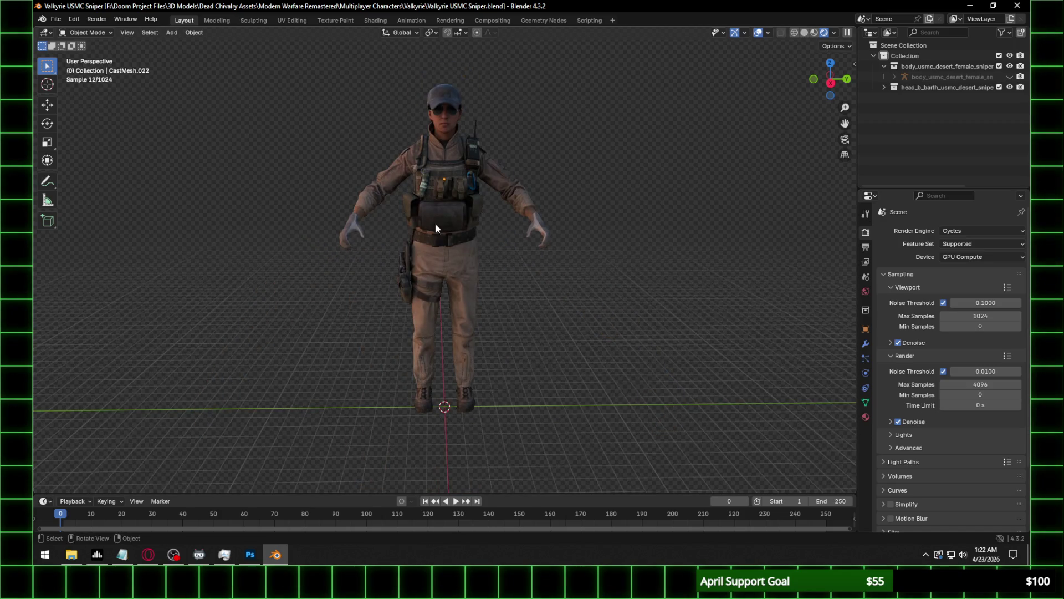
pyautogui.click(444, 181)
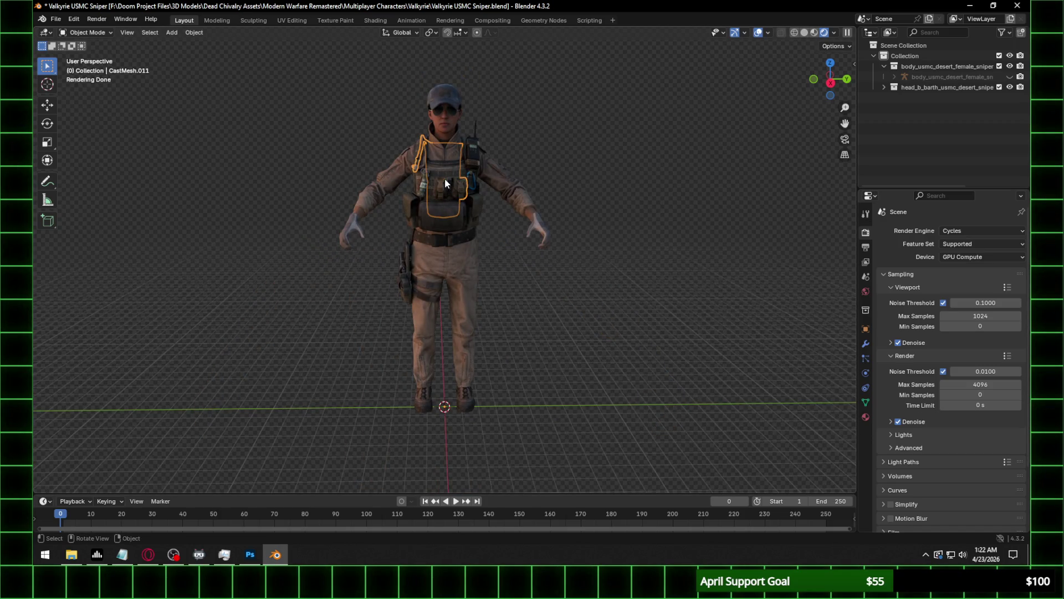
# Toggle the head mesh's visibility off and on, unhide the body armature, and select everything.
pyautogui.click(1009, 87)
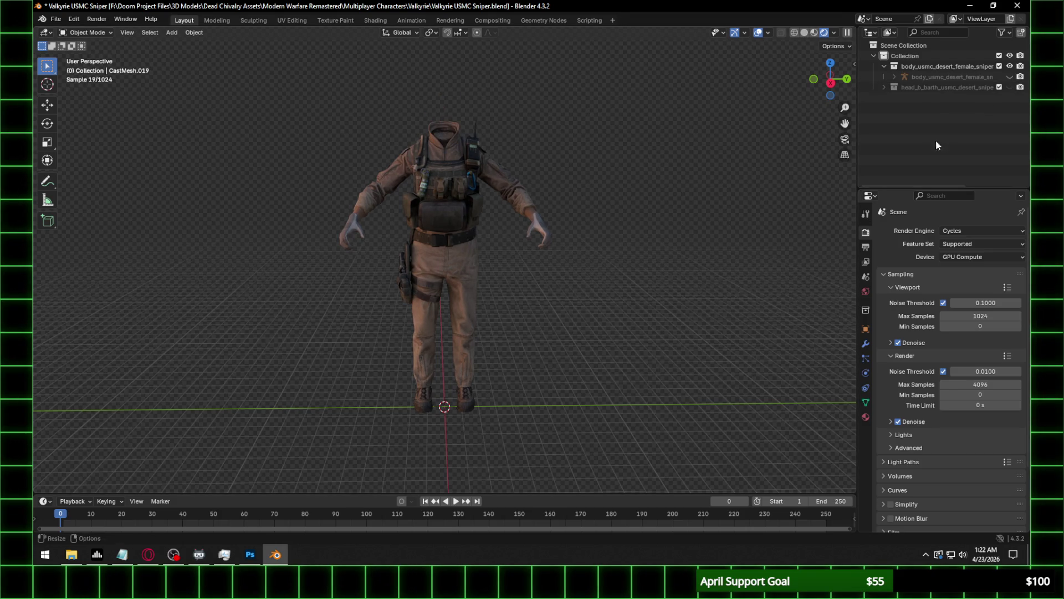
pyautogui.click(1009, 87)
pyautogui.click(974, 79)
pyautogui.click(1009, 77)
pyautogui.press('a')
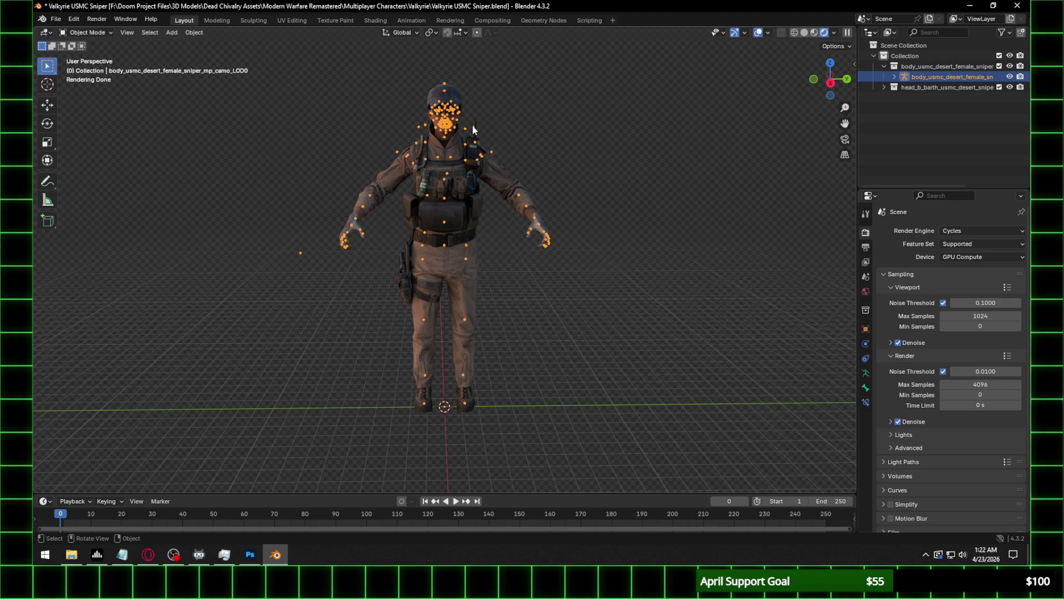
# Orbit around the character's upper body and select the body armature.
pyautogui.scroll(3, 469, 135)
pyautogui.moveTo(580, 129); pyautogui.dragTo(571, 167, button='middle')
pyautogui.click(565, 208)
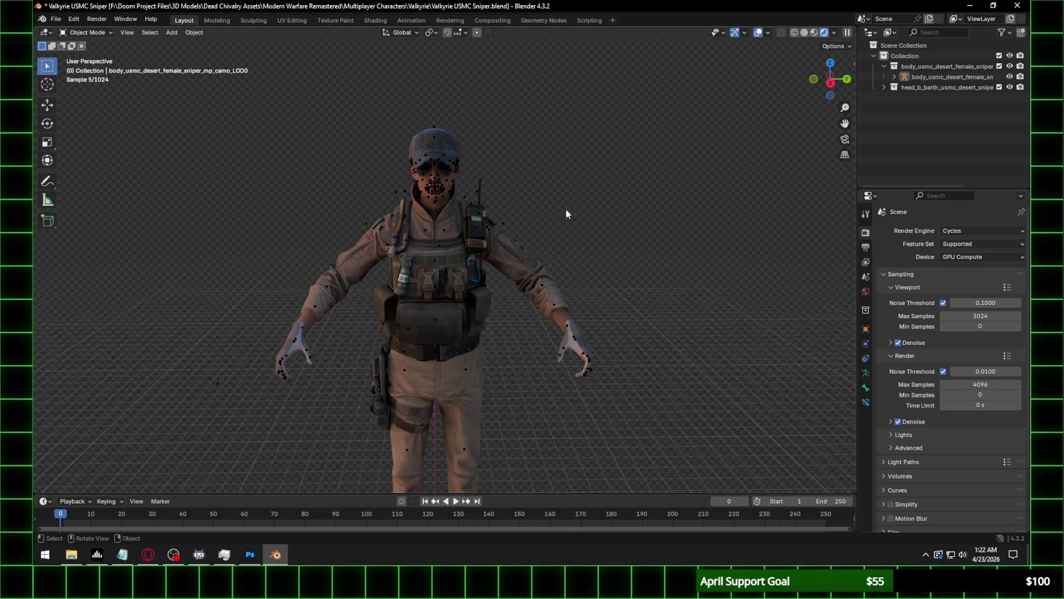
pyautogui.hotkey('ctrl', 'z')
pyautogui.click(457, 181)
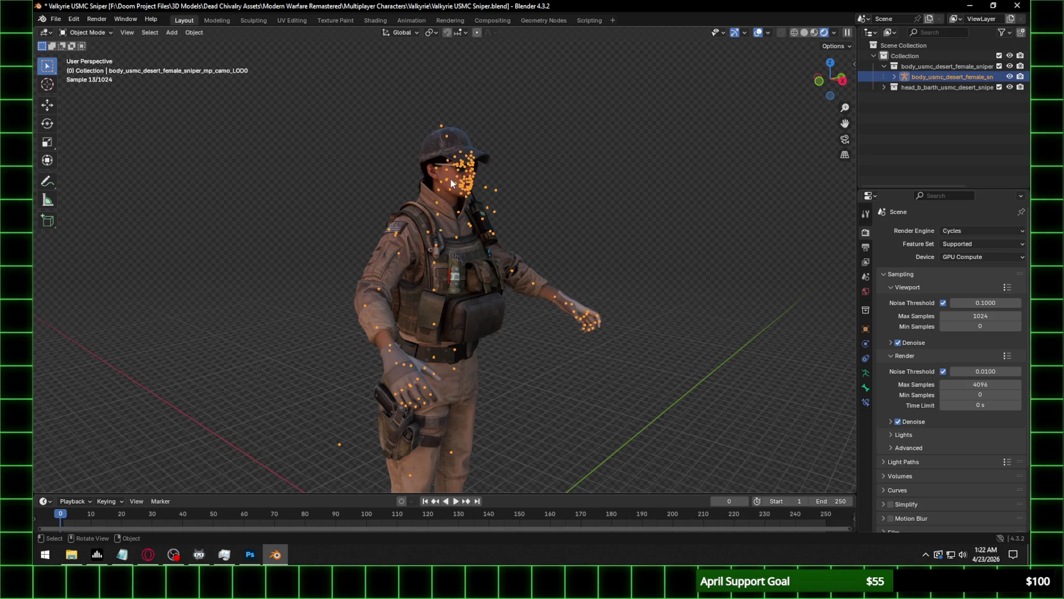
pyautogui.click(451, 178)
pyautogui.moveTo(460, 194)
pyautogui.mouseDown(button='middle')
pyautogui.moveTo(601, 205)
pyautogui.moveTo(483, 212)
pyautogui.moveTo(690, 208)
pyautogui.mouseUp(button='middle')
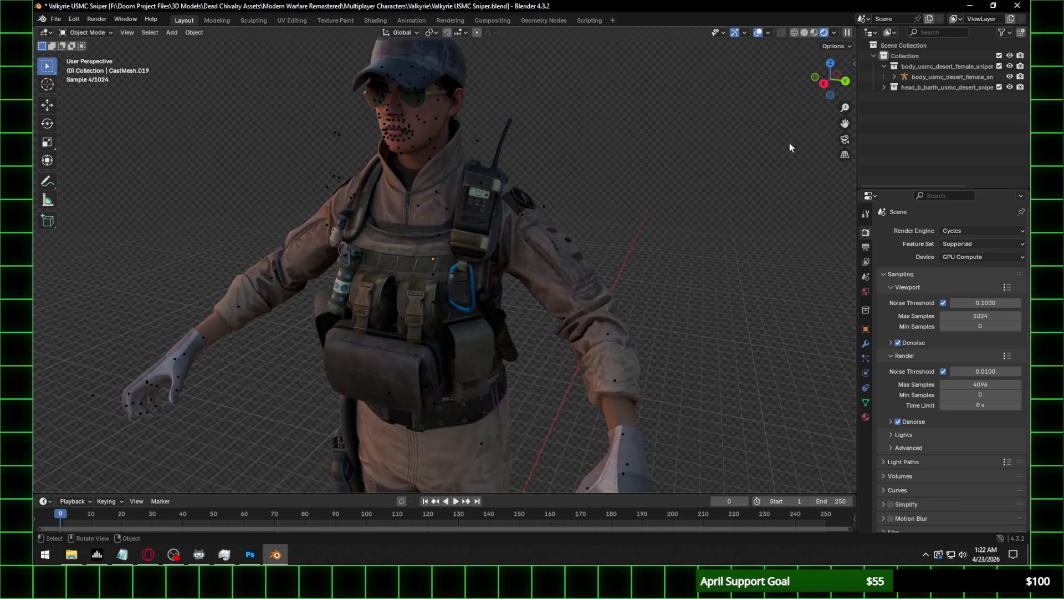
pyautogui.click(420, 206)
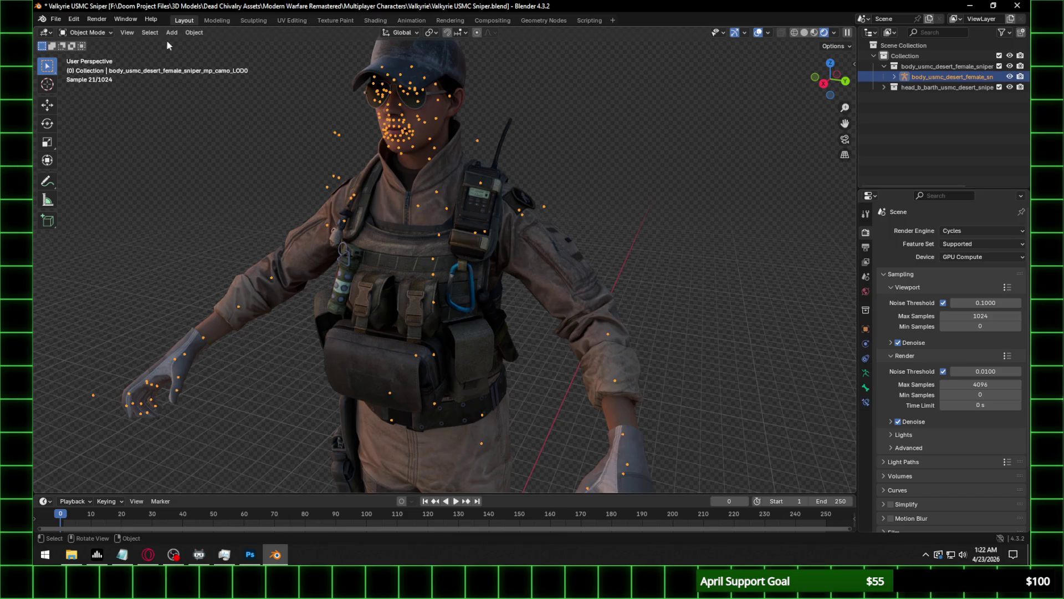
pyautogui.click(83, 32)
# Enter Pose Mode and try rotating the j_spine4 bone, then cancel the rotation.
pyautogui.click(83, 68)
pyautogui.click(435, 257)
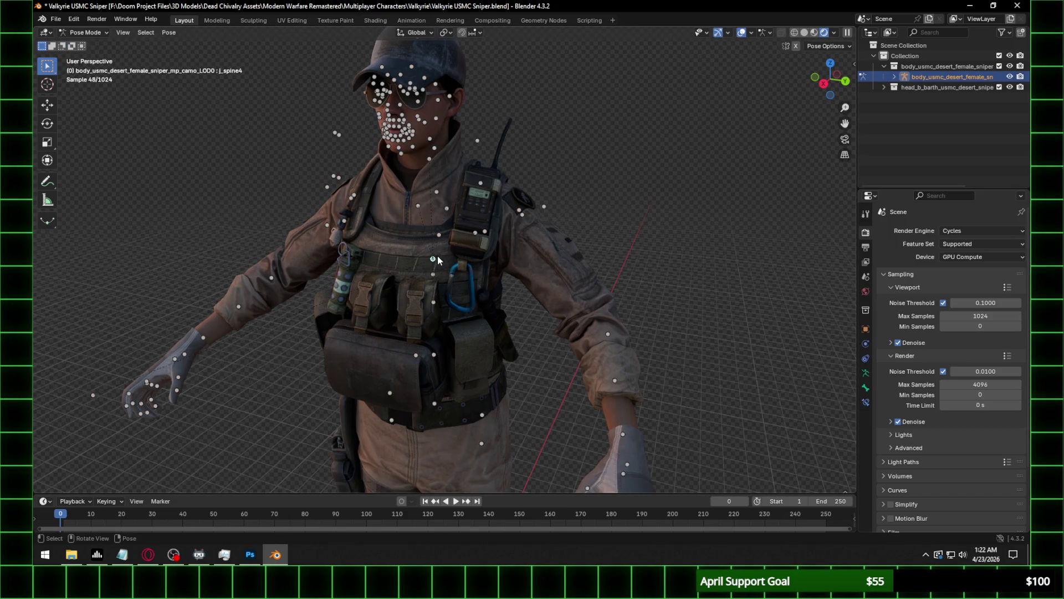
pyautogui.press('r')
pyautogui.press('r')
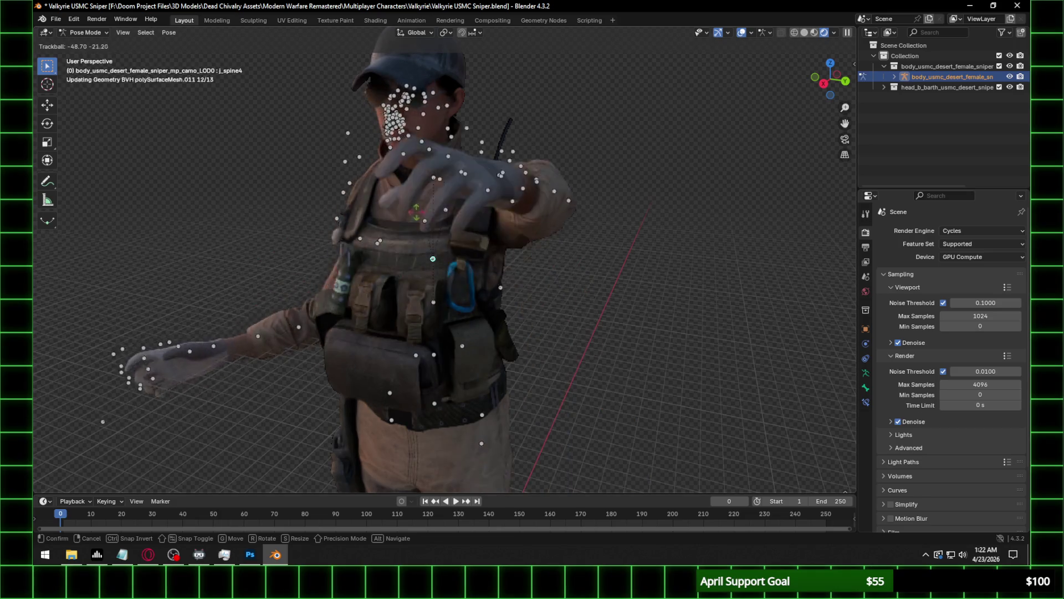
pyautogui.rightClick(435, 303)
# Rotate the back_mid bone to re-pose the upper torso, then return to Object Mode.
pyautogui.click(435, 277)
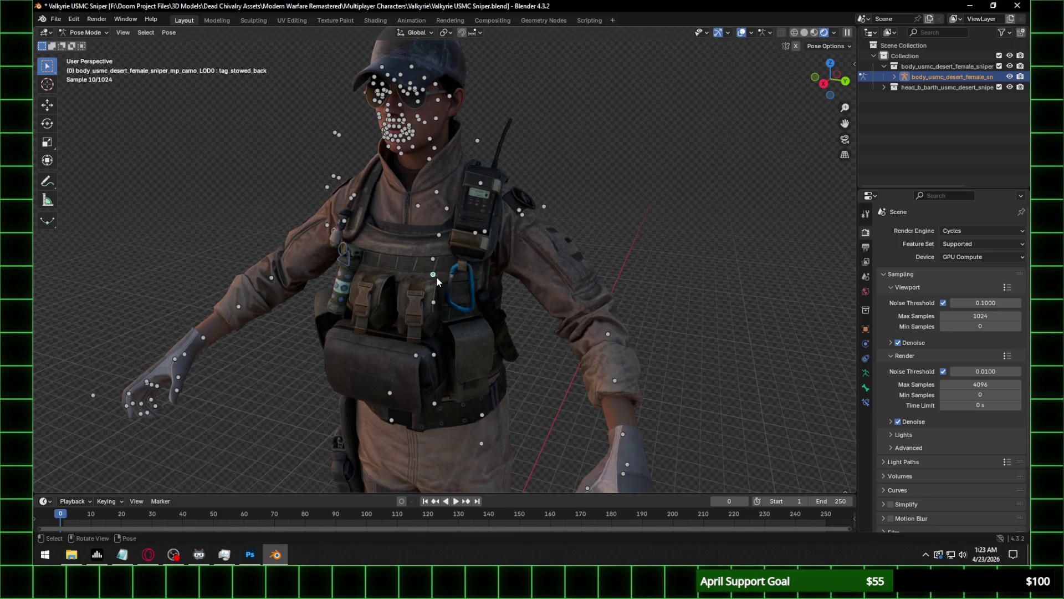
pyautogui.click(434, 259)
pyautogui.click(434, 303)
pyautogui.click(434, 303)
pyautogui.press('r')
pyautogui.press('r')
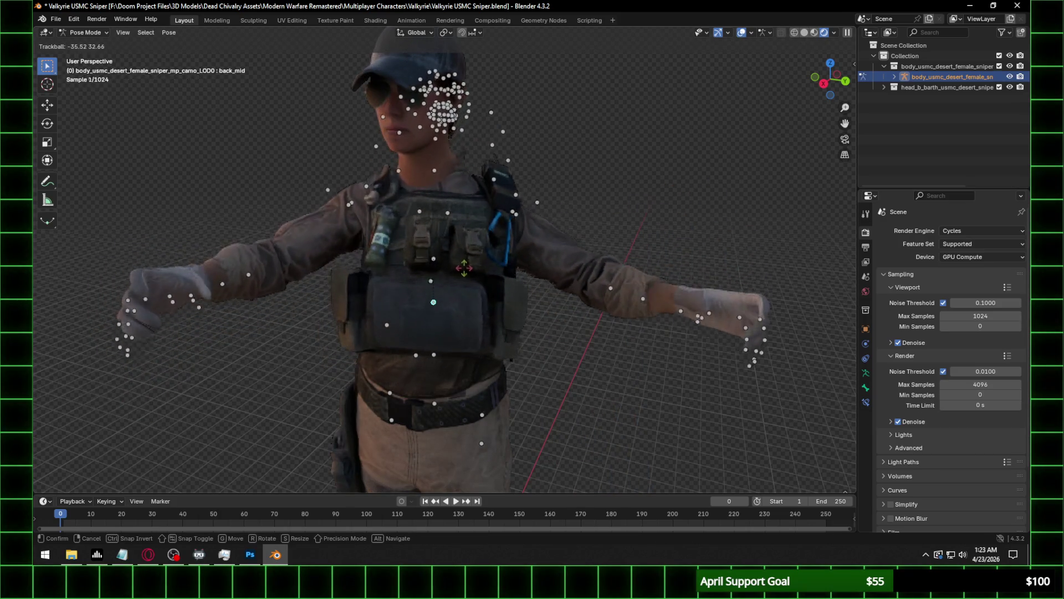
pyautogui.click(335, 130)
pyautogui.click(86, 32)
pyautogui.click(83, 40)
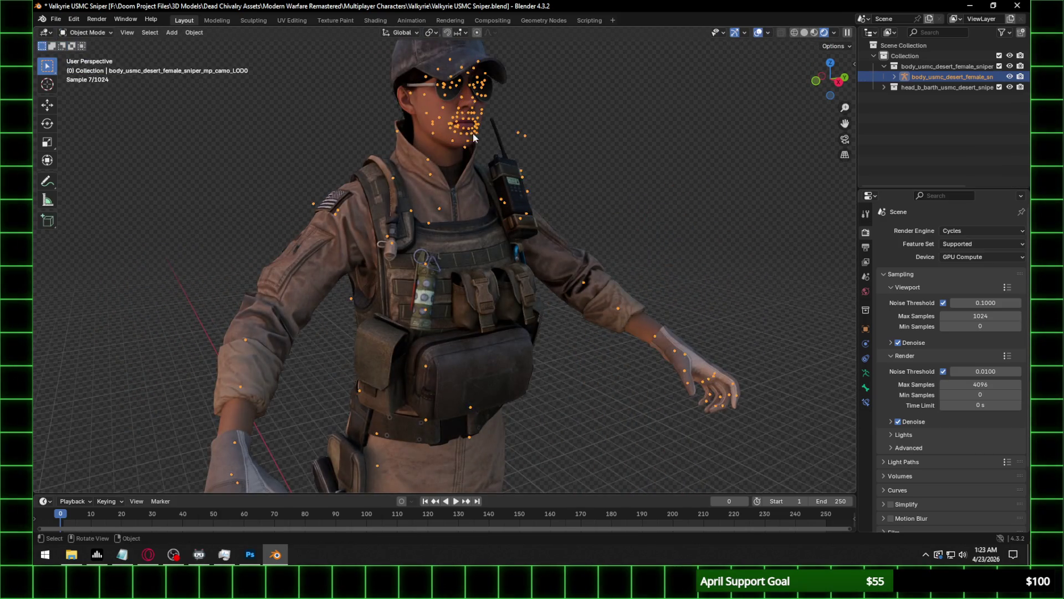
# Parent head meshes CastMesh.013 through CastMesh.025 to the body object.
pyautogui.keyDown('shift'); pyautogui.moveTo(631, 138); pyautogui.dragTo(570, 215, button='middle'); pyautogui.keyUp('shift')
pyautogui.click(884, 87)
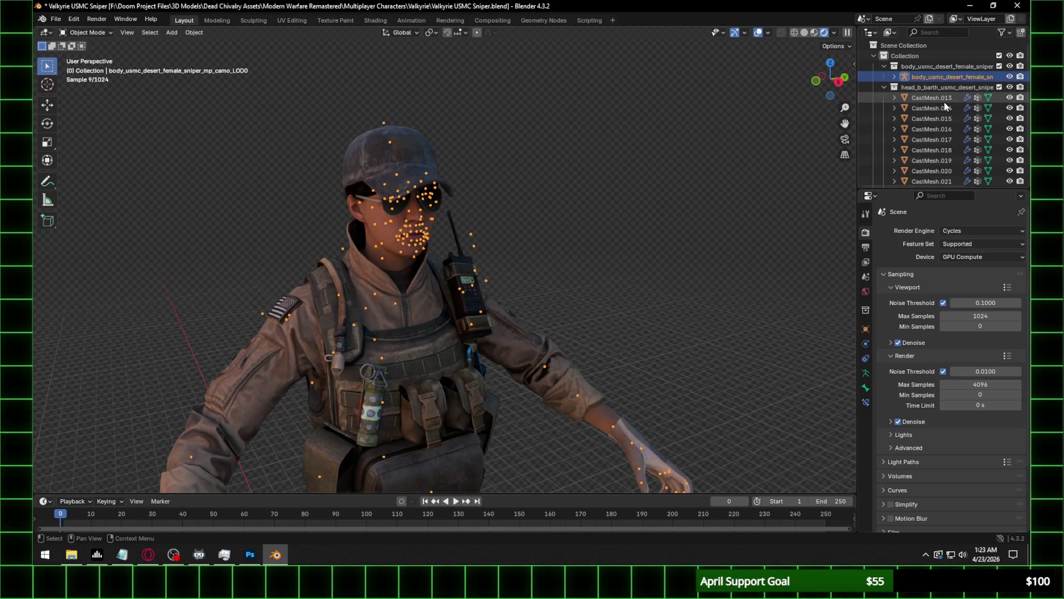
pyautogui.click(946, 130)
pyautogui.scroll(-3, 948, 155)
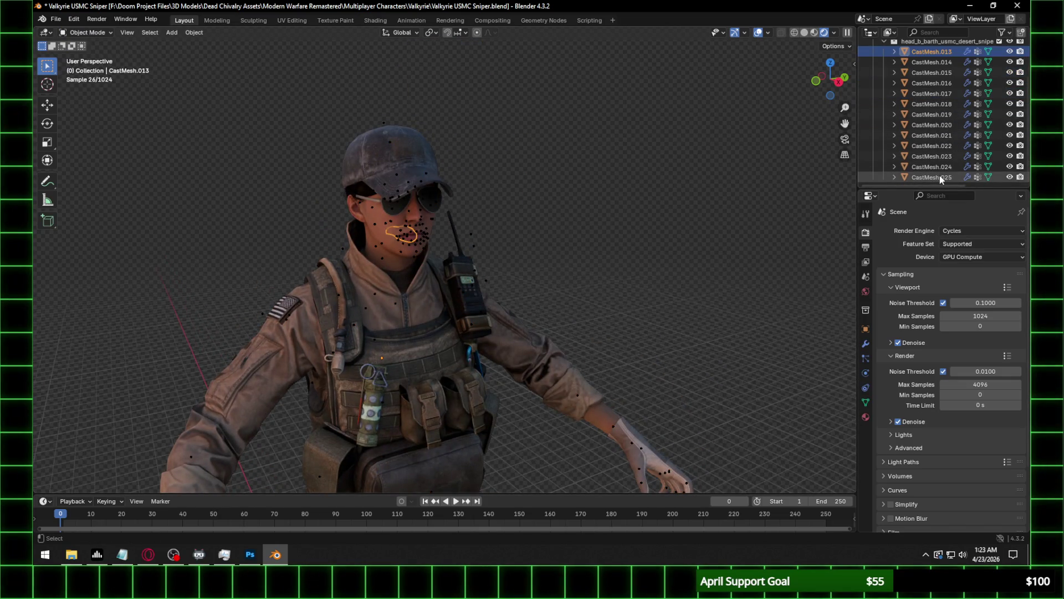
pyautogui.keyDown('shift'); pyautogui.click(940, 175); pyautogui.keyUp('shift')
pyautogui.moveTo(477, 246); pyautogui.dragTo(496, 226, button='middle')
pyautogui.keyDown('shift'); pyautogui.click(491, 224); pyautogui.keyUp('shift')
pyautogui.rightClick(491, 224)
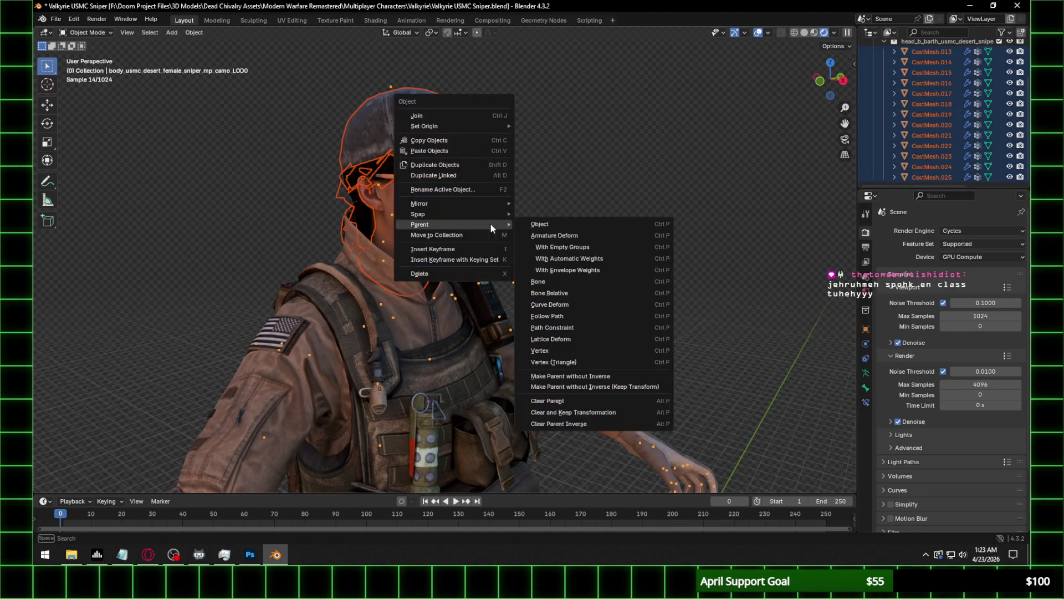
pyautogui.click(582, 243)
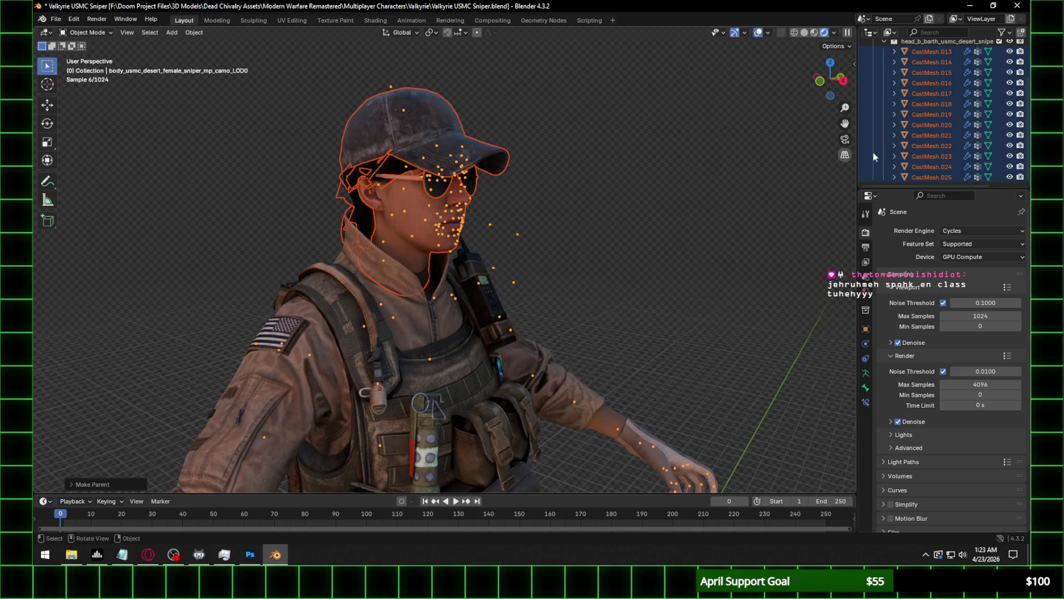
# Move the body CastMesh object into the body_usmc_desert_female_sniper collection.
pyautogui.moveTo(932, 53)
pyautogui.mouseDown()
pyautogui.moveTo(941, 36)
pyautogui.moveTo(940, 112)
pyautogui.mouseUp()
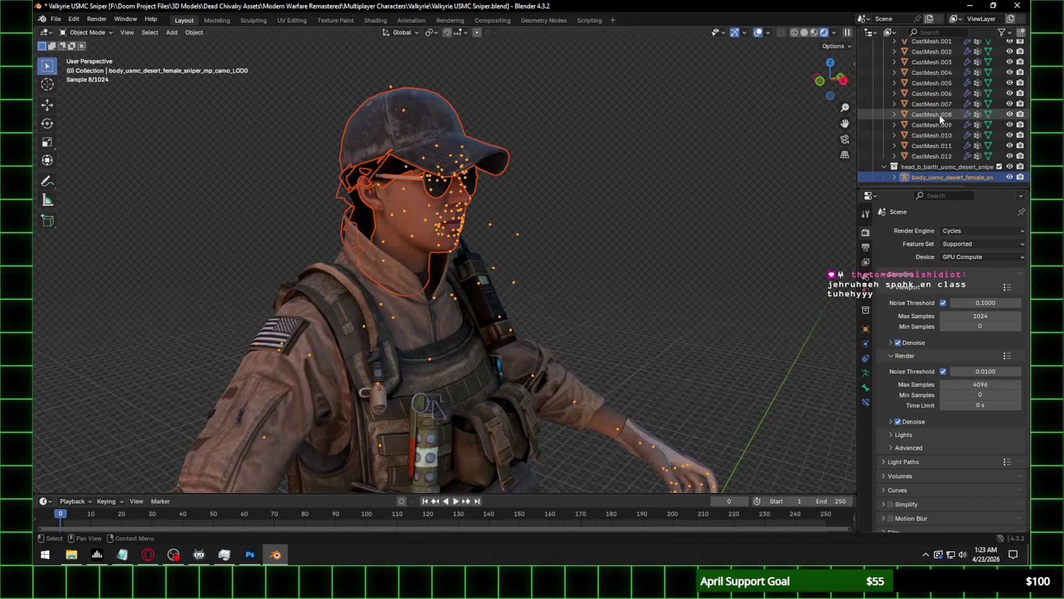
pyautogui.scroll(2, 938, 120)
pyautogui.click(925, 56)
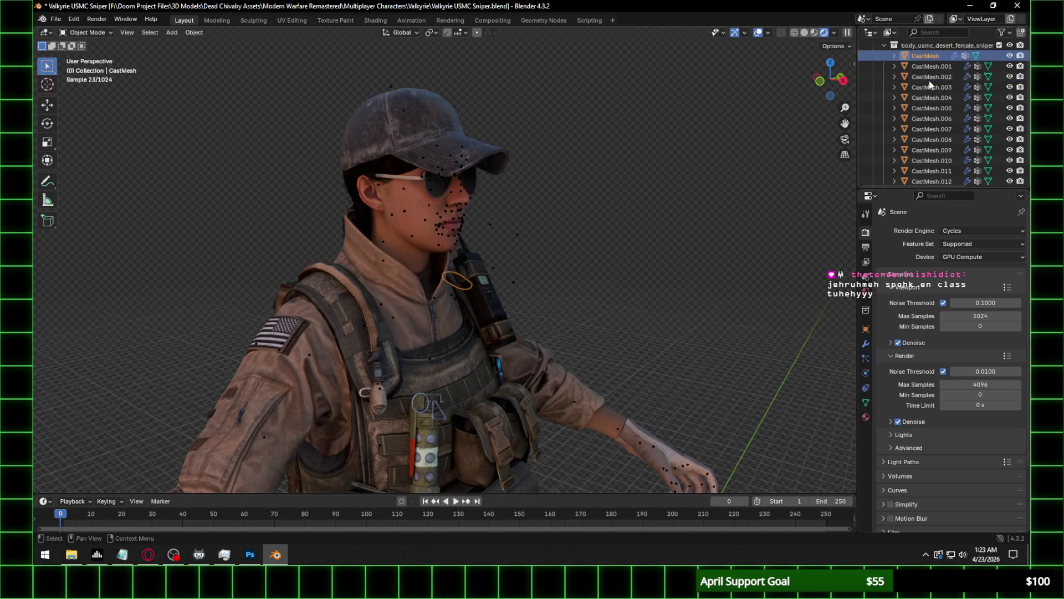
pyautogui.scroll(-2, 929, 81)
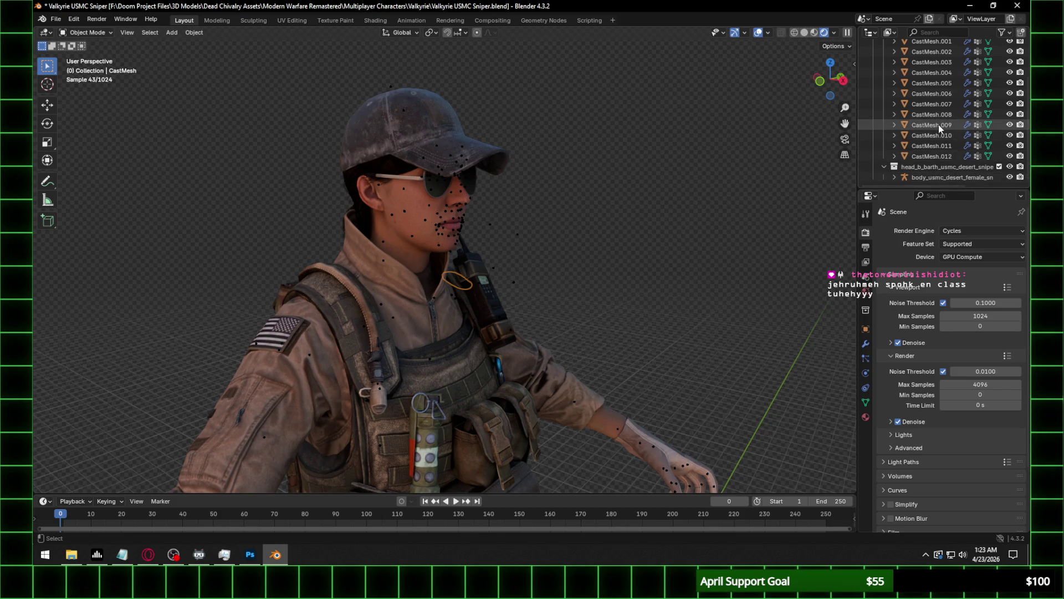
pyautogui.moveTo(933, 177)
pyautogui.mouseDown()
pyautogui.moveTo(941, 54)
pyautogui.moveTo(938, 74)
pyautogui.mouseUp()
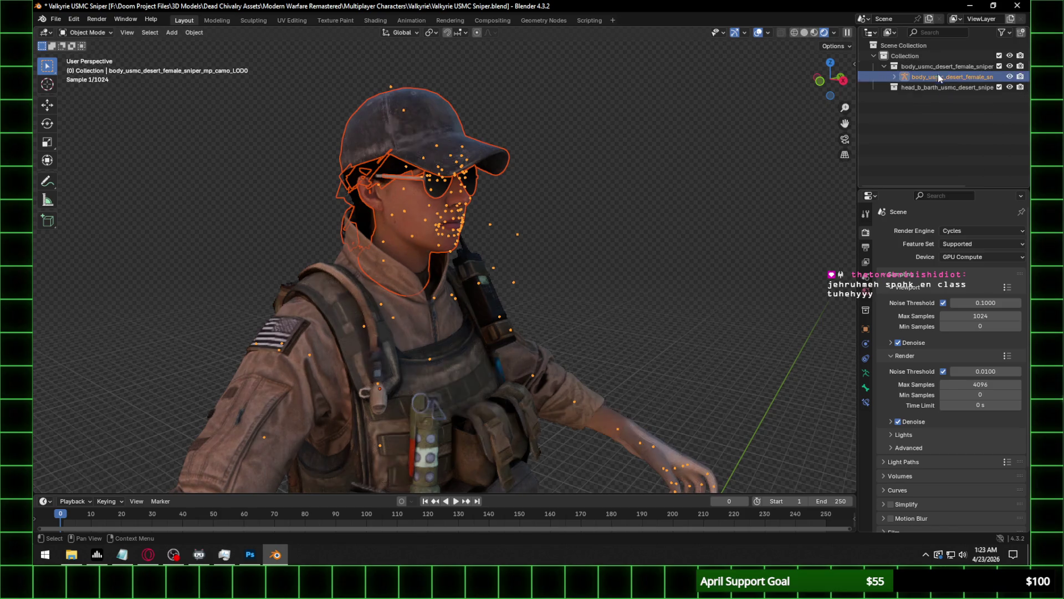
# Delete the head_b_barth collection and check the back_mid pose in Pose Mode without rotating.
pyautogui.click(910, 90)
pyautogui.press('x')
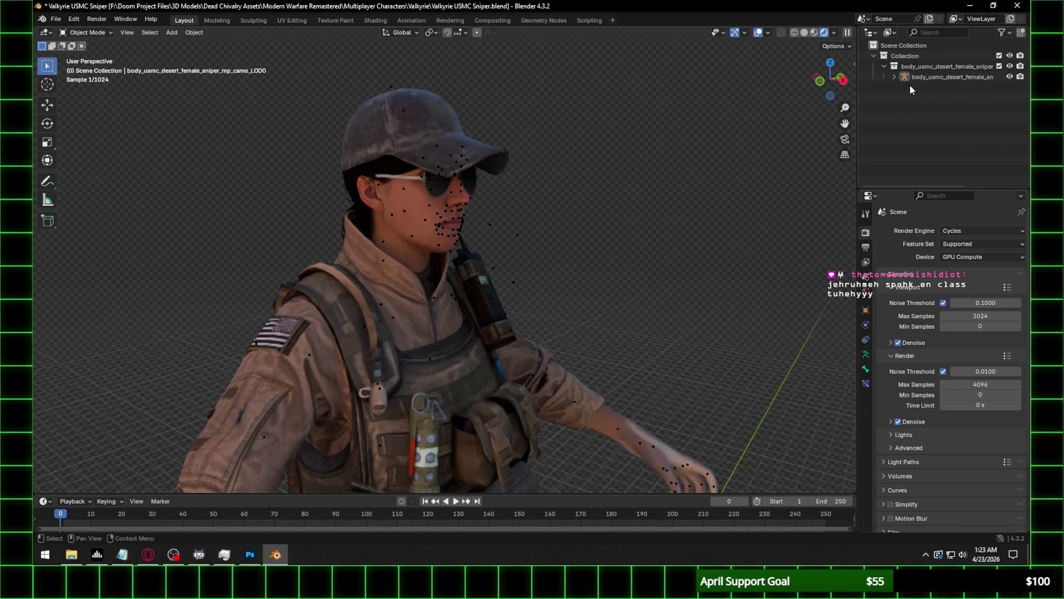
pyautogui.click(425, 358)
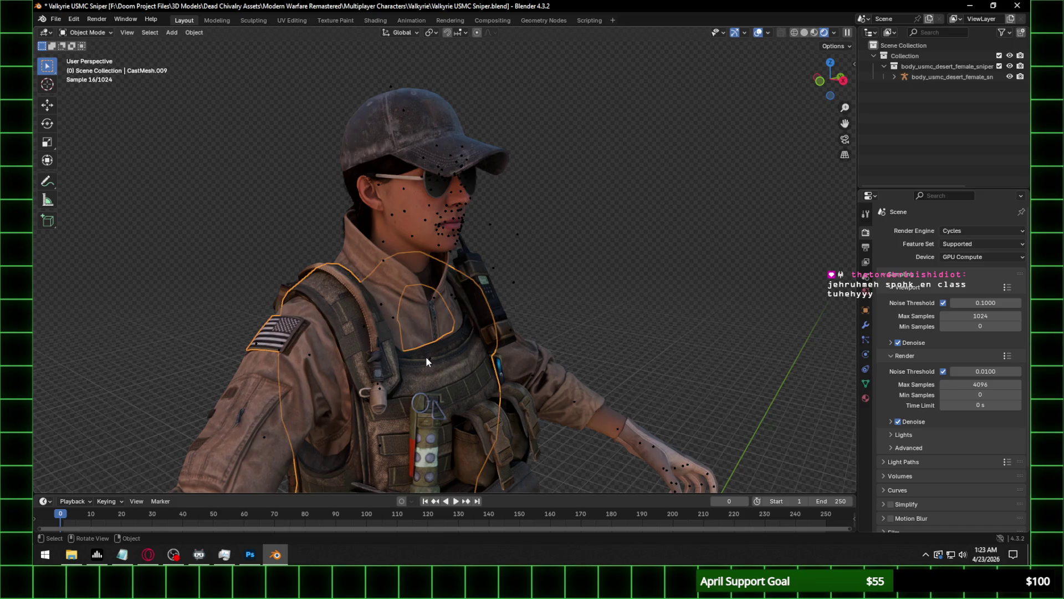
pyautogui.click(431, 360)
pyautogui.click(87, 32)
pyautogui.click(83, 67)
pyautogui.moveTo(366, 354); pyautogui.dragTo(427, 354, button='middle')
pyautogui.press('r')
pyautogui.press('r')
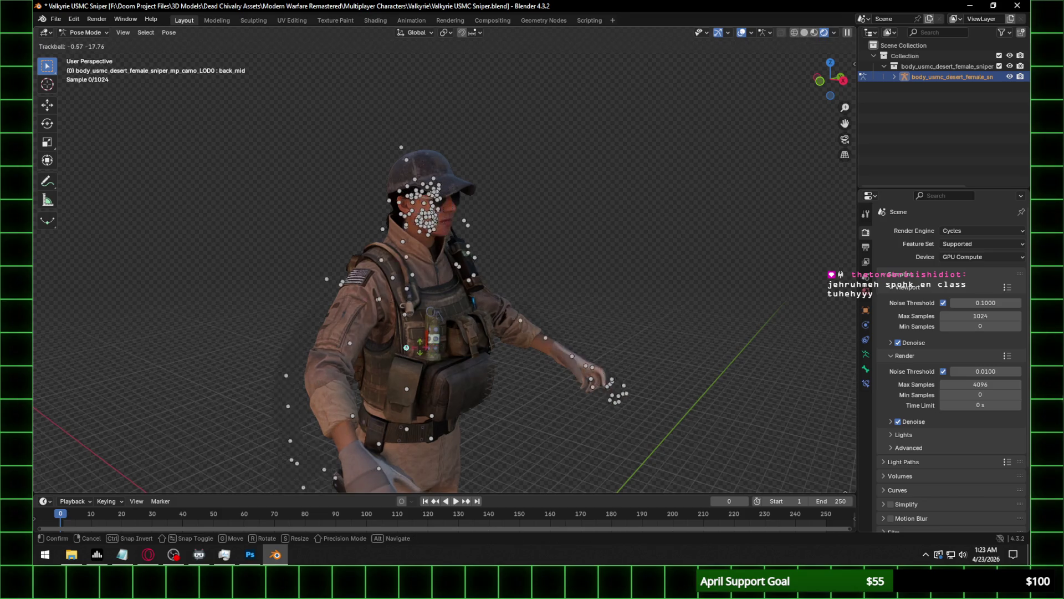
pyautogui.press('Escape')
# Return to Object Mode, save the file, and hide the armature in side orthographic view.
pyautogui.moveTo(476, 277)
pyautogui.mouseDown(button='middle')
pyautogui.moveTo(527, 293)
pyautogui.moveTo(499, 261)
pyautogui.mouseUp(button='middle')
pyautogui.scroll(-3, 524, 264)
pyautogui.click(86, 33)
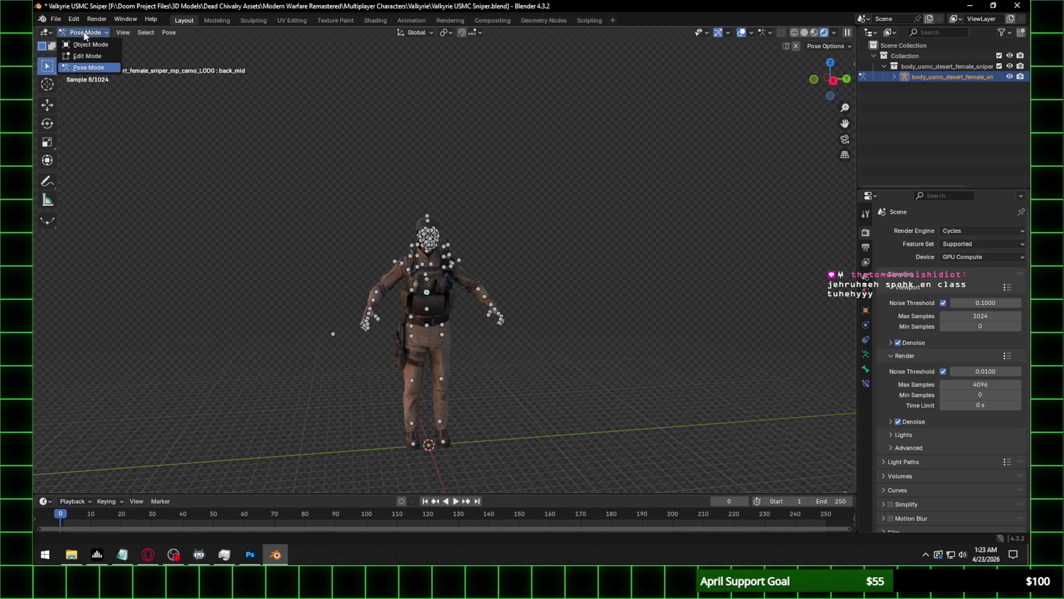
pyautogui.click(83, 42)
pyautogui.hotkey('ctrl', 's')
pyautogui.click(834, 81)
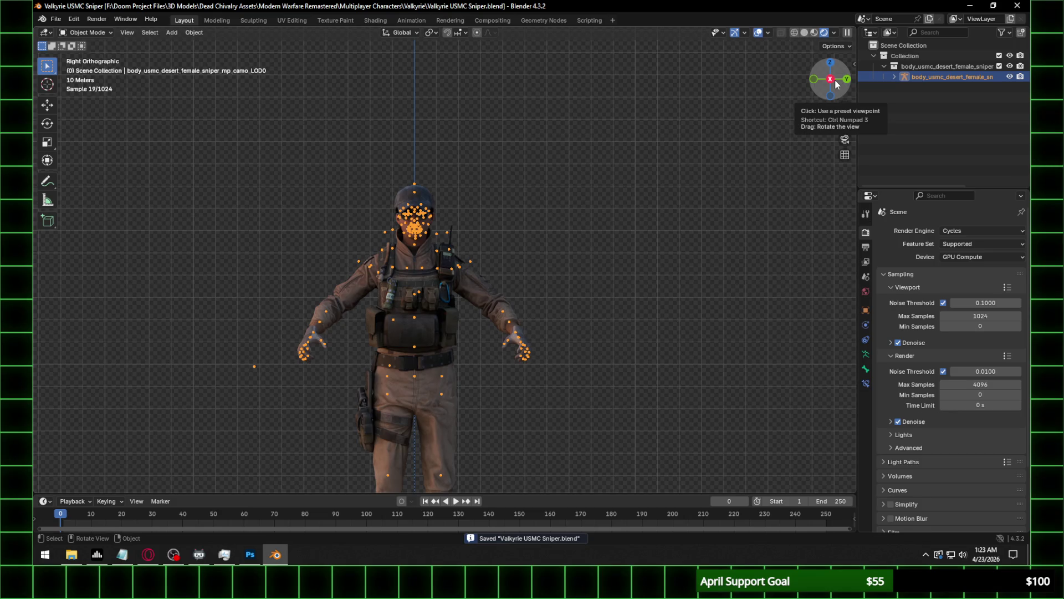
pyautogui.press('h')
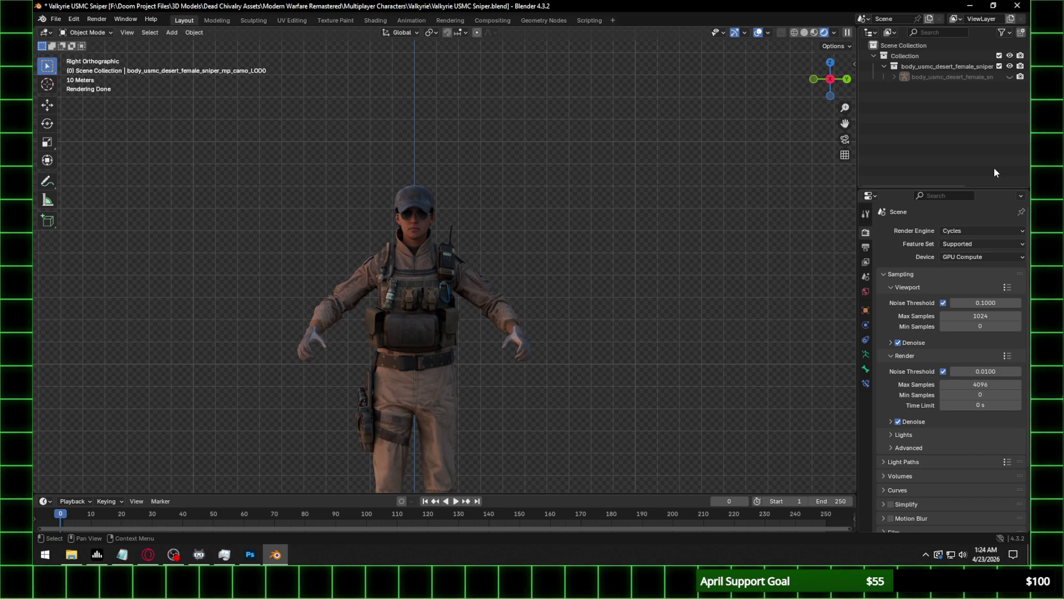
# Zoom in on the character's head and select the hair mesh CastMesh.024.
pyautogui.scroll(-3, 611, 318)
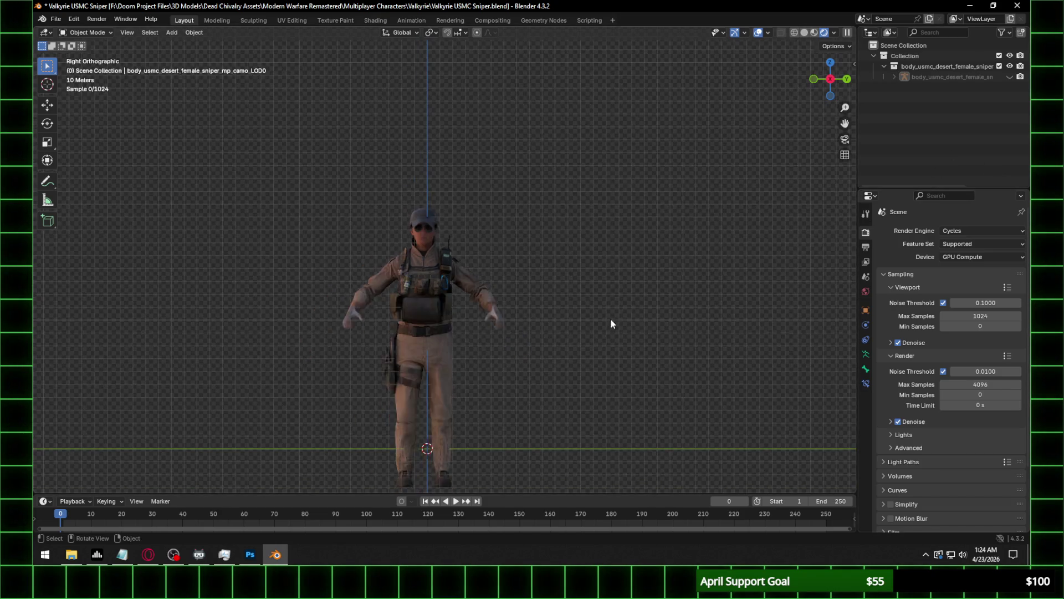
pyautogui.moveTo(461, 384)
pyautogui.keyDown('shift'); pyautogui.mouseDown(button='middle')
pyautogui.moveTo(475, 316)
pyautogui.moveTo(494, 290)
pyautogui.moveTo(566, 302)
pyautogui.moveTo(544, 273)
pyautogui.moveTo(579, 277)
pyautogui.moveTo(571, 365)
pyautogui.moveTo(547, 283)
pyautogui.moveTo(590, 235)
pyautogui.moveTo(589, 353)
pyautogui.moveTo(542, 278)
pyautogui.moveTo(677, 274)
pyautogui.moveTo(626, 249)
pyautogui.moveTo(550, 278)
pyautogui.moveTo(438, 258)
pyautogui.mouseUp(button='middle'); pyautogui.keyUp('shift')
pyautogui.scroll(4, 553, 264)
pyautogui.scroll(-5, 626, 251)
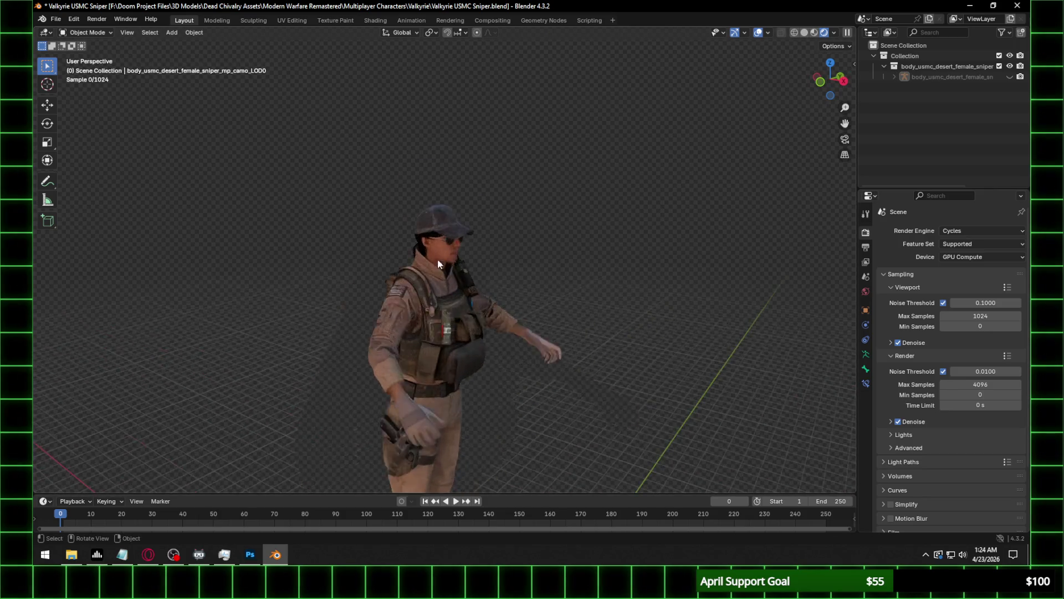
pyautogui.scroll(6, 432, 247)
pyautogui.click(416, 169)
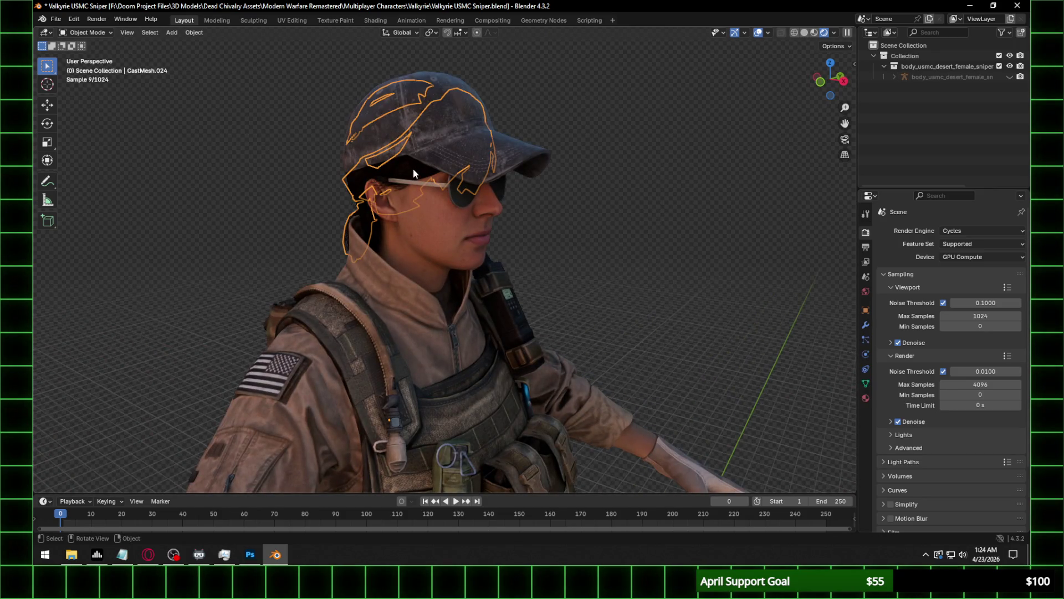
# In the Shading workspace, locate the hair texture folder and open b_barth_hair_nml.dds in Photoshop.
pyautogui.click(370, 19)
pyautogui.click(305, 425)
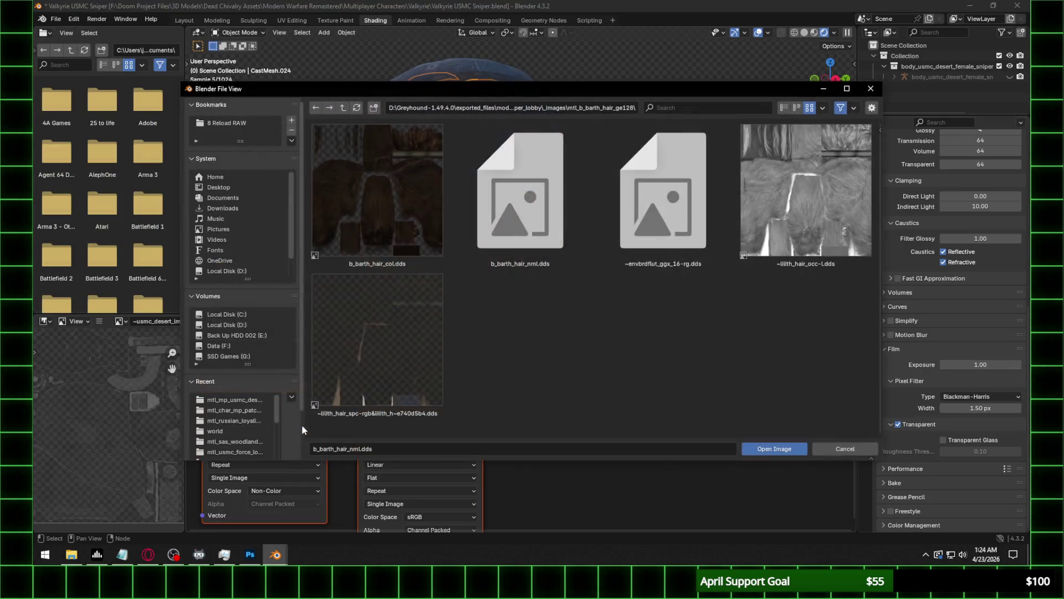
pyautogui.click(589, 109)
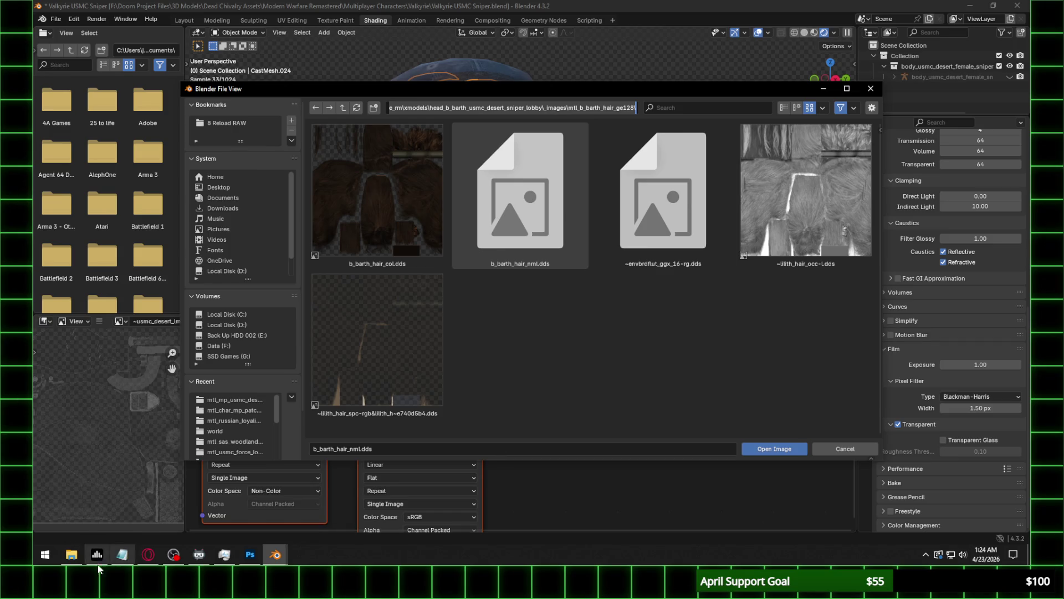
pyautogui.click(45, 554)
pyautogui.click(71, 555)
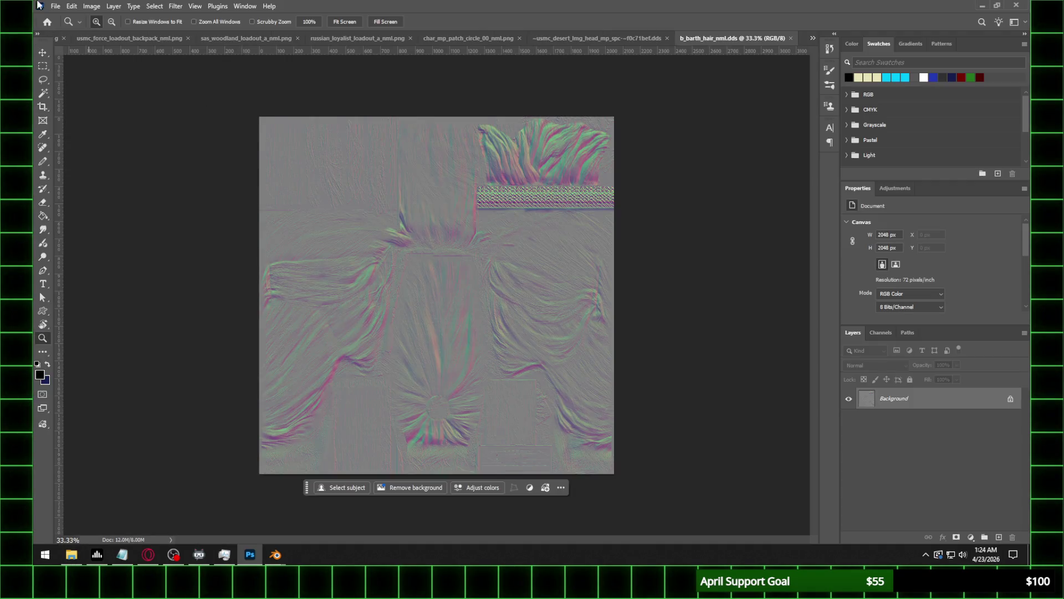
pyautogui.click(55, 6)
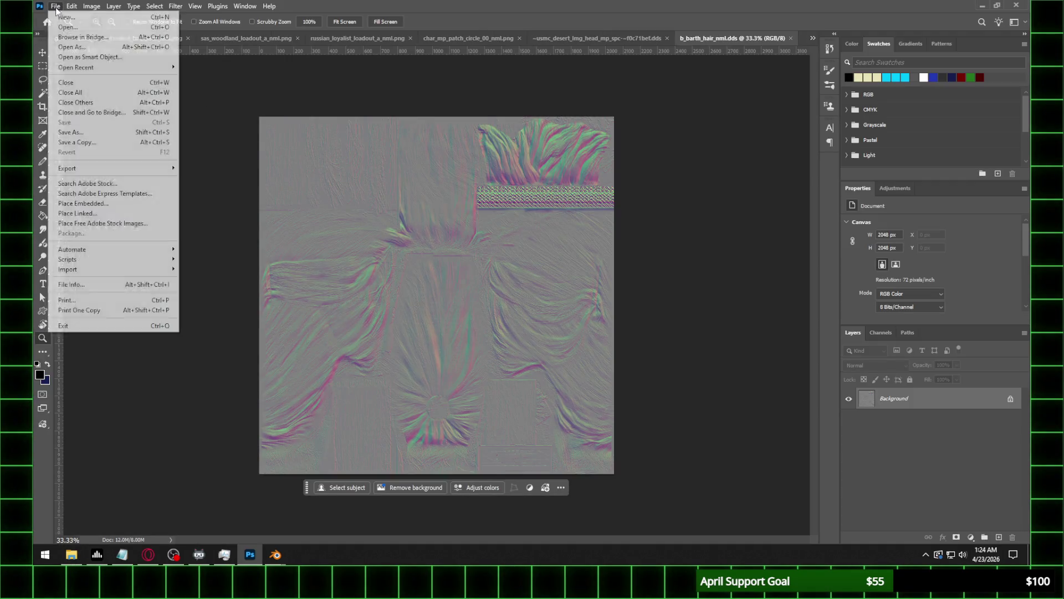
# Save the hair normal map as PNG b_barth_hair_nml.png and return to Blender's file browser.
pyautogui.click(78, 132)
pyautogui.click(207, 427)
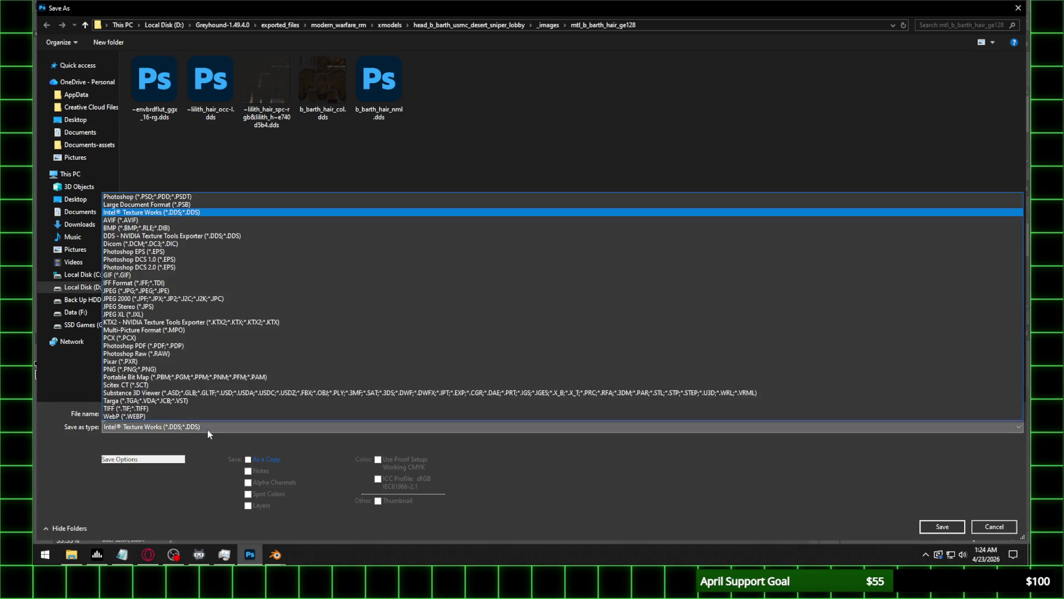
pyautogui.click(164, 370)
pyautogui.click(943, 526)
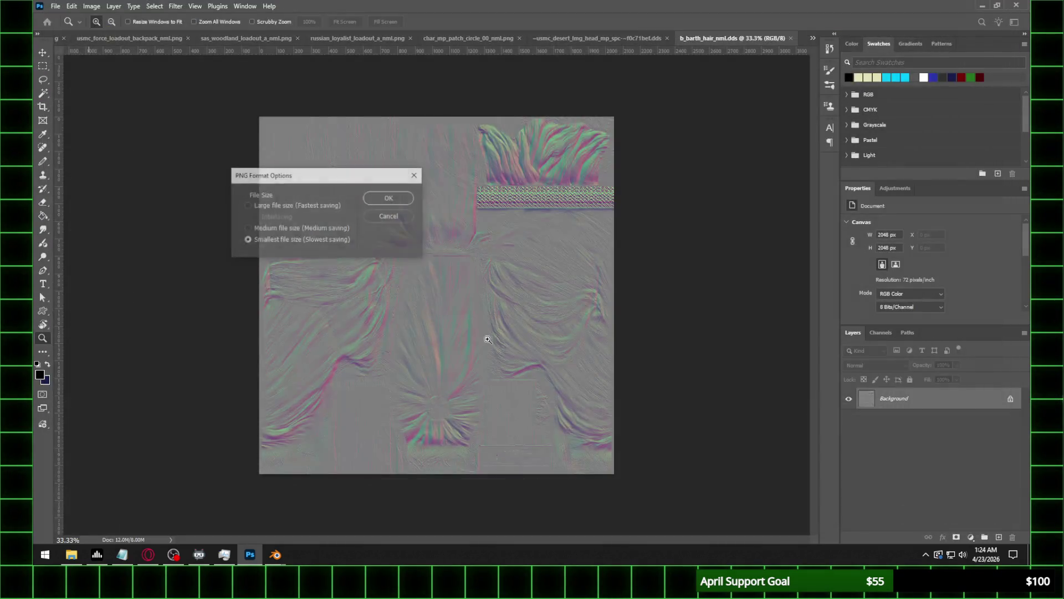
pyautogui.click(390, 199)
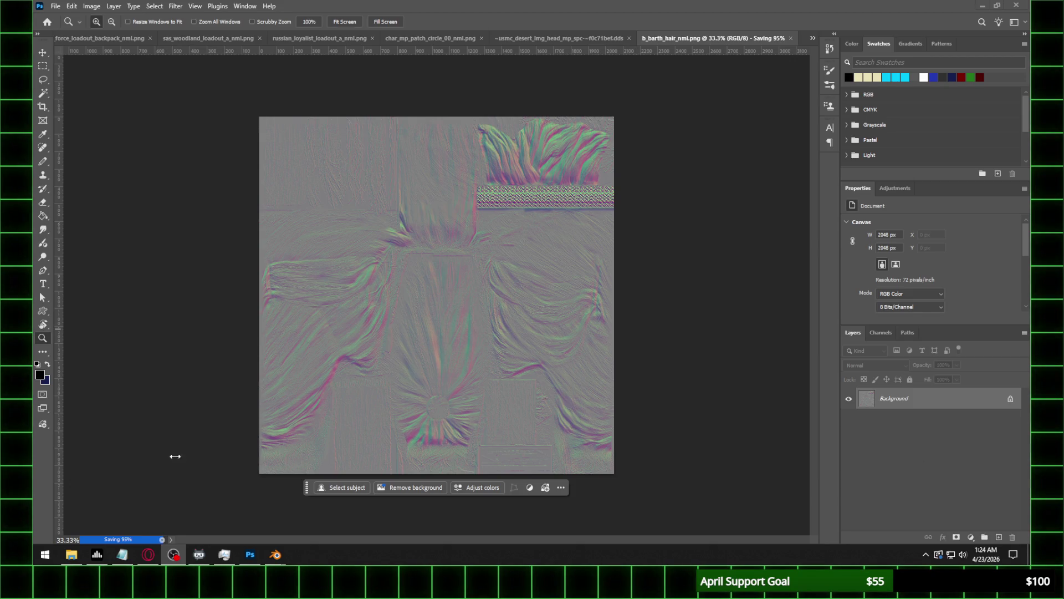
pyautogui.moveTo(275, 554)
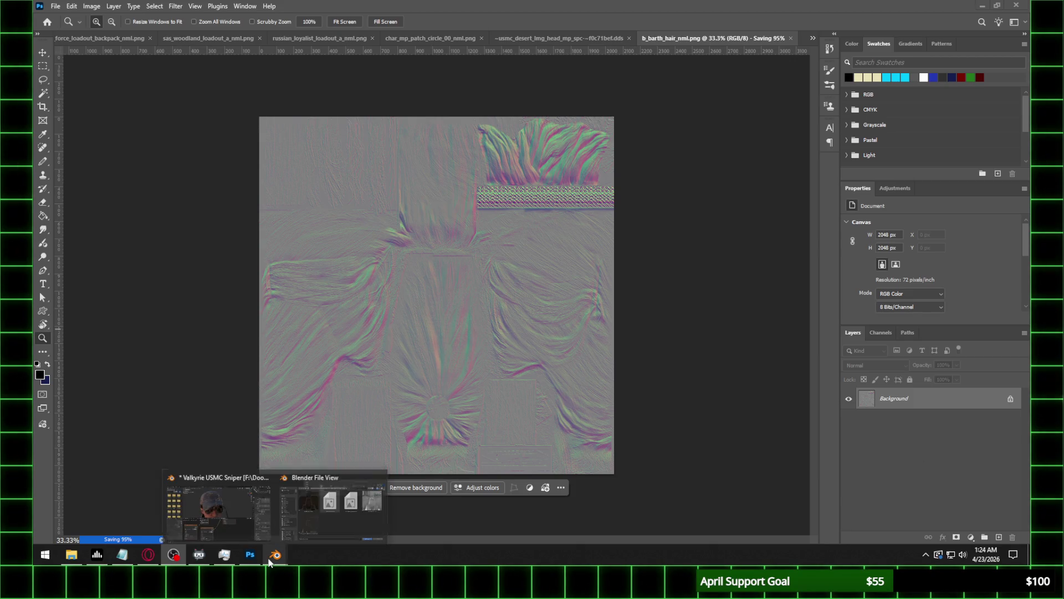
pyautogui.click(324, 506)
# Load b_barth_hair_nml.png into mtl_b_barth_hair_ge128's image node and set Normal Map strength to 0.5.
pyautogui.click(356, 108)
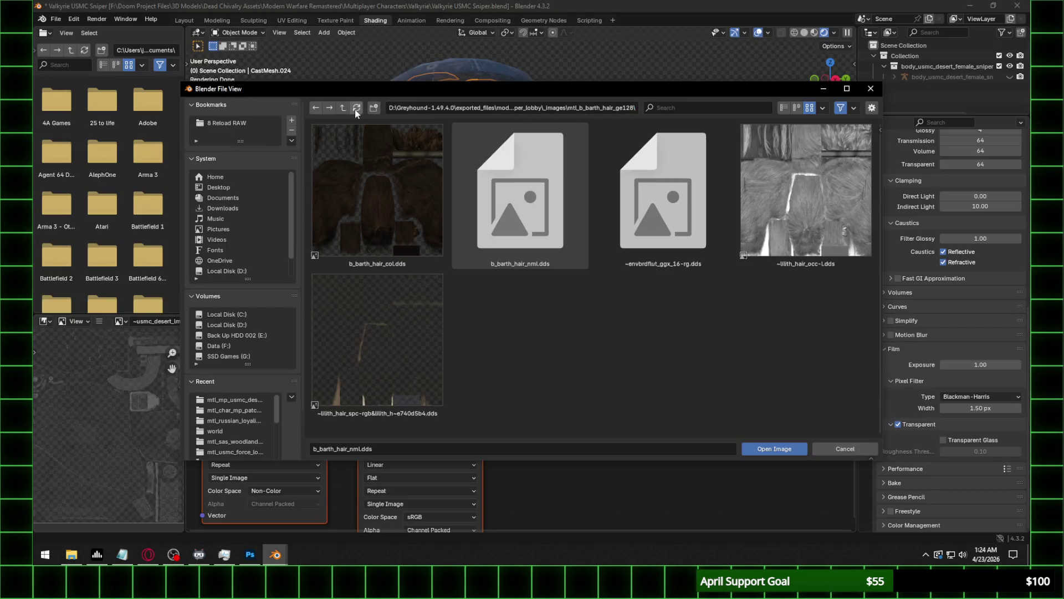
pyautogui.doubleClick(681, 228)
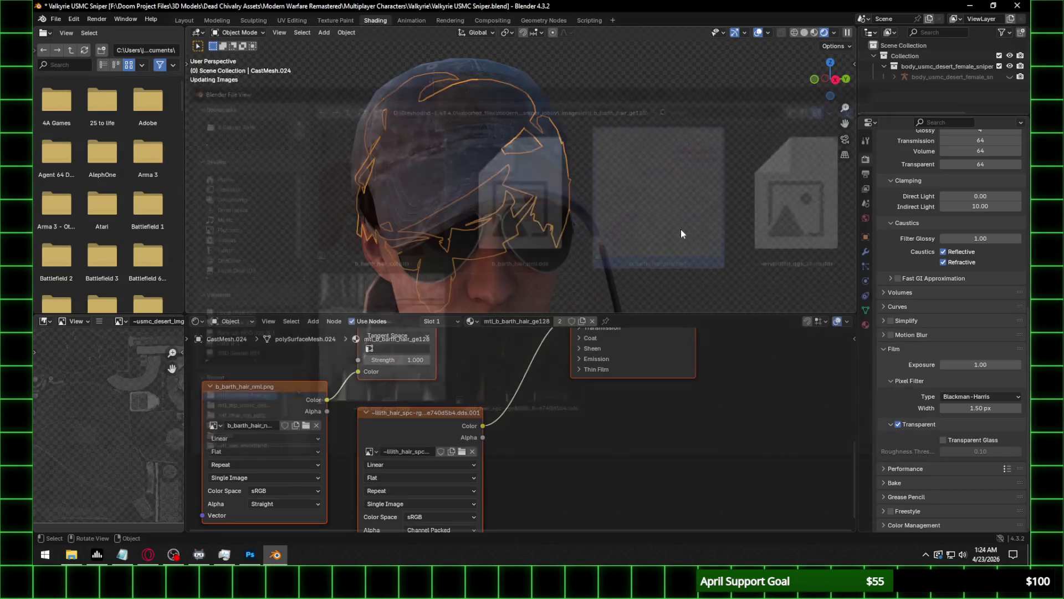
pyautogui.moveTo(467, 288); pyautogui.dragTo(382, 454, button='middle')
pyautogui.moveTo(457, 388); pyautogui.dragTo(497, 429, button='middle')
pyautogui.click(442, 402)
pyautogui.write('0')
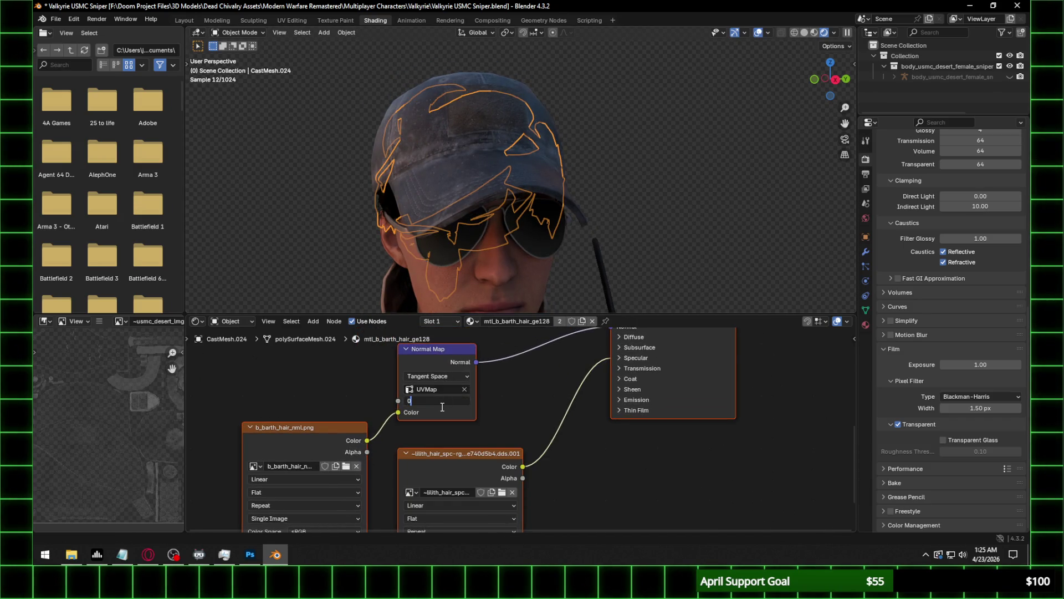
pyautogui.press('Return')
# Select the mtl_b_barth_hair mesh and load b_barth_hair_nml.png into its image texture node.
pyautogui.moveTo(417, 262)
pyautogui.mouseDown(button='middle')
pyautogui.moveTo(508, 198)
pyautogui.moveTo(593, 199)
pyautogui.mouseUp(button='middle')
pyautogui.click(341, 161)
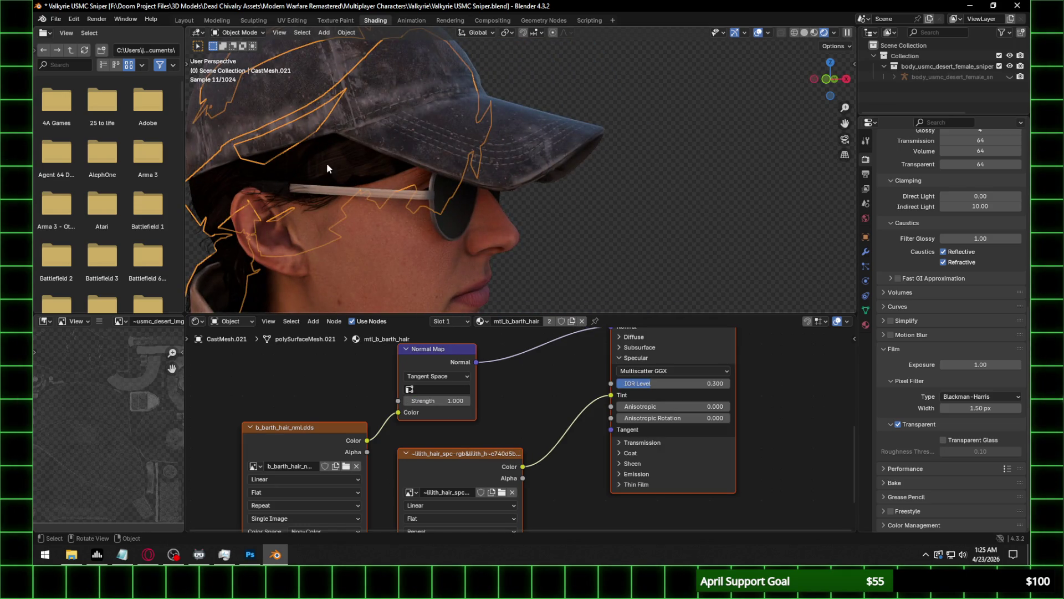
pyautogui.click(330, 163)
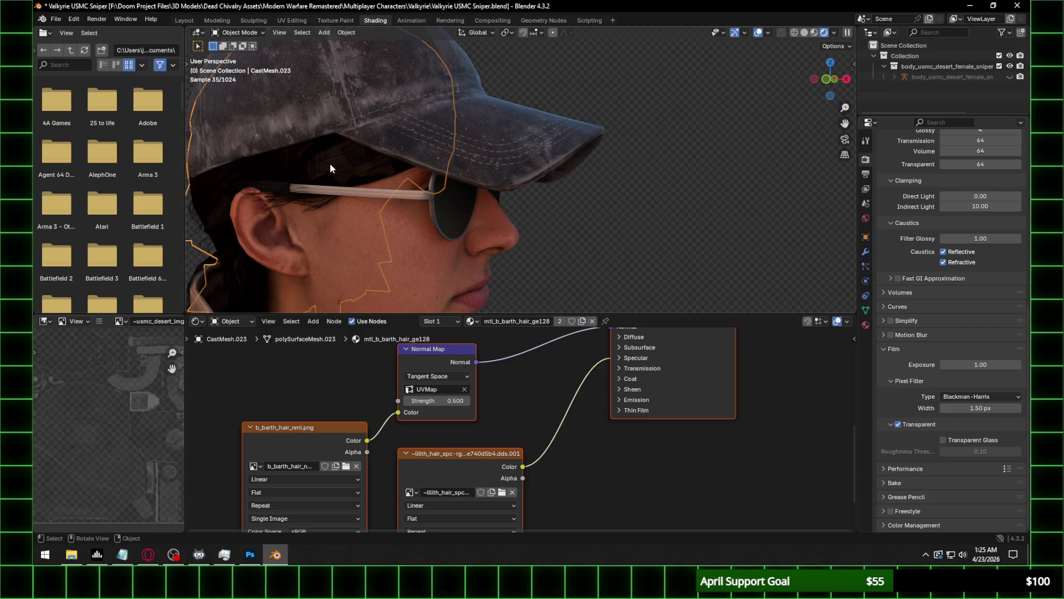
pyautogui.click(326, 151)
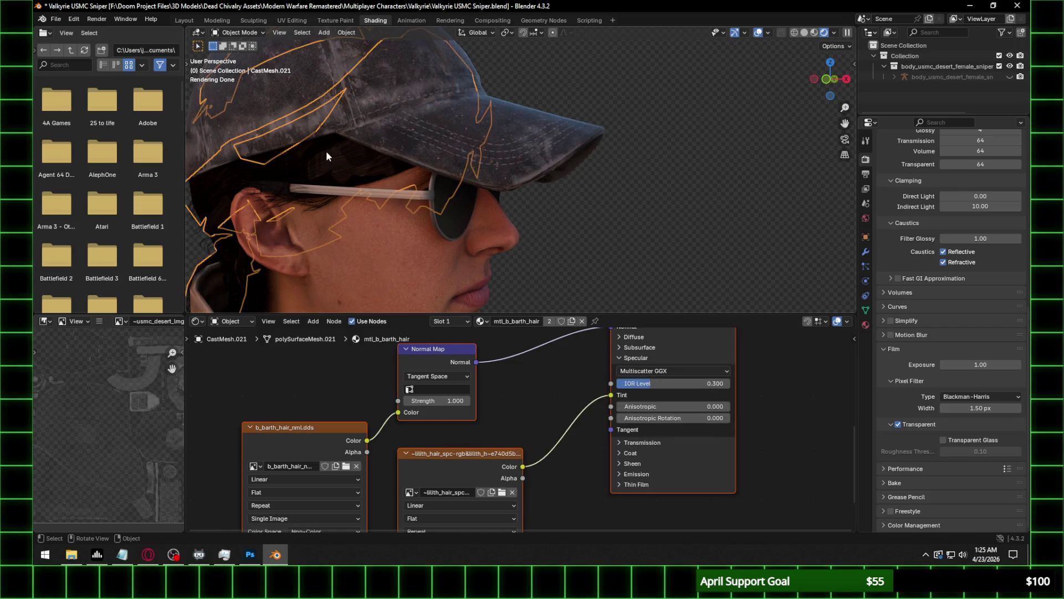
pyautogui.click(345, 467)
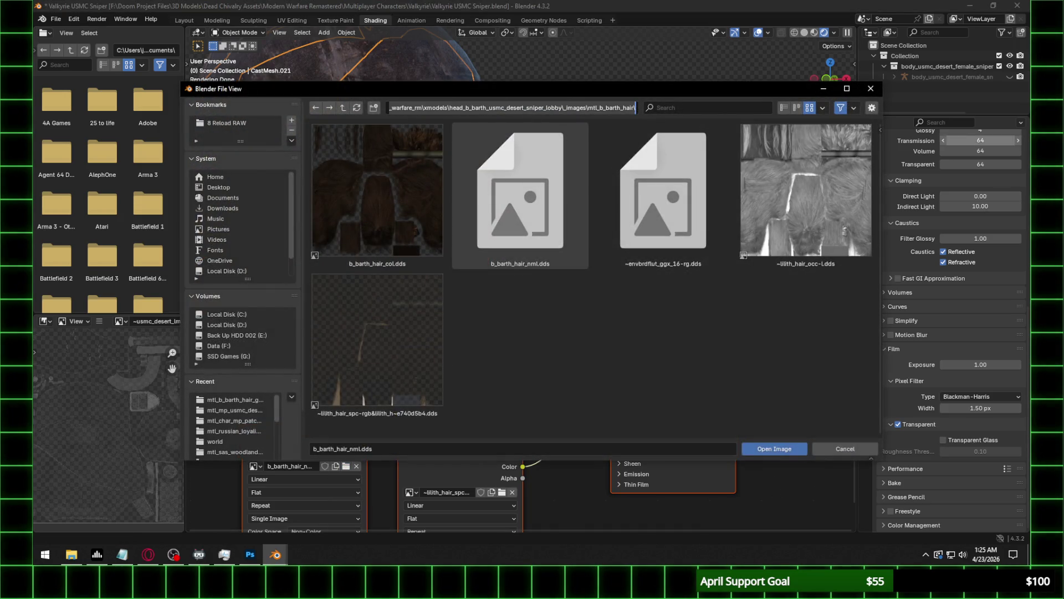
pyautogui.press('super+e')
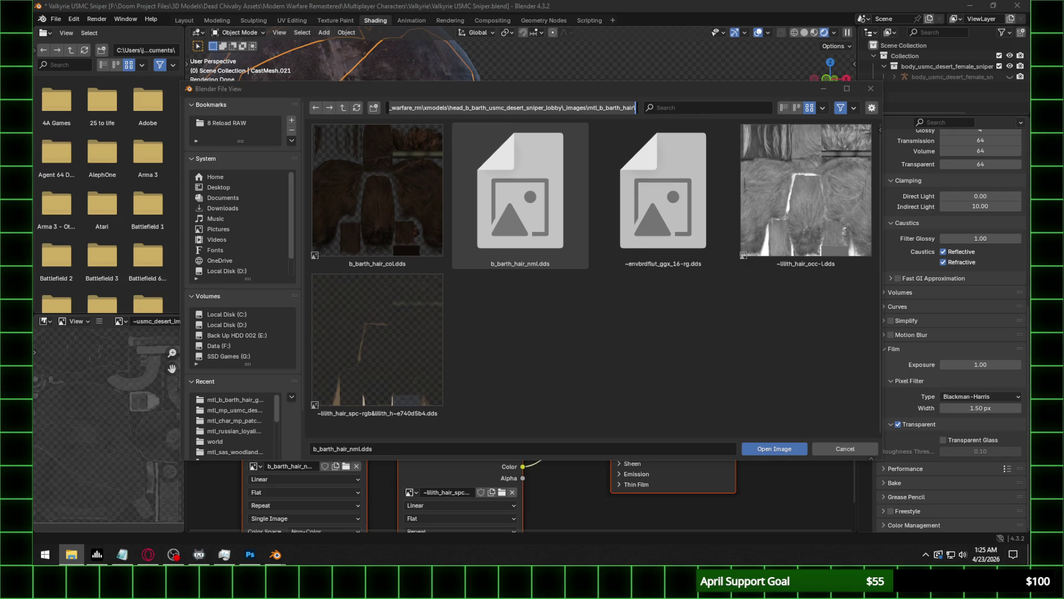
pyautogui.click(588, 331)
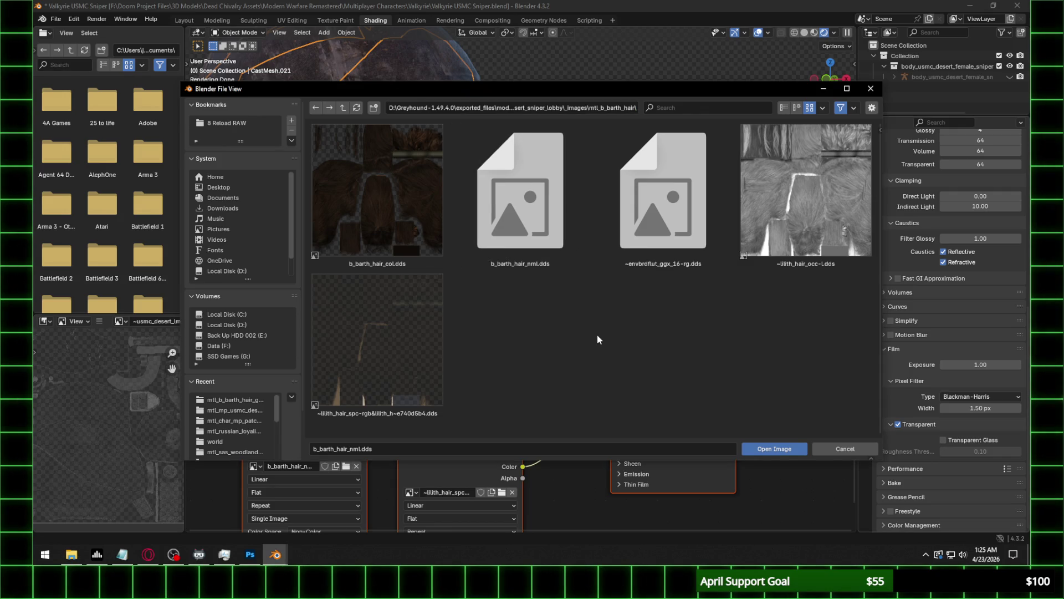
pyautogui.rightClick(597, 335)
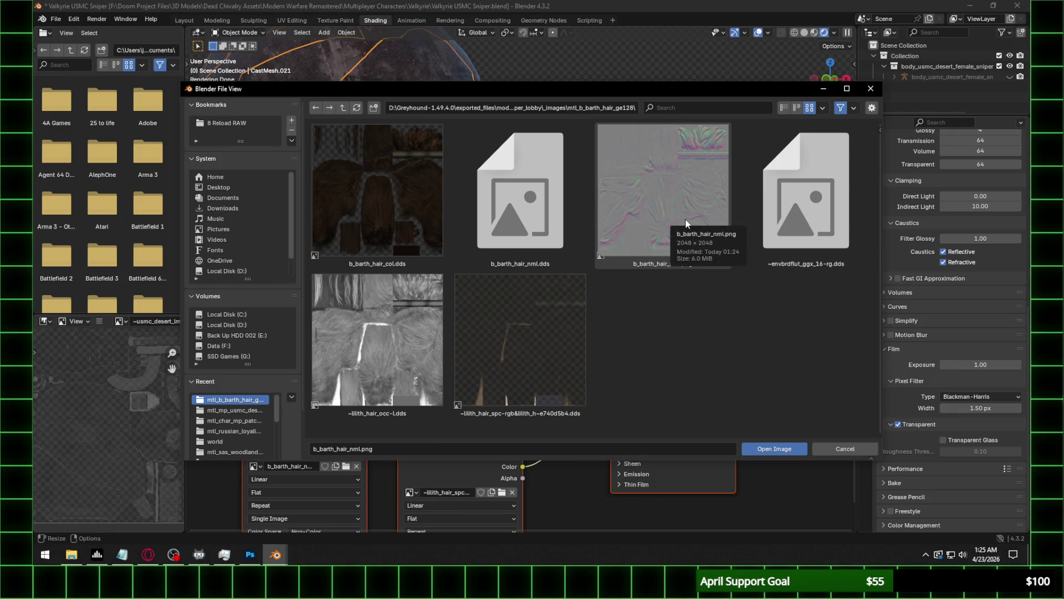
pyautogui.doubleClick(686, 221)
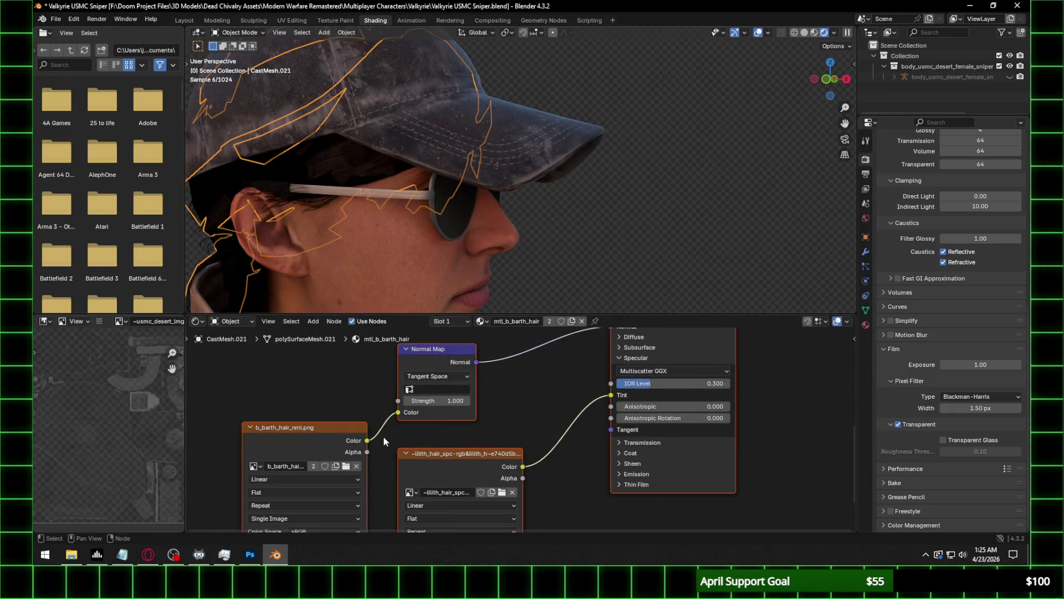
# Set mtl_b_barth_hair's Normal Map to UVMap, strength 0.5, with Non-Color image data.
pyautogui.click(457, 383)
pyautogui.click(455, 425)
pyautogui.click(470, 394)
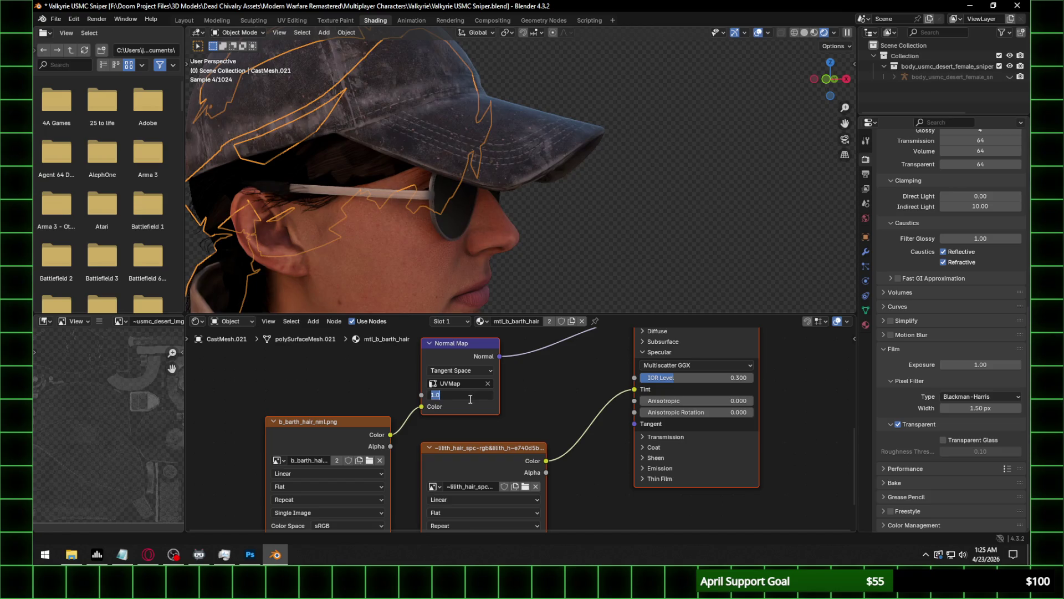
pyautogui.write('0.350')
pyautogui.press('Return')
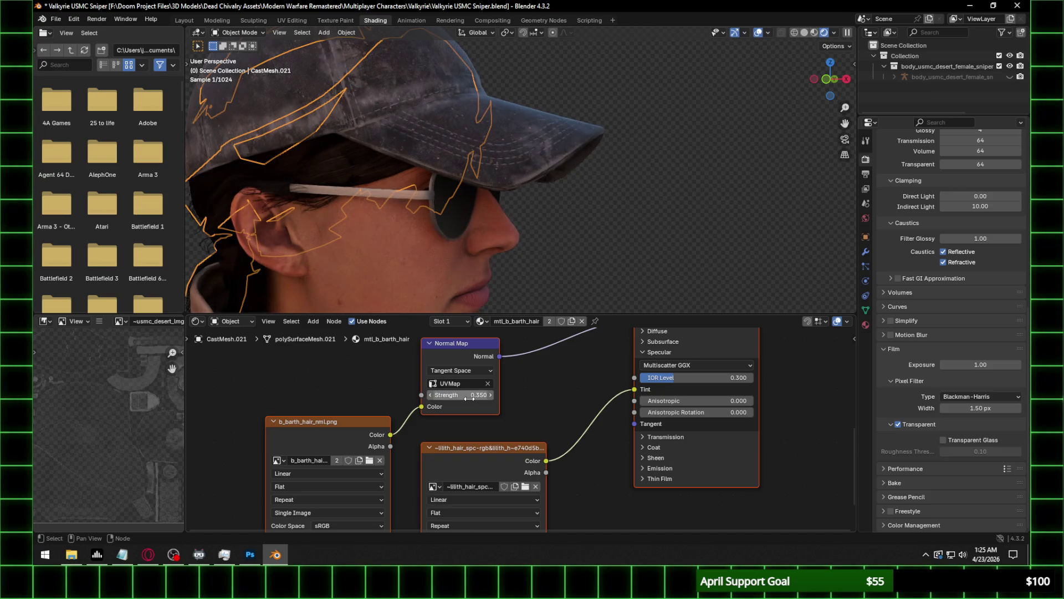
pyautogui.click(470, 395)
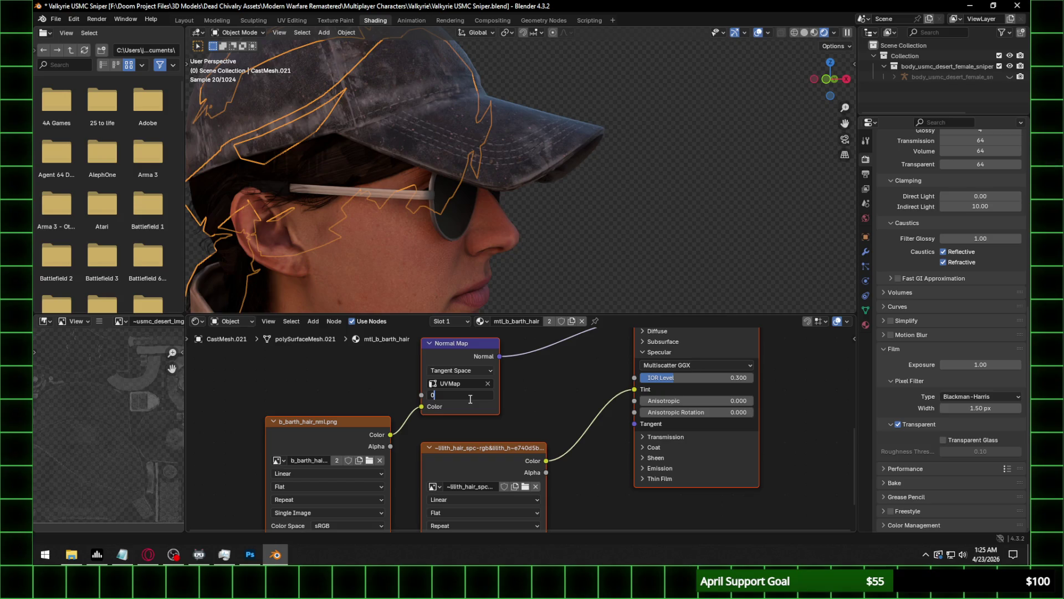
pyautogui.write('.500')
pyautogui.press('Return')
pyautogui.click(348, 525)
pyautogui.click(446, 471)
# Cycle through the overlapping head meshes to compare hair materials, ending on CastMesh.020 and CastMesh.021.
pyautogui.click(358, 151)
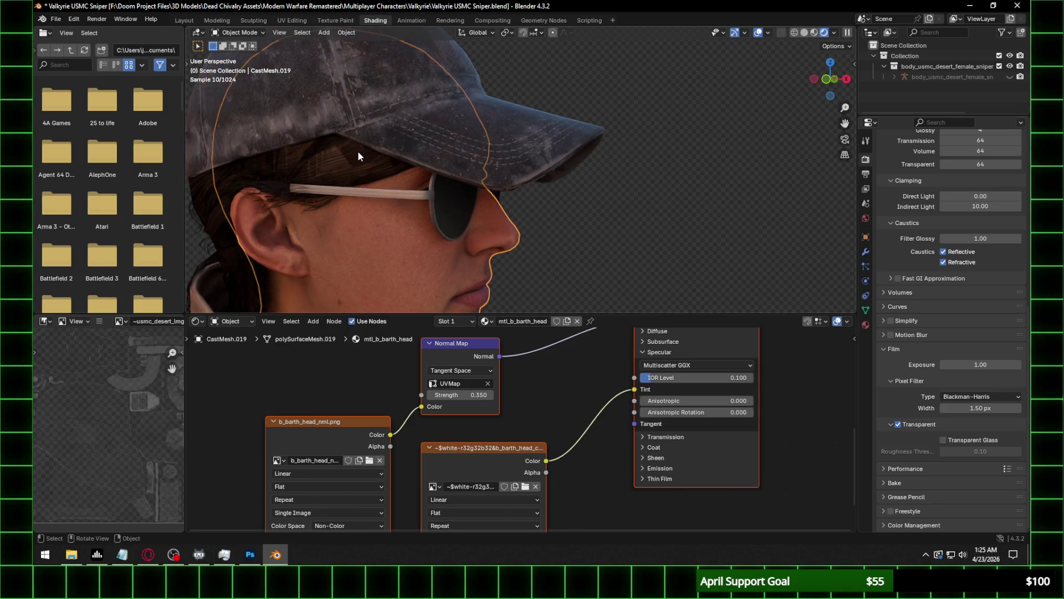
pyautogui.click(326, 143)
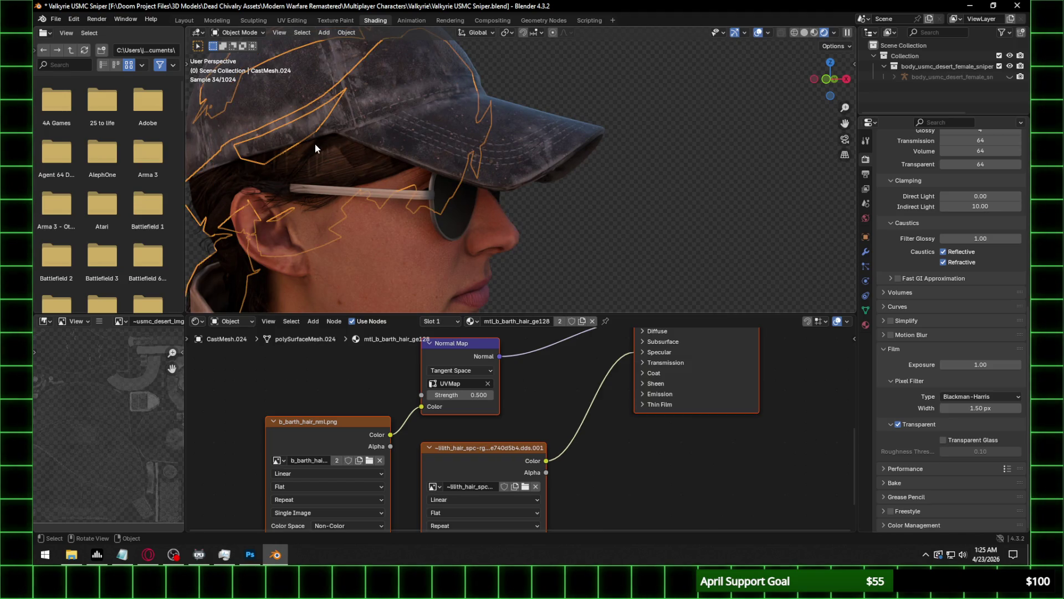
pyautogui.click(319, 144)
pyautogui.click(314, 144)
pyautogui.click(315, 144)
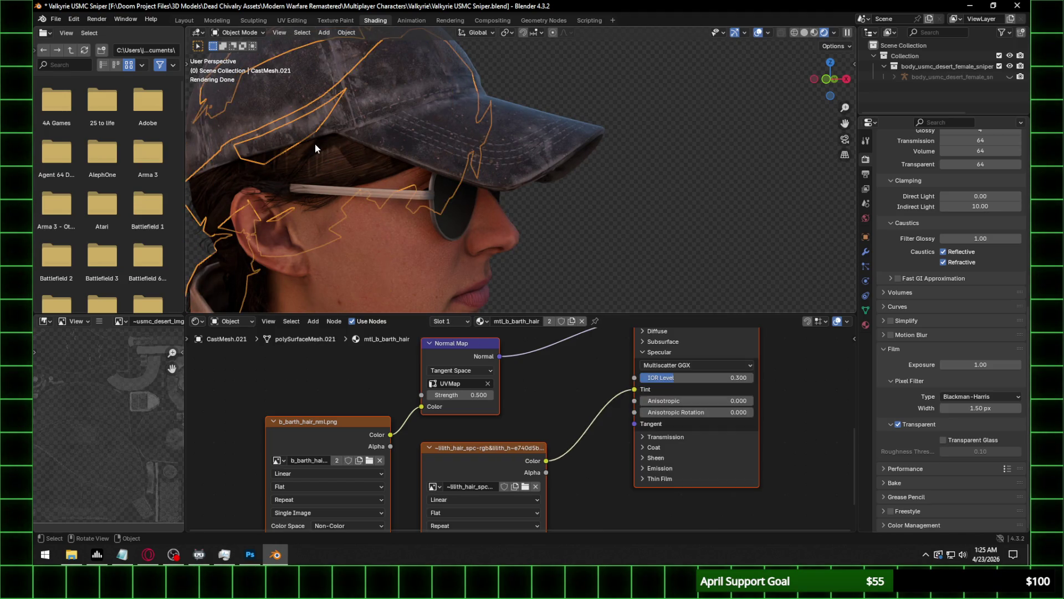
pyautogui.click(315, 146)
pyautogui.click(314, 147)
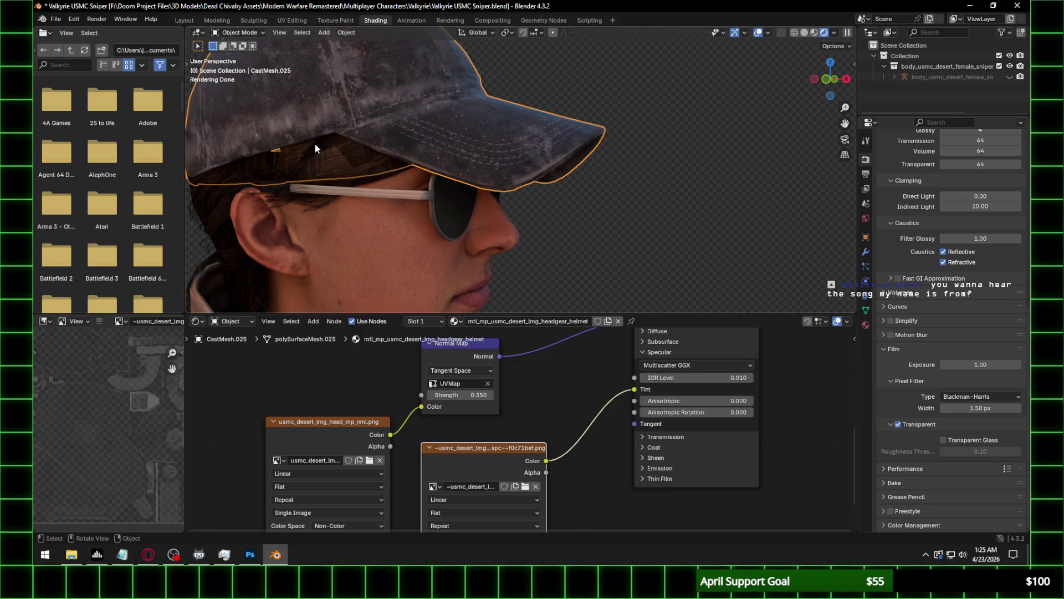
pyautogui.click(317, 152)
pyautogui.click(316, 153)
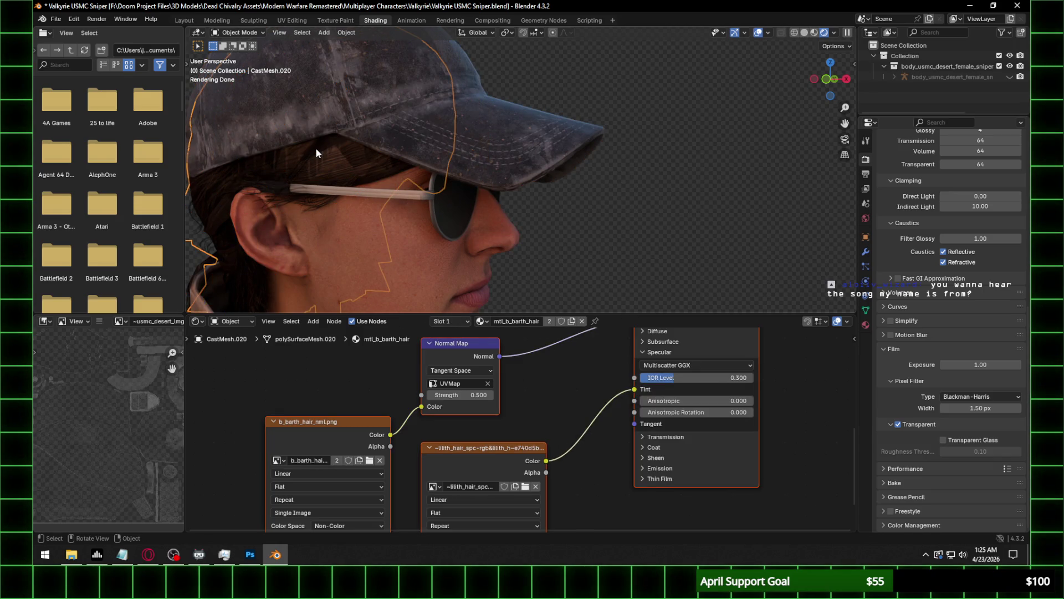
pyautogui.click(340, 169)
pyautogui.click(668, 163)
pyautogui.moveTo(426, 188); pyautogui.dragTo(464, 191, button='middle')
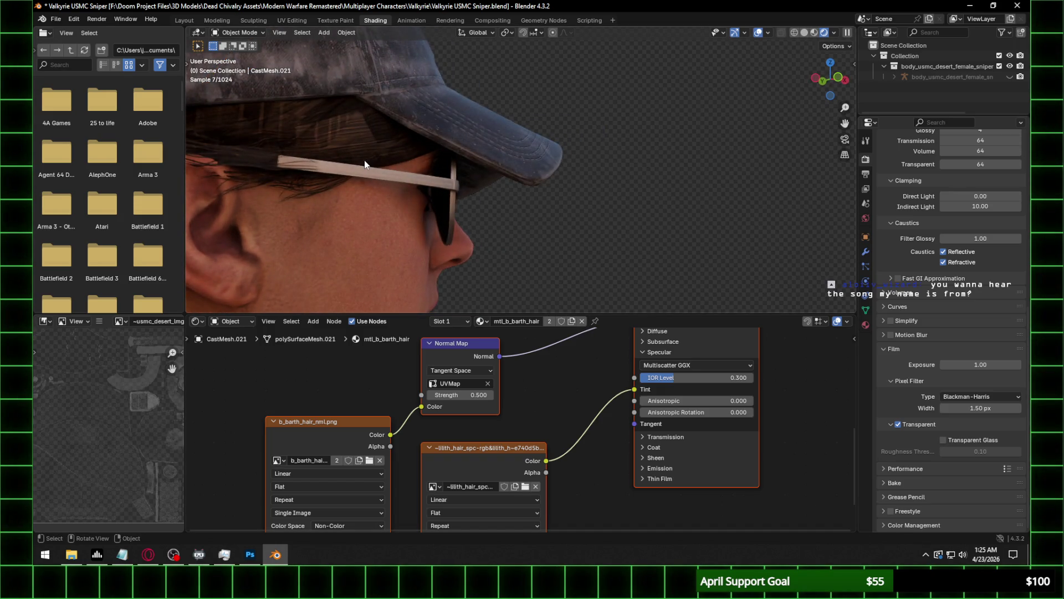
pyautogui.scroll(-3, 364, 164)
pyautogui.click(304, 165)
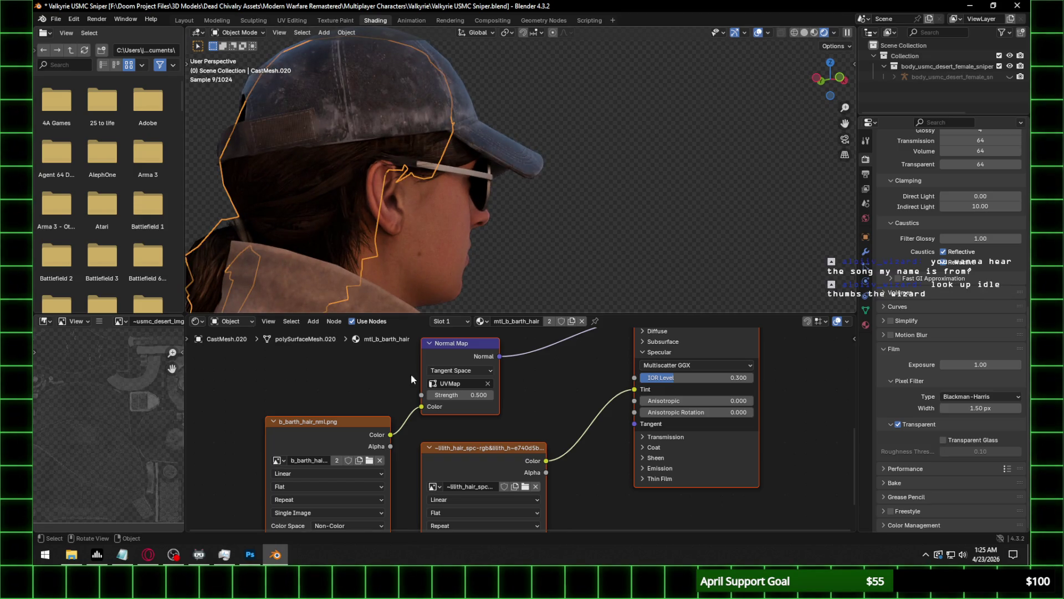
pyautogui.click(325, 183)
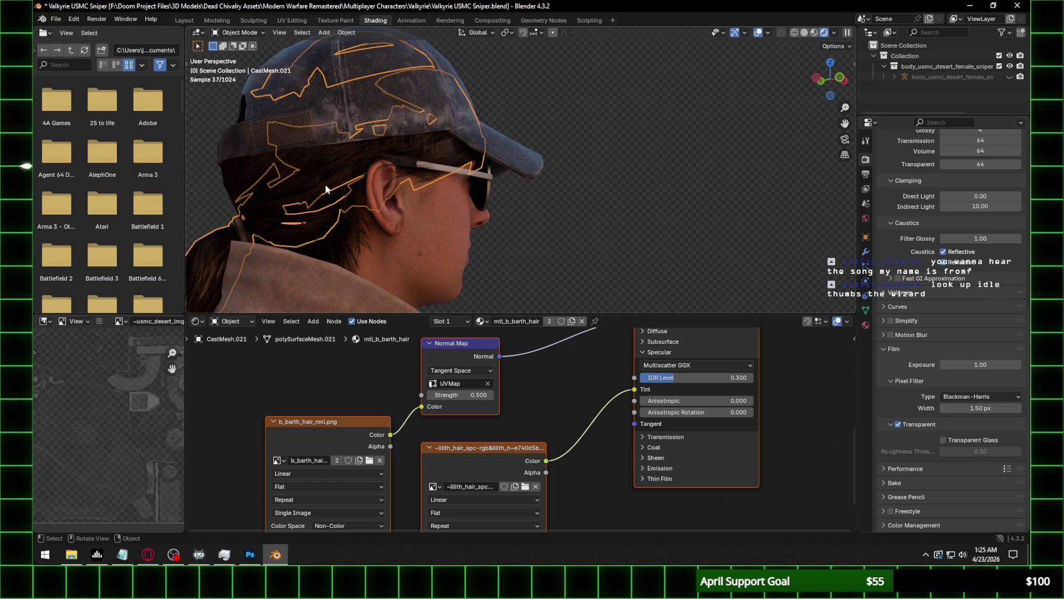
# Orbit and zoom around the face, cap brim and ear to inspect the hair shading, then select a hair card mesh.
pyautogui.moveTo(425, 449); pyautogui.dragTo(427, 420, button='middle')
pyautogui.moveTo(620, 145)
pyautogui.mouseDown(button='middle')
pyautogui.moveTo(560, 188)
pyautogui.moveTo(634, 152)
pyautogui.mouseUp(button='middle')
pyautogui.scroll(2, 454, 186)
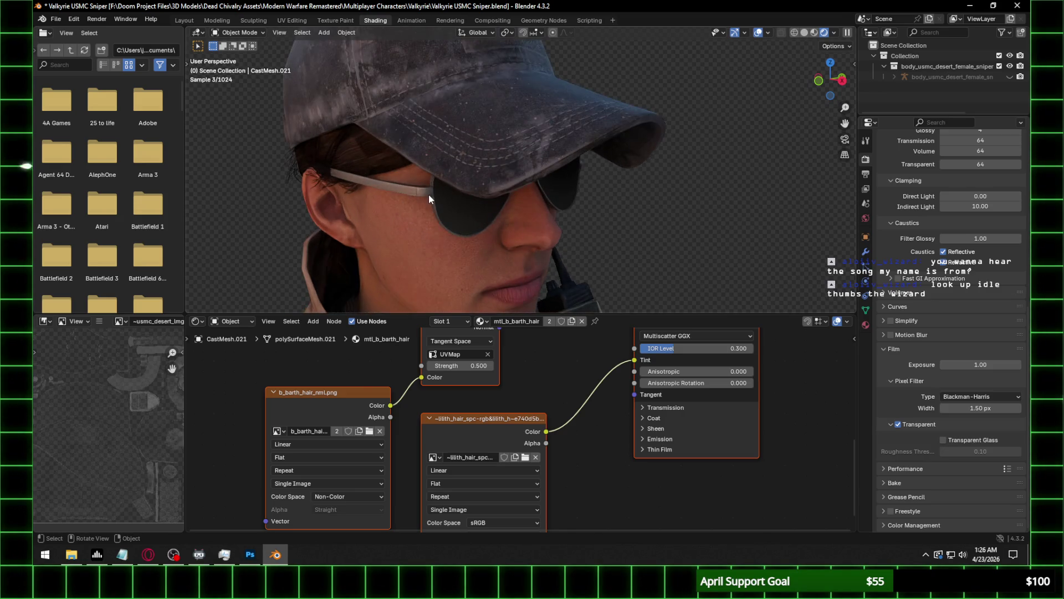
pyautogui.moveTo(435, 194); pyautogui.dragTo(549, 181, button='middle')
pyautogui.scroll(2, 549, 181)
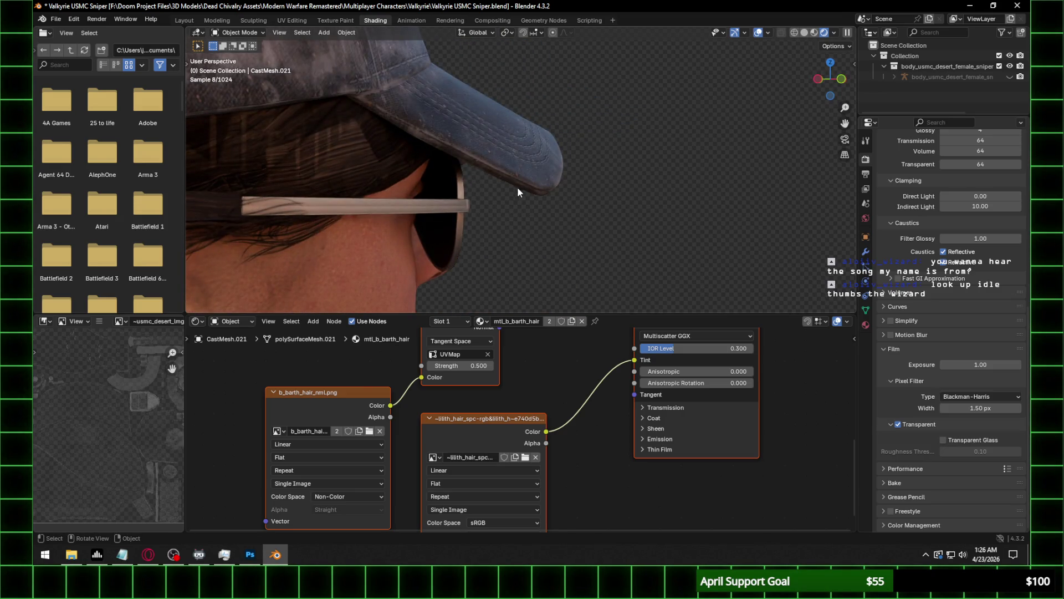
pyautogui.moveTo(383, 192); pyautogui.dragTo(434, 187, button='middle')
pyautogui.scroll(2, 433, 186)
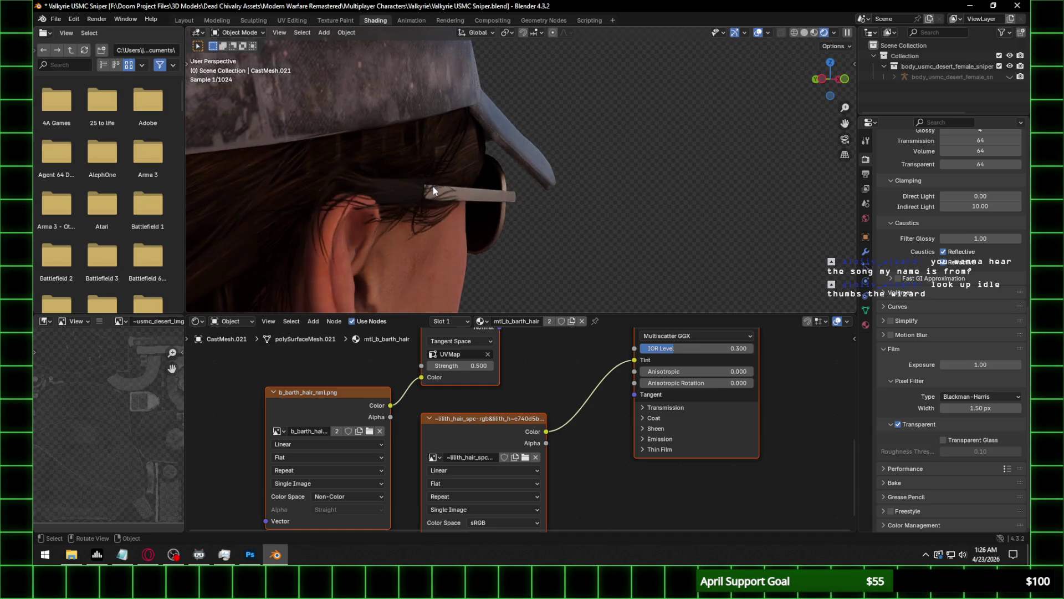
pyautogui.scroll(-1, 471, 410)
pyautogui.moveTo(471, 411)
pyautogui.mouseDown(button='middle')
pyautogui.moveTo(553, 509)
pyautogui.moveTo(556, 478)
pyautogui.mouseUp(button='middle')
pyautogui.click(461, 172)
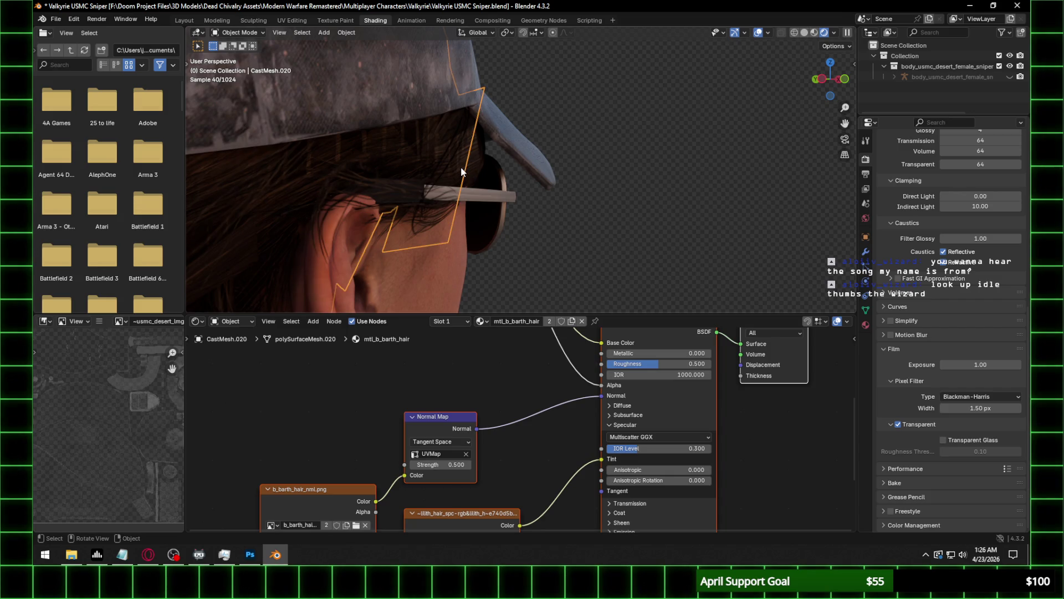
# Select each hair mesh in turn and check its material nodes for the new normal map.
pyautogui.click(474, 164)
pyautogui.moveTo(503, 428)
pyautogui.mouseDown(button='middle')
pyautogui.moveTo(504, 481)
pyautogui.moveTo(497, 451)
pyautogui.mouseUp(button='middle')
pyautogui.moveTo(440, 229)
pyautogui.mouseDown(button='middle')
pyautogui.moveTo(395, 201)
pyautogui.moveTo(434, 215)
pyautogui.moveTo(527, 215)
pyautogui.moveTo(441, 225)
pyautogui.mouseUp(button='middle')
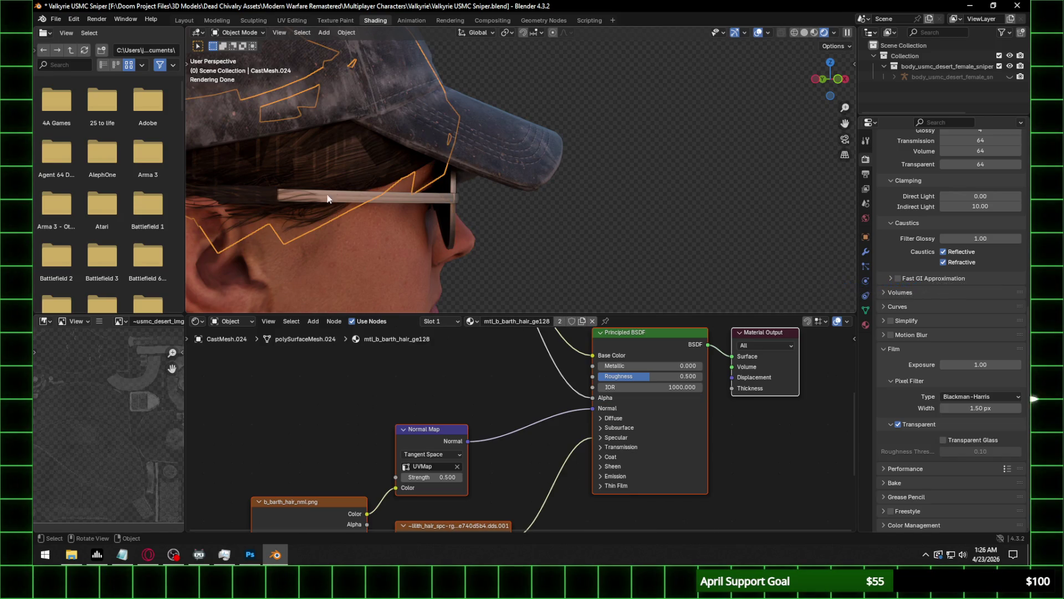
pyautogui.hotkey('alt', 'a')
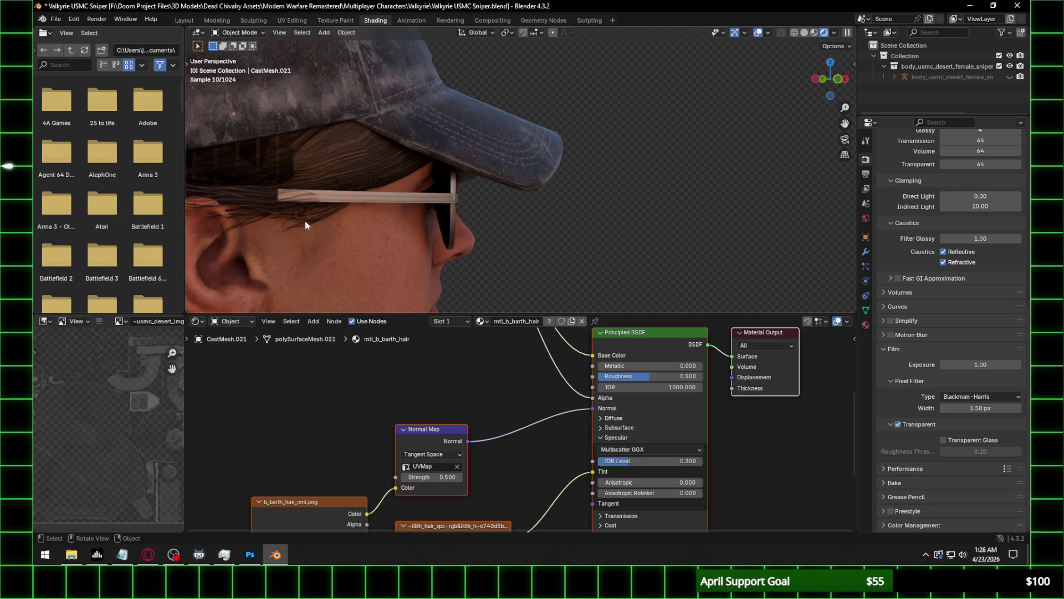
pyautogui.click(305, 221)
pyautogui.moveTo(358, 414)
pyautogui.mouseDown(button='middle')
pyautogui.moveTo(376, 333)
pyautogui.moveTo(348, 460)
pyautogui.mouseUp(button='middle')
pyautogui.click(372, 174)
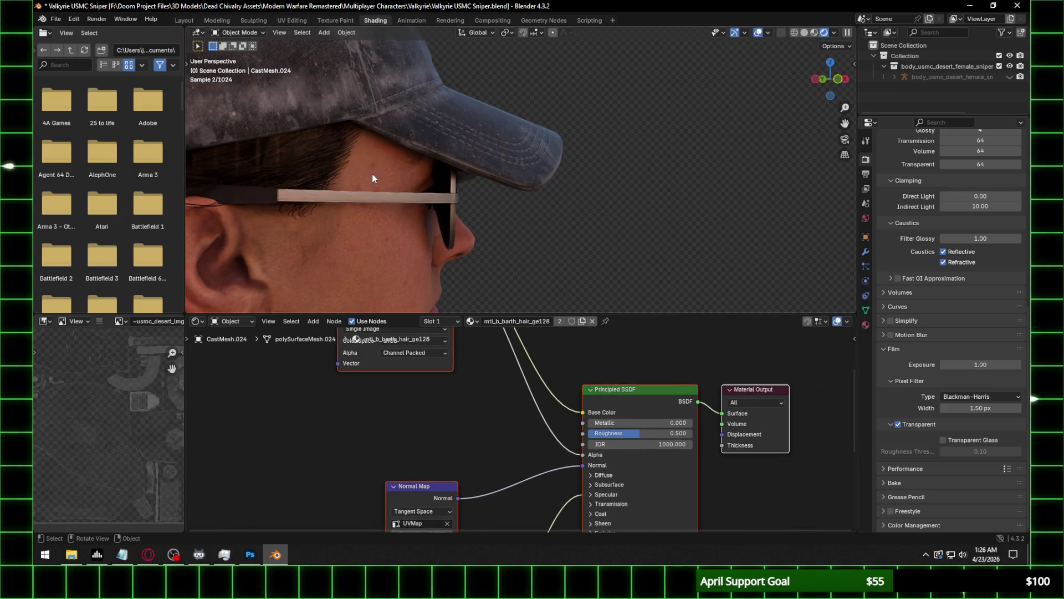
pyautogui.scroll(-2, 383, 438)
pyautogui.moveTo(382, 438)
pyautogui.mouseDown(button='middle')
pyautogui.moveTo(418, 354)
pyautogui.moveTo(424, 404)
pyautogui.moveTo(408, 521)
pyautogui.moveTo(407, 506)
pyautogui.mouseUp(button='middle')
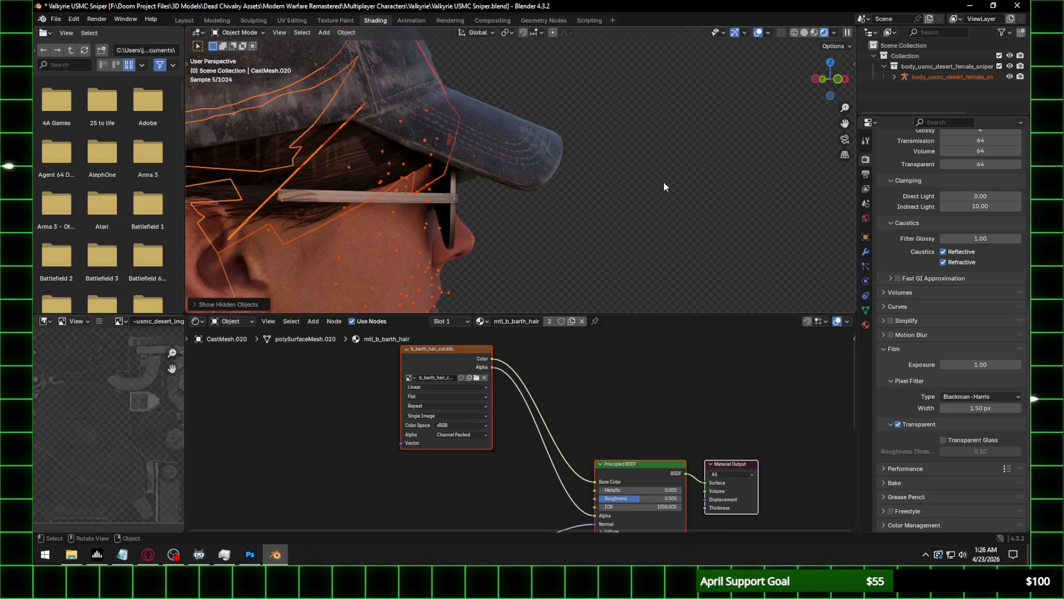
# Pull back to the upper body and hide the character's armature.
pyautogui.scroll(-5, 659, 187)
pyautogui.moveTo(660, 187); pyautogui.dragTo(516, 199, button='middle')
pyautogui.click(1010, 77)
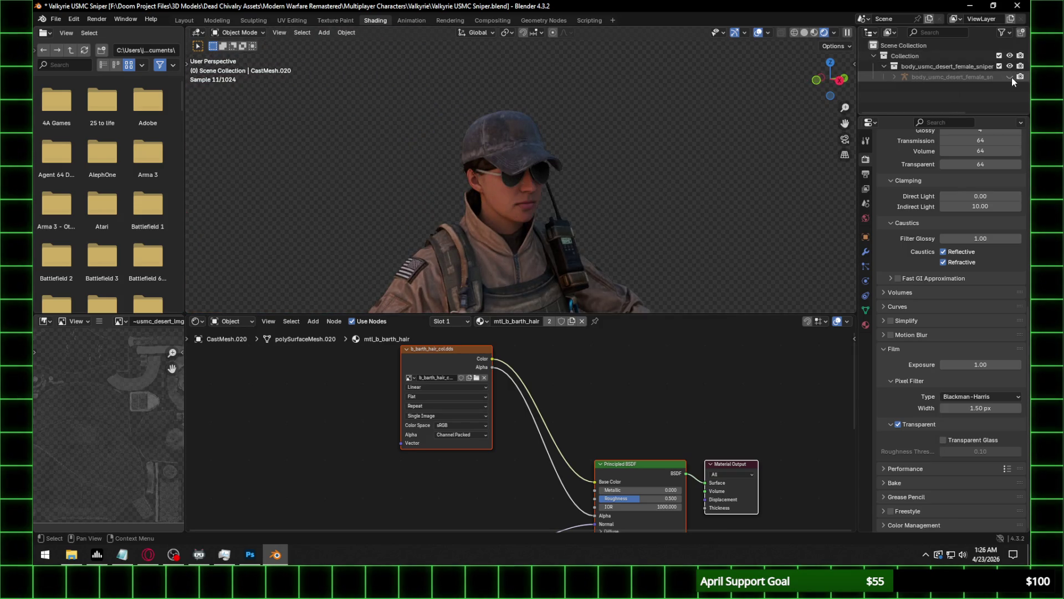
# Switch to the Layout workspace and view the full character from the right side.
pyautogui.click(189, 18)
pyautogui.scroll(-4, 836, 92)
pyautogui.click(843, 81)
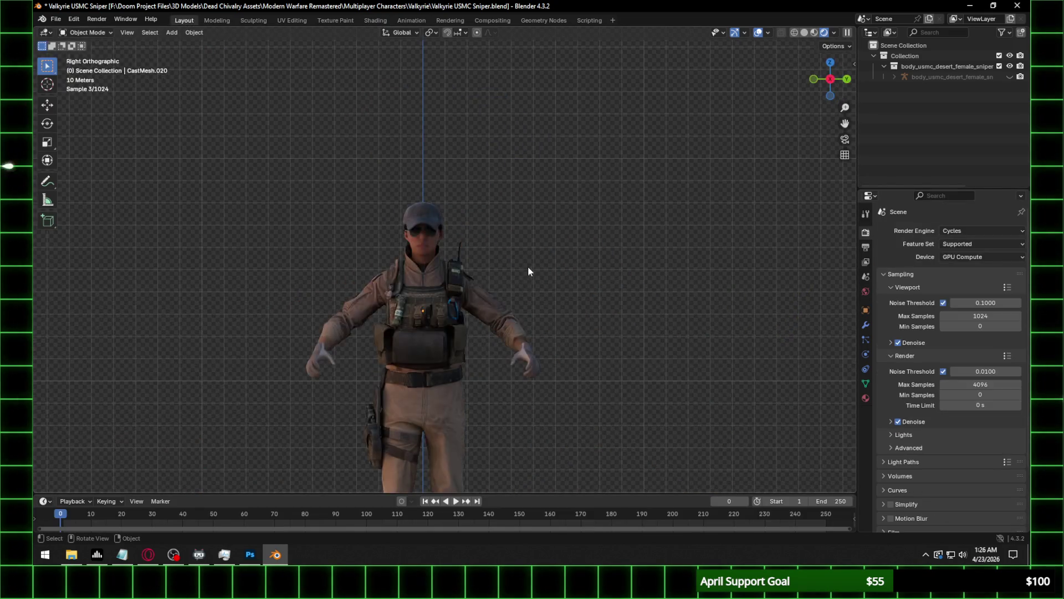
# Save Valkyrie USMC Sniper.blend, pan down to the legs and feet, then switch to other applications.
pyautogui.hotkey('ctrl', 's')
pyautogui.keyDown('shift'); pyautogui.moveTo(506, 406); pyautogui.dragTo(517, 248, button='middle'); pyautogui.keyUp('shift')
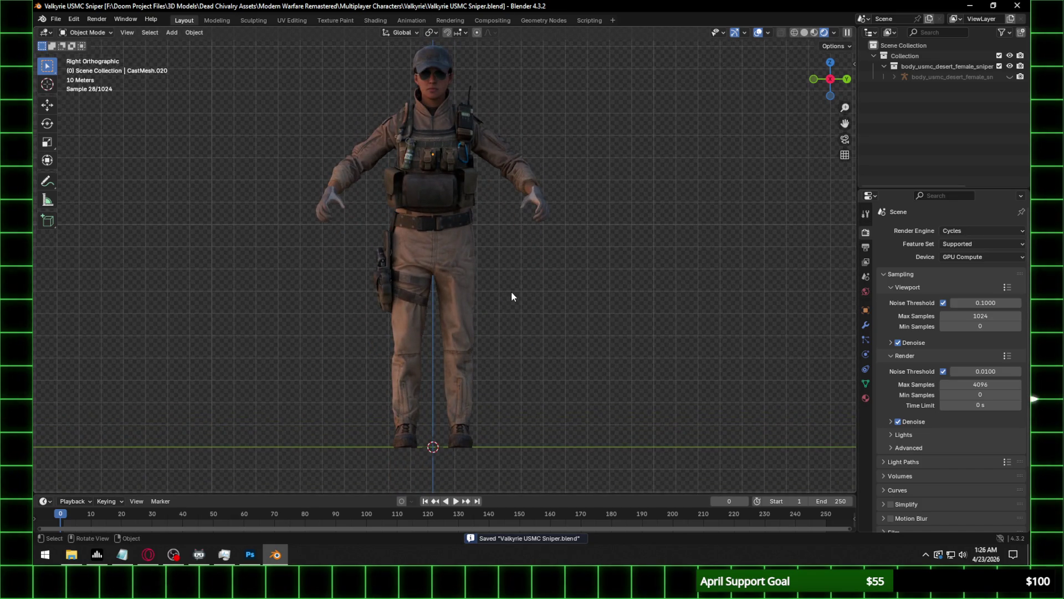
pyautogui.hotkey('alt', 'Tab')
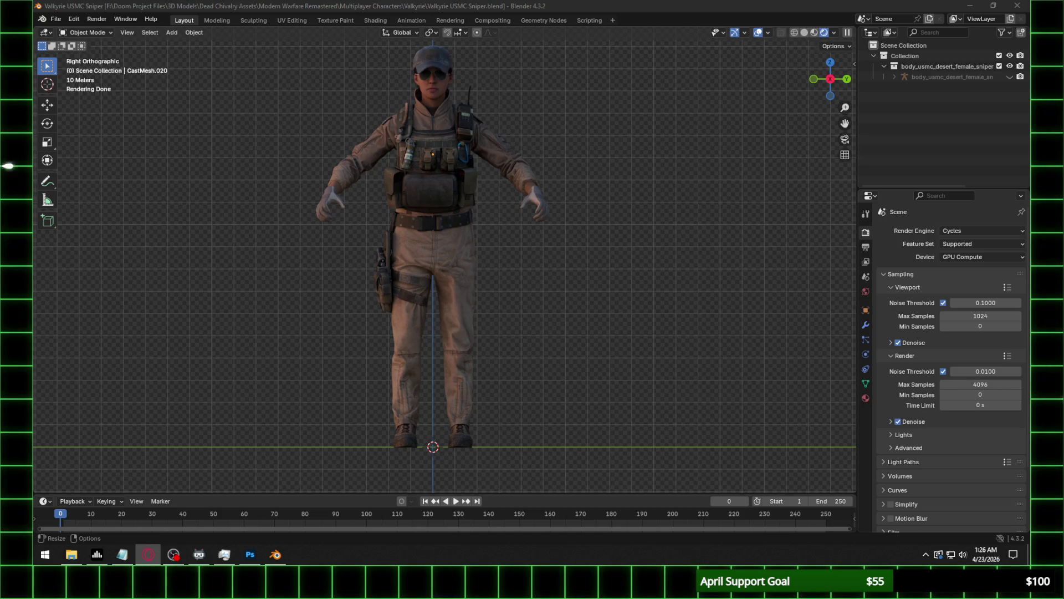
pyautogui.hotkey('alt', 'Tab')
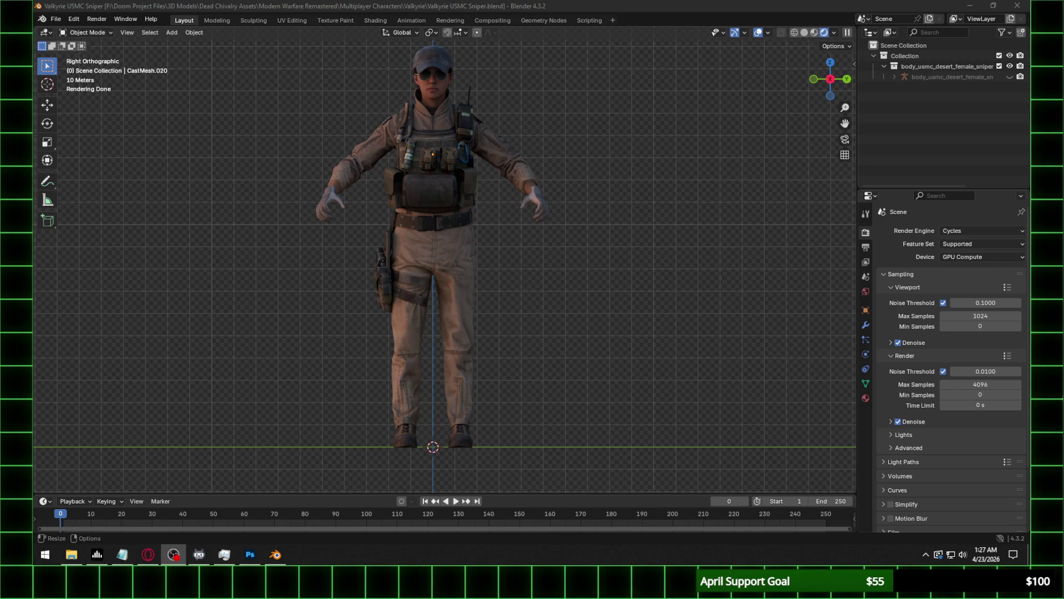
pyautogui.hotkey('alt', 'Tab')
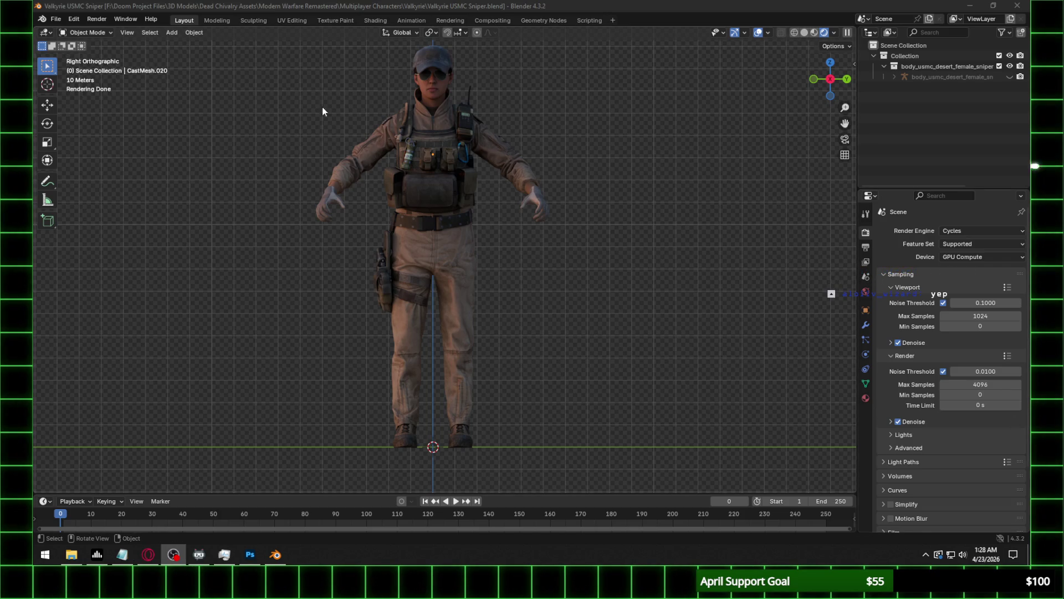
pyautogui.scroll(4, 490, 222)
pyautogui.scroll(-4, 510, 211)
pyautogui.click(526, 179)
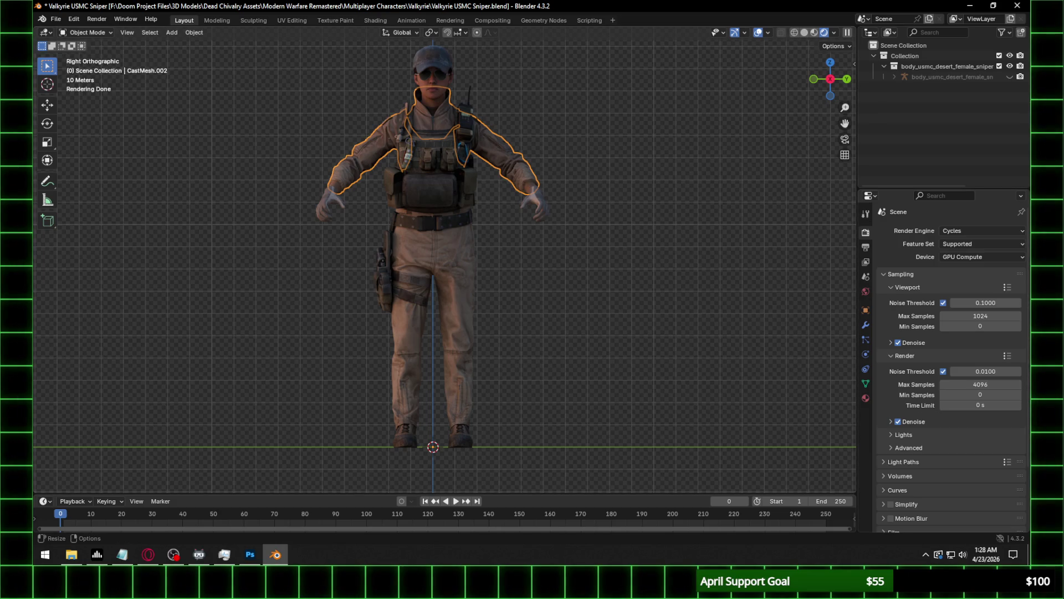
pyautogui.click(641, 151)
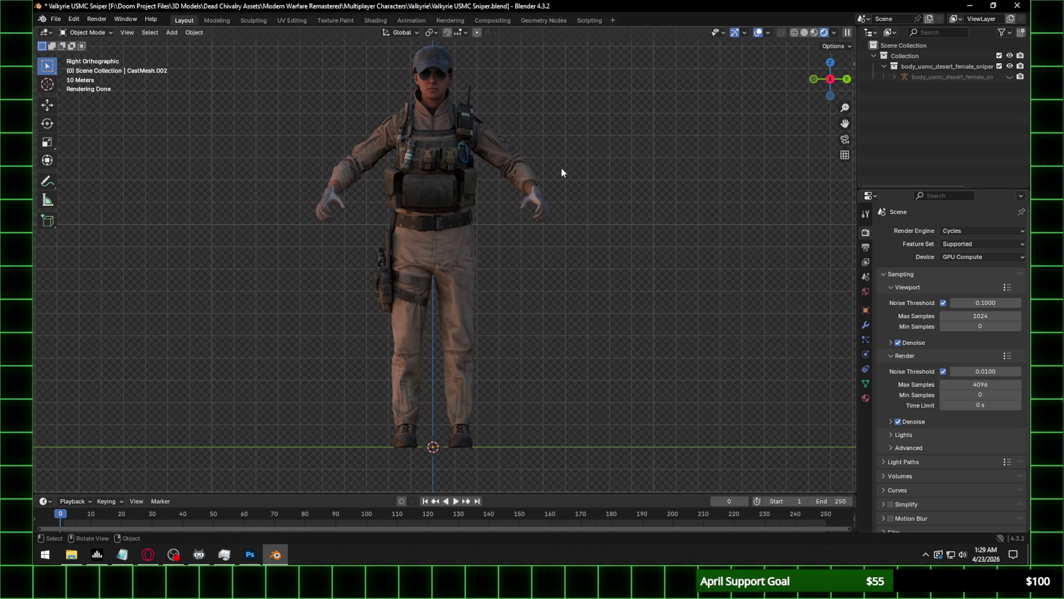
pyautogui.scroll(1, 561, 168)
pyautogui.moveTo(561, 164)
pyautogui.keyDown('shift'); pyautogui.mouseDown(button='middle')
pyautogui.moveTo(573, 199)
pyautogui.moveTo(571, 282)
pyautogui.mouseUp(button='middle'); pyautogui.keyUp('shift')
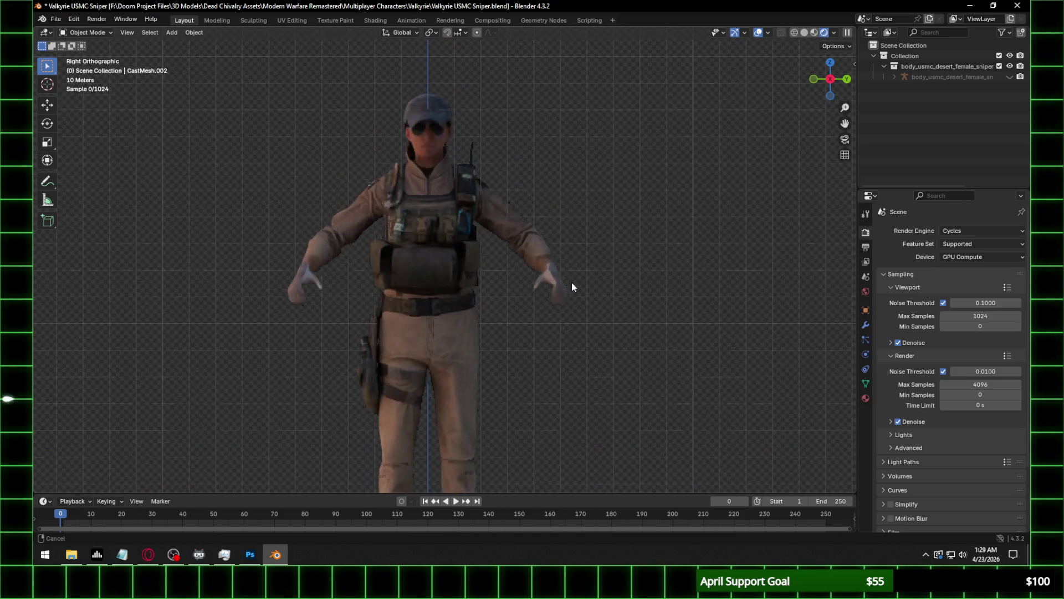
pyautogui.scroll(3, 471, 267)
pyautogui.moveTo(457, 241)
pyautogui.mouseDown(button='middle')
pyautogui.moveTo(484, 270)
pyautogui.moveTo(470, 272)
pyautogui.moveTo(640, 273)
pyautogui.moveTo(582, 231)
pyautogui.moveTo(560, 269)
pyautogui.moveTo(444, 266)
pyautogui.mouseUp(button='middle')
pyautogui.scroll(2, 605, 275)
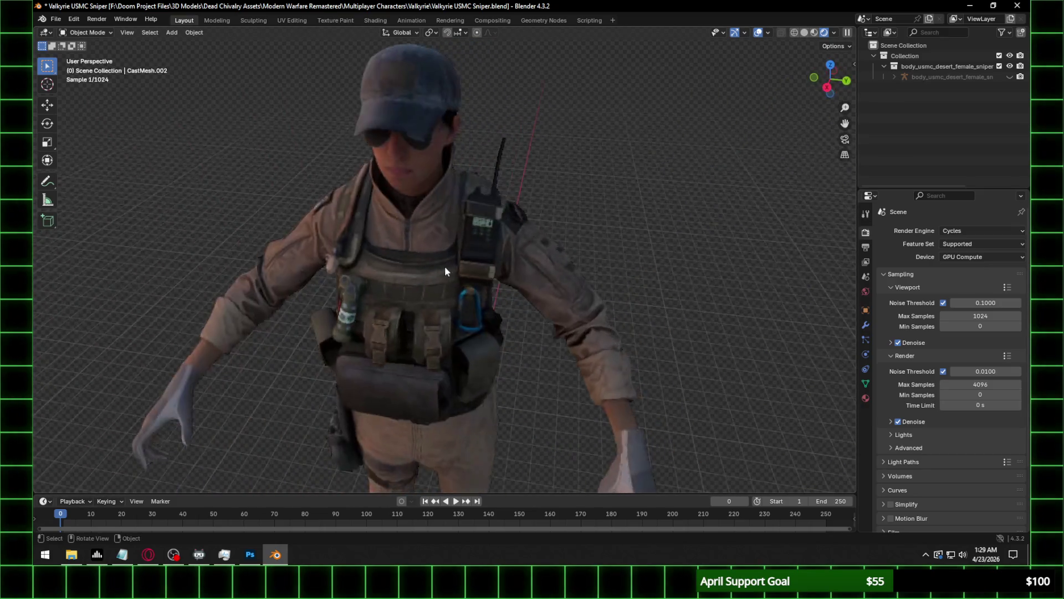
pyautogui.scroll(3, 561, 251)
pyautogui.moveTo(561, 250); pyautogui.dragTo(542, 244, button='middle')
pyautogui.scroll(-5, 538, 244)
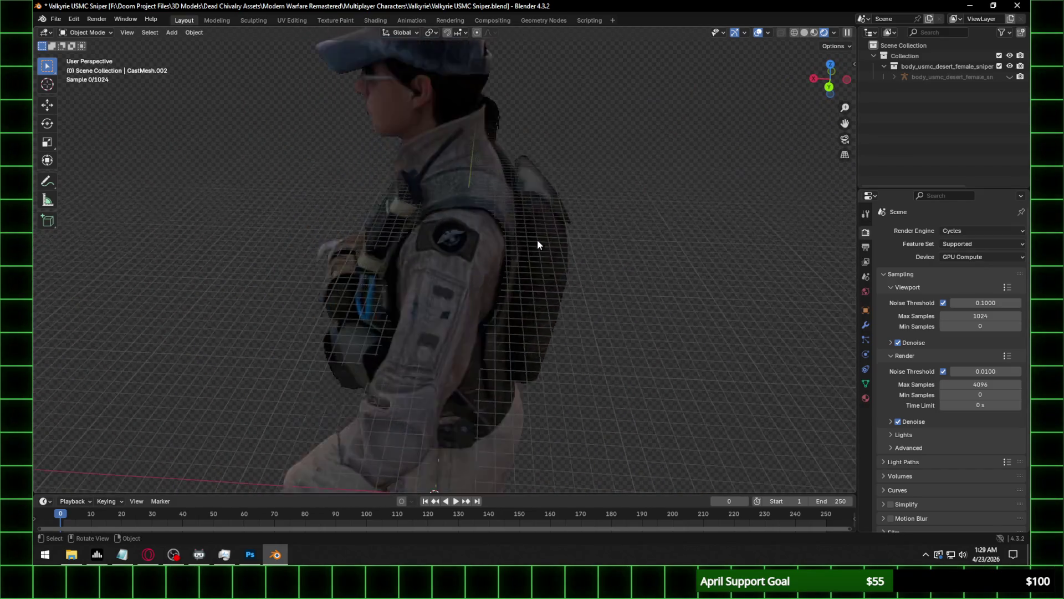
pyautogui.moveTo(646, 214); pyautogui.dragTo(656, 212, button='middle')
pyautogui.scroll(-2, 610, 263)
pyautogui.scroll(3, 580, 245)
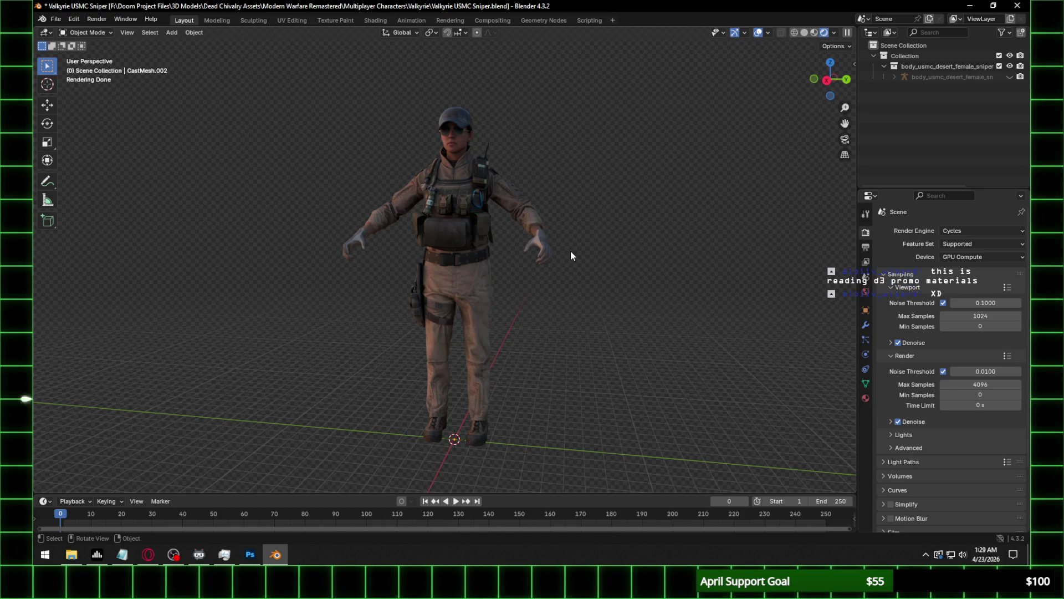
pyautogui.hotkey('alt', 'Tab')
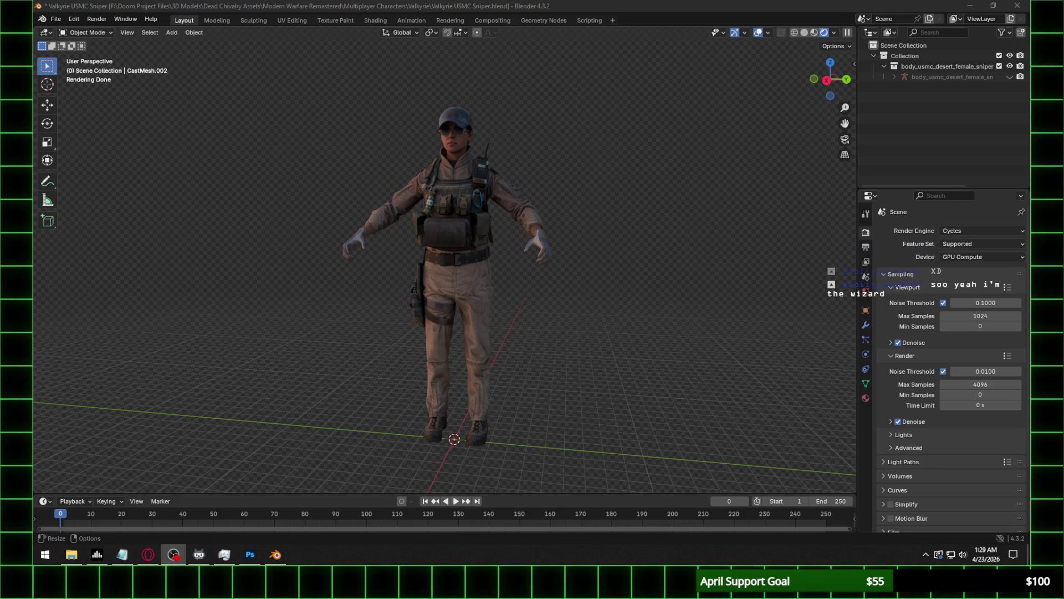
pyautogui.scroll(4, 448, 214)
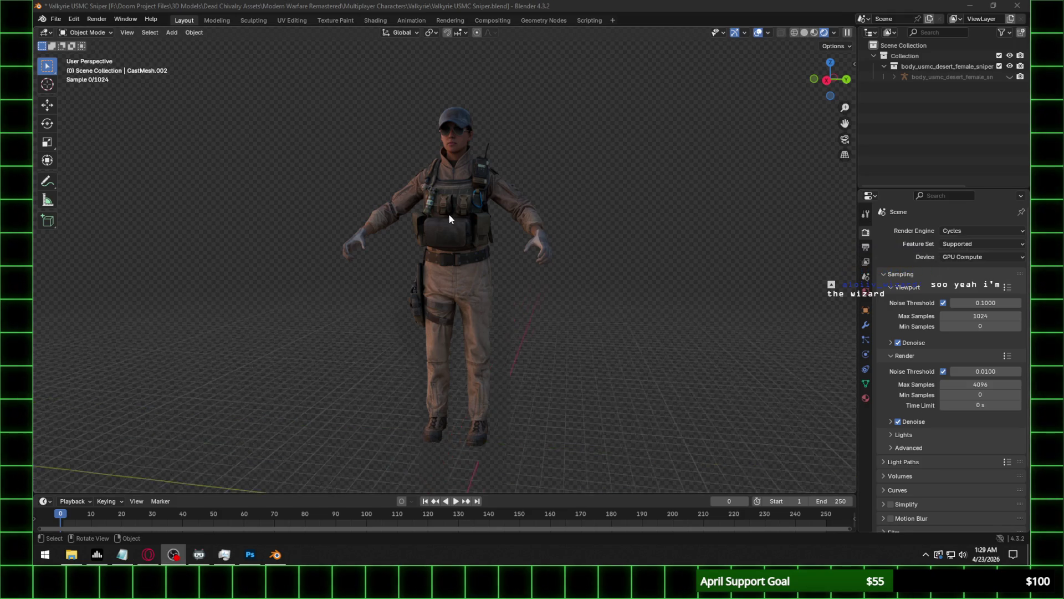
pyautogui.click(827, 80)
pyautogui.scroll(-4, 553, 191)
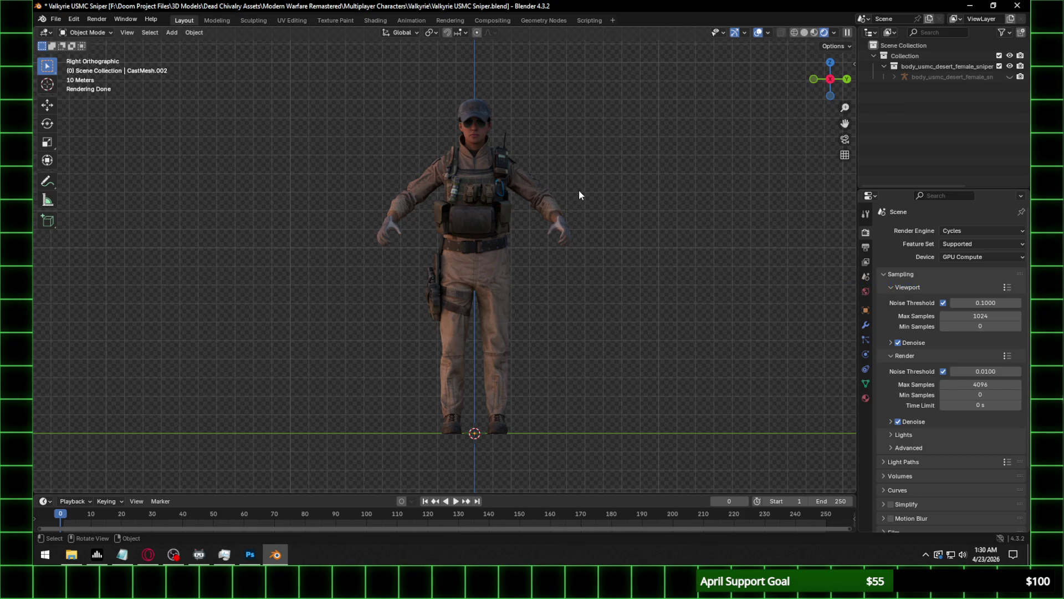
pyautogui.scroll(3, 537, 194)
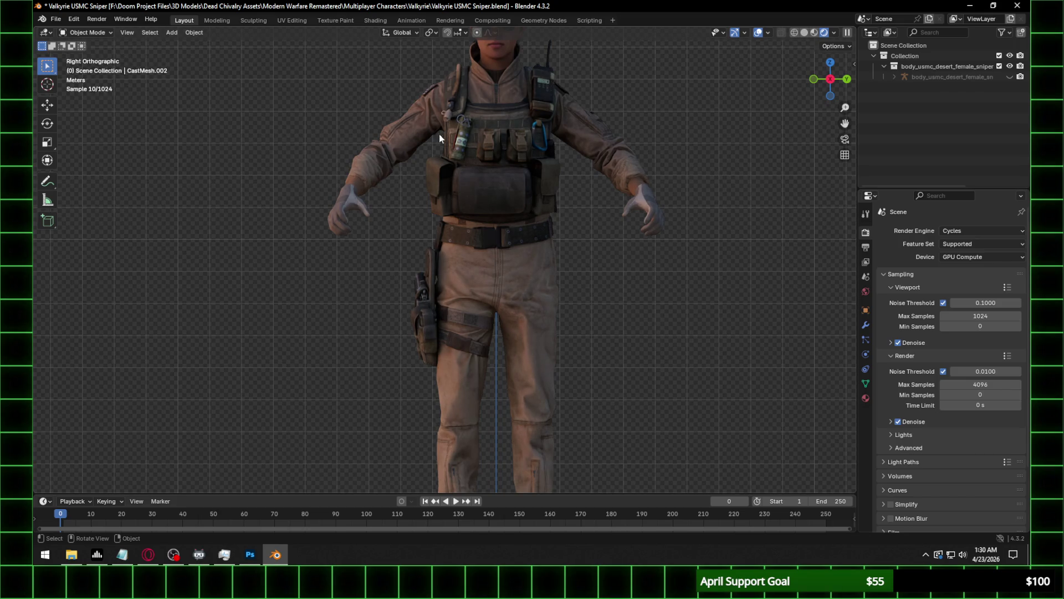
# Save the sniper file, start a new General scene and delete its default objects.
pyautogui.hotkey('ctrl', 's')
pyautogui.click(59, 19)
pyautogui.moveTo(67, 30)
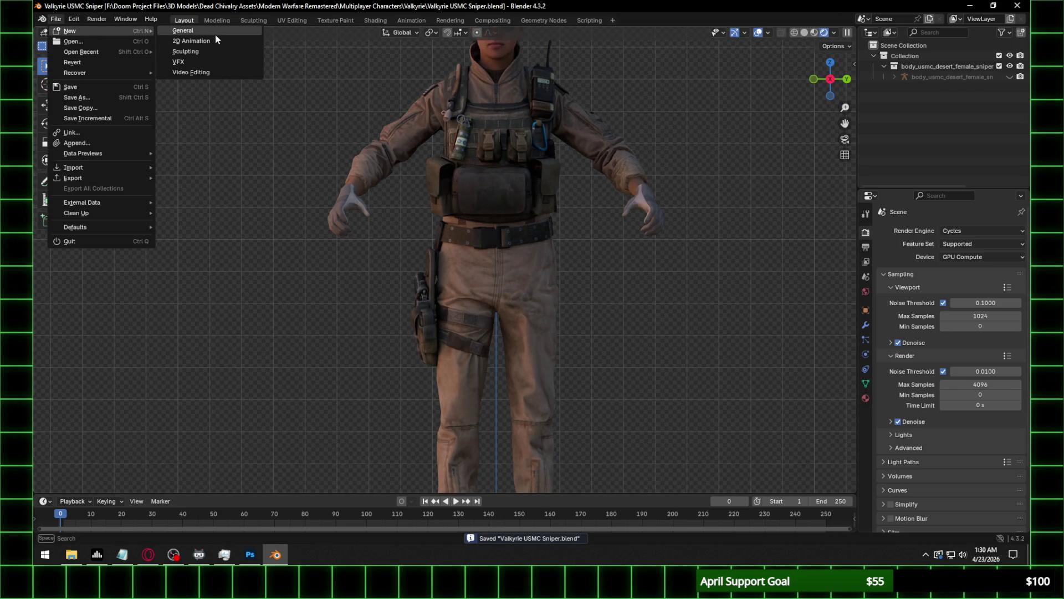
pyautogui.click(215, 32)
pyautogui.press('a')
pyautogui.press('Delete')
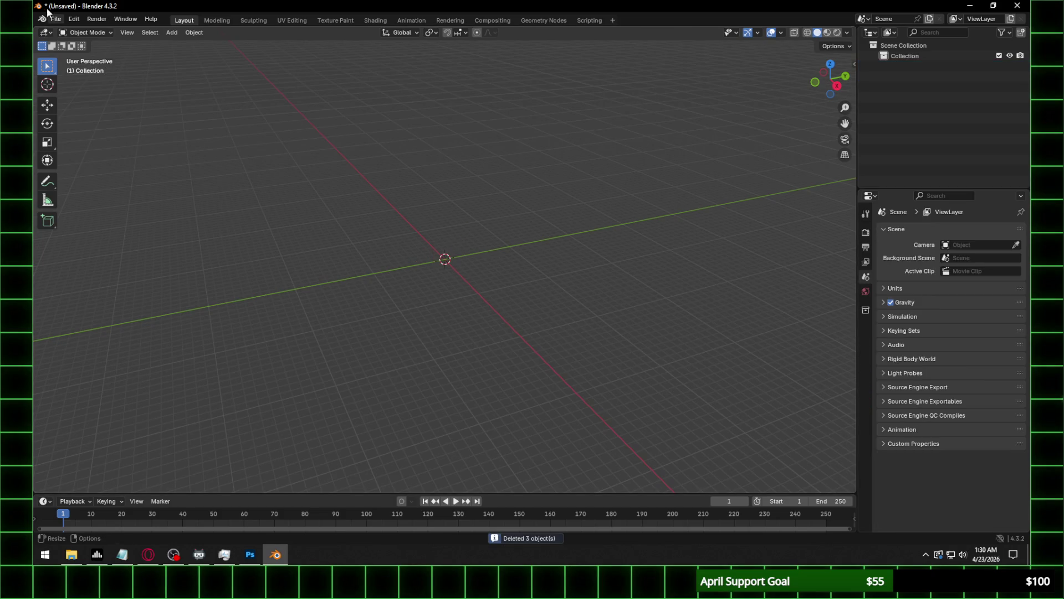
# In the Cast importer, browse to the modern_warfare_rm xmodels folder and show it as a list.
pyautogui.click(56, 19)
pyautogui.moveTo(105, 168)
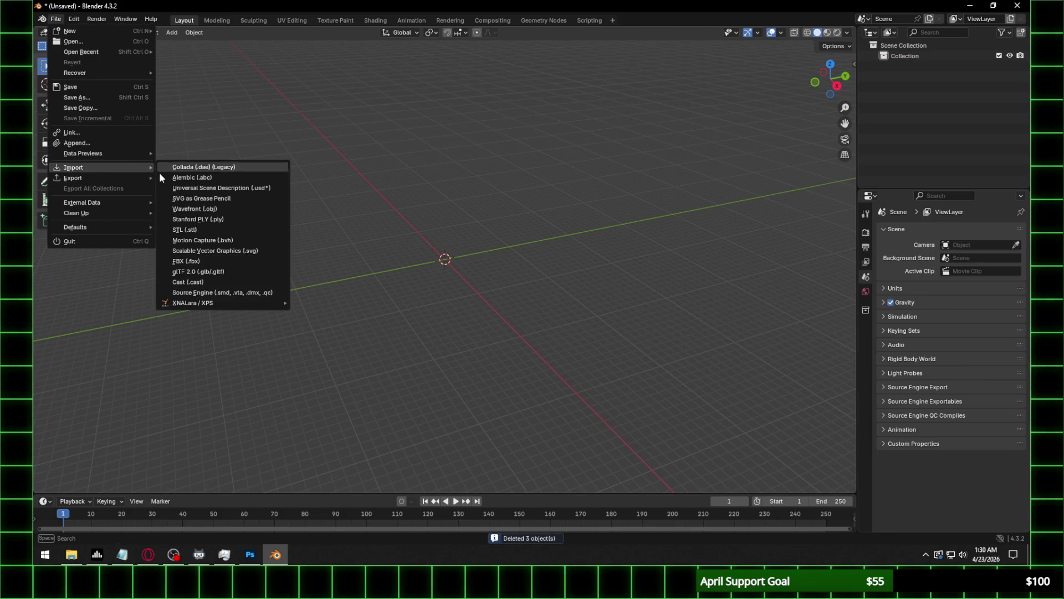
pyautogui.click(183, 282)
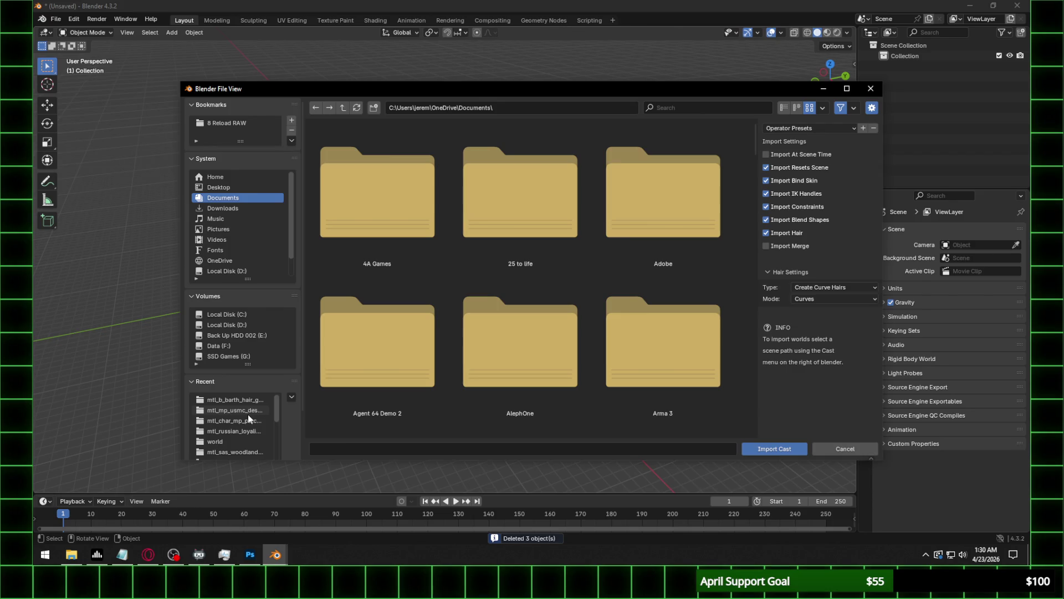
pyautogui.click(238, 452)
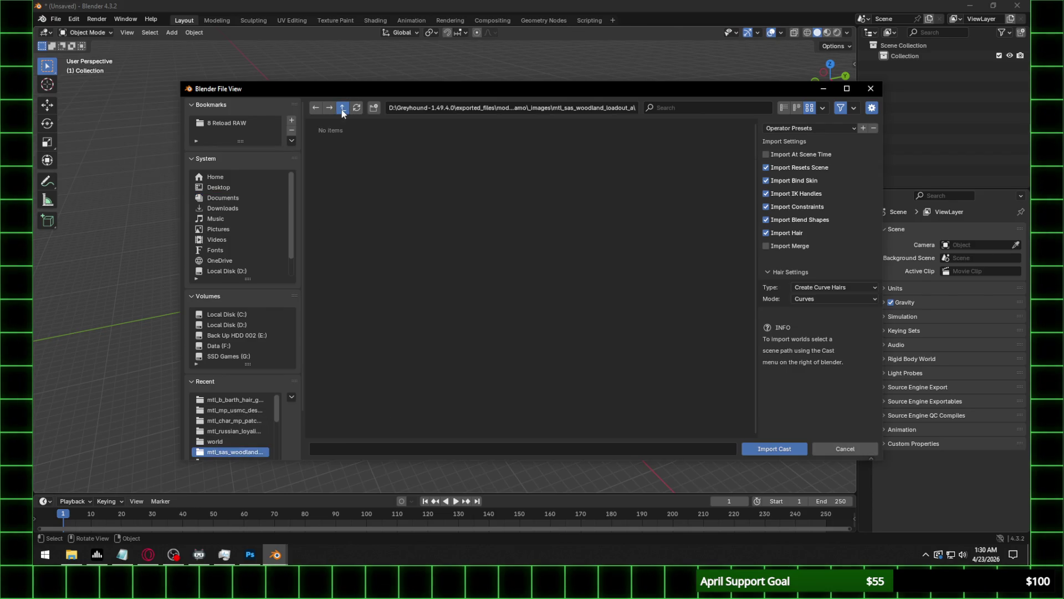
pyautogui.click(342, 108)
pyautogui.click(343, 107)
pyautogui.click(343, 108)
pyautogui.click(343, 107)
pyautogui.doubleClick(531, 351)
pyautogui.click(782, 107)
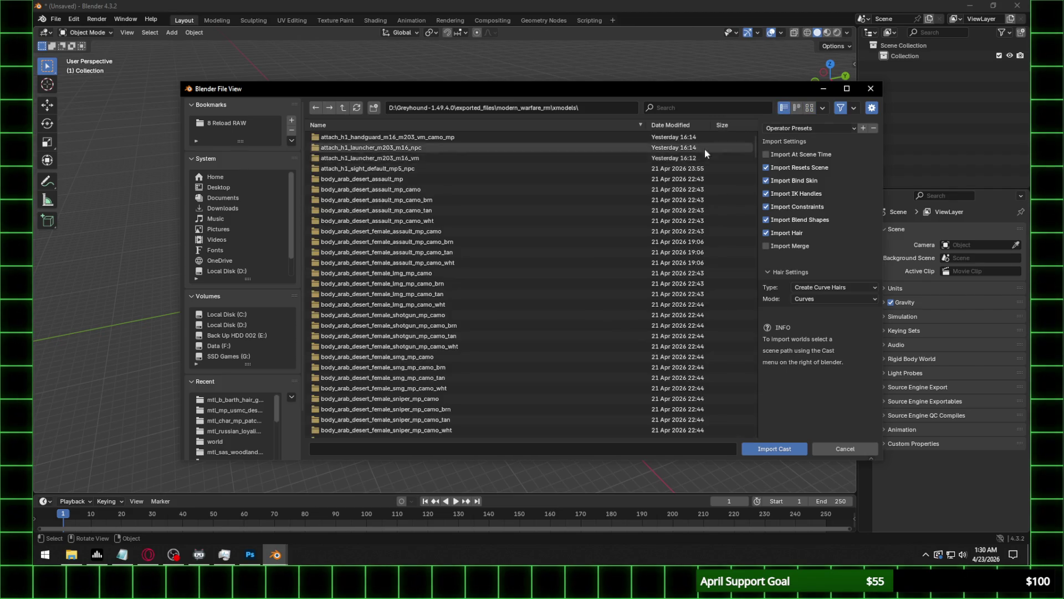